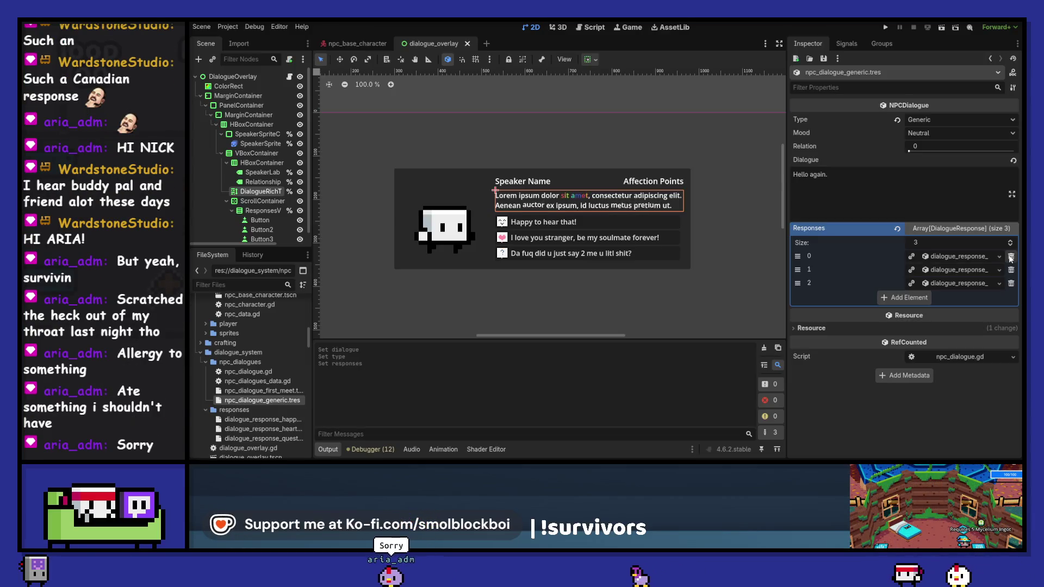
Step: Delete one response from npc_dialogue_generic.tres, inspect npc_dialogue_first_meet.tres, then go to the npc_base_character scene
left_click(1011, 256)
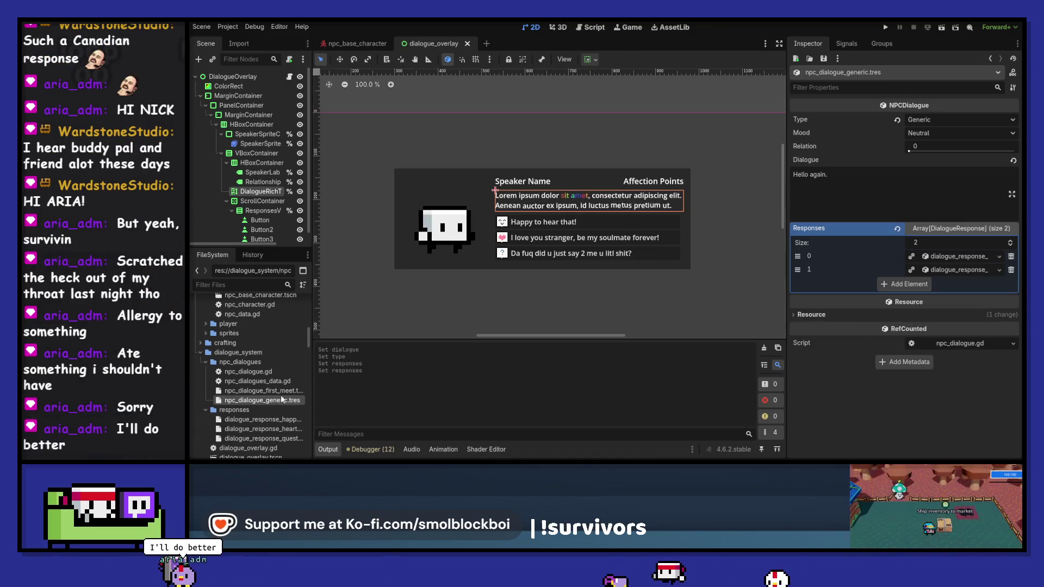
left_click(264, 391)
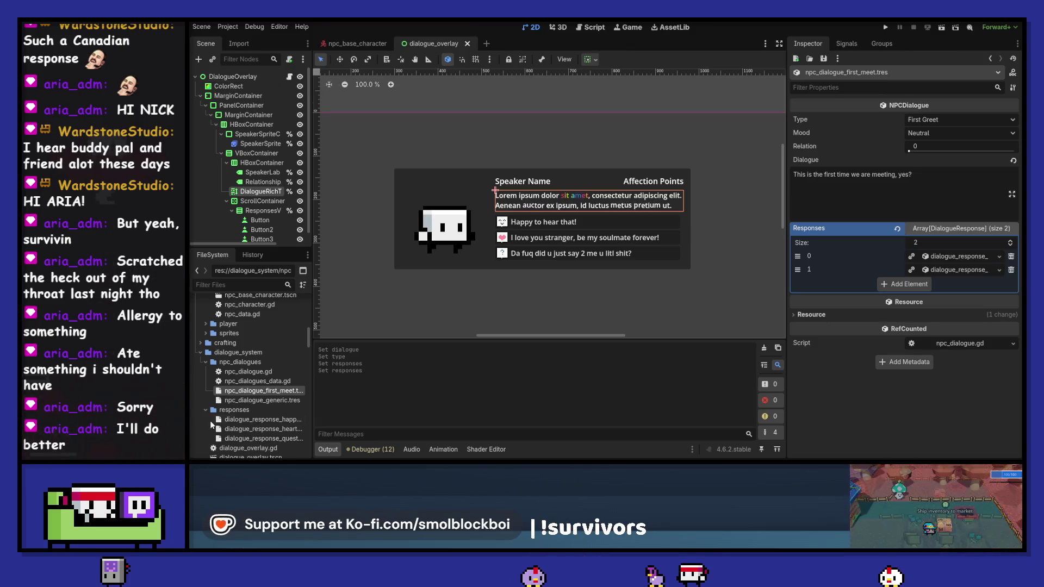
left_click(355, 42)
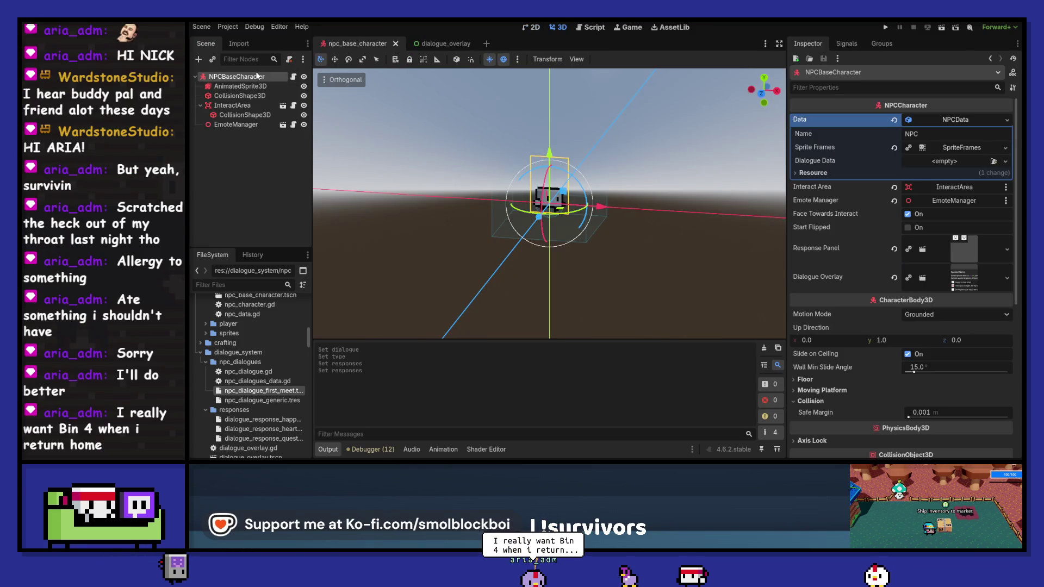
Step: Give the base NPC a new NPCDialogueData resource with its Dialogues list sized to 2
left_click(1005, 161)
left_click(966, 186)
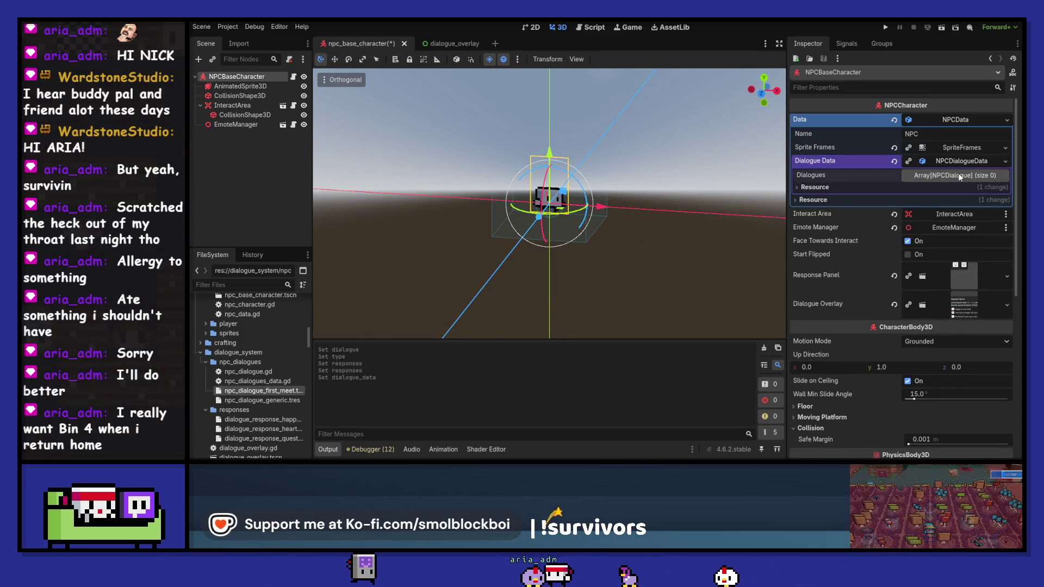
left_click(956, 176)
left_click(895, 161)
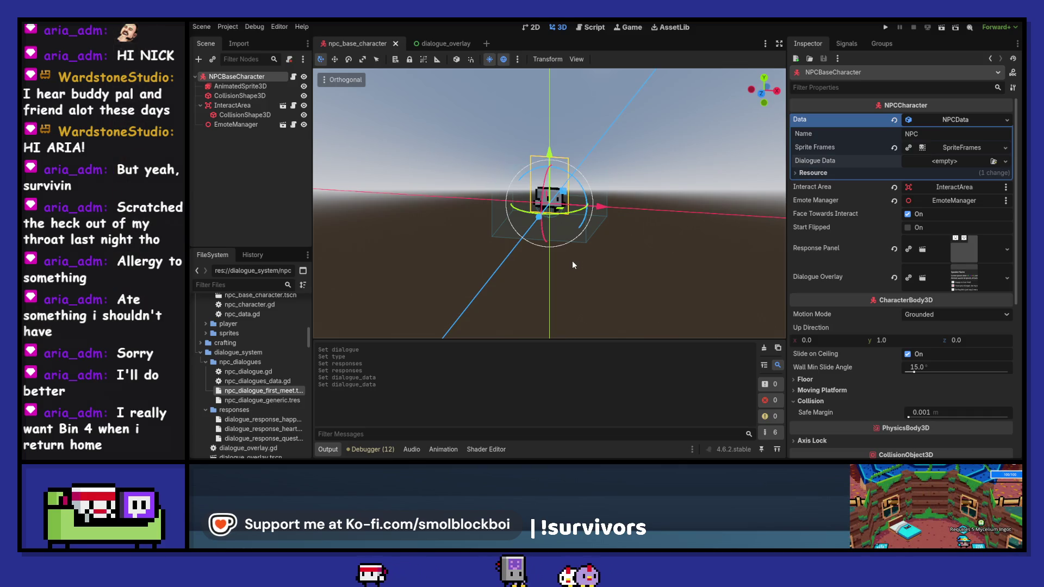
left_click(1002, 164)
left_click(978, 186)
left_click(959, 174)
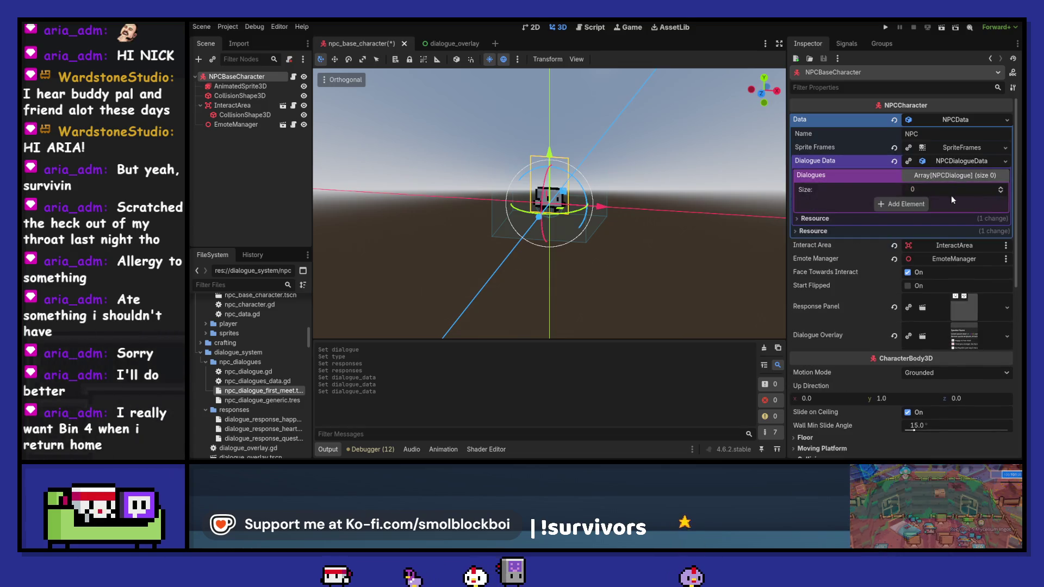
left_click(1002, 187)
left_click(1002, 187)
Step: Quick-load npc_dialogue_first_meet.tres and npc_dialogue_generic.tres into the two entries and run the project
left_click(979, 204)
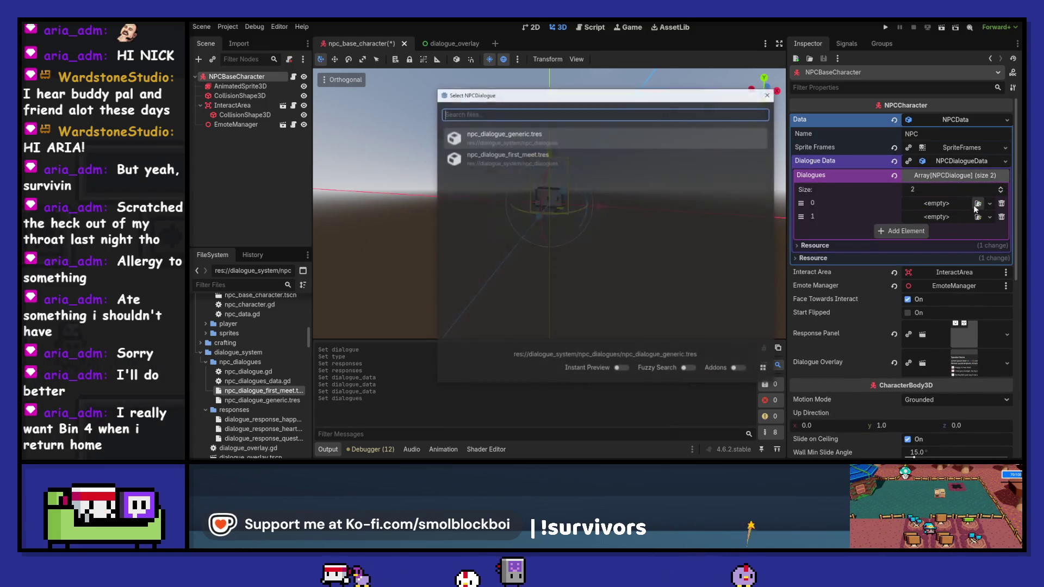
double_click(522, 158)
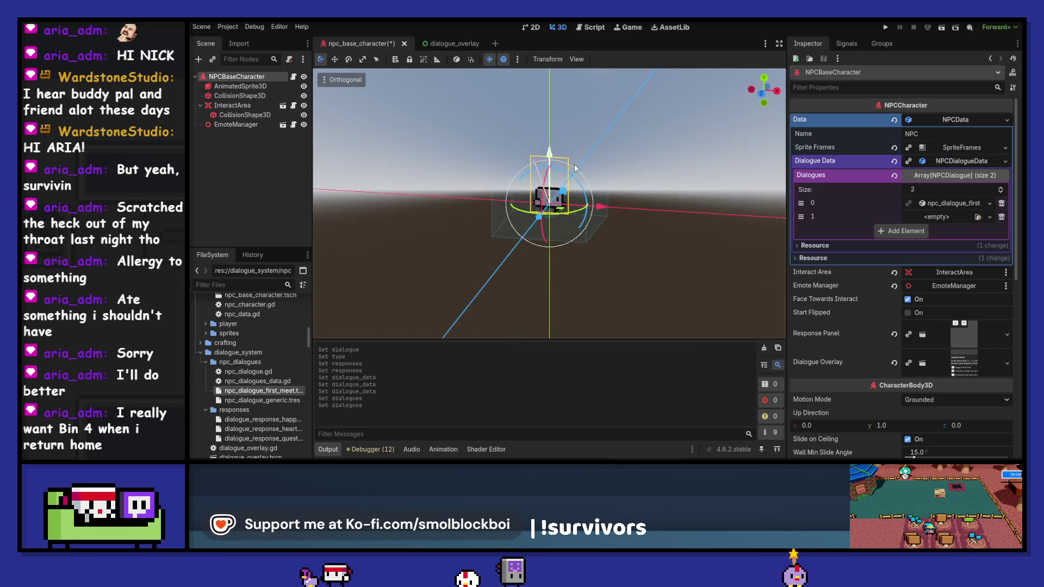
left_click(979, 218)
double_click(526, 159)
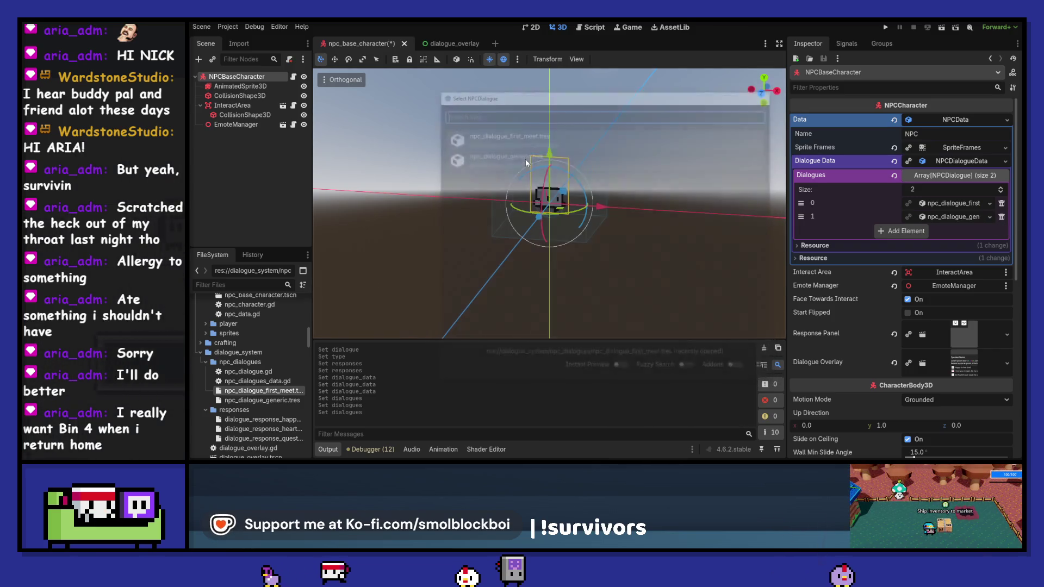
left_click(955, 203)
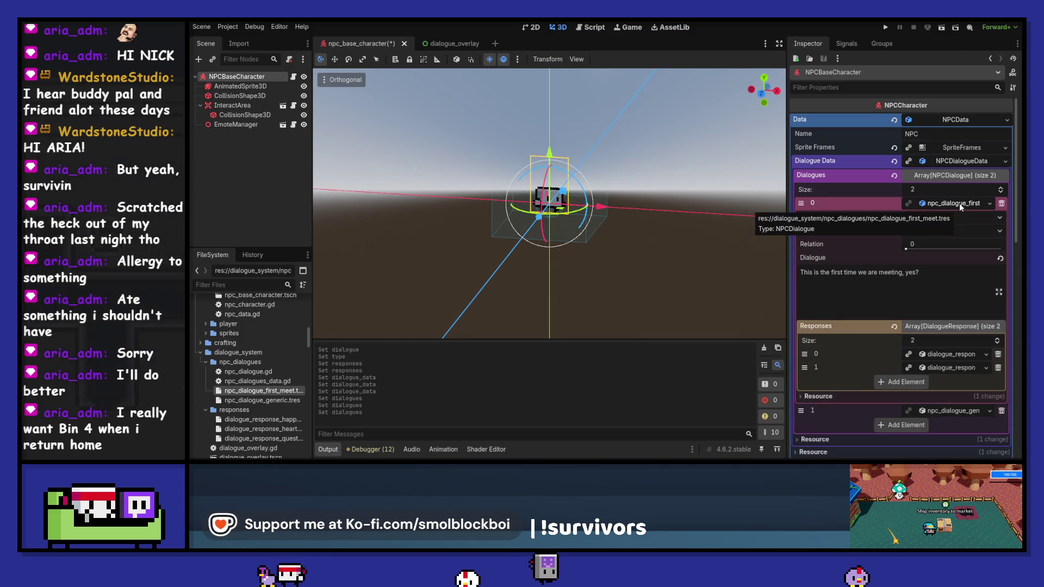
left_click(955, 203)
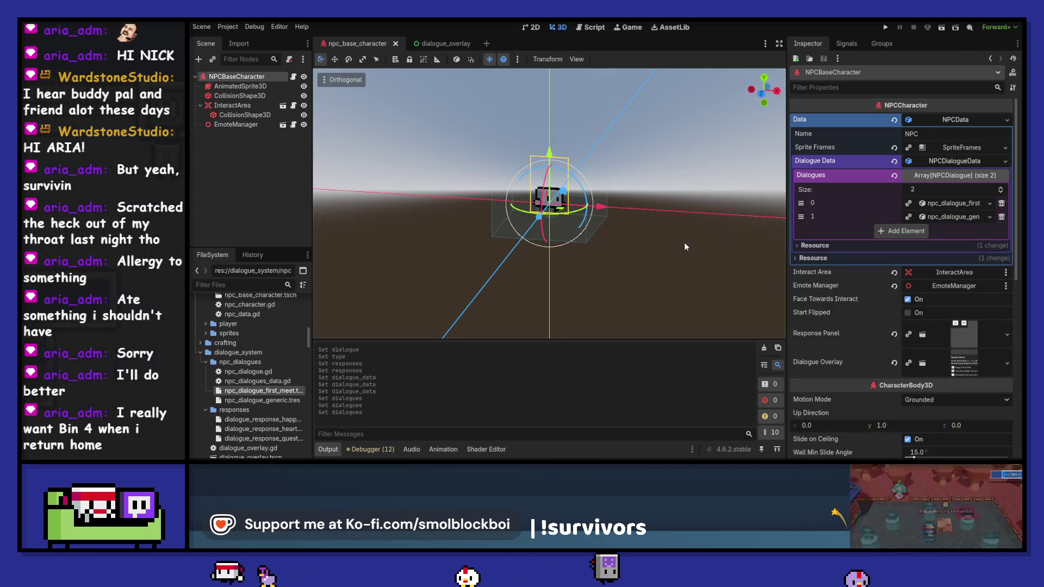
left_click(885, 27)
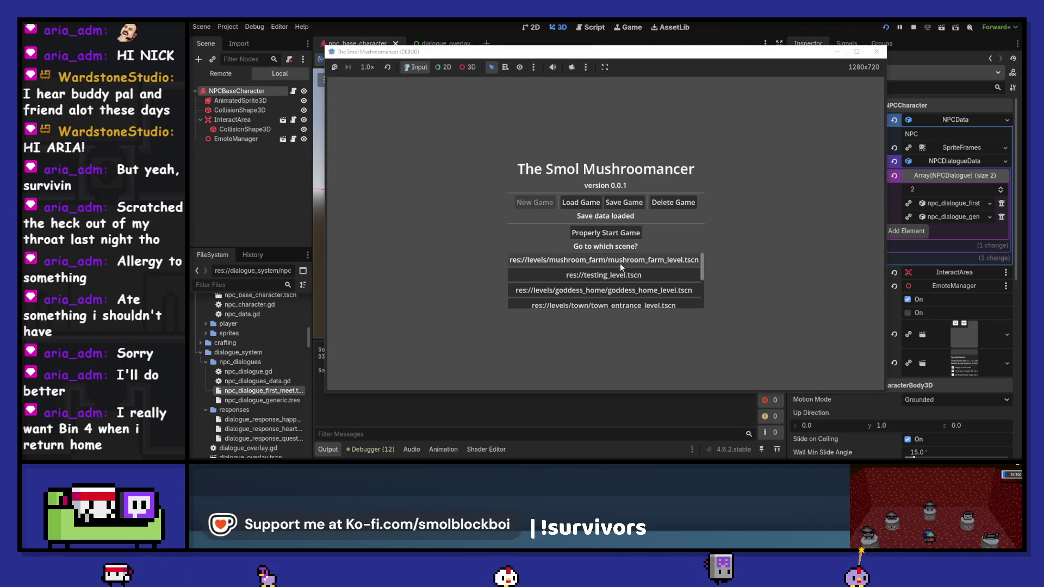
Step: Talk to the NPC in the test level, stop the game, save the scene and go to dialogue_overlay
left_click(620, 273)
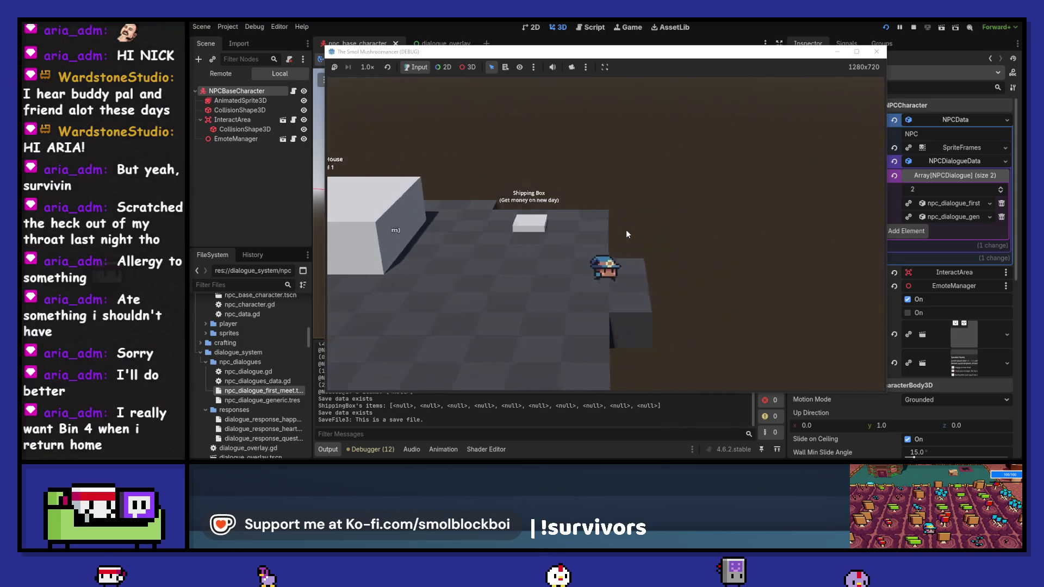
key("w")
key("e")
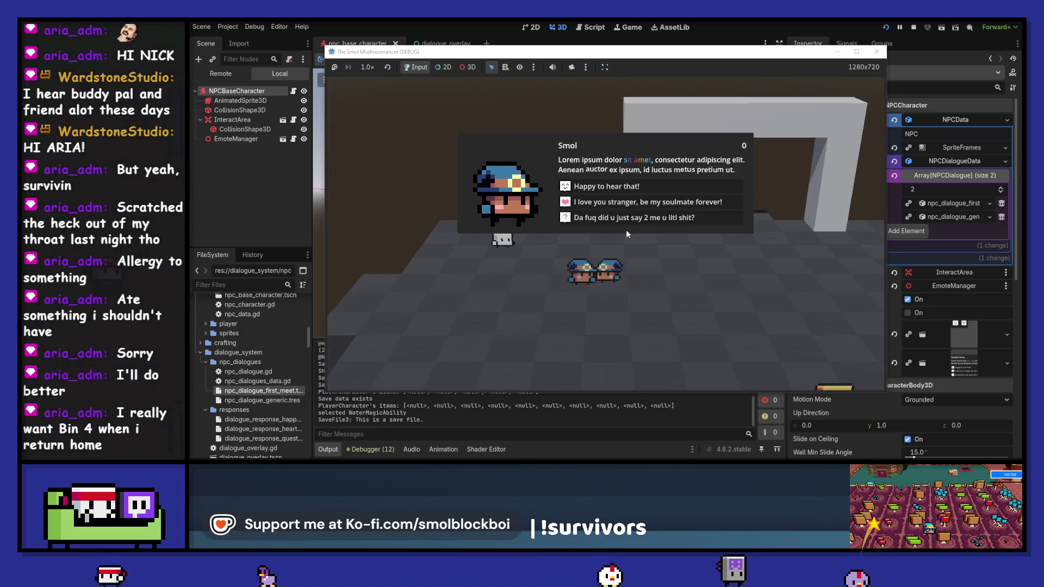
key("F8")
key("ctrl+s")
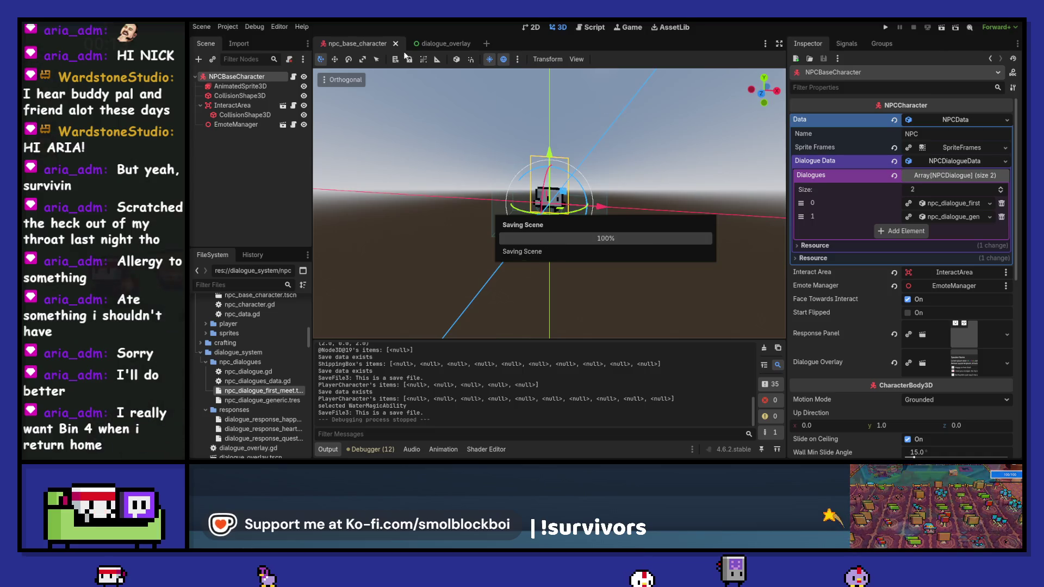
left_click(443, 44)
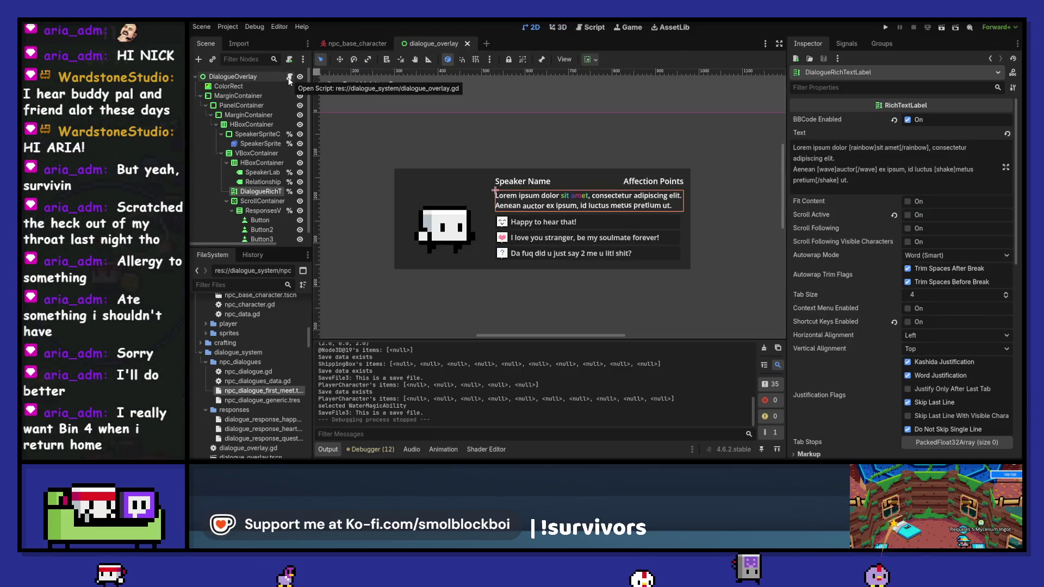
Step: In dialogue_overlay.gd declare 'var dialogue_data : NPCDialogueData' below npc_data
left_click(290, 78)
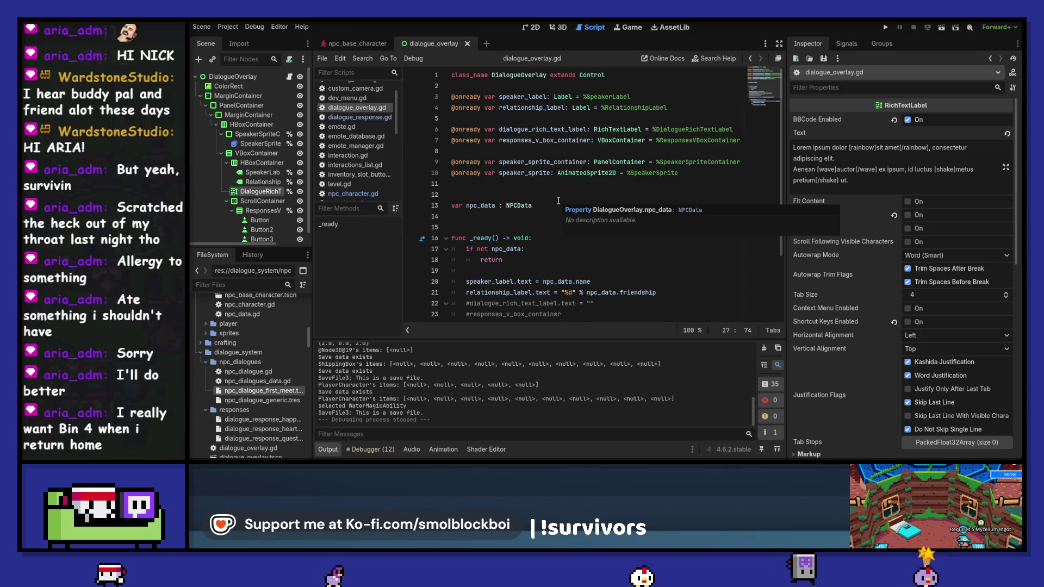
scroll(558, 200, "down", 2)
left_click(559, 205)
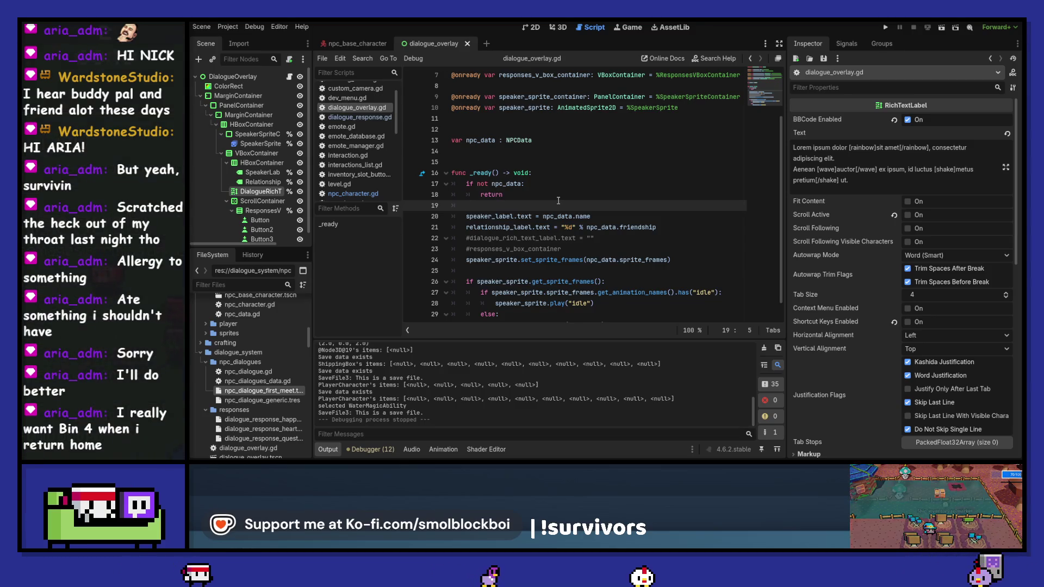
left_click(535, 151)
key("Return")
type("va")
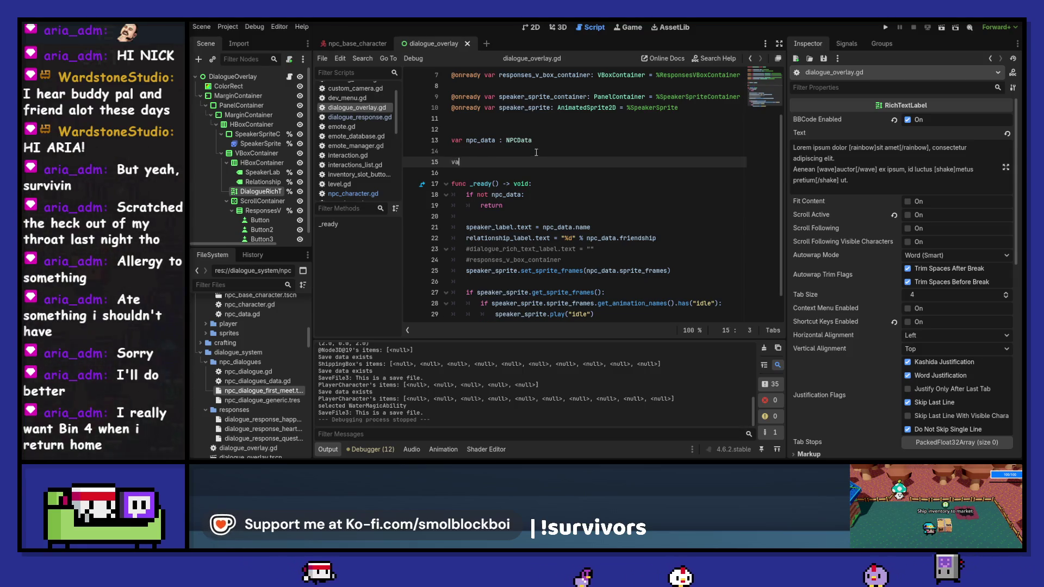
type("dialoge")
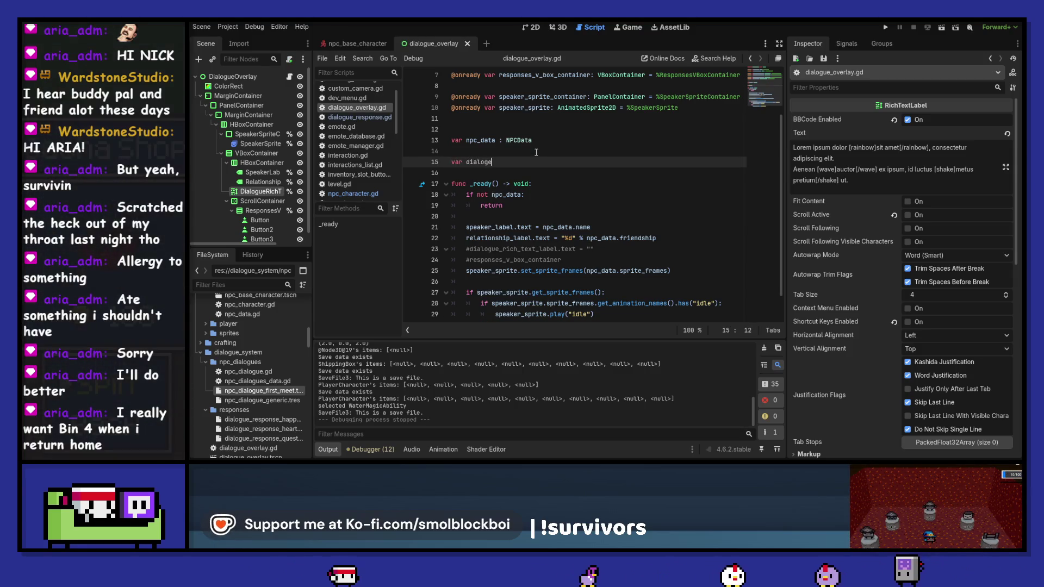
type("ue_data :")
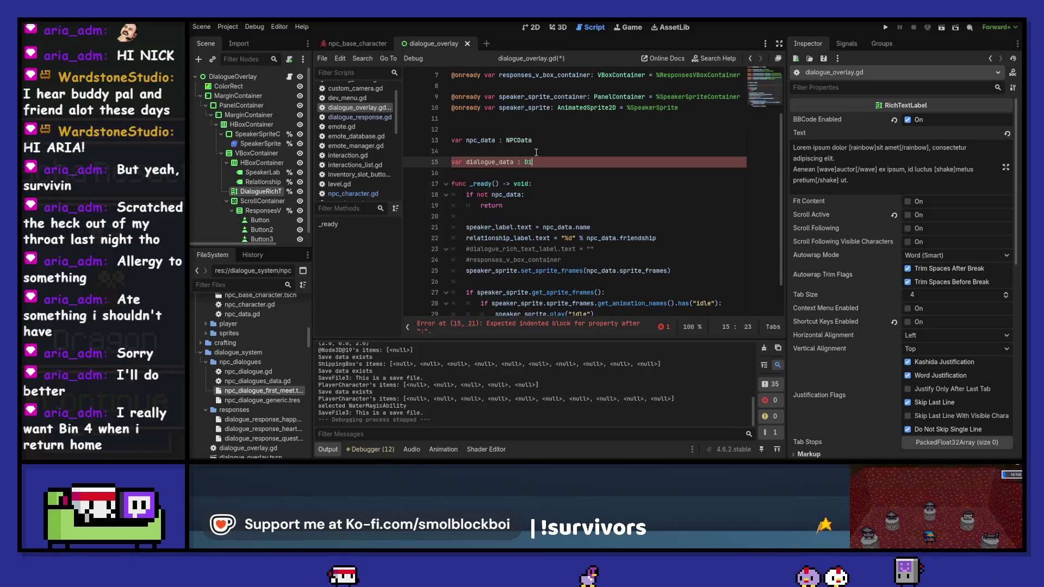
type("Dialoge")
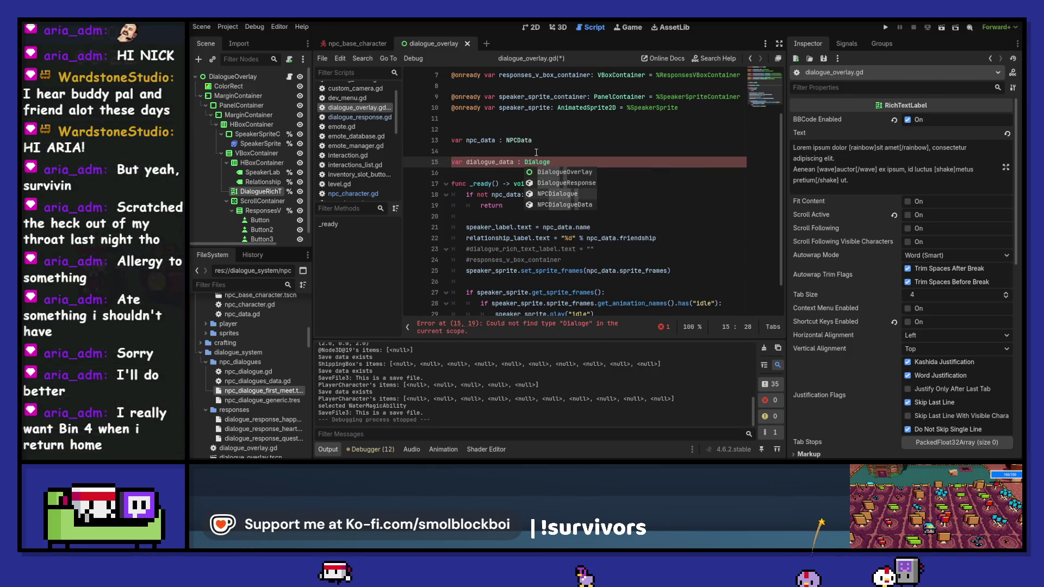
key("Down")
key("Down")
key("Down")
key("Return")
key("Return")
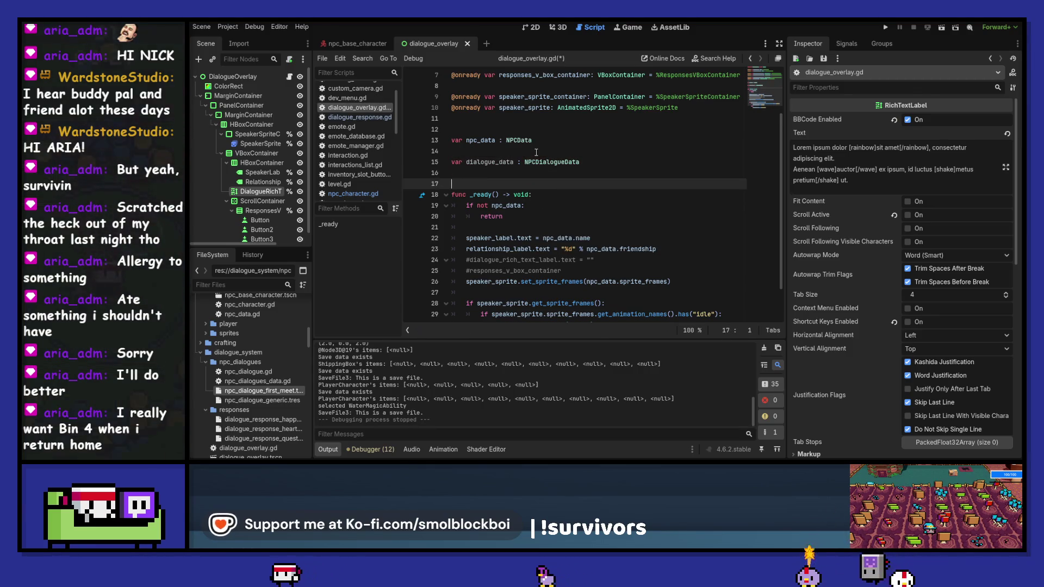
Step: In _ready add 'dialogue_data = npc_data.dialogue_data' and clear the Output log
key("Down")
key("Down")
key("Down")
key("Down")
key("Down")
key("Return")
key("Return")
key("Up")
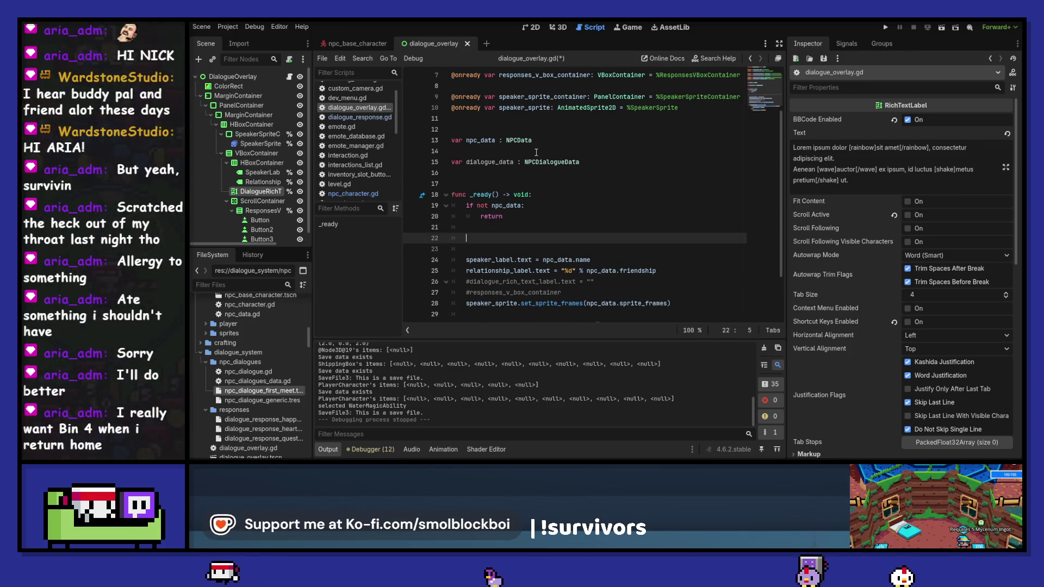
type("_data = ")
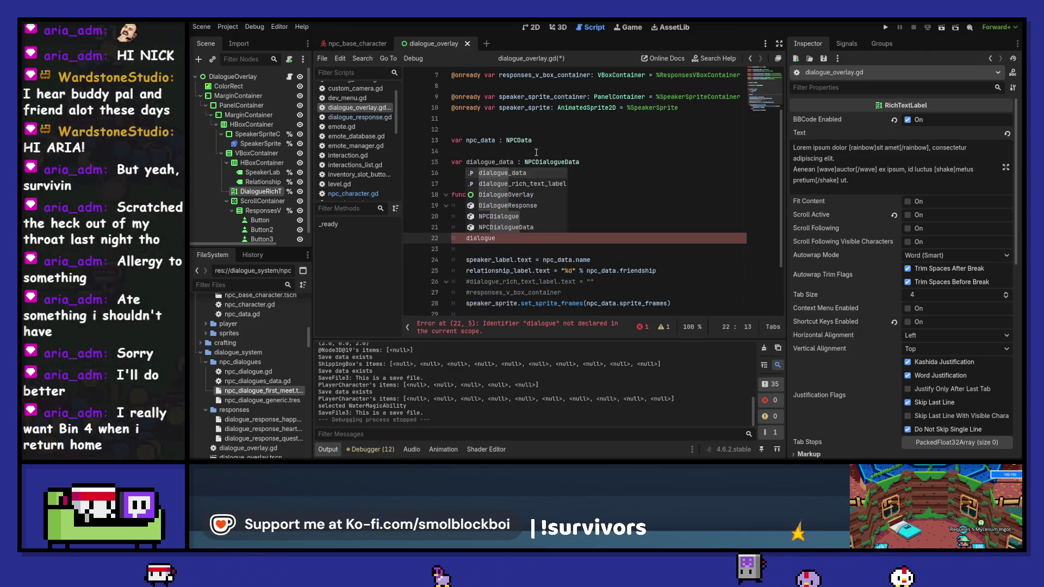
type("npc")
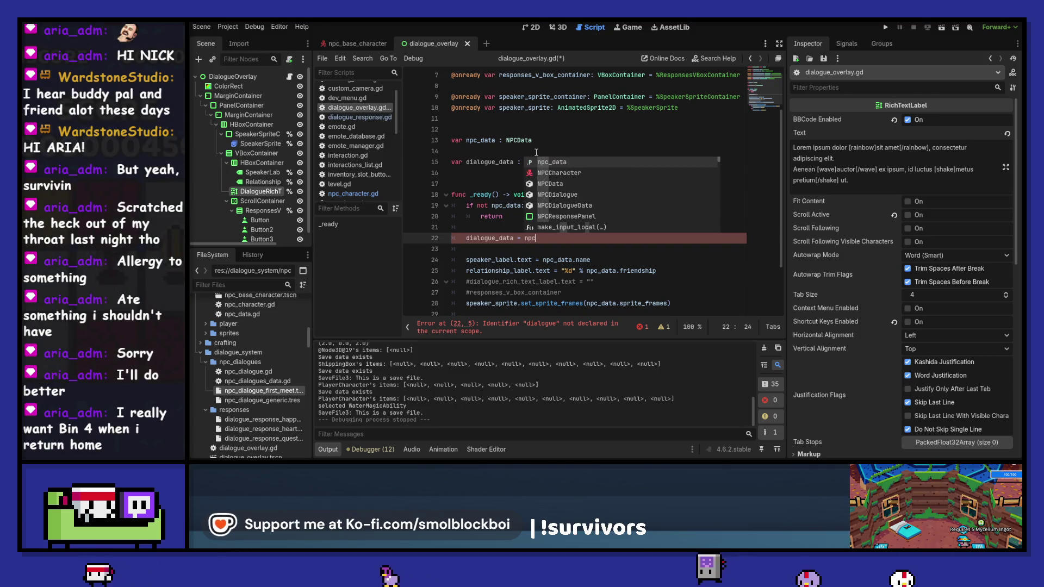
type("_data.")
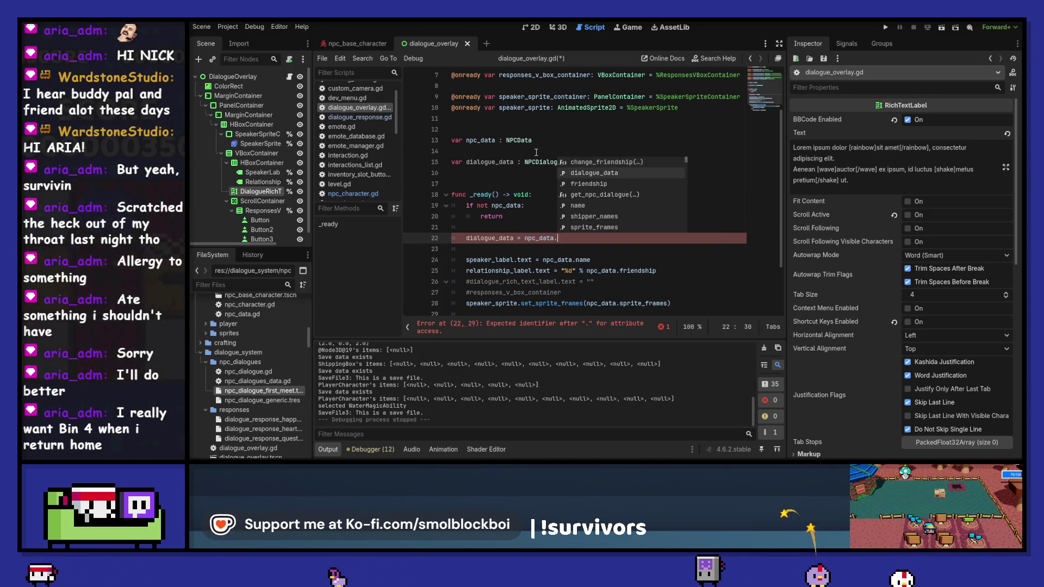
key("Down")
key("Return")
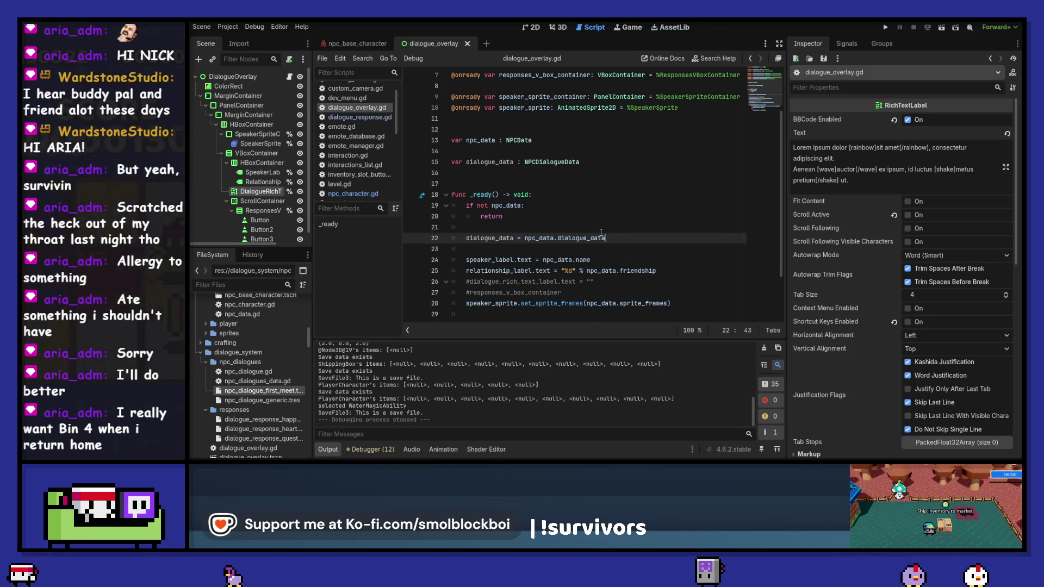
scroll(571, 180, "down", 2)
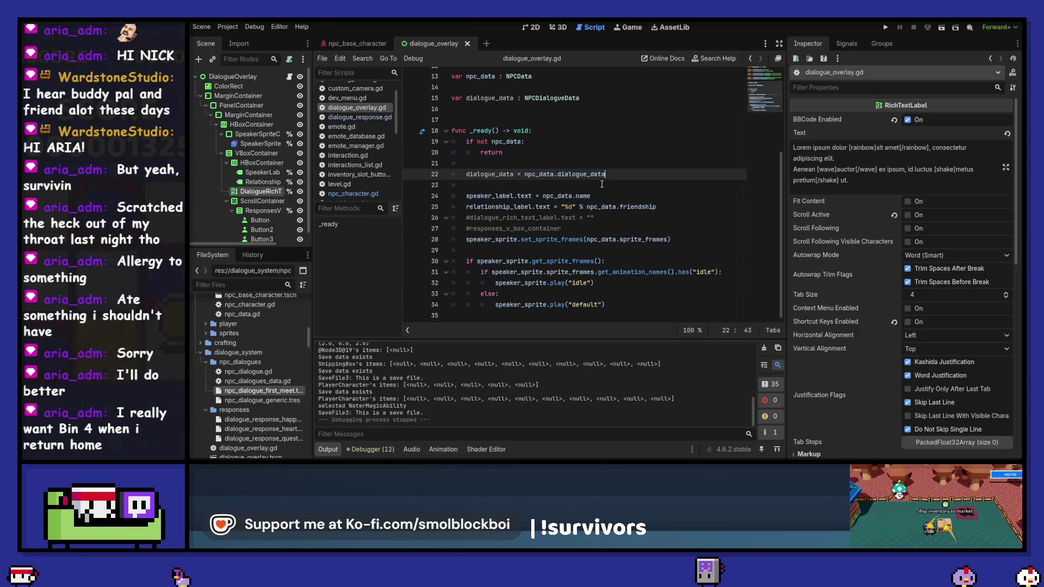
left_click(765, 349)
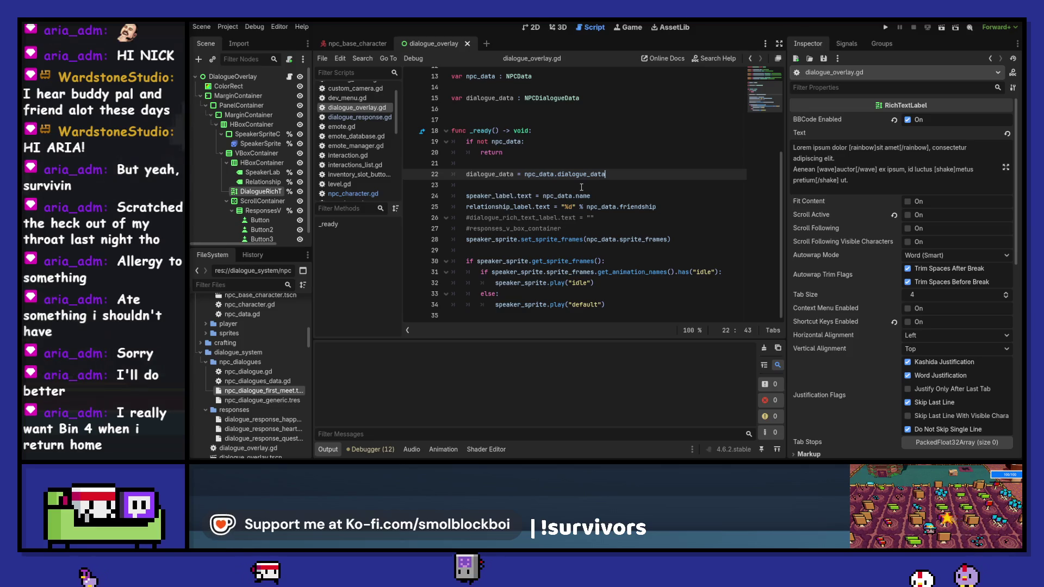
left_click(600, 218)
Step: Uncomment line 26 as 'dialogue_rich_text_label.text = dialogue_data.dialogues[0].dialogue', checking the first-meet resource's fields
key("ctrl+k")
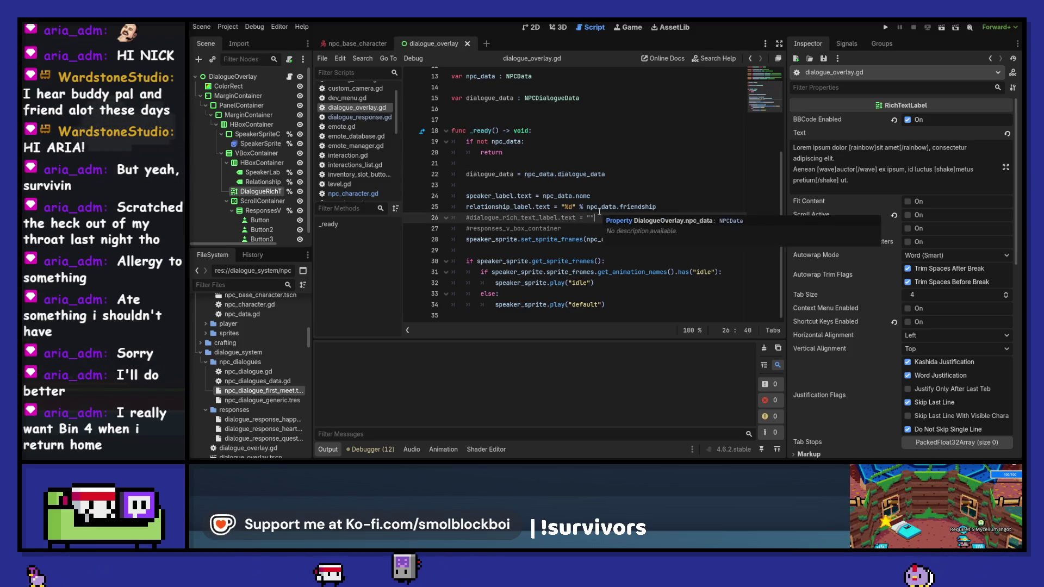
key("BackSpace")
key("BackSpace")
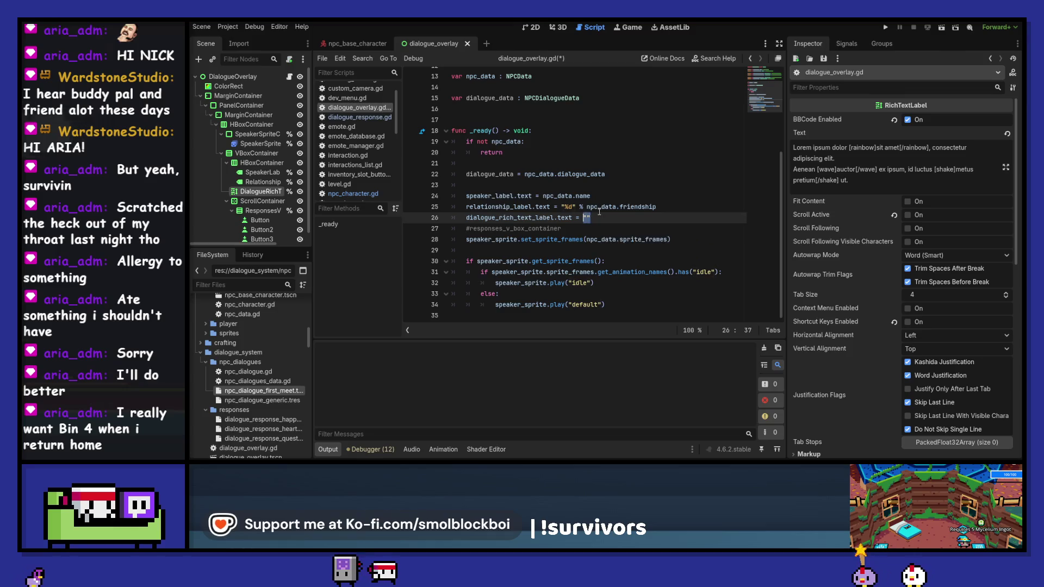
type("dial")
key("Tab")
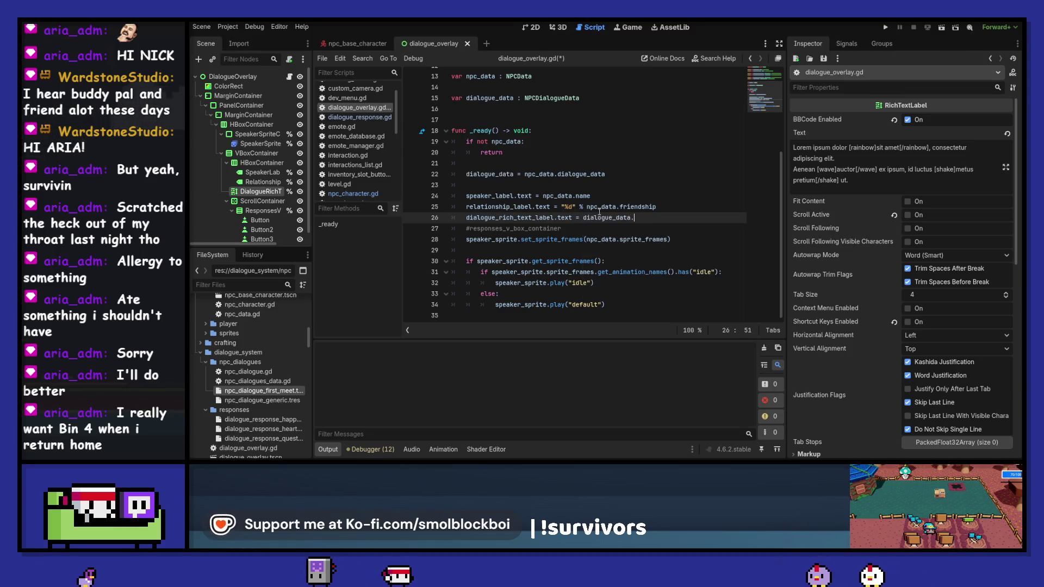
type(".")
key("Tab")
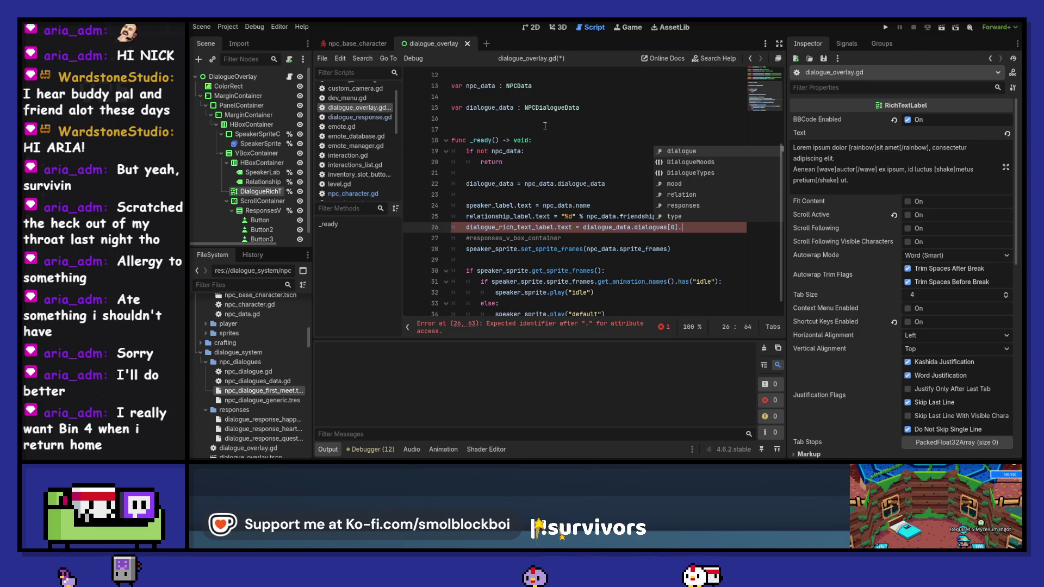
left_click(490, 151)
left_click(263, 391)
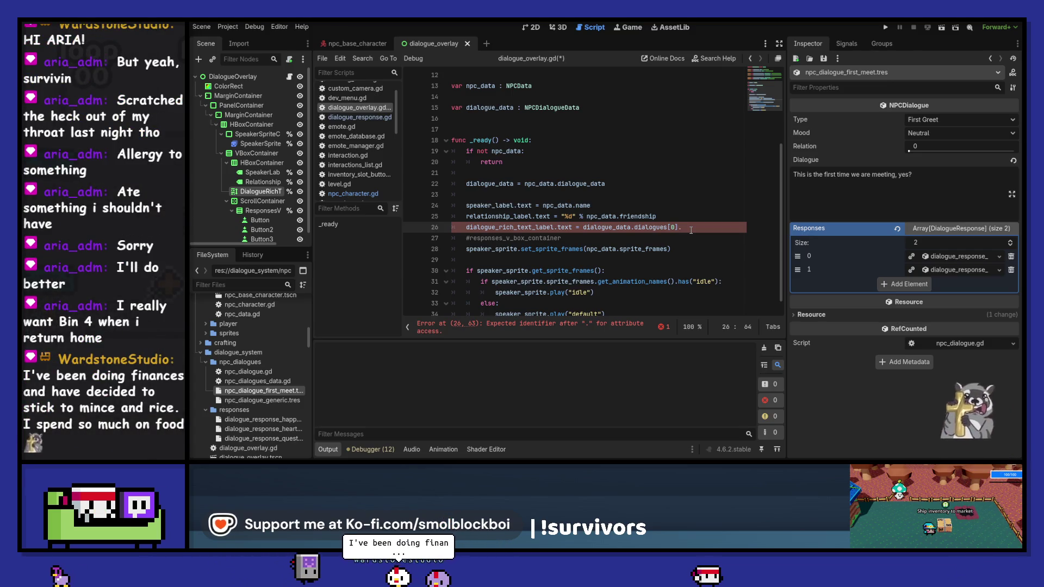
type(".")
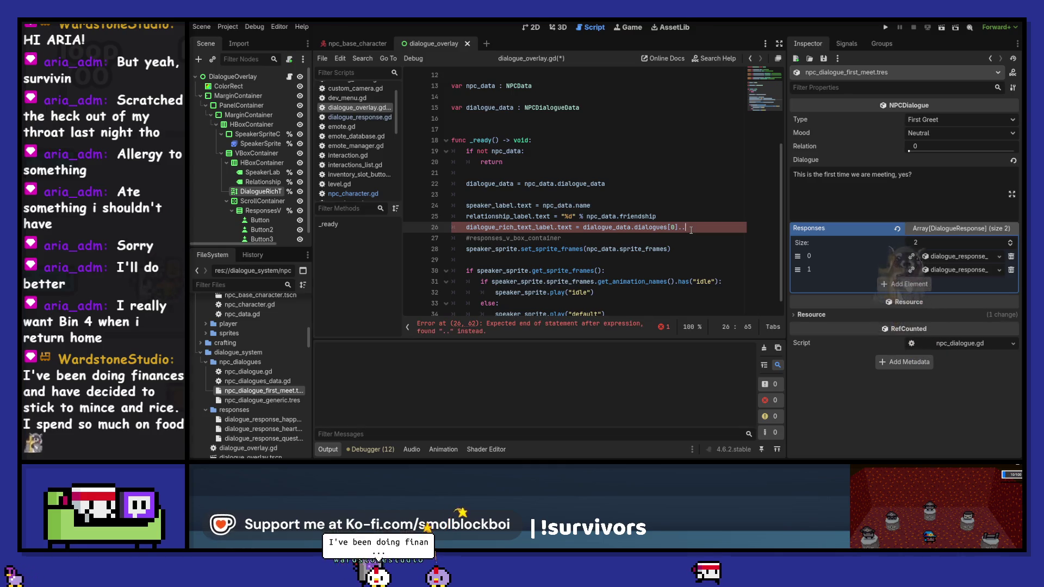
key("BackSpace")
type("d")
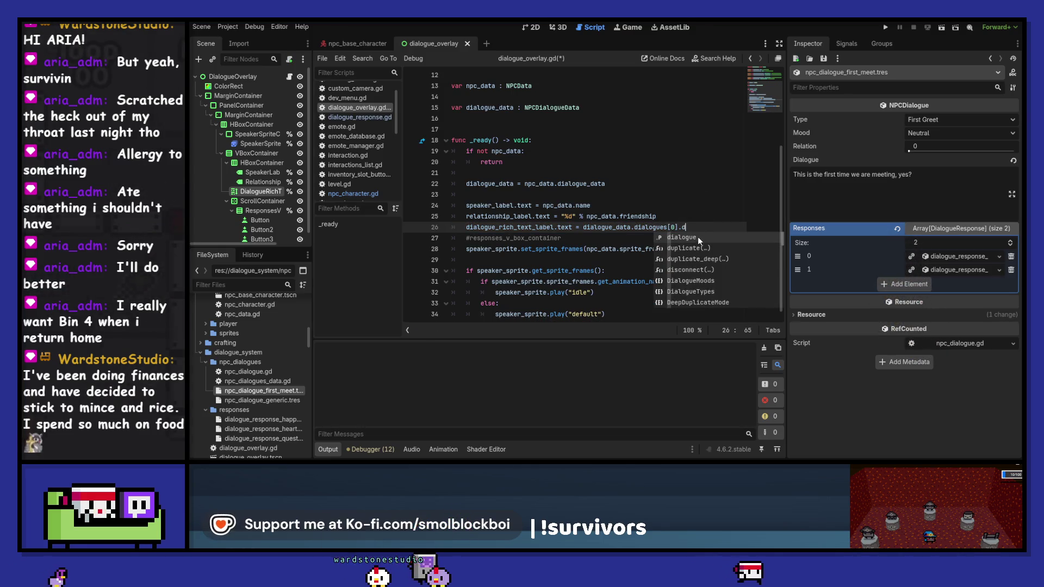
key("Tab")
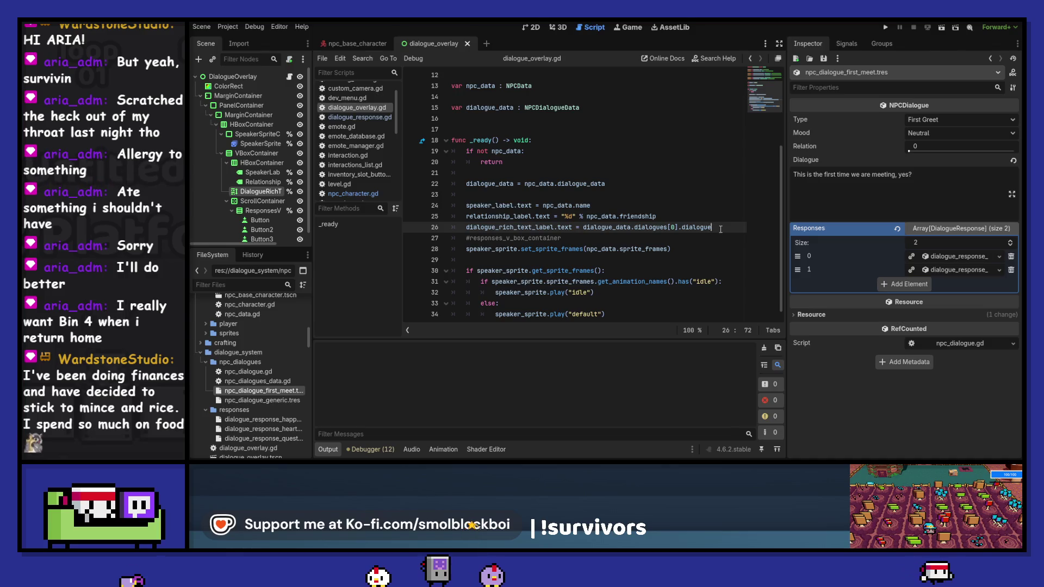
left_click(587, 238)
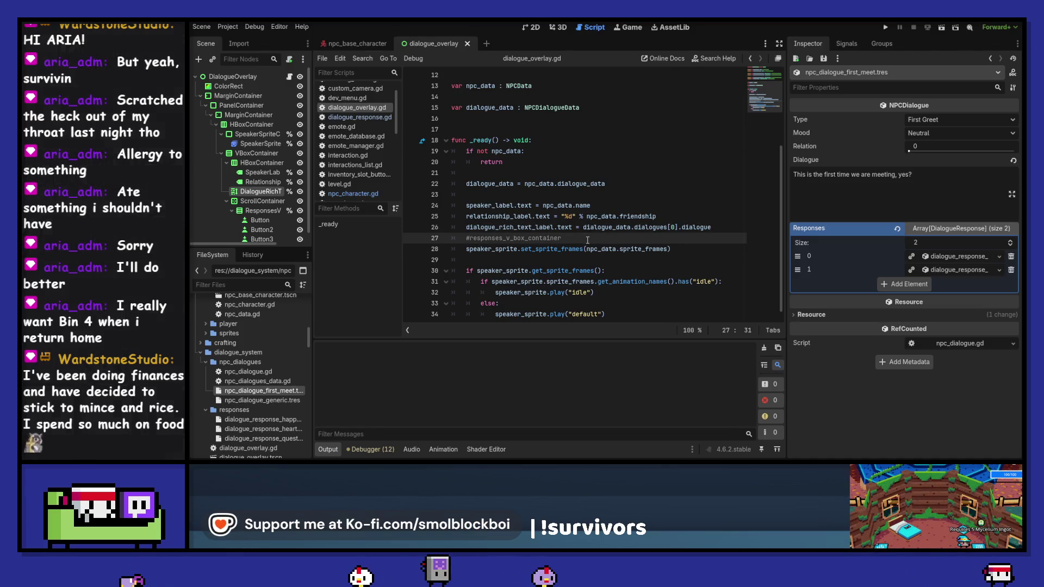
key("Home")
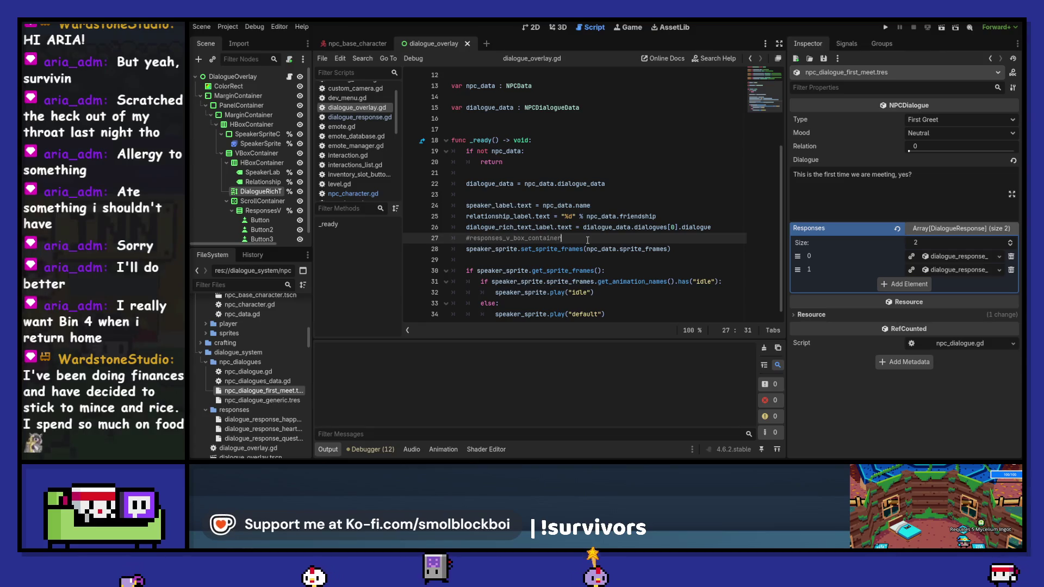
type("for i")
Step: Insert 'for i in dialogue_data.dialogues[0].responses:' with an indented 'pass' body on lines 27-28
key("Return")
key("Up")
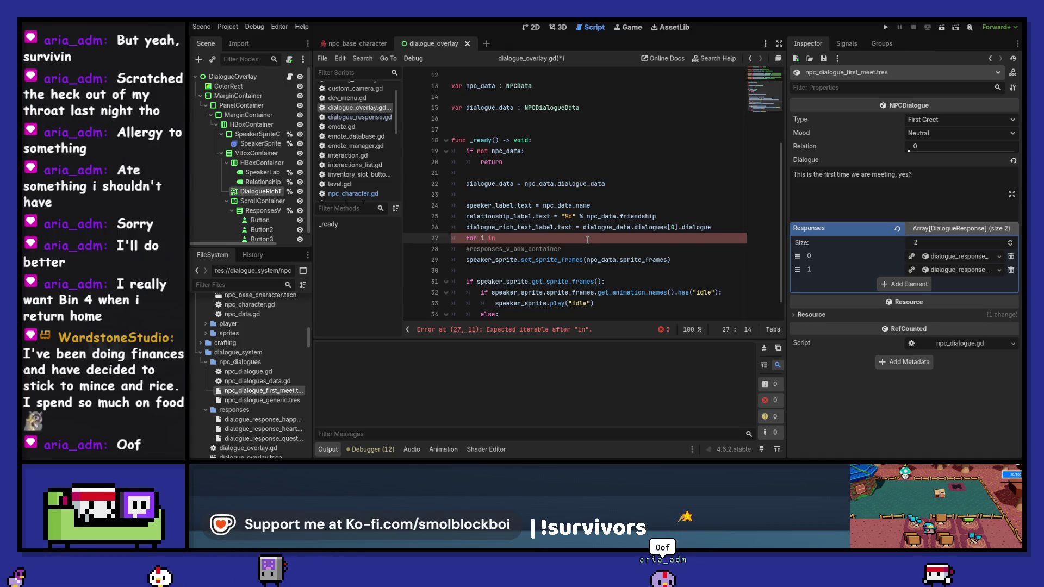
left_click(555, 227)
key("ctrl+shift+Right")
key("ctrl+shift+Right")
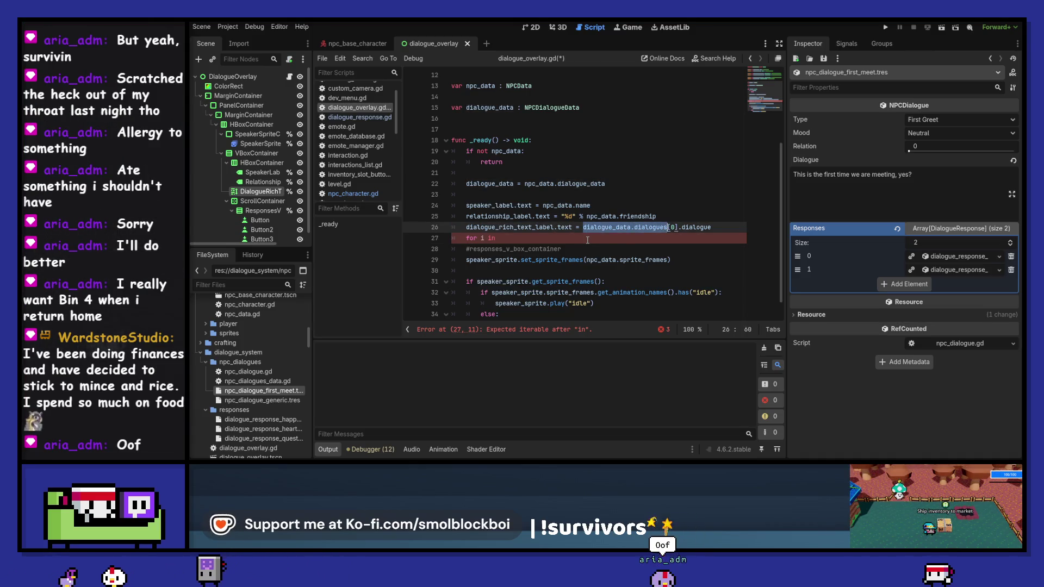
left_click(588, 240)
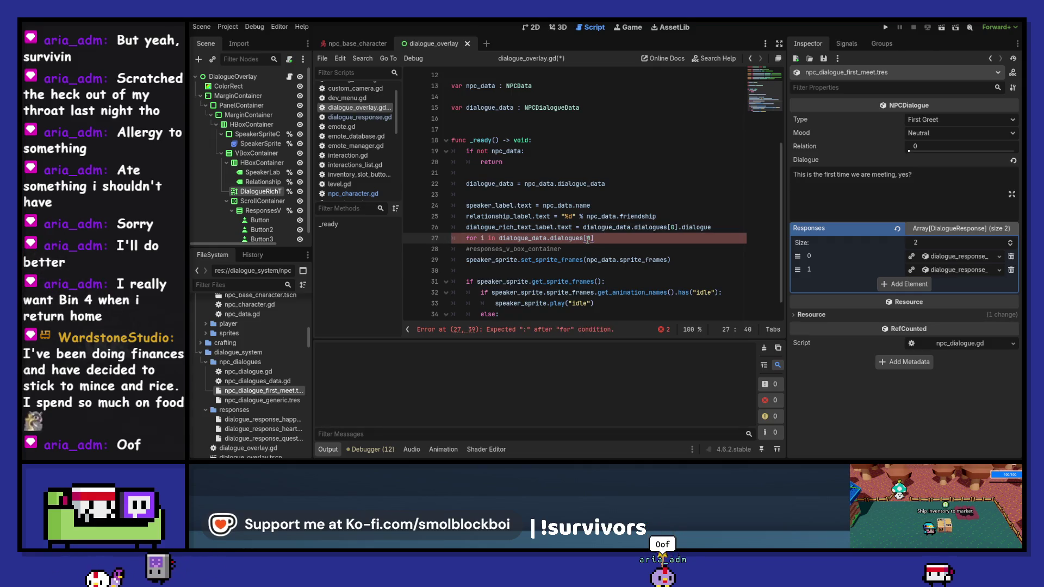
type(".responses:")
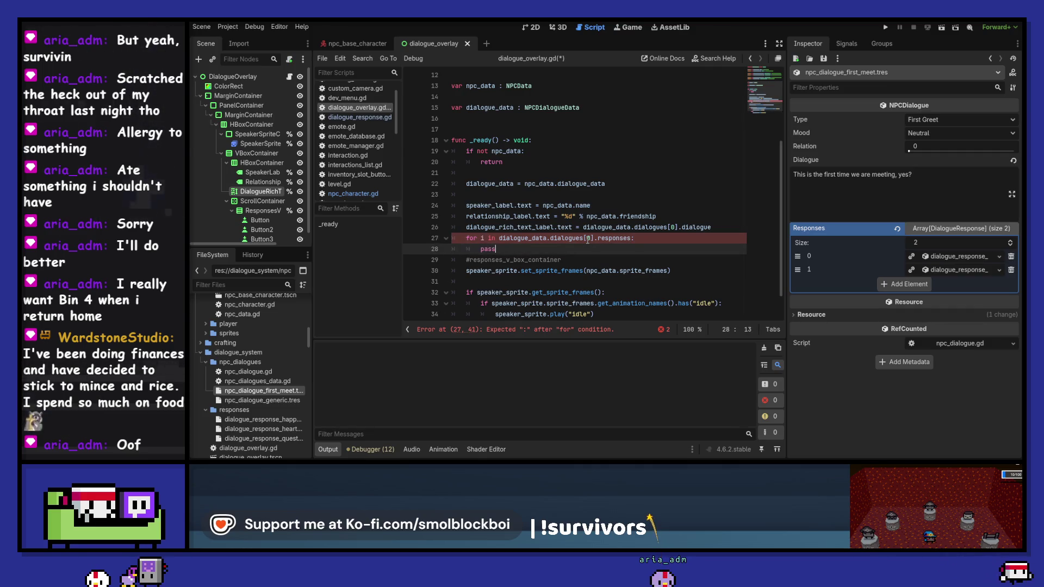
key("Return")
type("pass")
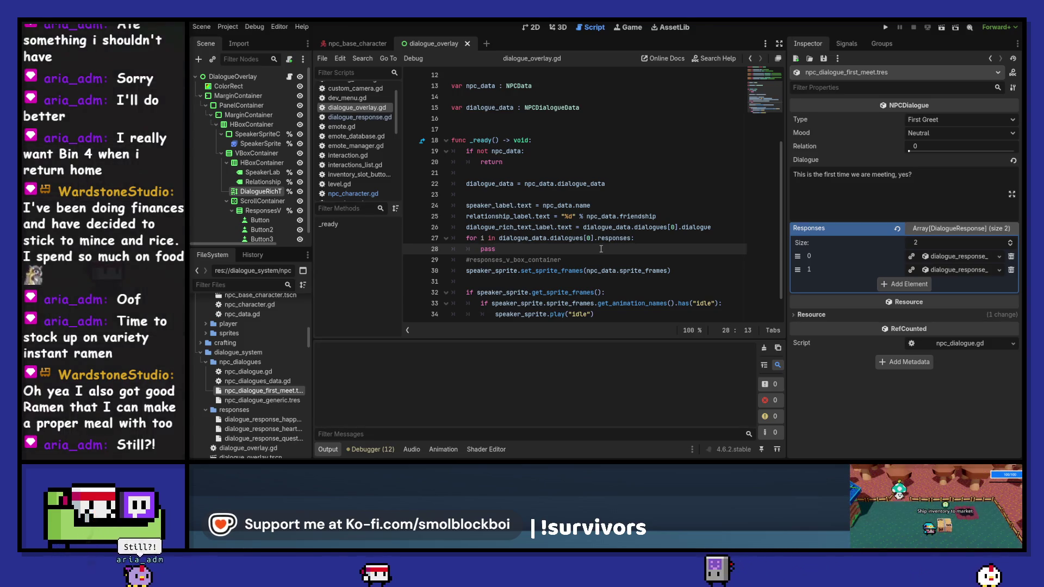
Step: Show the overlay's 2D layout and select the 'Happy to hear that!' response Button node
left_click(536, 27)
left_click(261, 220)
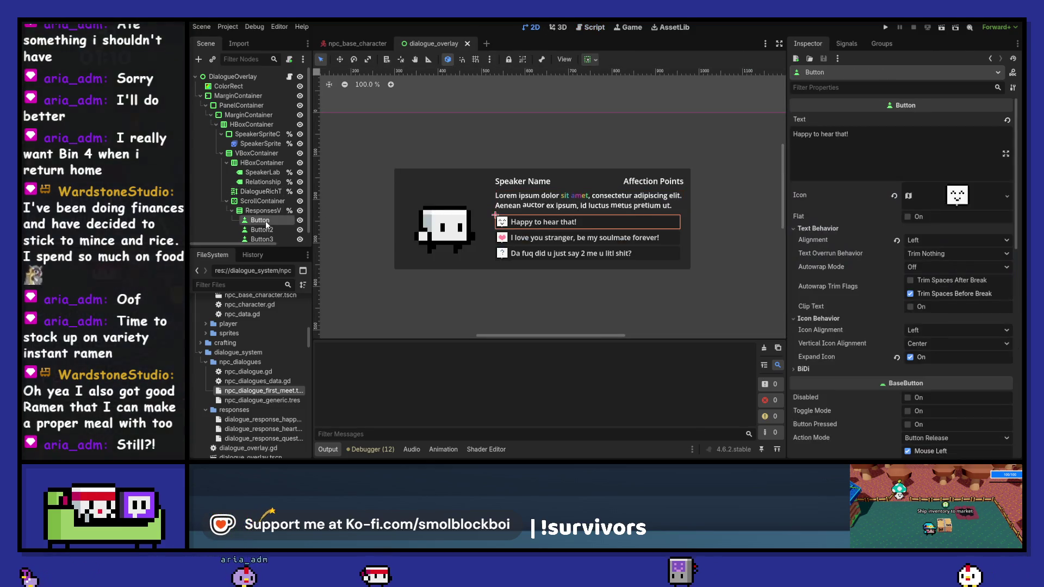
Step: Save the Button branch as dialogue_response_button.tscn in the dialogue_system folder
right_click(265, 223)
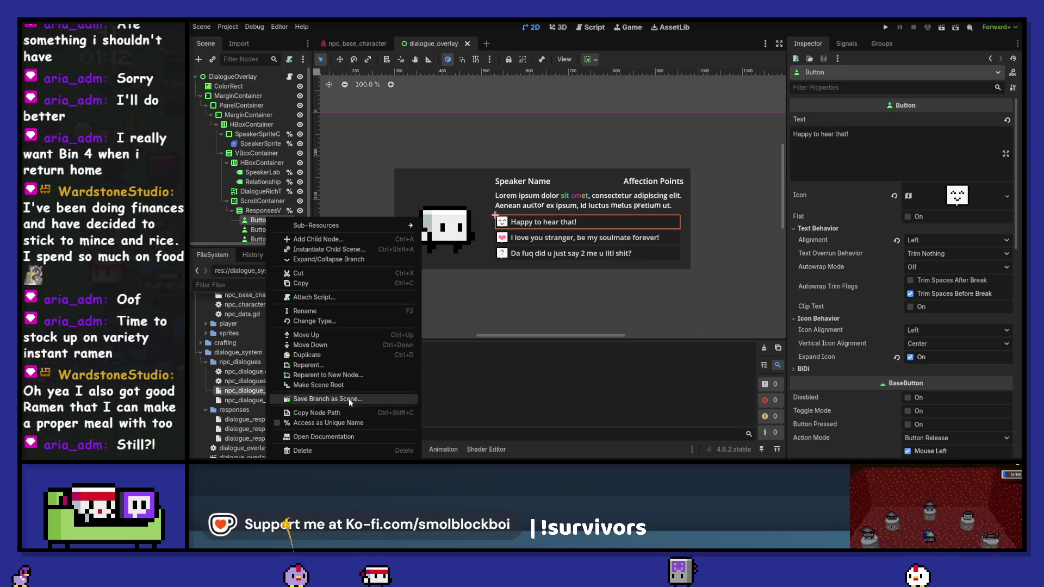
left_click(348, 400)
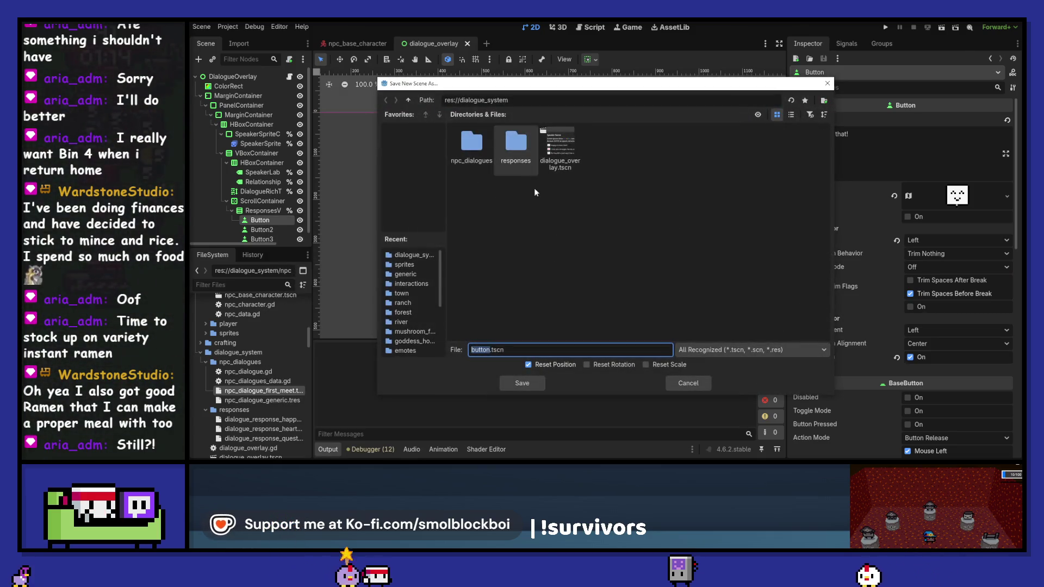
key("Home")
type("res")
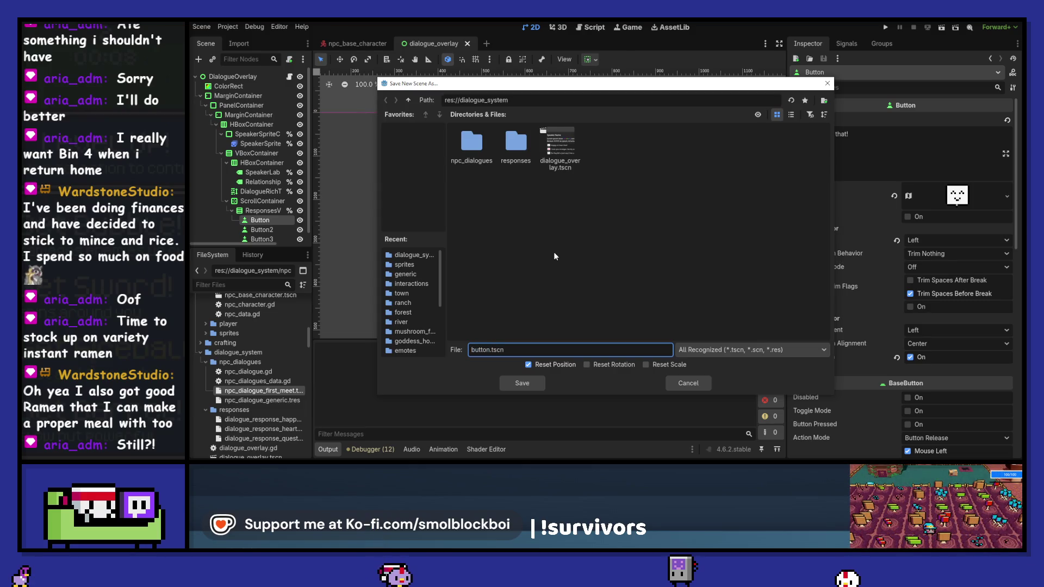
type("ponse_")
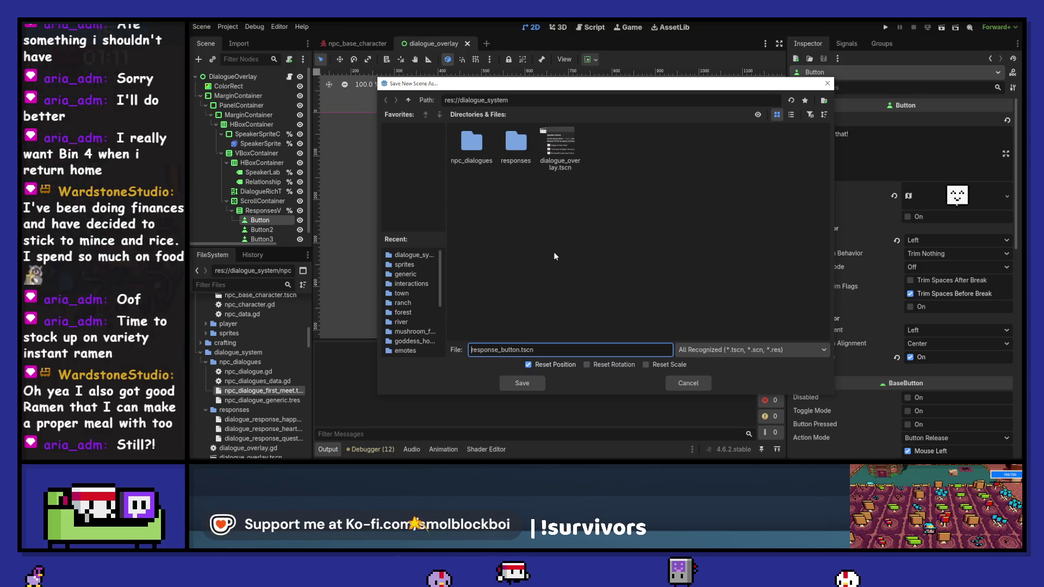
type("dialogue_")
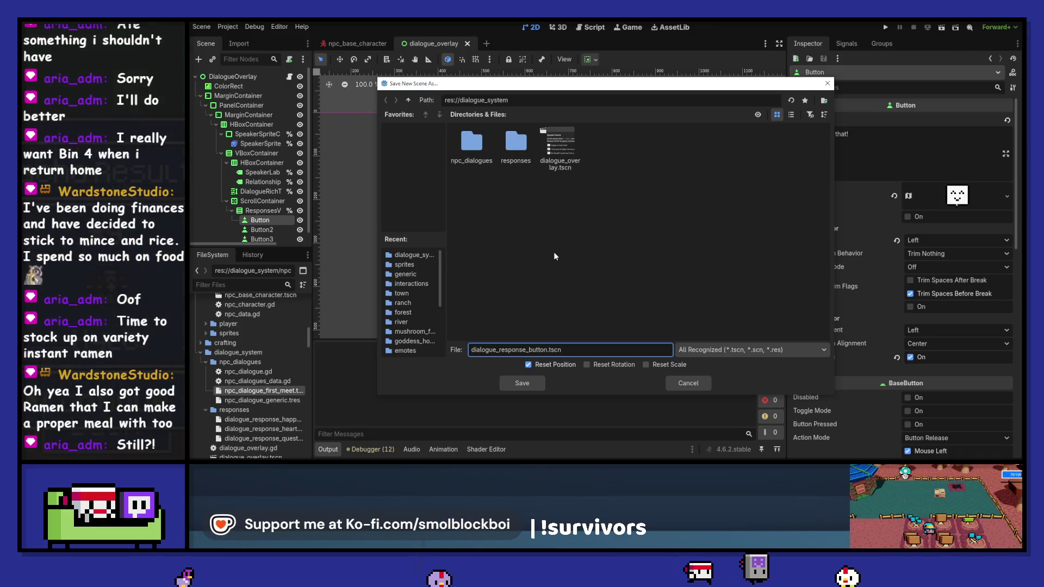
left_click(534, 383)
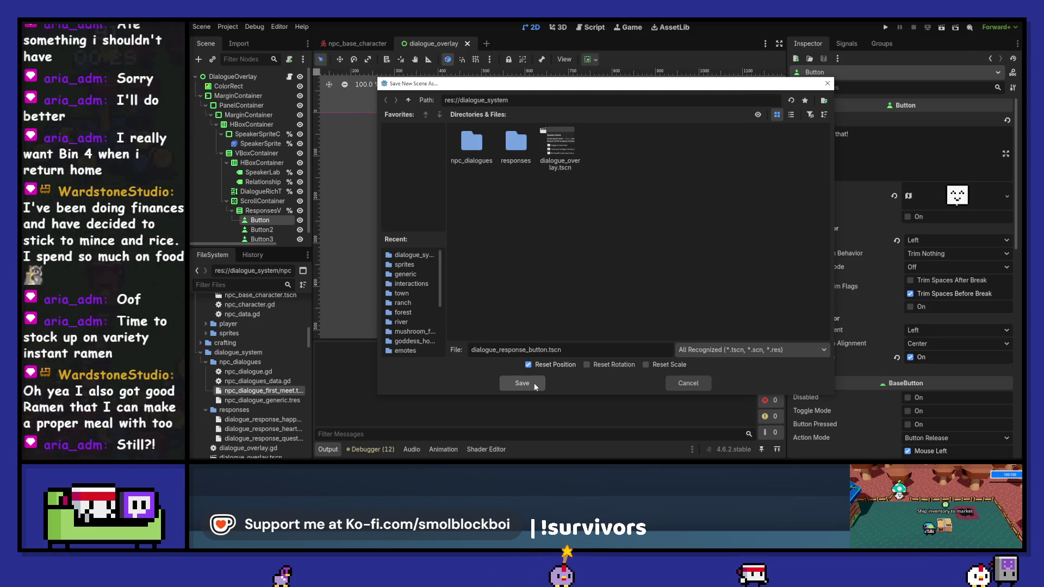
left_click(534, 383)
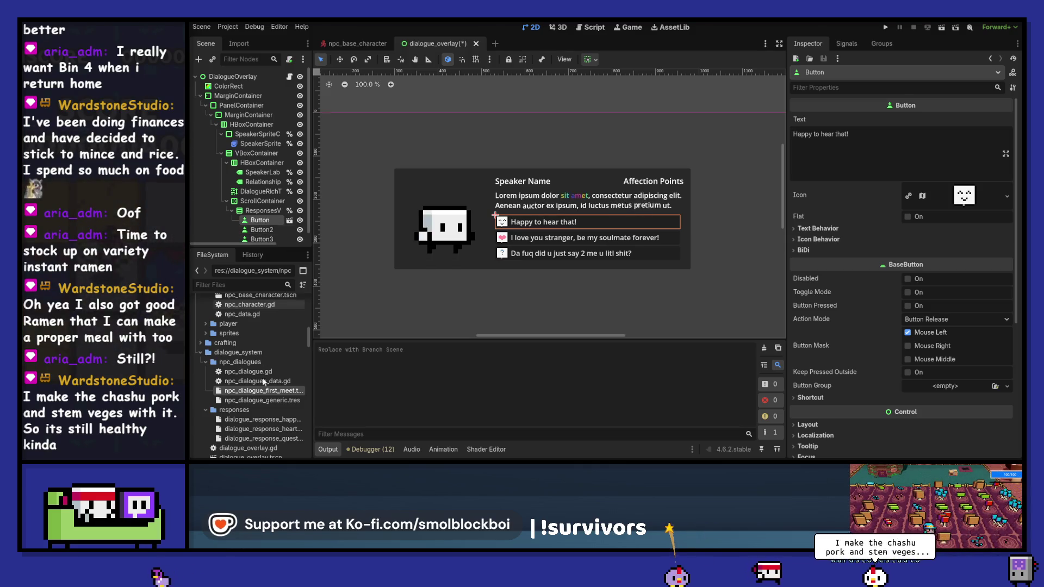
scroll(264, 381, "down", 2)
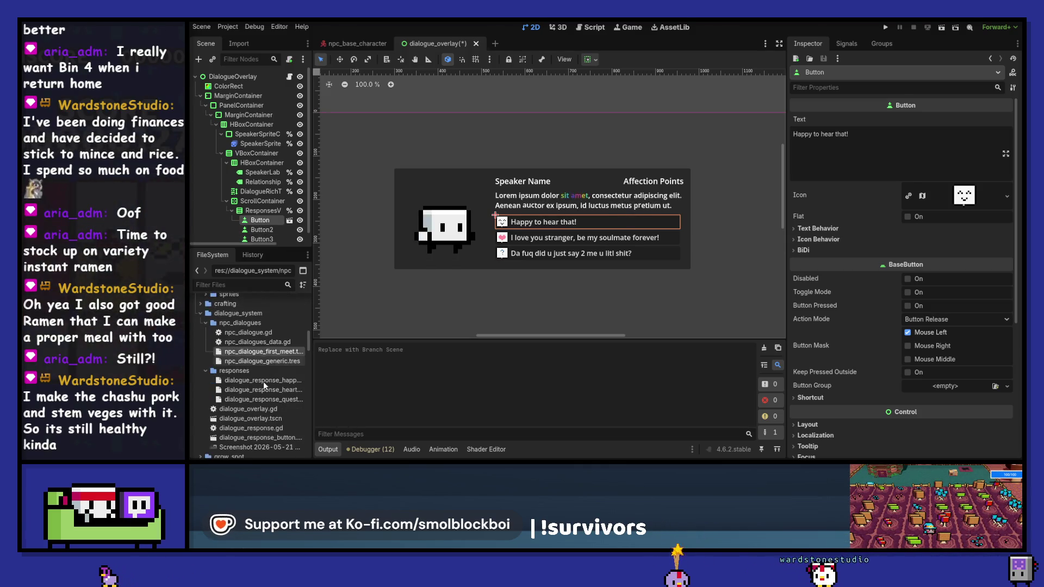
scroll(264, 381, "down", 1)
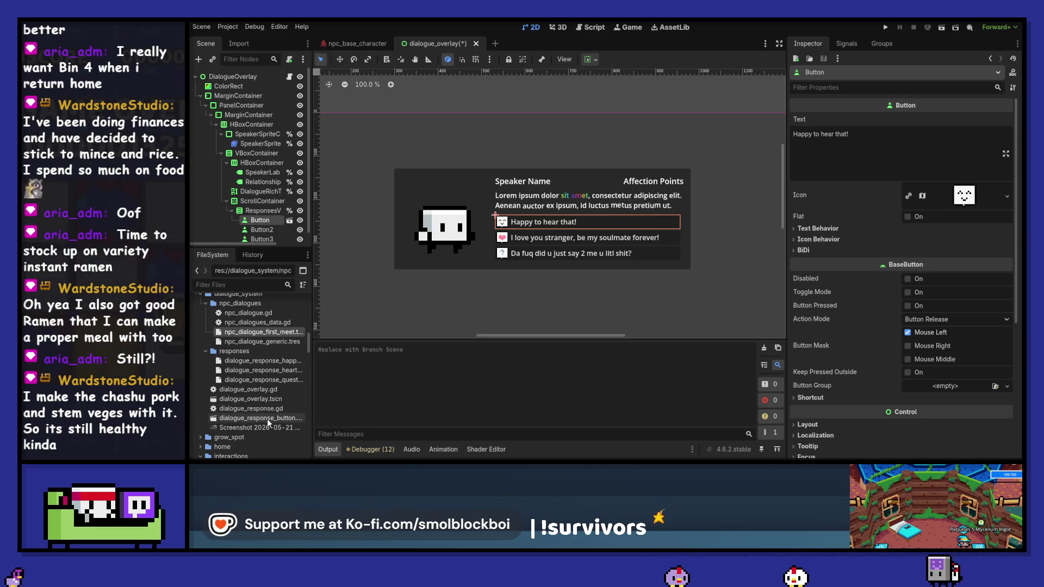
Step: Open dialogue_response_button.tscn and select its Button node to show its properties
double_click(267, 418)
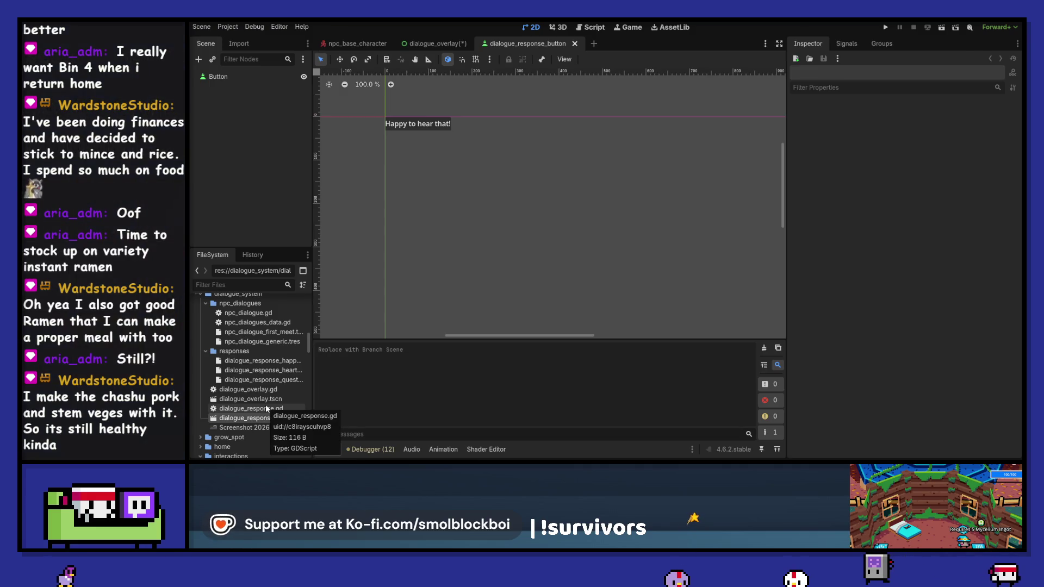
left_click(218, 76)
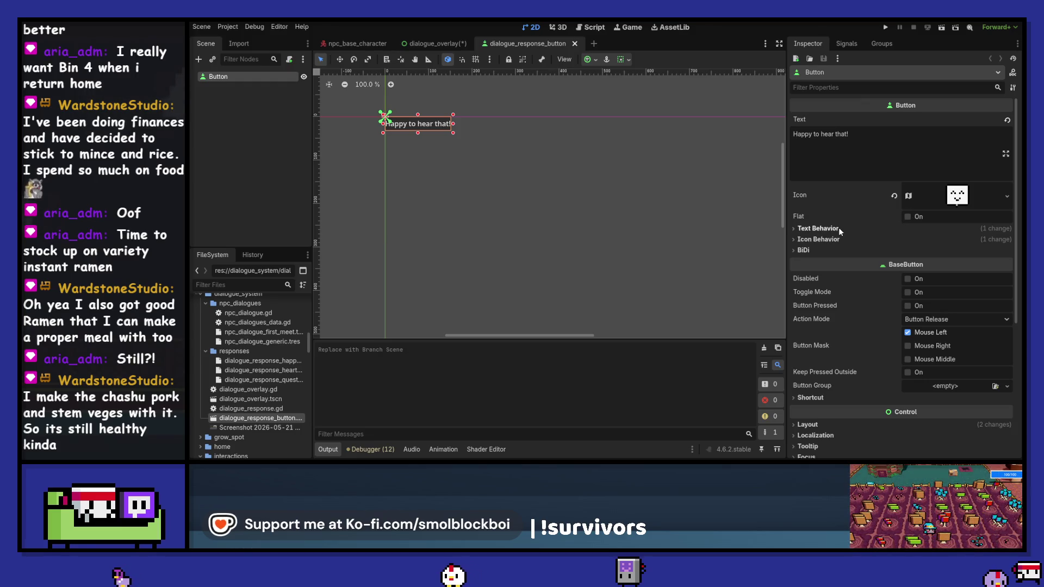
Step: Toggle the Button's icon expansion off and back on under Icon Behavior
left_click(819, 240)
left_click(910, 278)
left_click(910, 278)
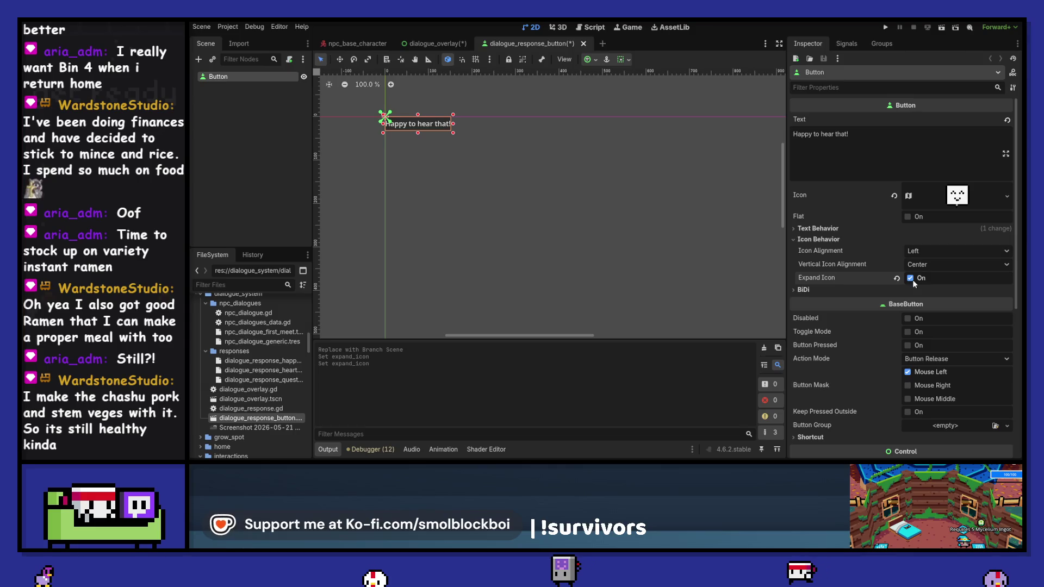
scroll(856, 298, "down", 5)
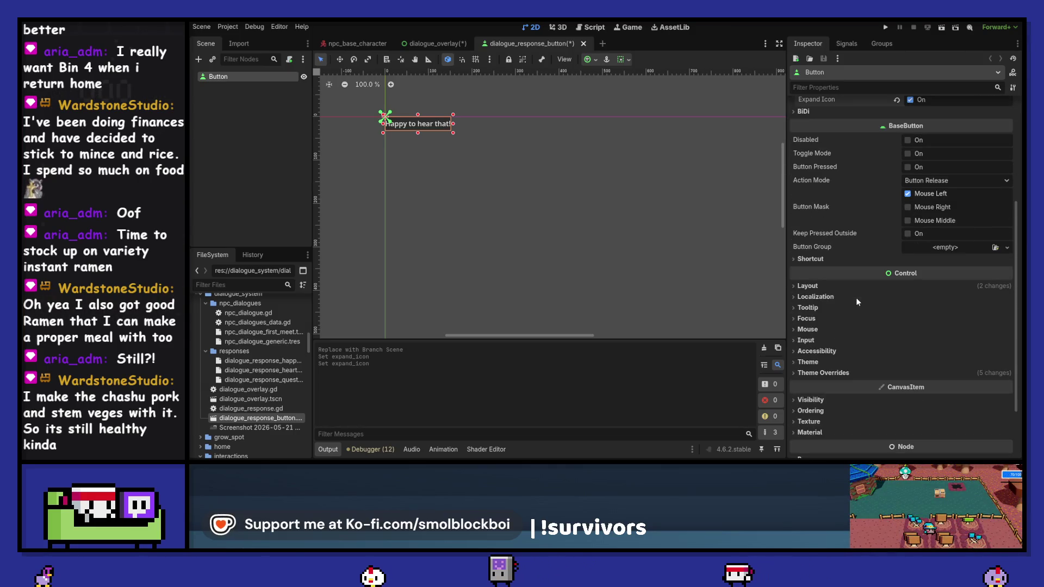
Step: Set Theme Overrides > Constants > Icon Max Width to 32, revert it to 0, and save the scene
left_click(829, 373)
scroll(829, 373, "down", 3)
left_click(830, 341)
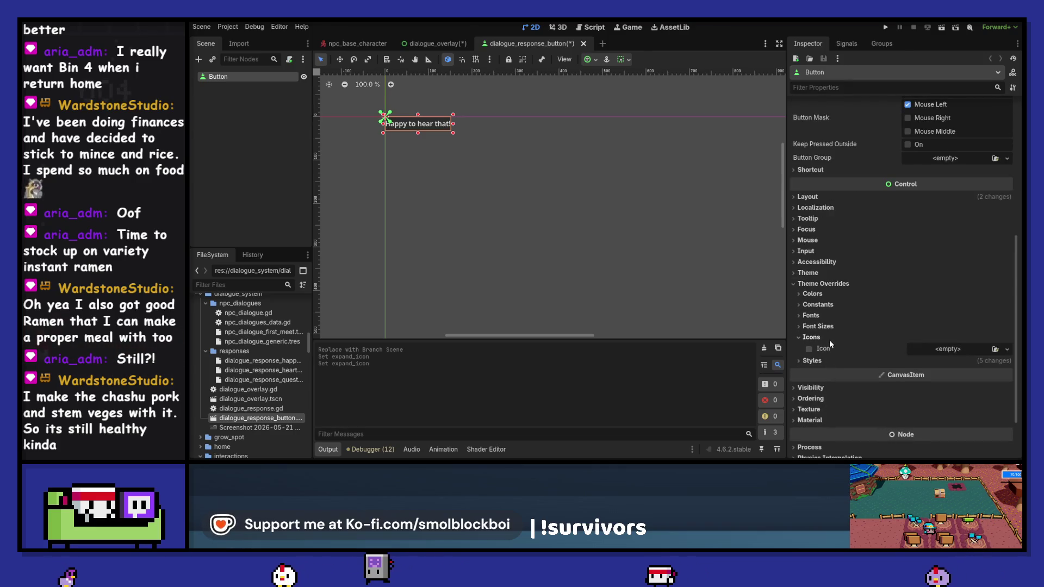
left_click(830, 337)
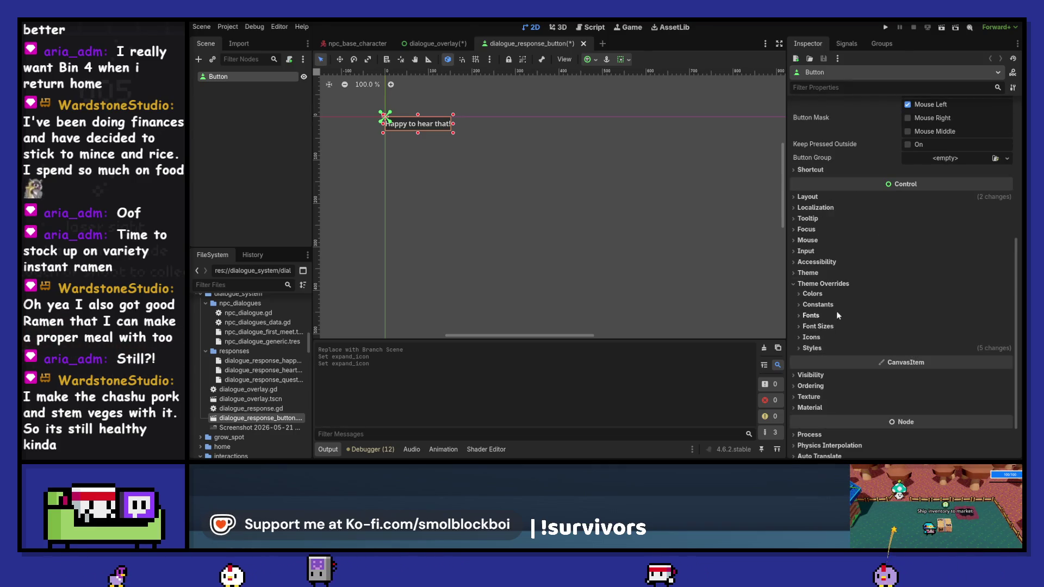
left_click(836, 308)
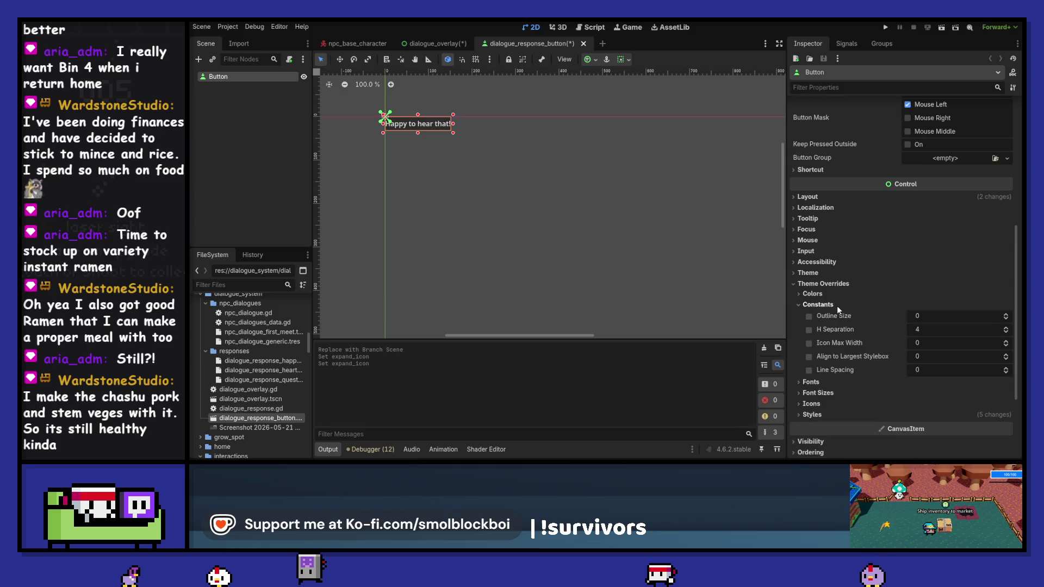
left_click(923, 342)
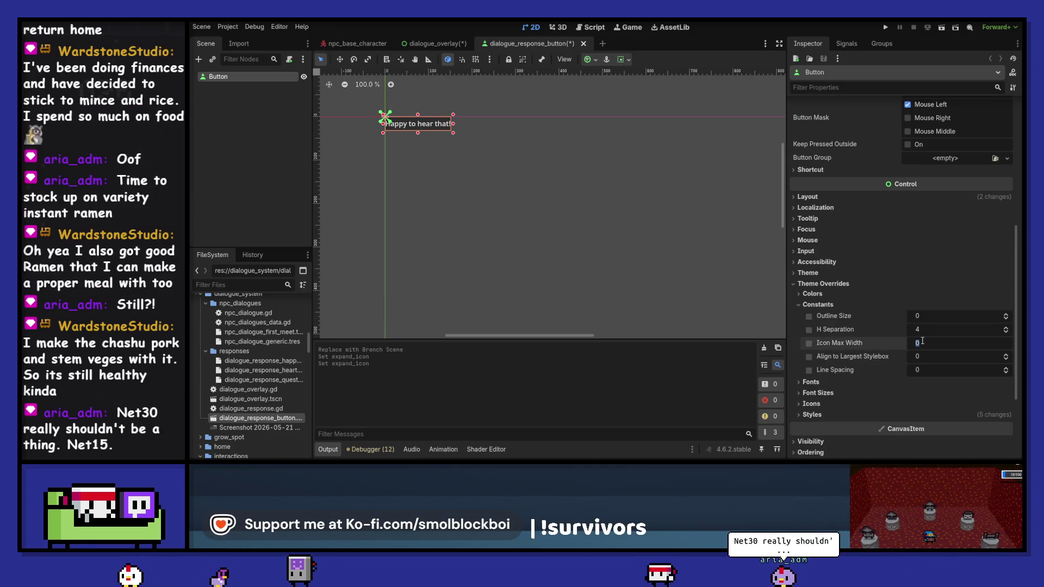
type("32")
key("Return")
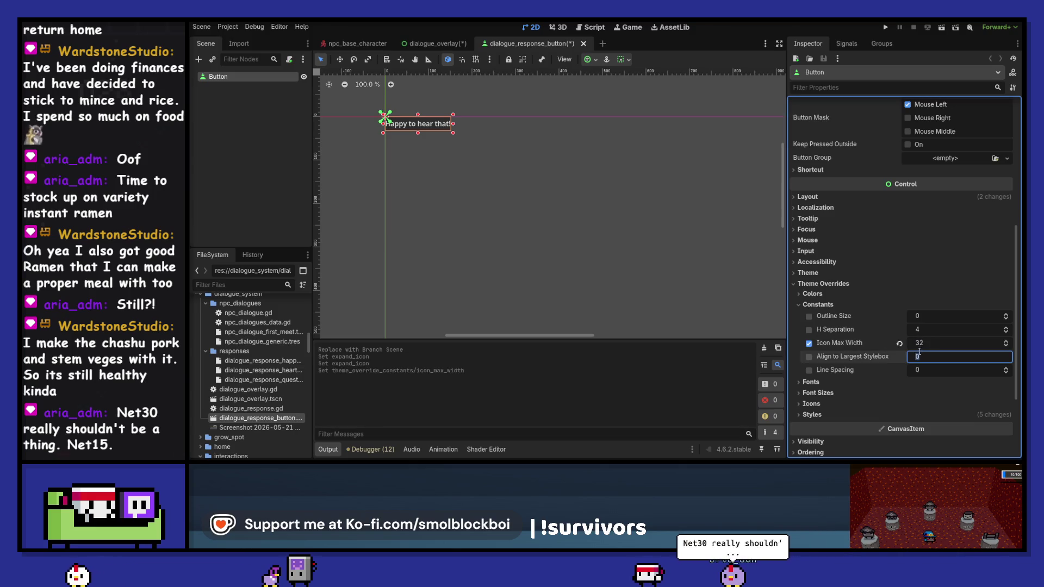
key("ctrl+s")
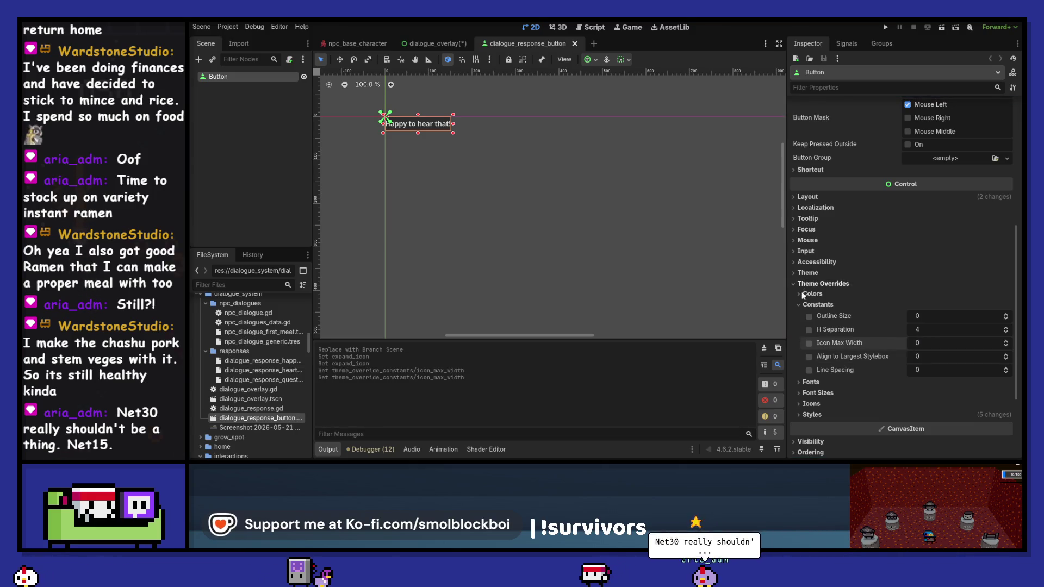
left_click(818, 304)
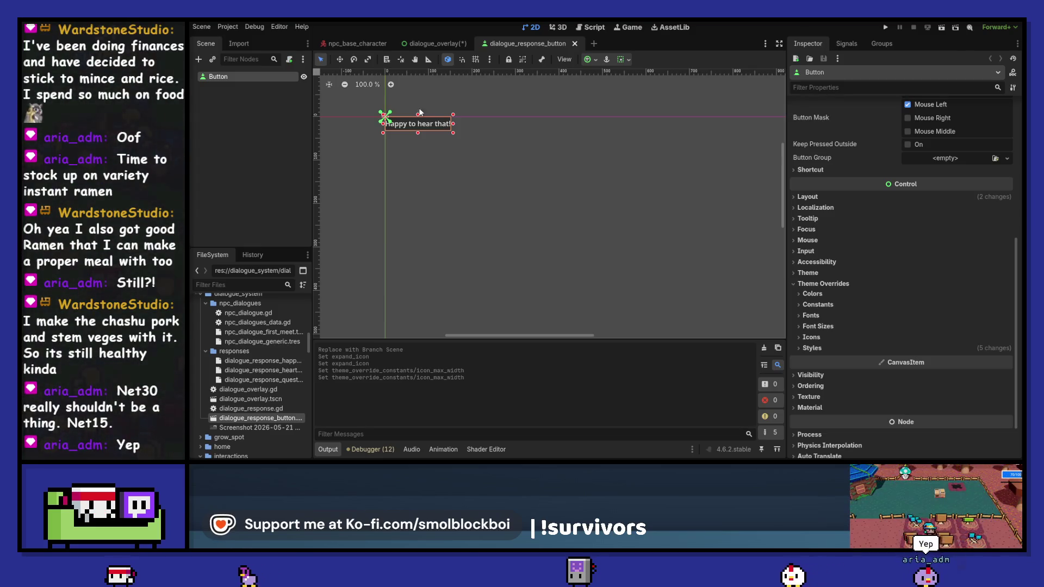
left_click(264, 104)
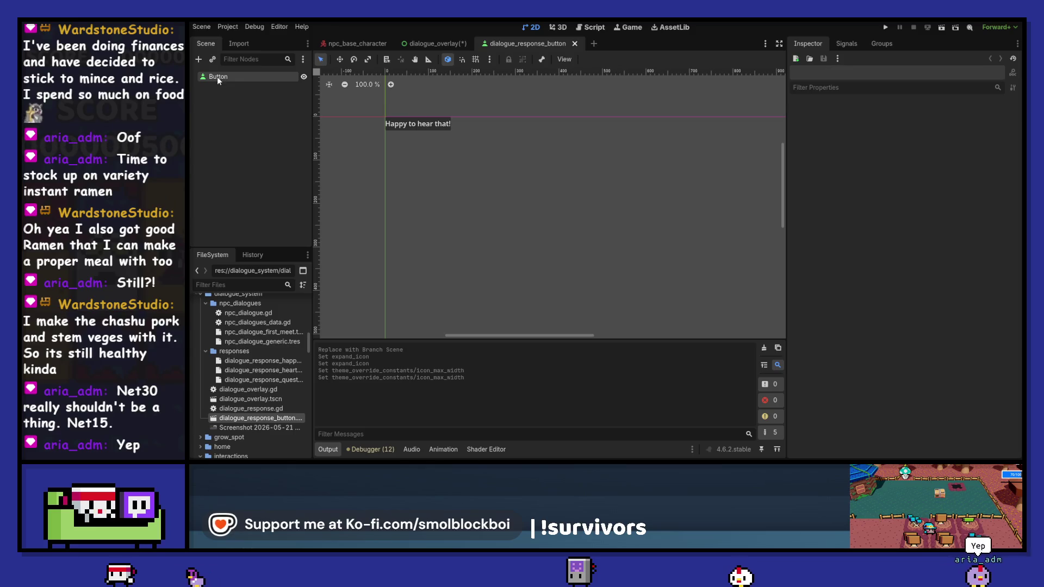
Step: Add a plain Container child to the Button, then remove it again
left_click(435, 43)
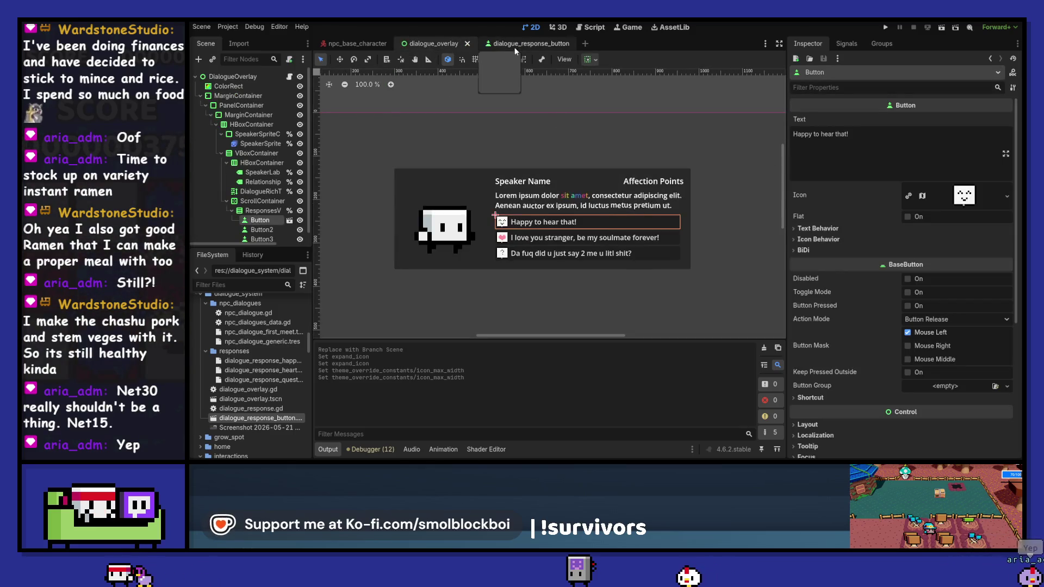
left_click(519, 43)
left_click(198, 60)
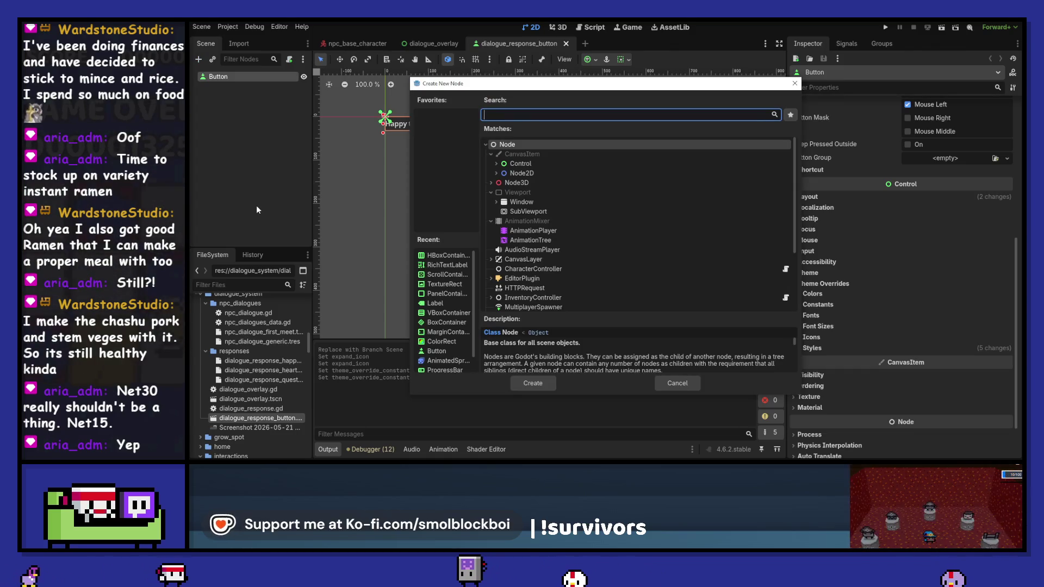
type("contr")
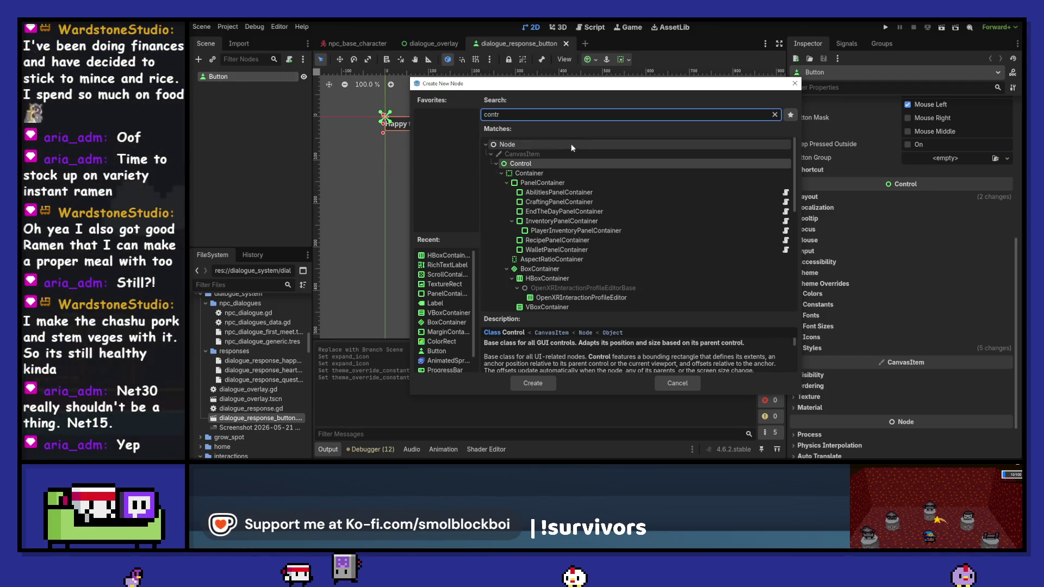
left_click(553, 174)
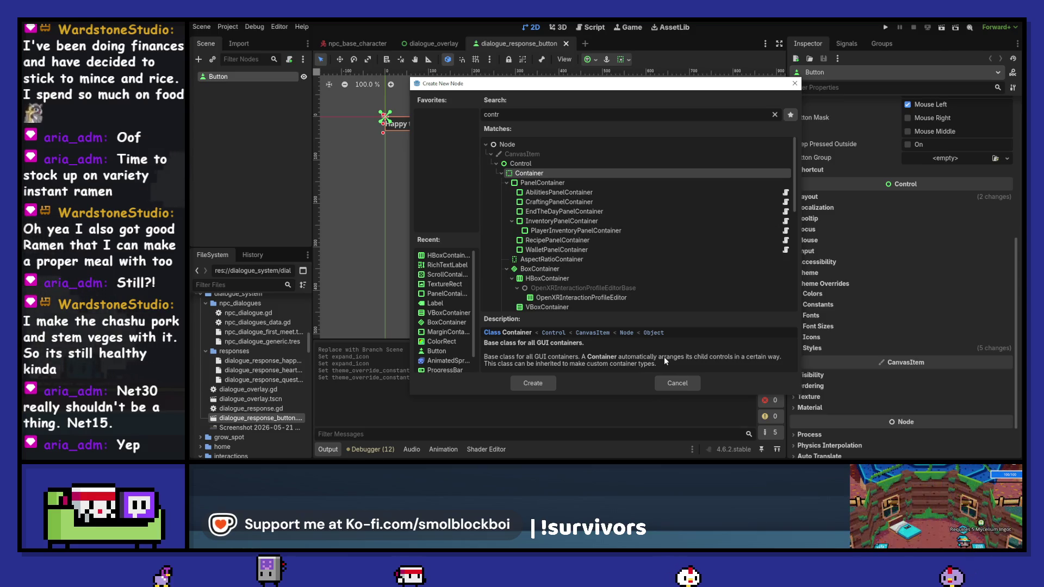
left_click(533, 382)
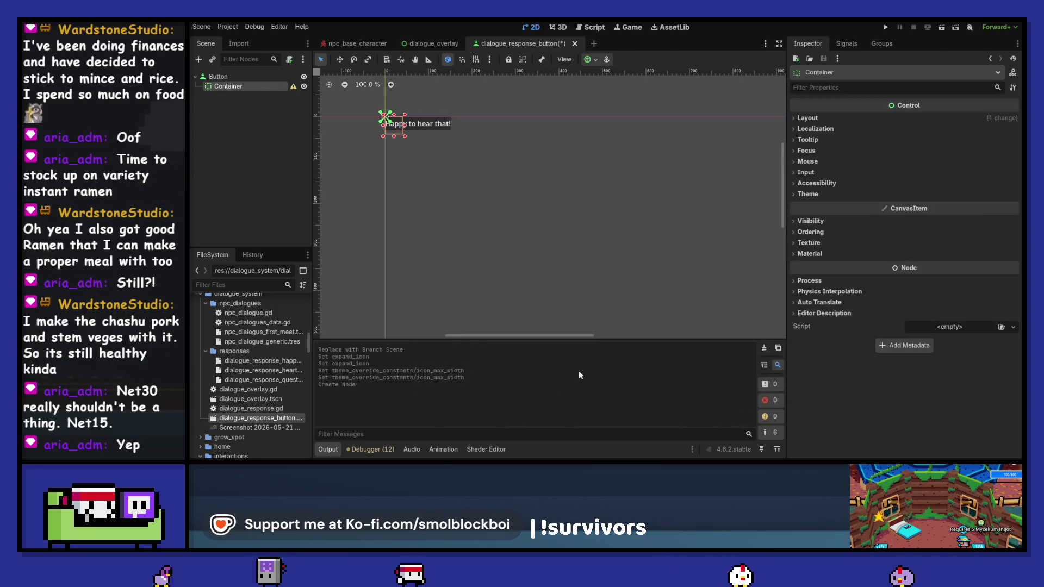
mouse_move(293, 87)
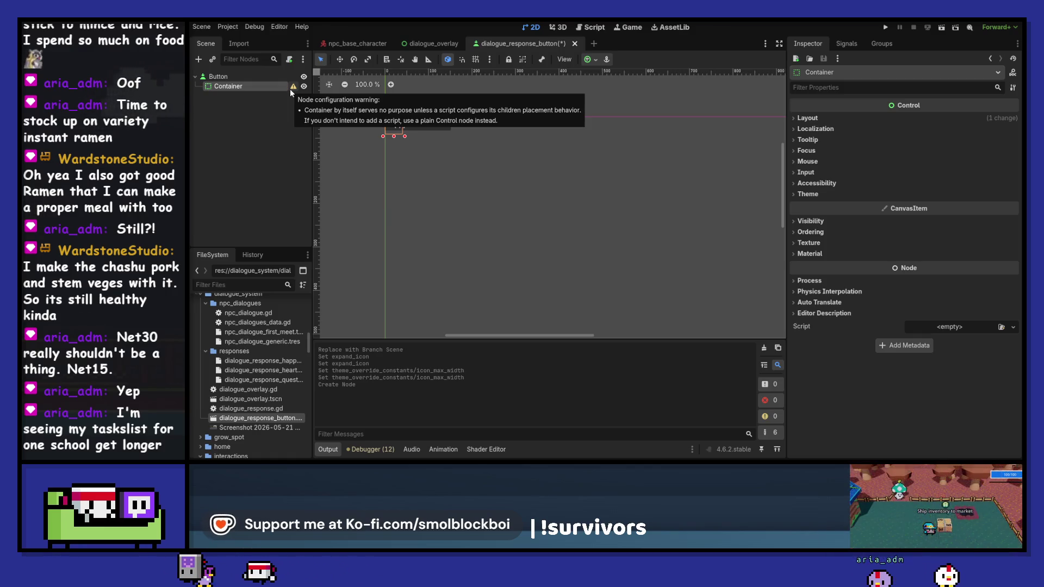
key("Delete")
key("Return")
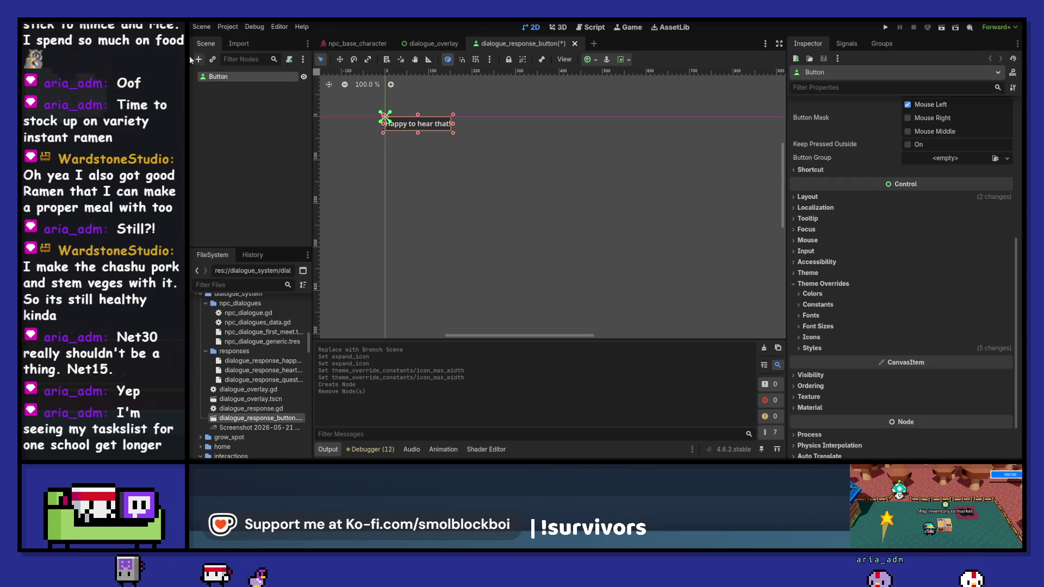
Step: Try a Control child filling the Button with the Full Rect preset, then delete it too
left_click(199, 59)
double_click(528, 160)
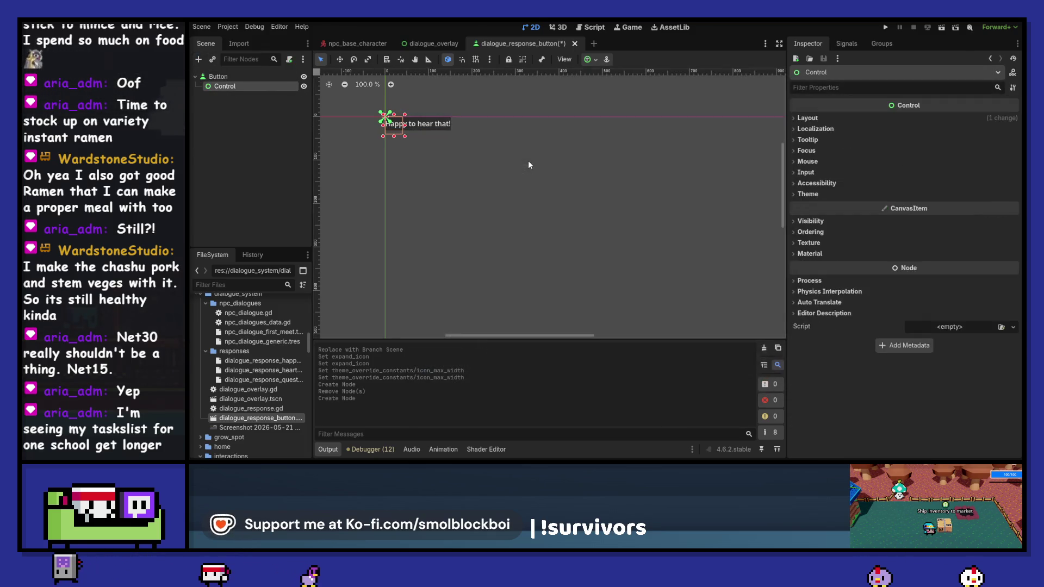
left_click(589, 60)
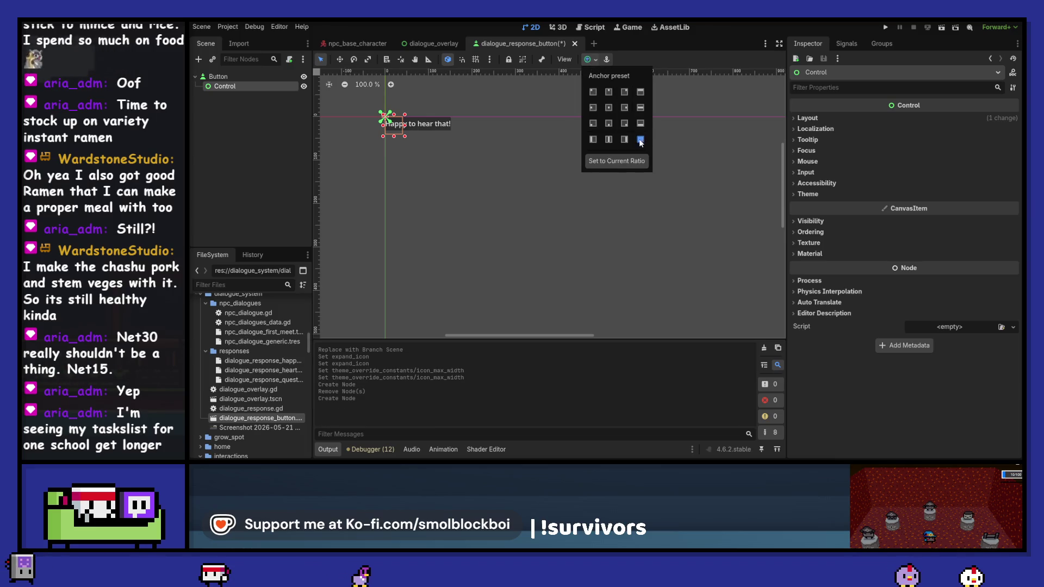
left_click(640, 140)
left_click(199, 59)
key("Escape")
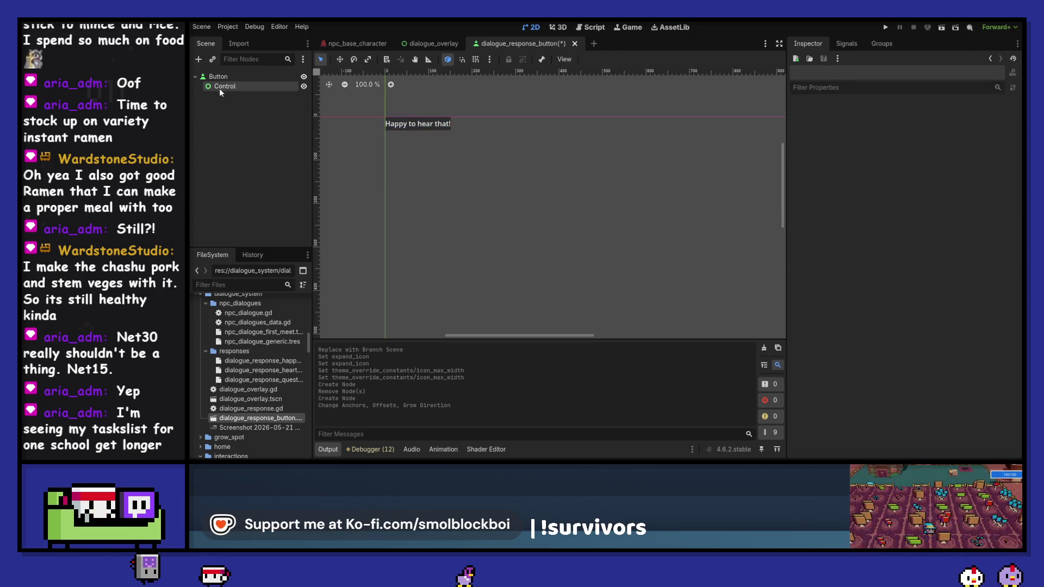
key("Delete")
Step: Add a VBoxContainer under the Button and stretch it to Full Rect
left_click(218, 76)
left_click(197, 60)
type("vbox")
key("Return")
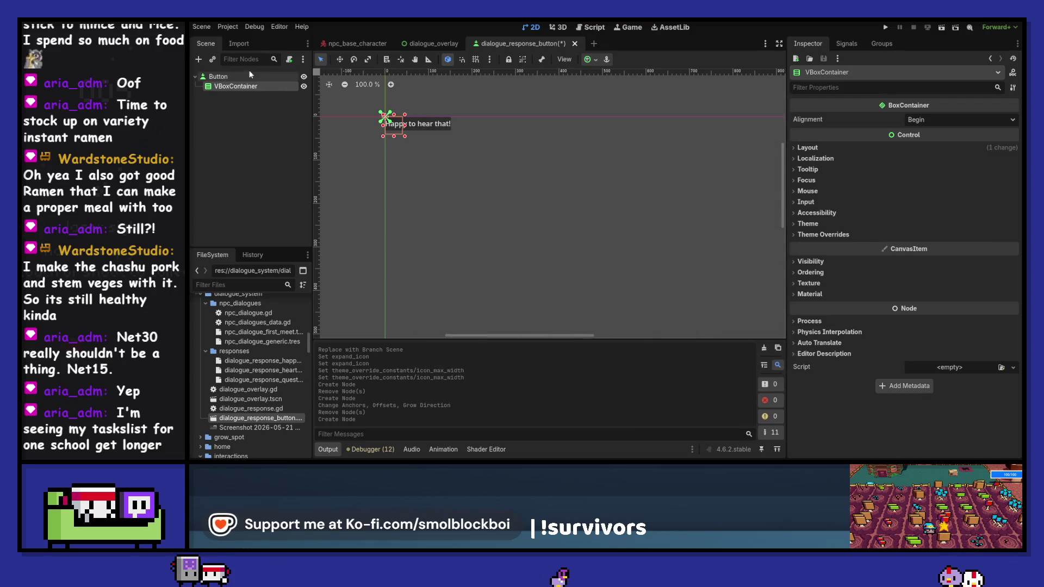
left_click(589, 59)
left_click(641, 122)
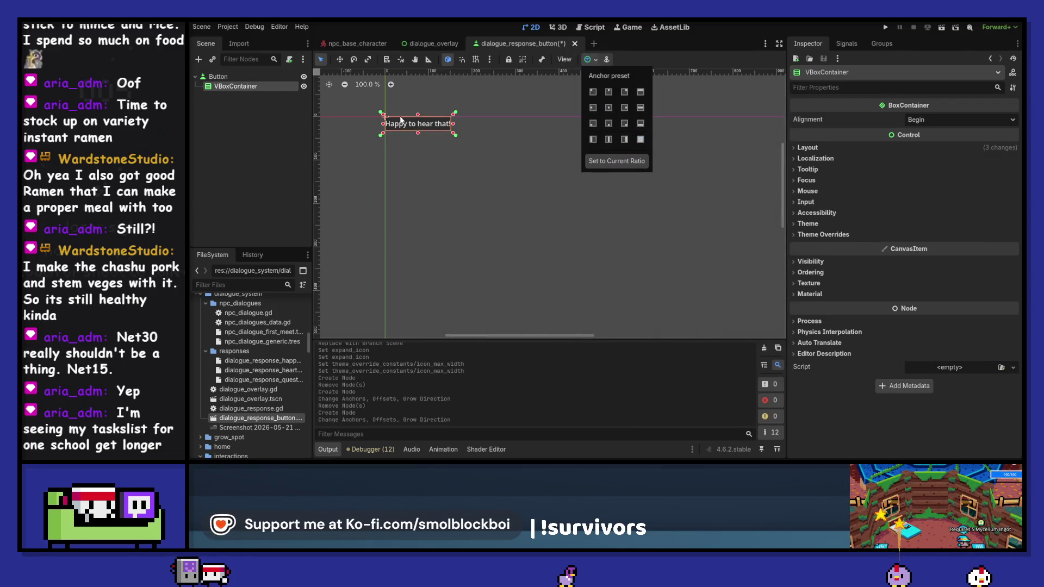
Step: Change the VBoxContainer's type to HBoxContainer
right_click(240, 83)
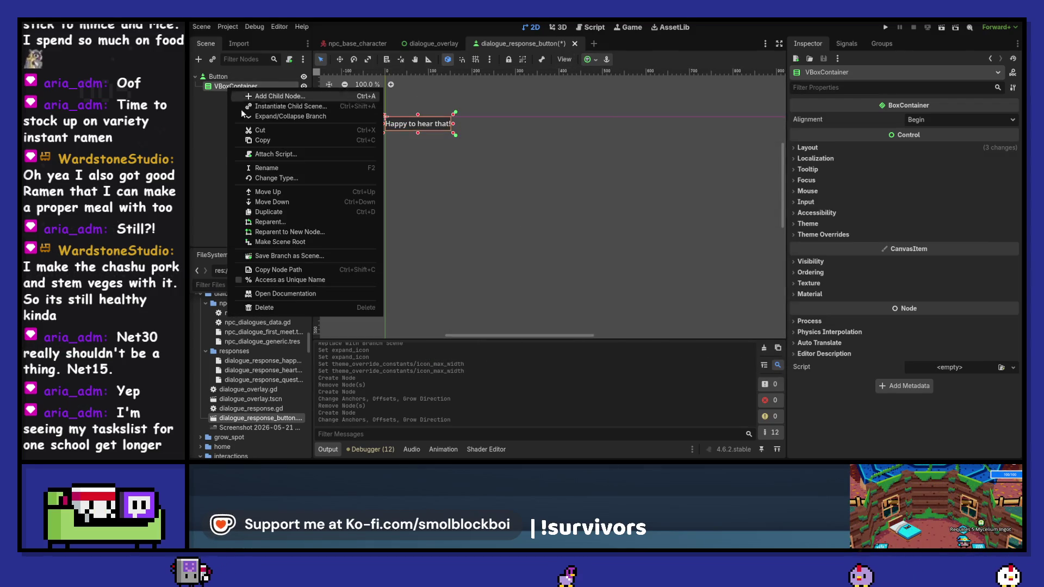
left_click(288, 179)
type("hb")
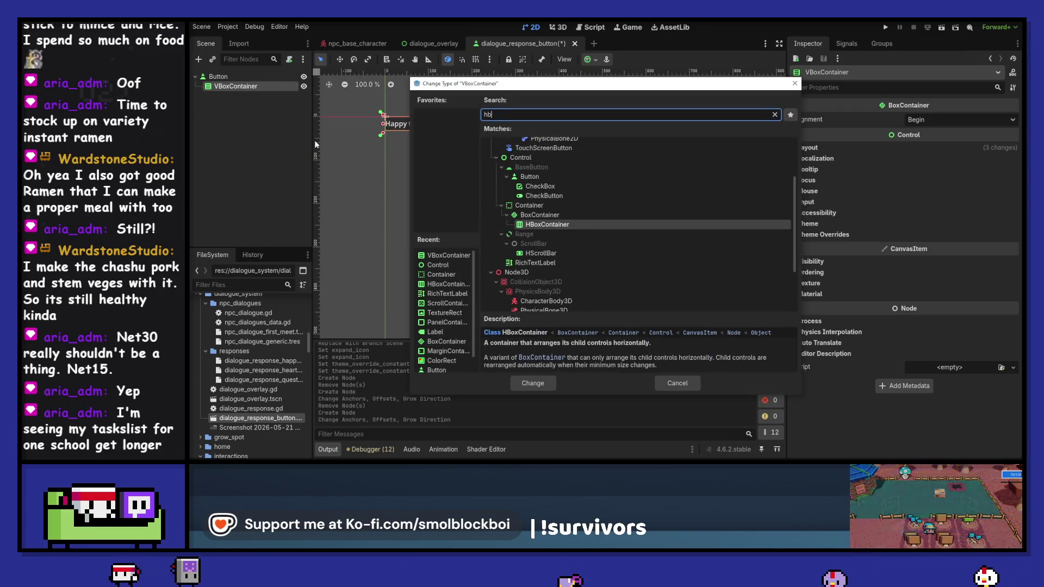
double_click(545, 224)
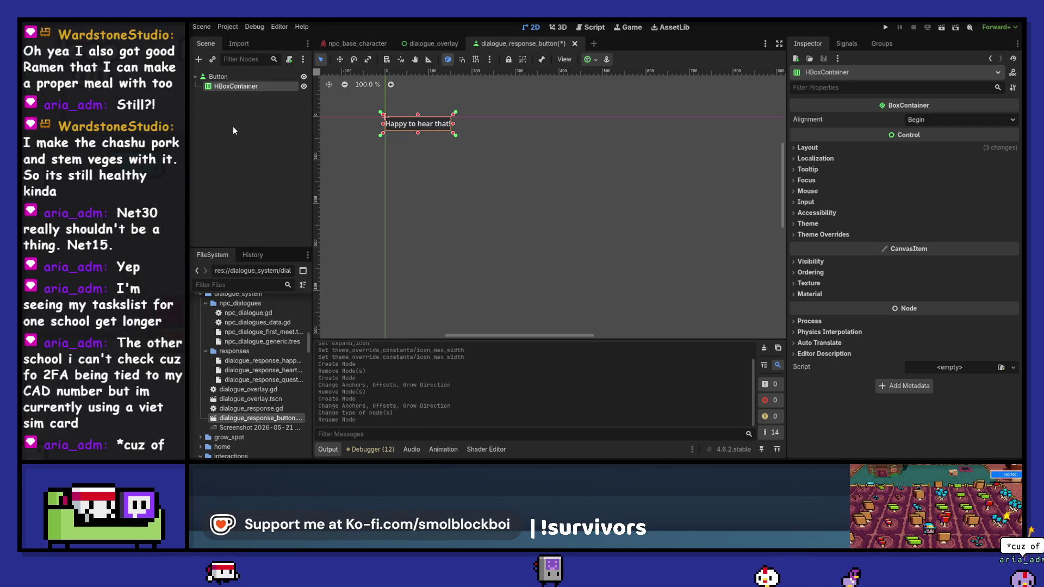
Step: Add a TextureRect under the HBoxContainer, undoing a direct emotes.png assignment
left_click(197, 59)
type("texture")
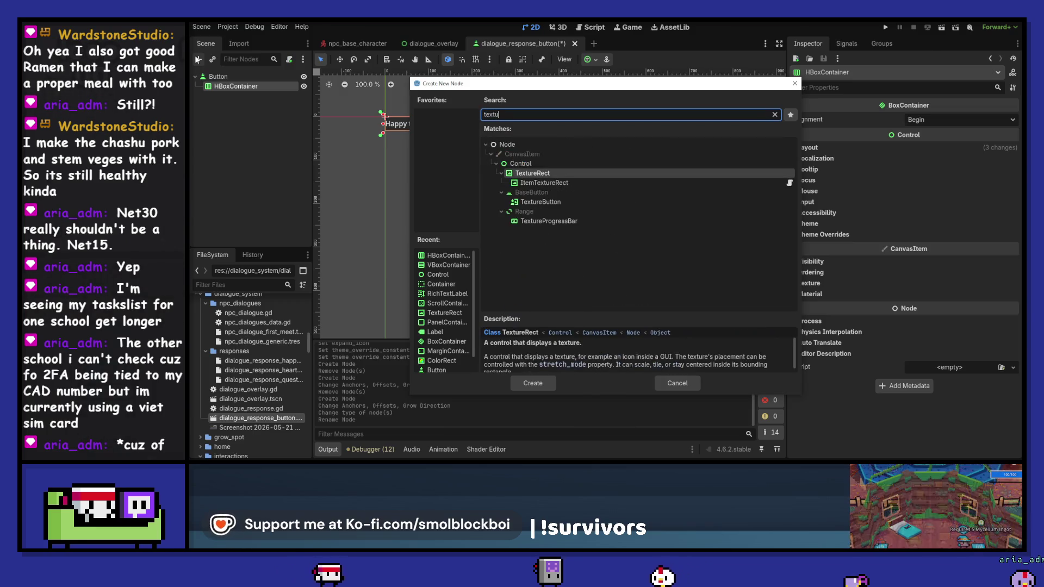
double_click(532, 173)
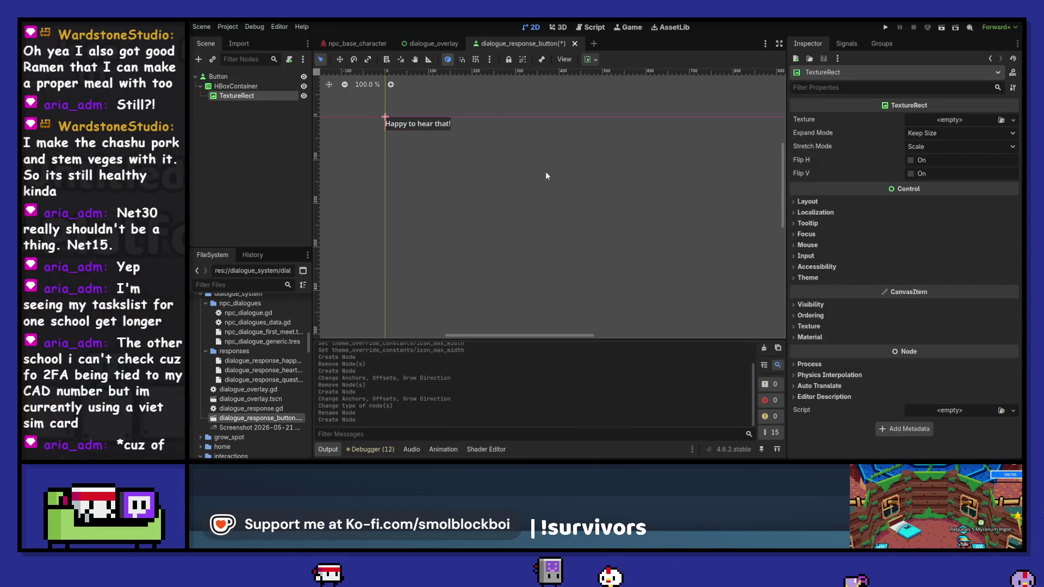
left_click(1009, 121)
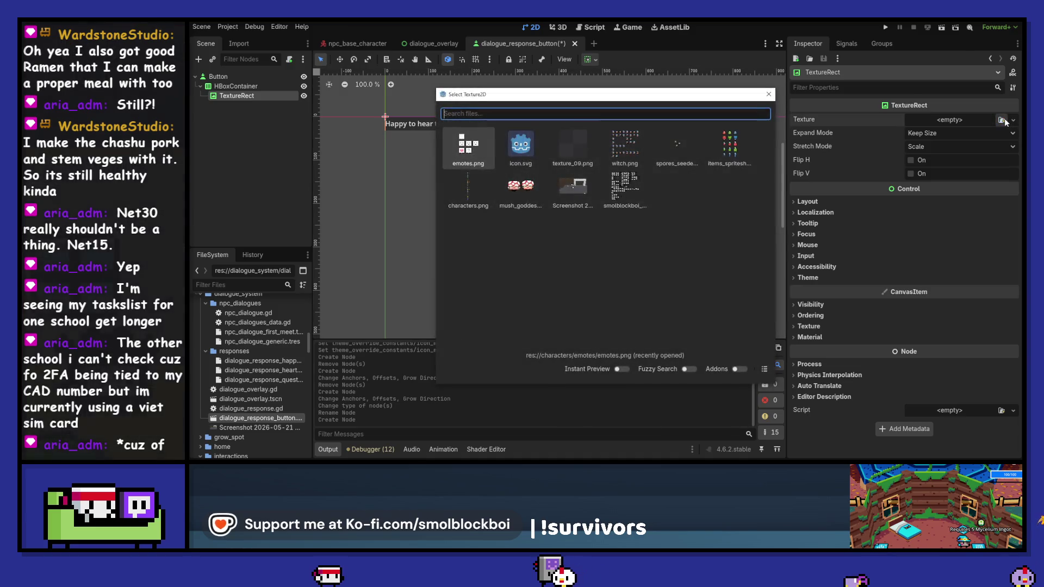
double_click(469, 147)
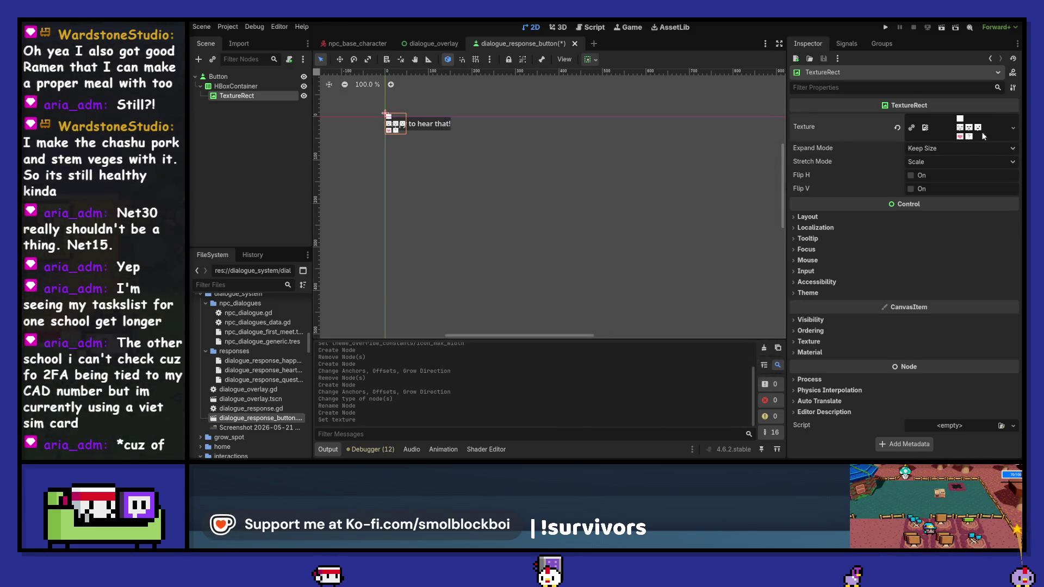
key("ctrl+z")
Step: Give the TextureRect a new AtlasTexture from emotes.png with the happy-face tile as region
left_click(1013, 119)
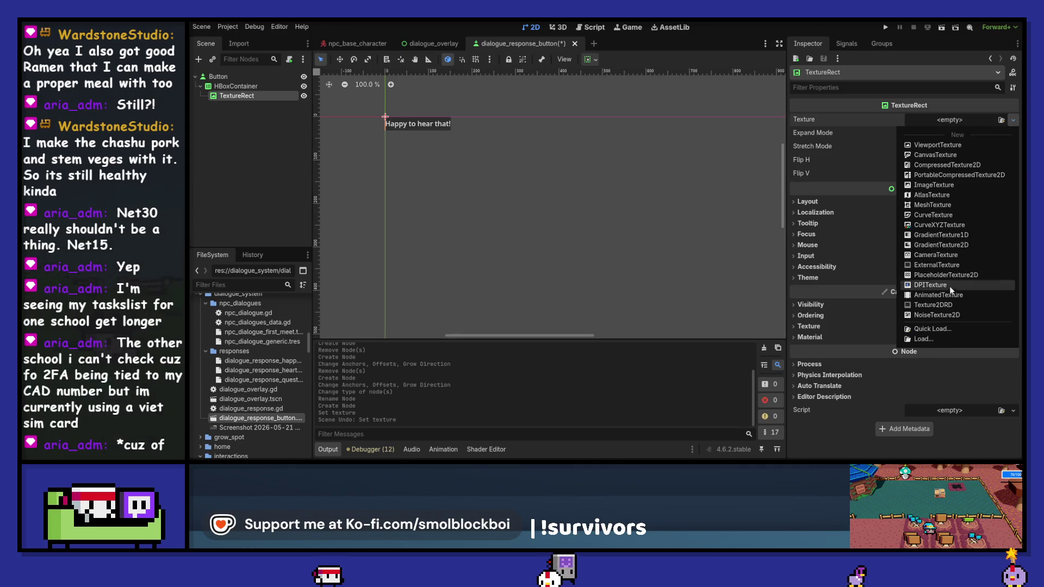
left_click(937, 194)
left_click(914, 119)
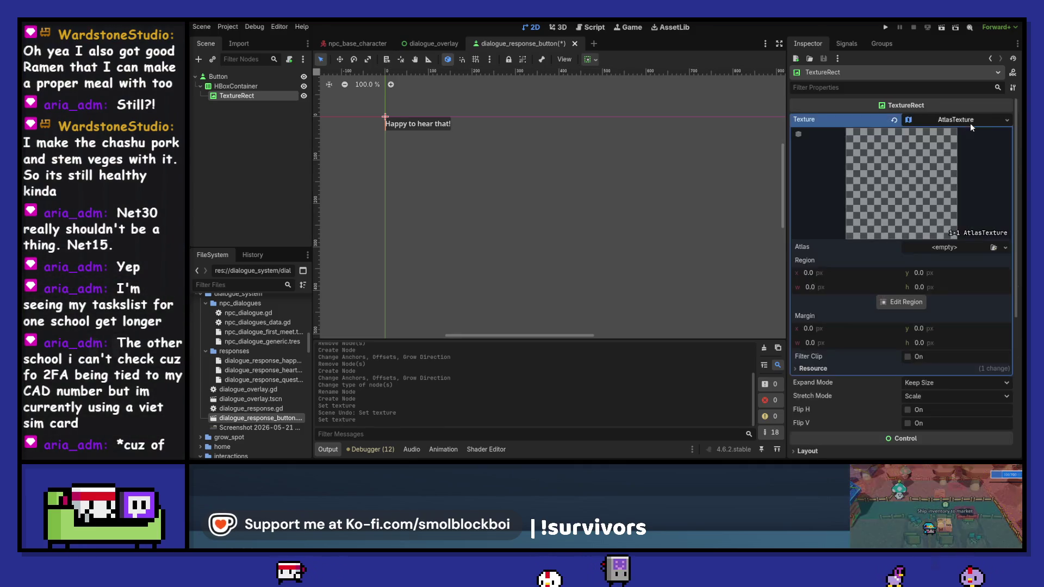
left_click(994, 247)
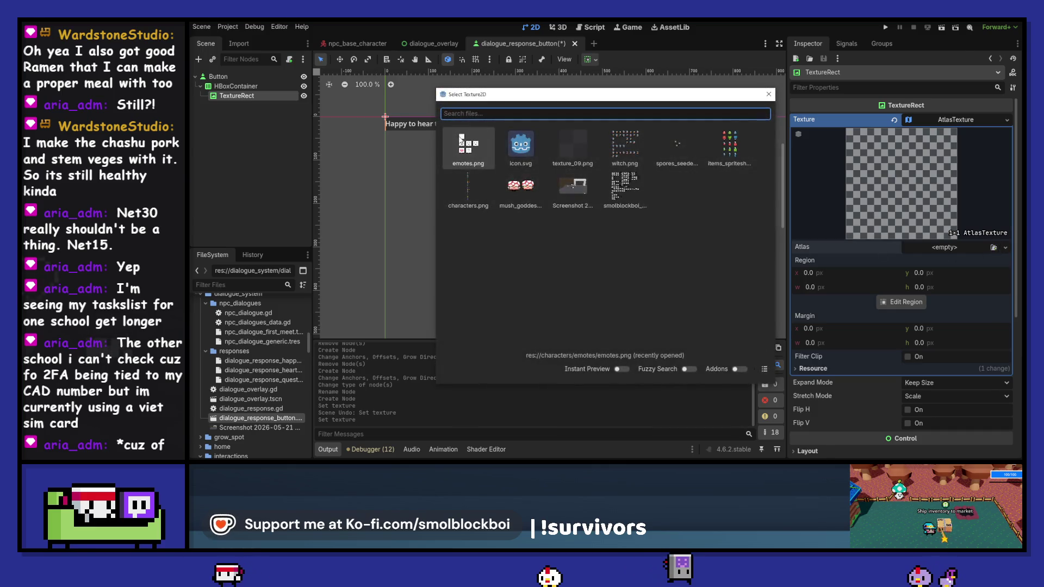
double_click(468, 146)
left_click(906, 317)
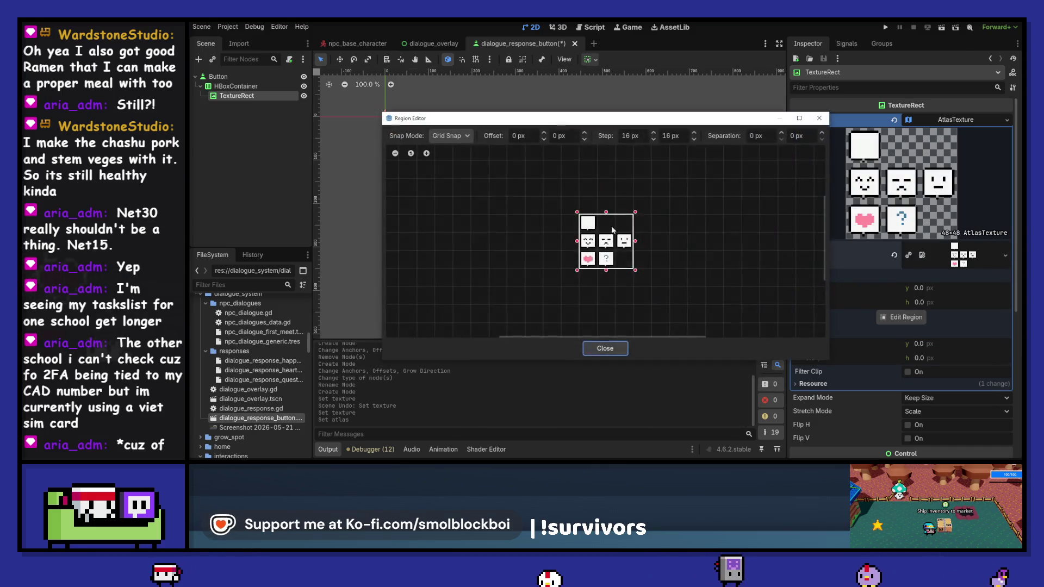
scroll(580, 237, "up", 2)
left_click(574, 229)
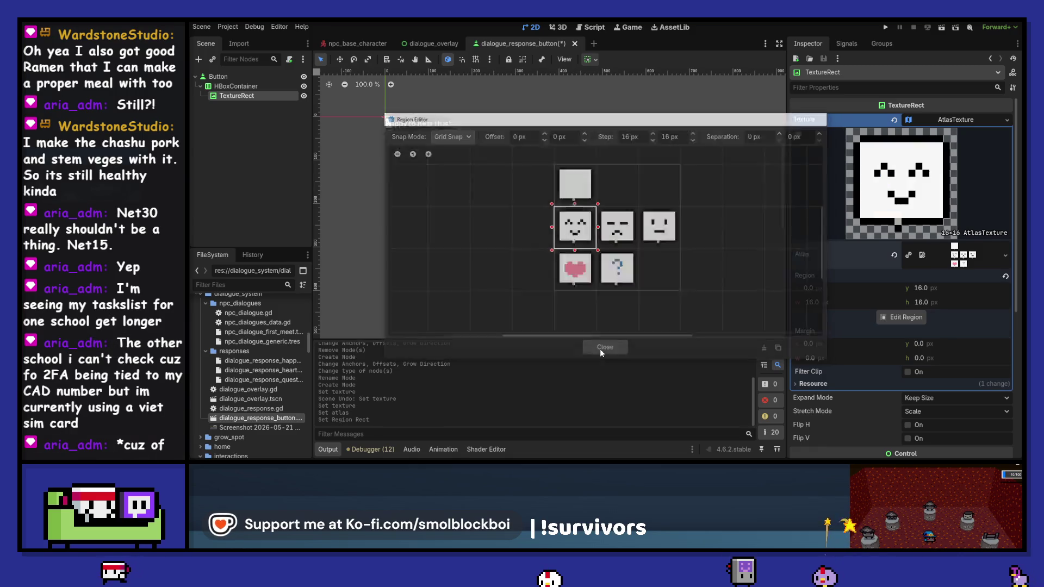
left_click(605, 348)
left_click(902, 184)
Step: Set Expand Mode to Fit Width Proportional and Stretch Mode to Keep Aspect Centered
left_click(938, 148)
left_click(954, 190)
left_click(954, 161)
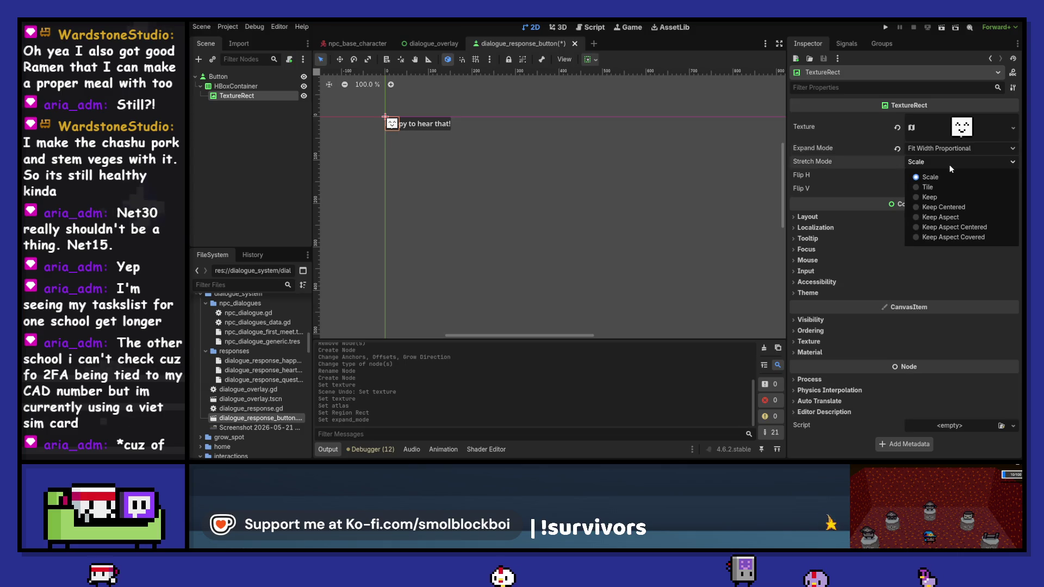
left_click(967, 227)
scroll(407, 175, "up", 3)
scroll(499, 222, "up", 3)
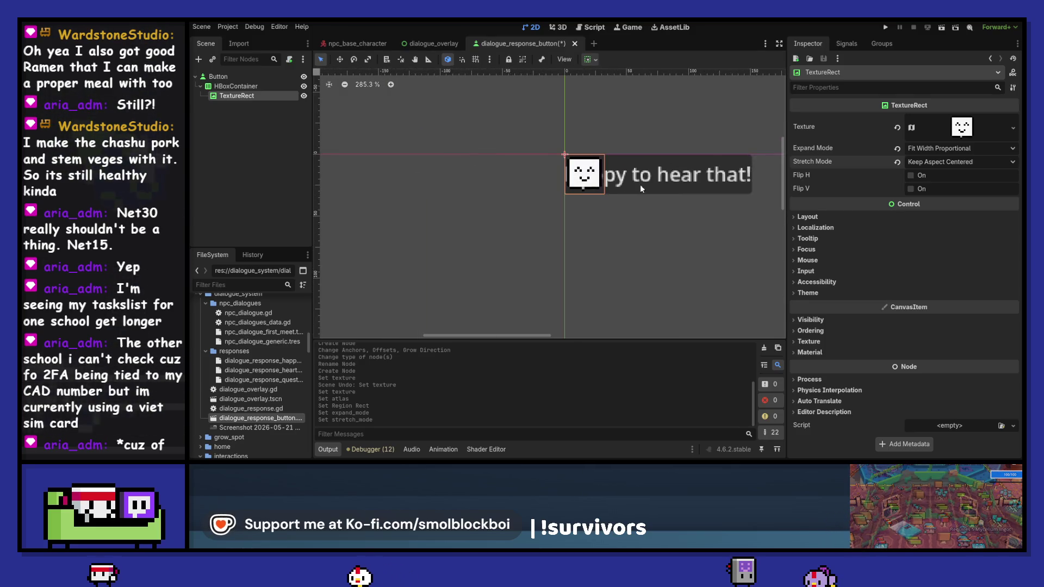
Step: Untick the Button's Normal, Pressed, Hover and Disabled style overrides
left_click(230, 75)
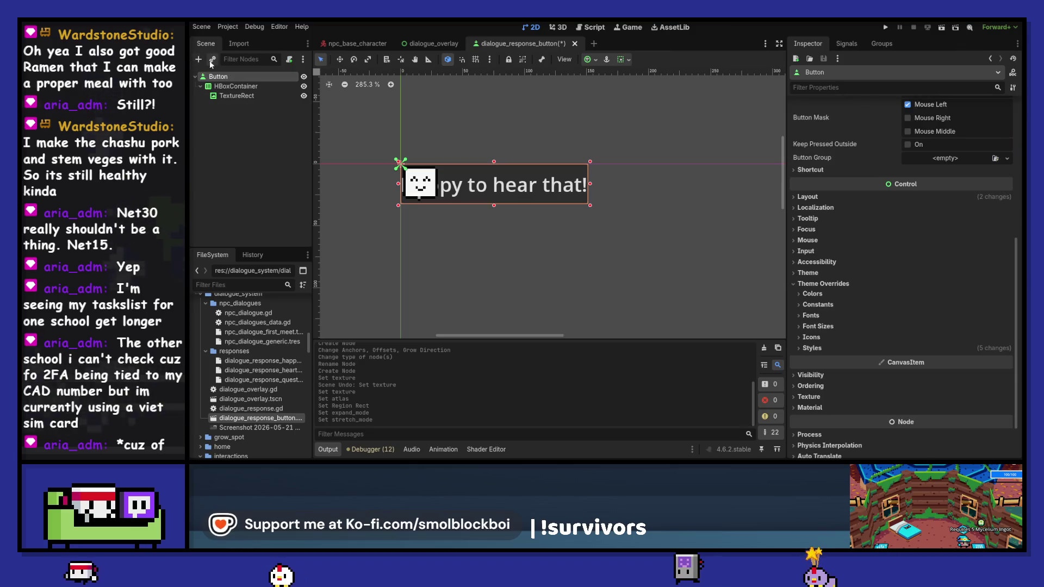
scroll(916, 229, "down", 3)
left_click(824, 349)
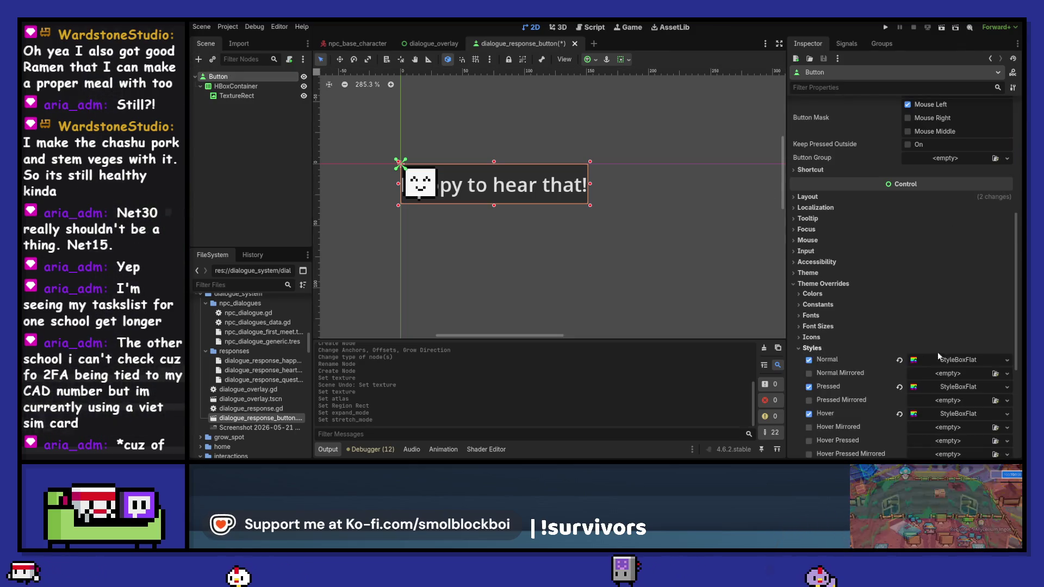
scroll(897, 326, "down", 3)
left_click(808, 297)
left_click(809, 324)
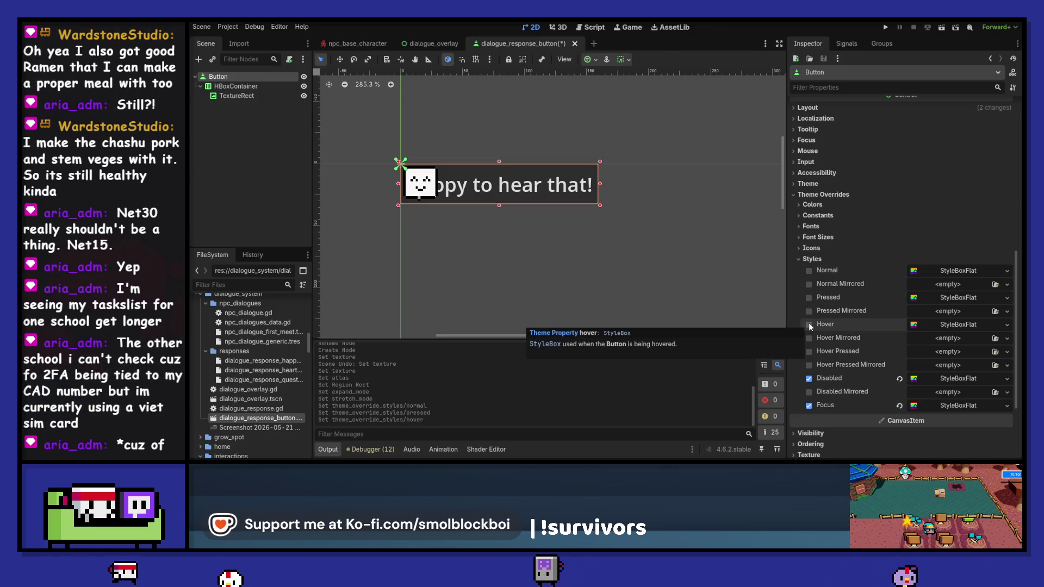
left_click(808, 378)
left_click(808, 405)
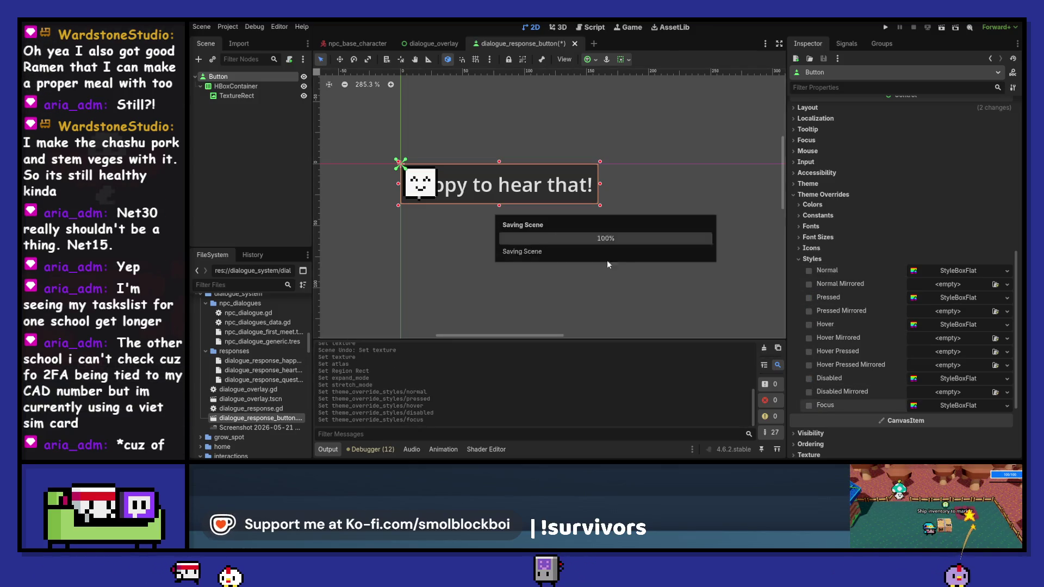
Step: Select the Button as parent and bring up the Add Child Node chooser
left_click(235, 85)
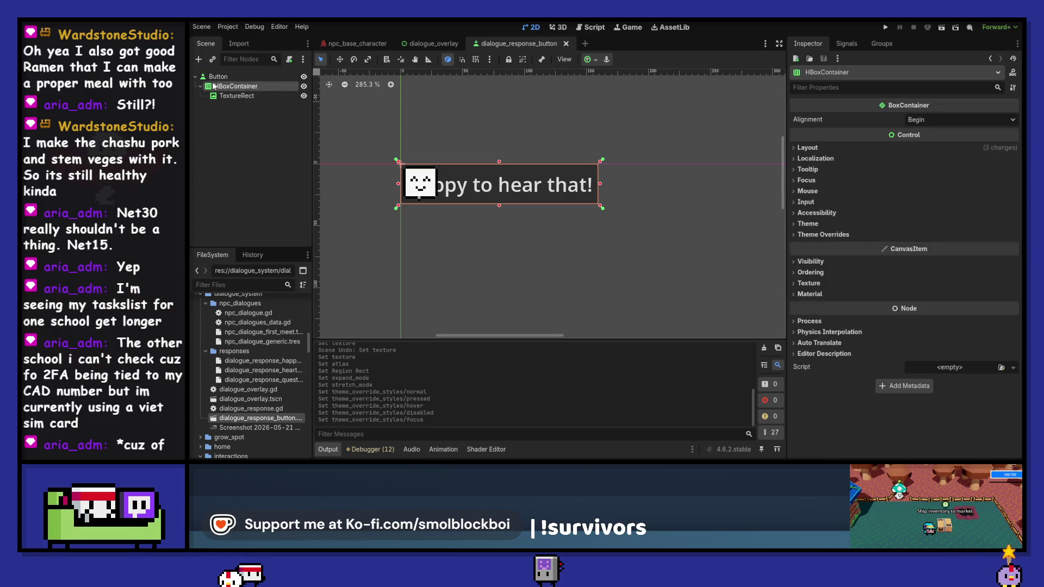
left_click(218, 76)
left_click(199, 61)
type("marg")
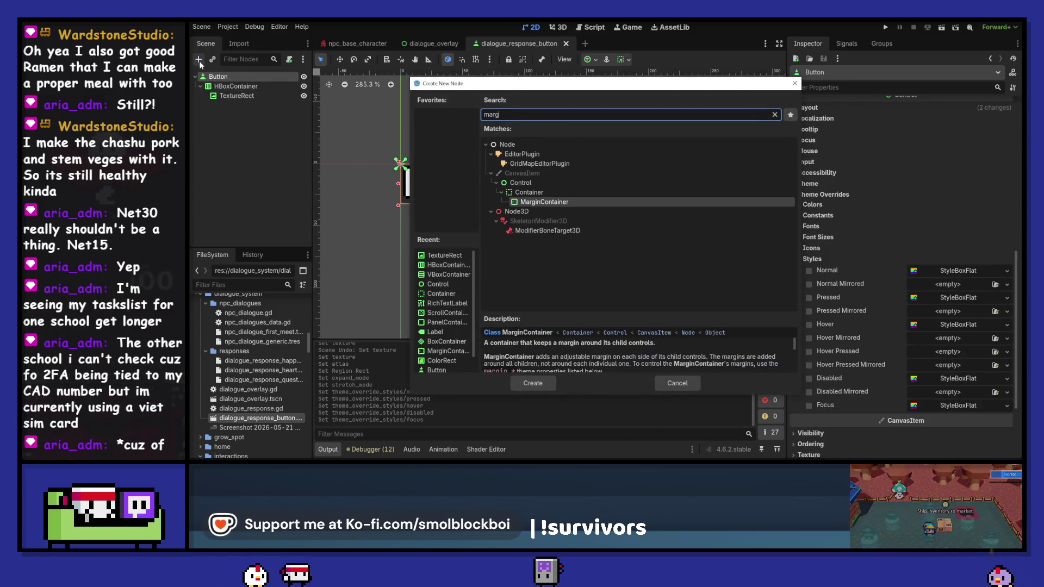
Step: Create the MarginContainer under the Button and nest the HBoxContainer inside it
double_click(533, 203)
left_click_drag(229, 87, 238, 86)
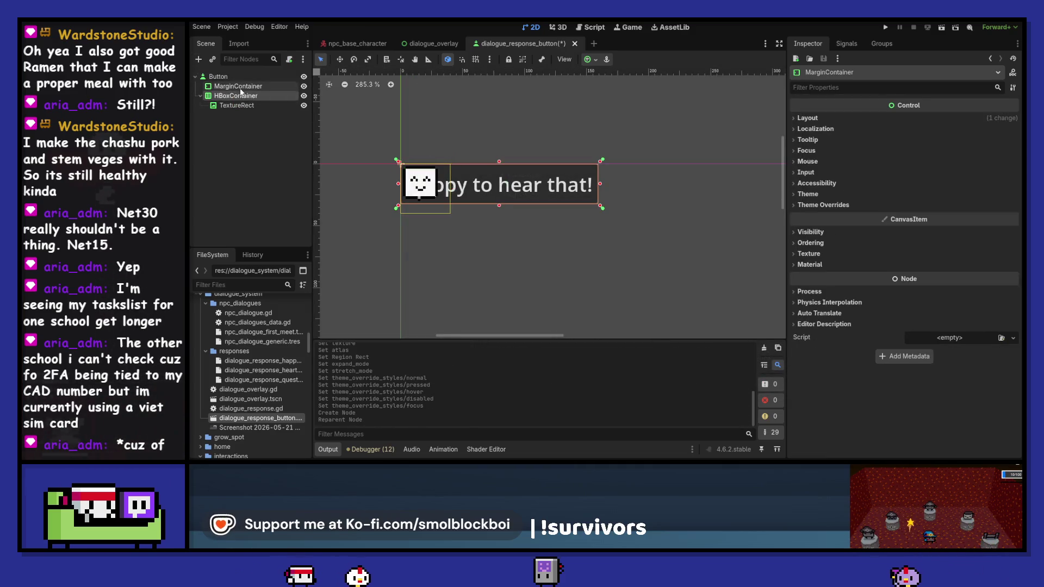
left_click(240, 95)
Step: Set the MarginContainer's margin constants to 2 on all four sides
left_click(238, 85)
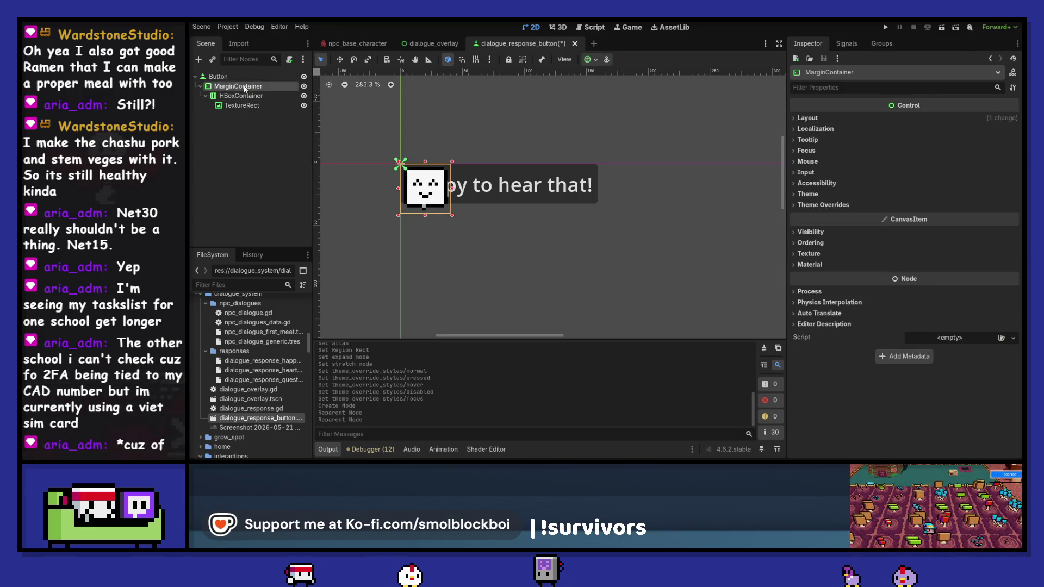
left_click(829, 205)
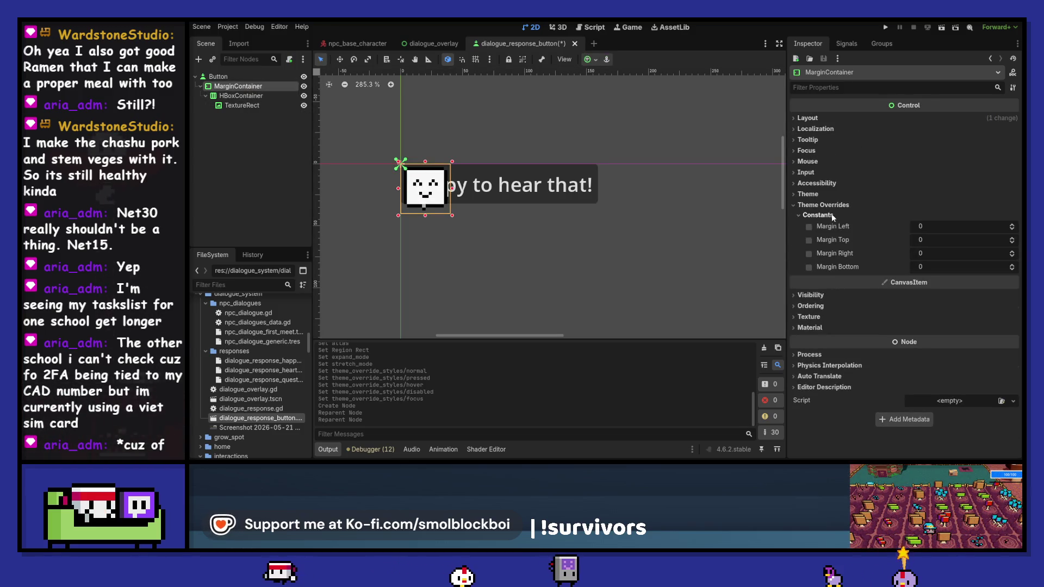
left_click(920, 227)
type("2")
key("Tab")
type("2")
key("Tab")
type("2\t2")
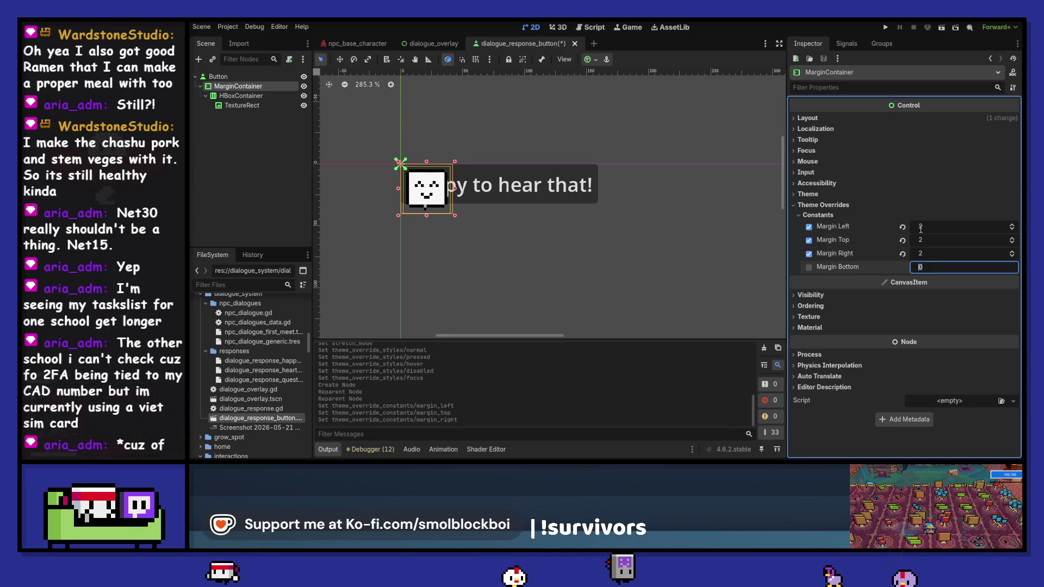
key("Return")
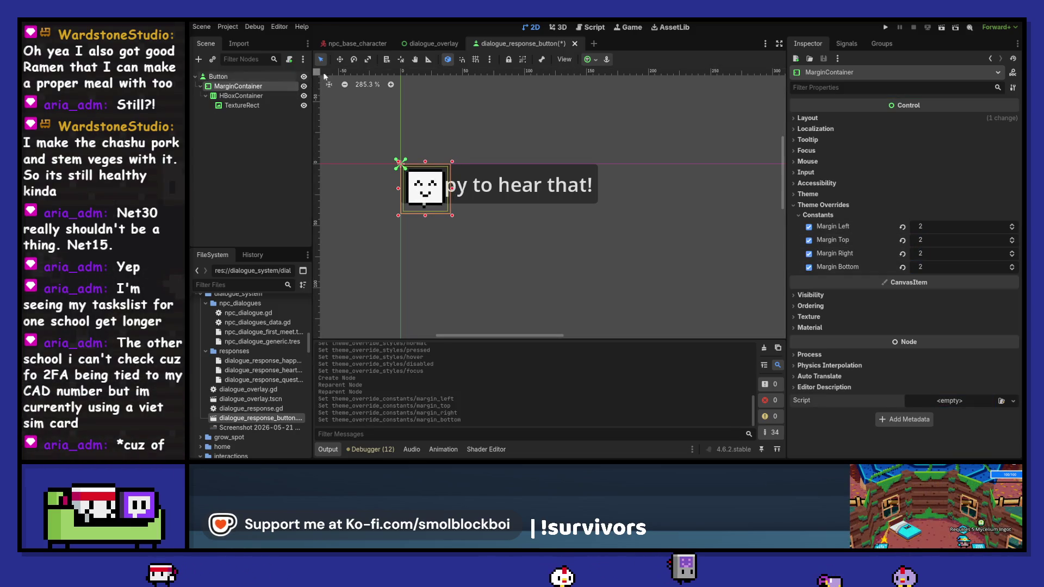
Step: Stretch the MarginContainer to Full Rect and start adding a child to the HBoxContainer
left_click(592, 60)
left_click(641, 139)
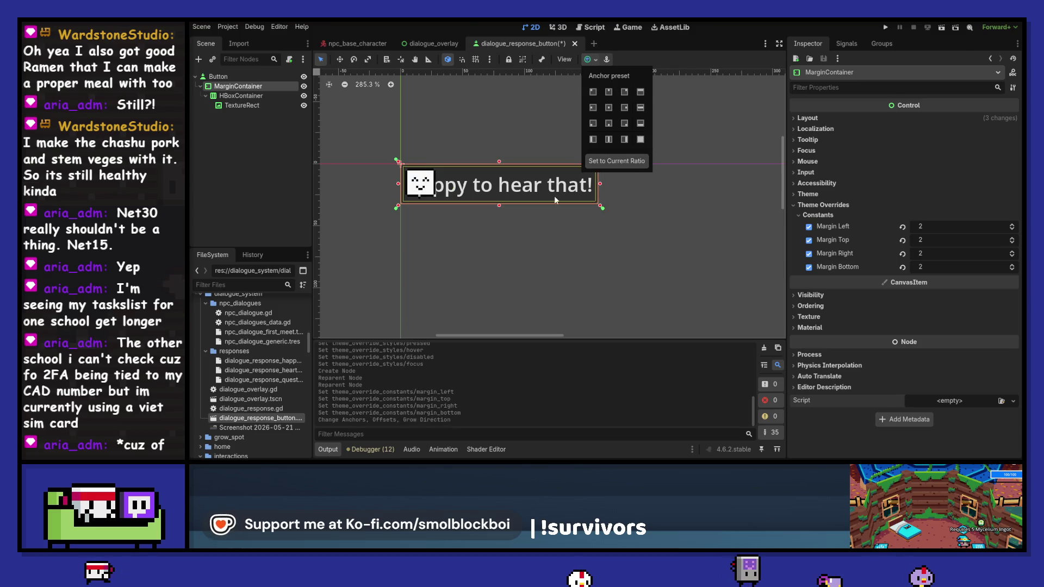
left_click(241, 95)
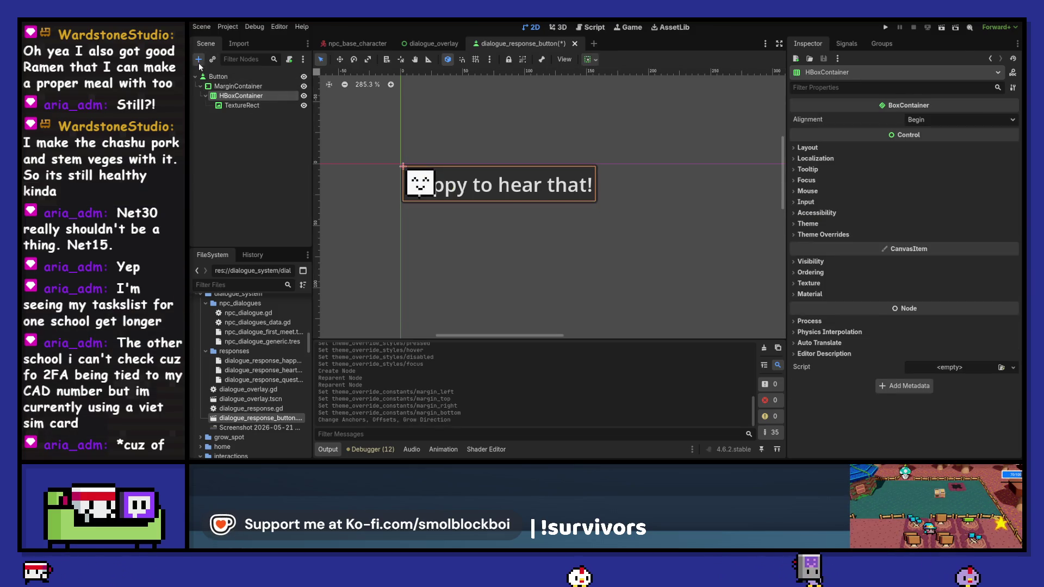
left_click(199, 60)
type("te")
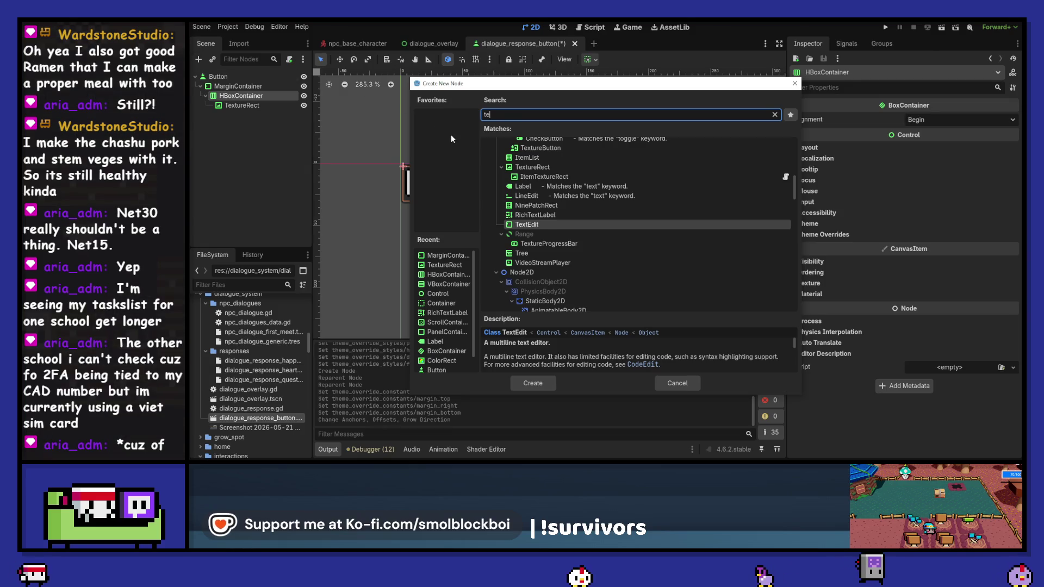
type("xt")
Step: Add a Label under the HBoxContainer and untick Expand Icon on the Button
key("BackSpace")
key("BackSpace")
key("BackSpace")
type("l")
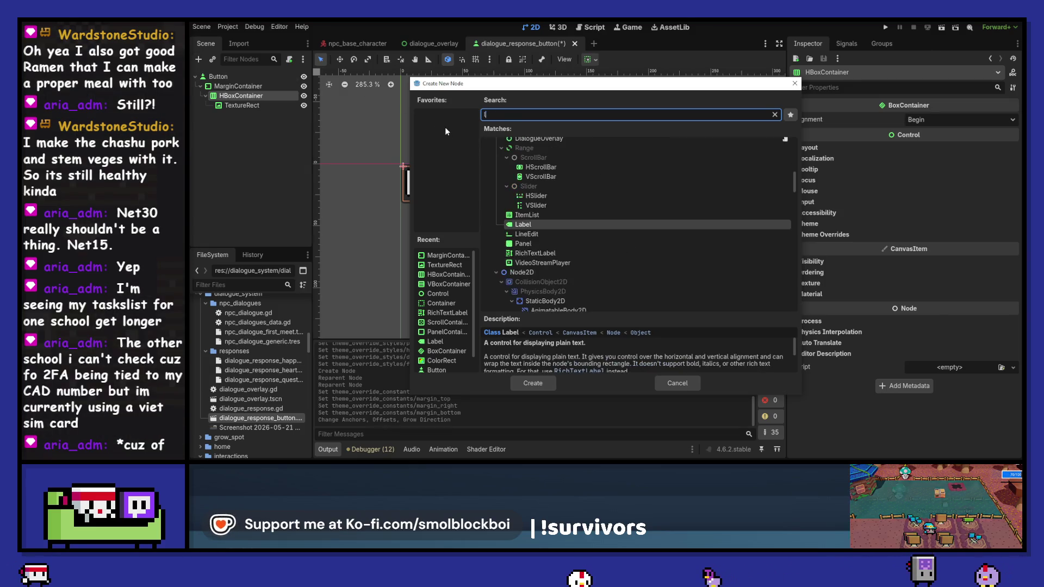
type("abel")
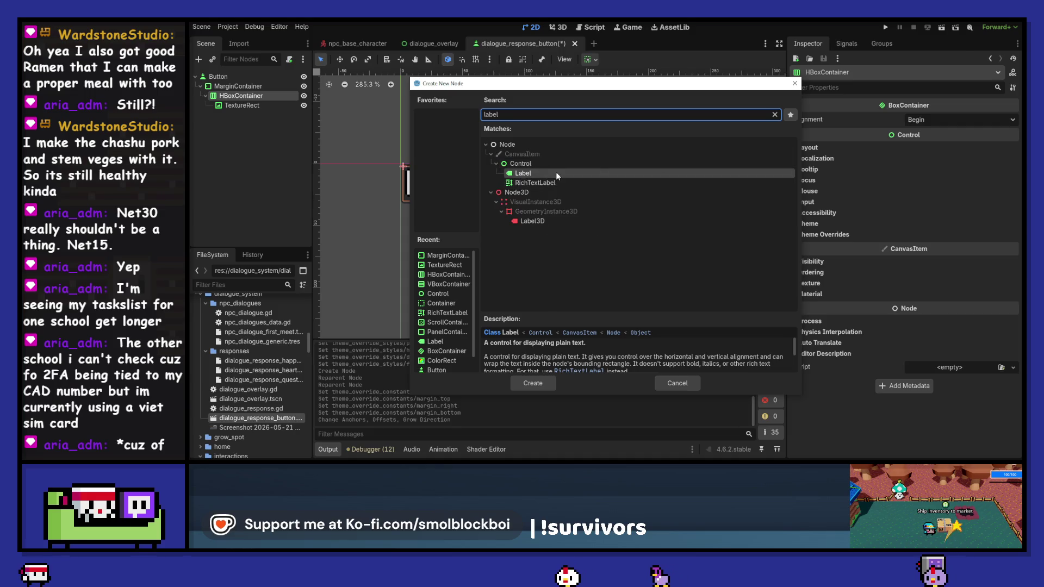
key("Return")
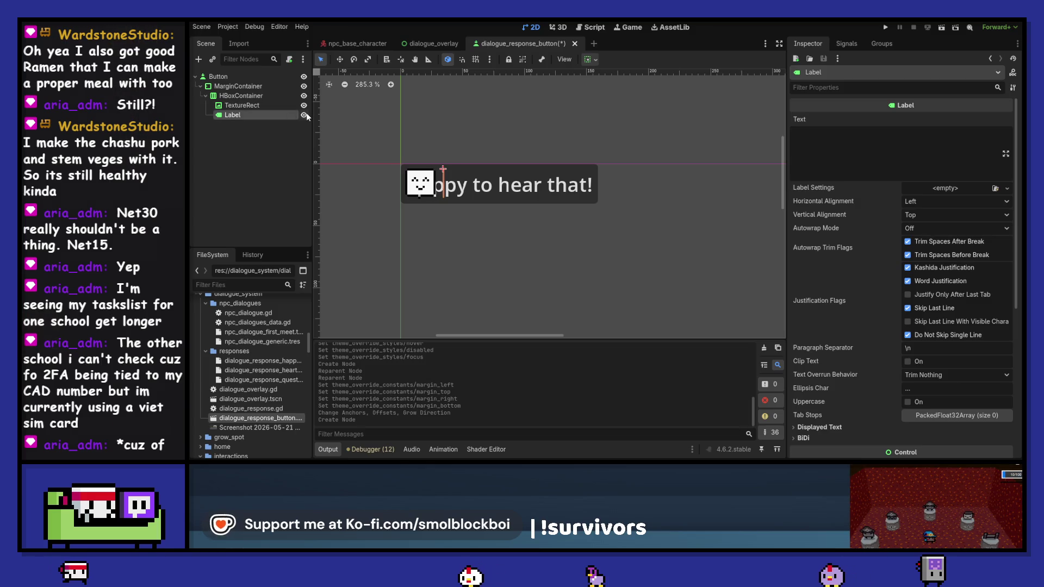
left_click(218, 76)
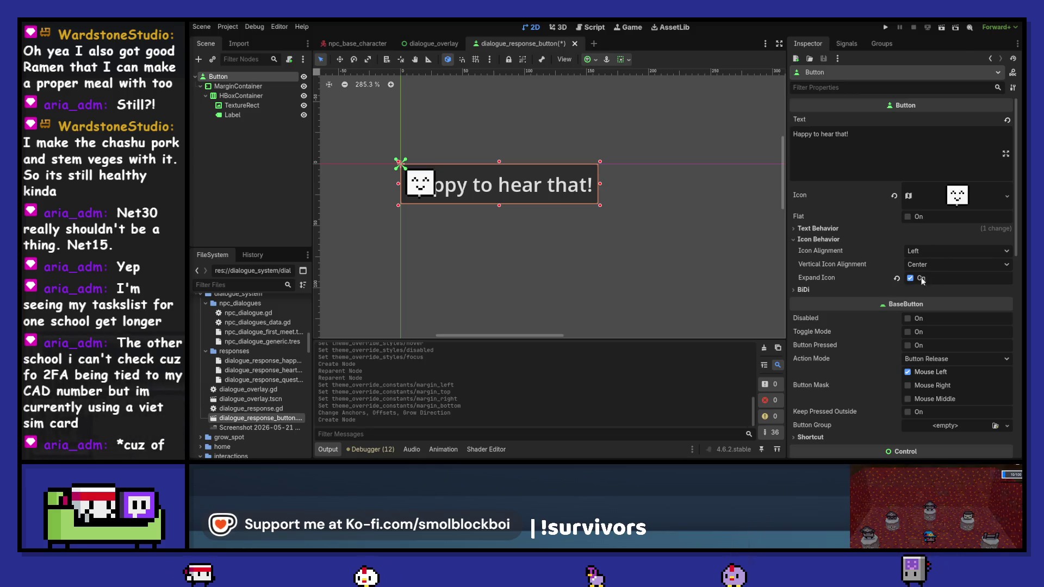
left_click(898, 279)
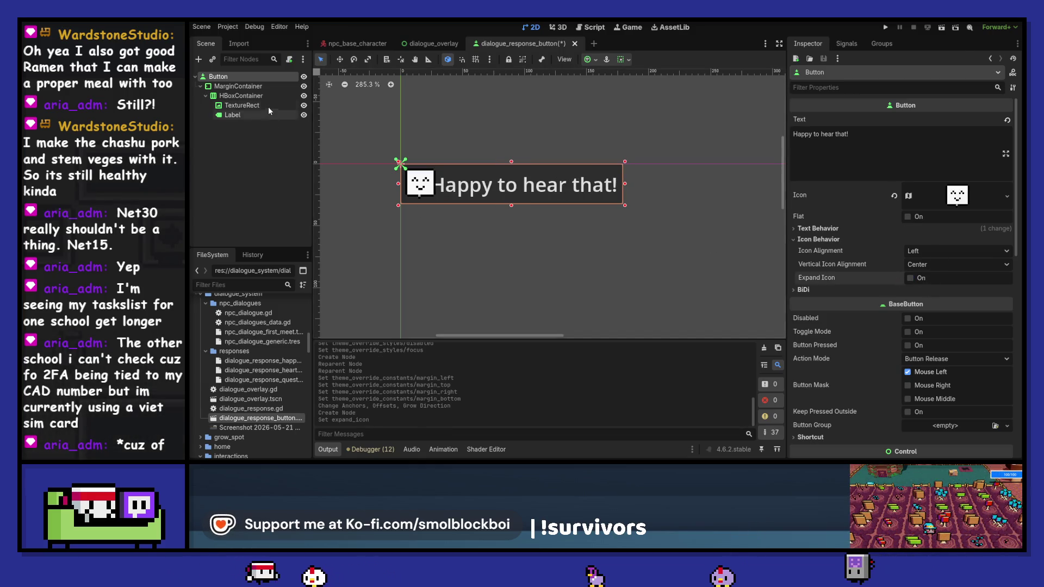
Step: Set the Label's text to Happy to hear that! after toggling the HBoxContainer's visibility
left_click(303, 105)
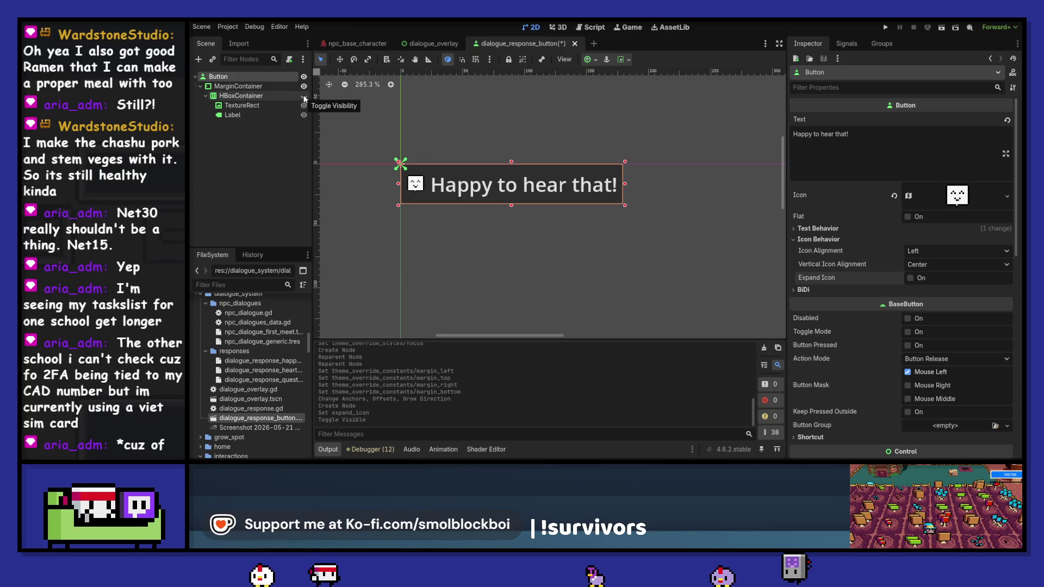
left_click(304, 105)
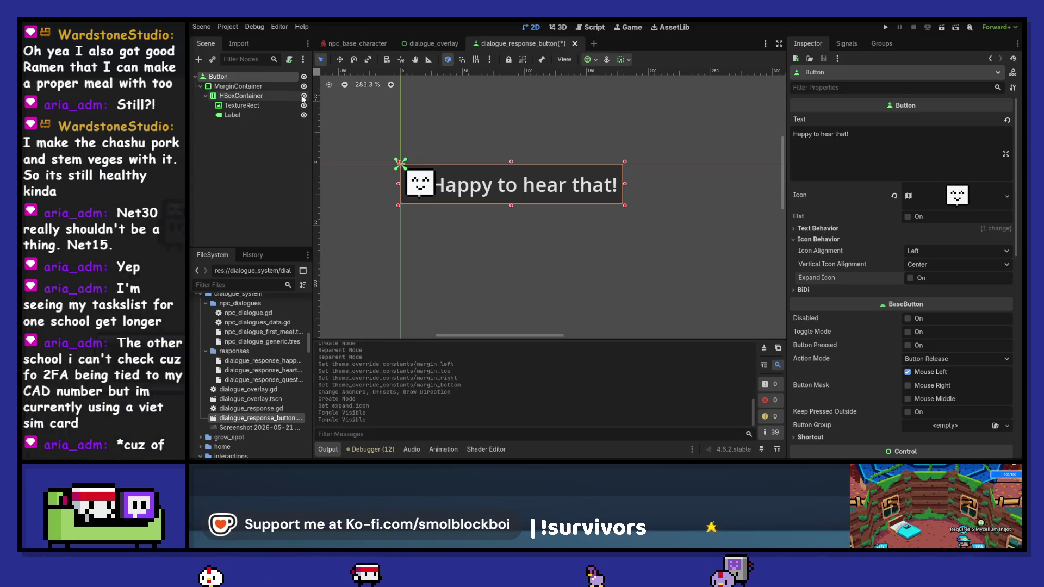
left_click(231, 115)
left_click(916, 161)
type("Happy to hea")
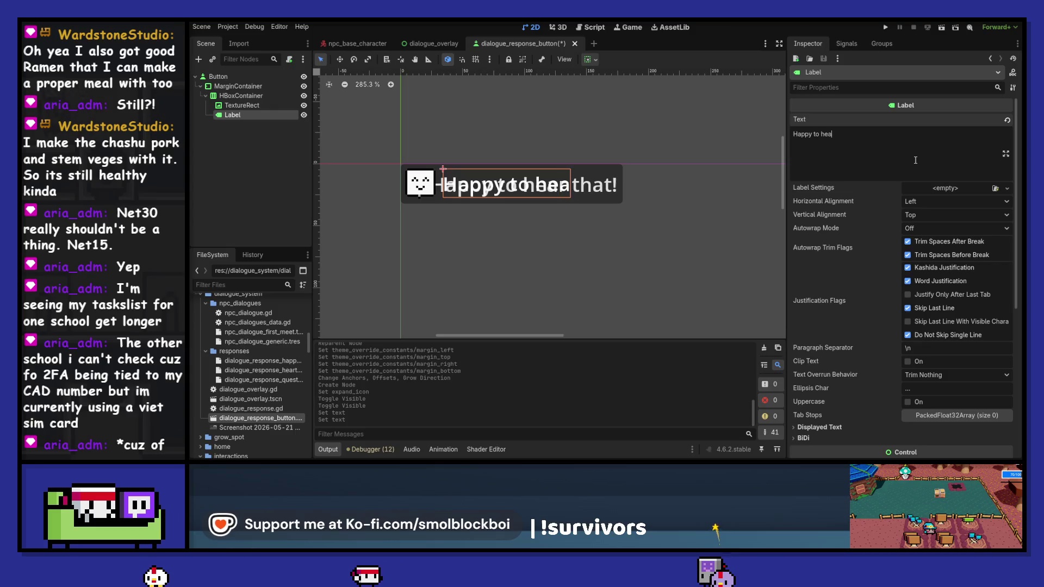
type("hat!")
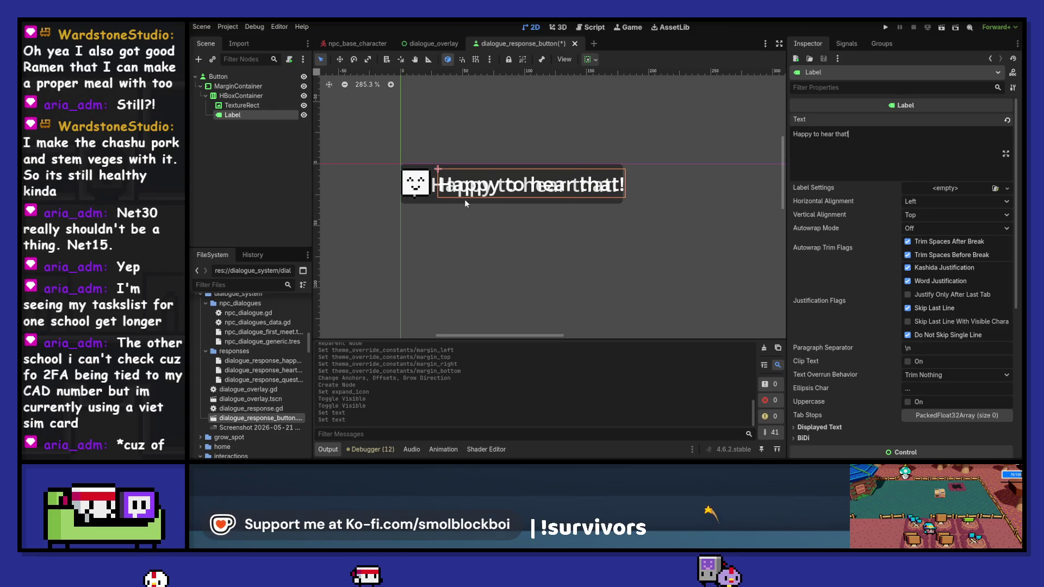
left_click(239, 106)
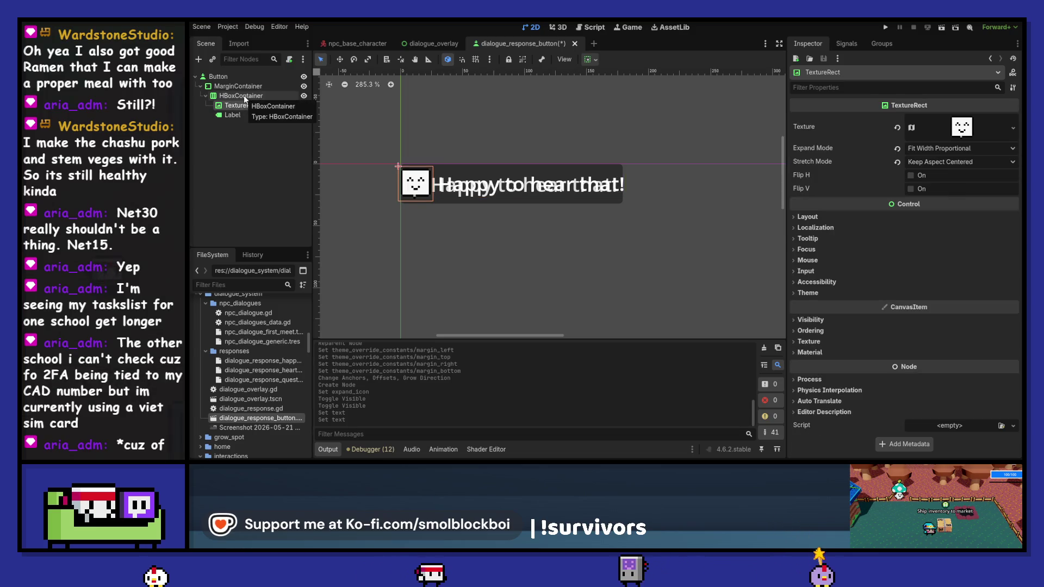
Step: Clear the Button's own icon and text so only the emote and Label show
left_click(245, 95)
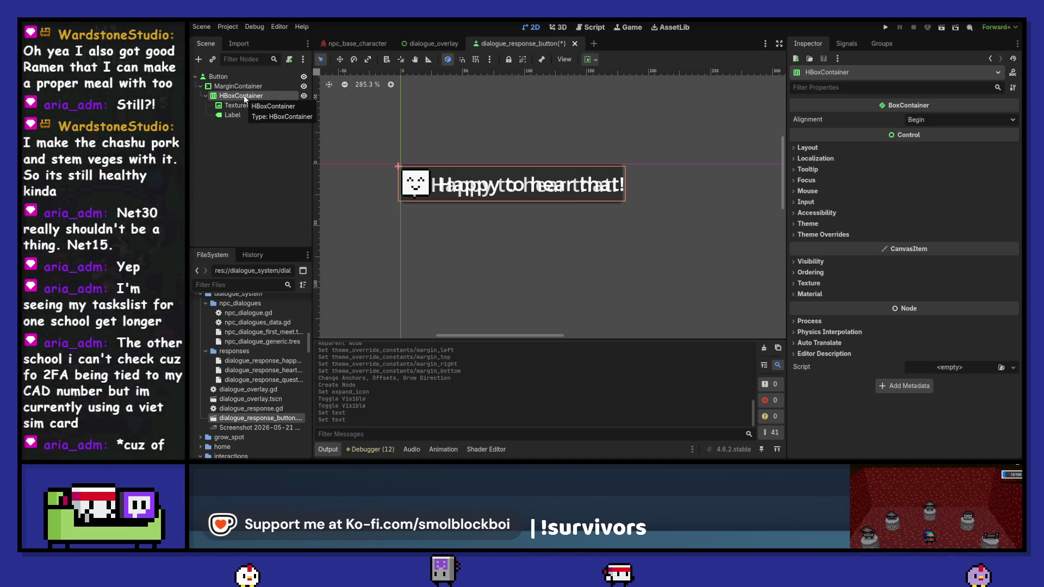
left_click(237, 85)
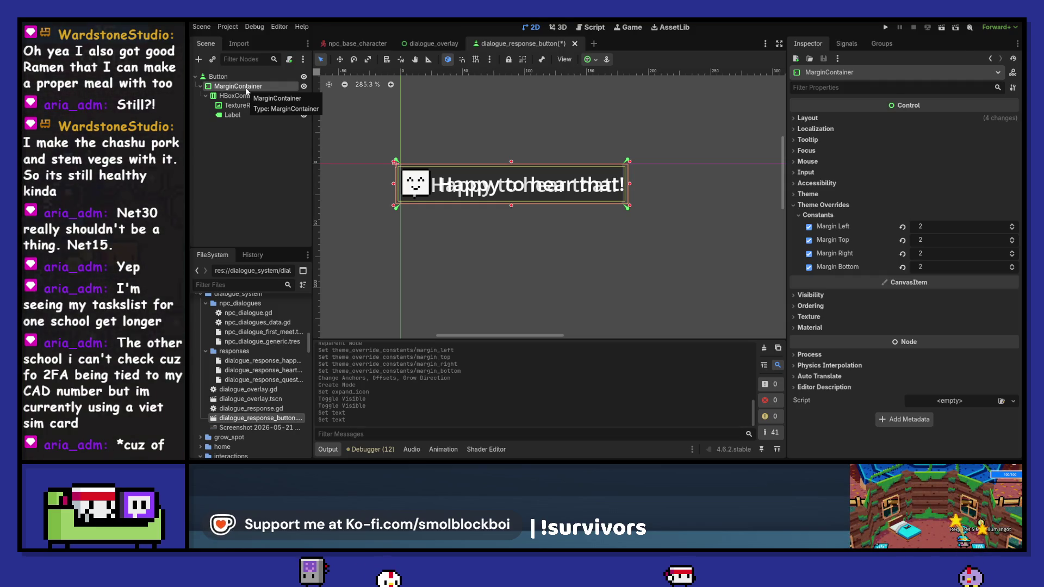
left_click(592, 59)
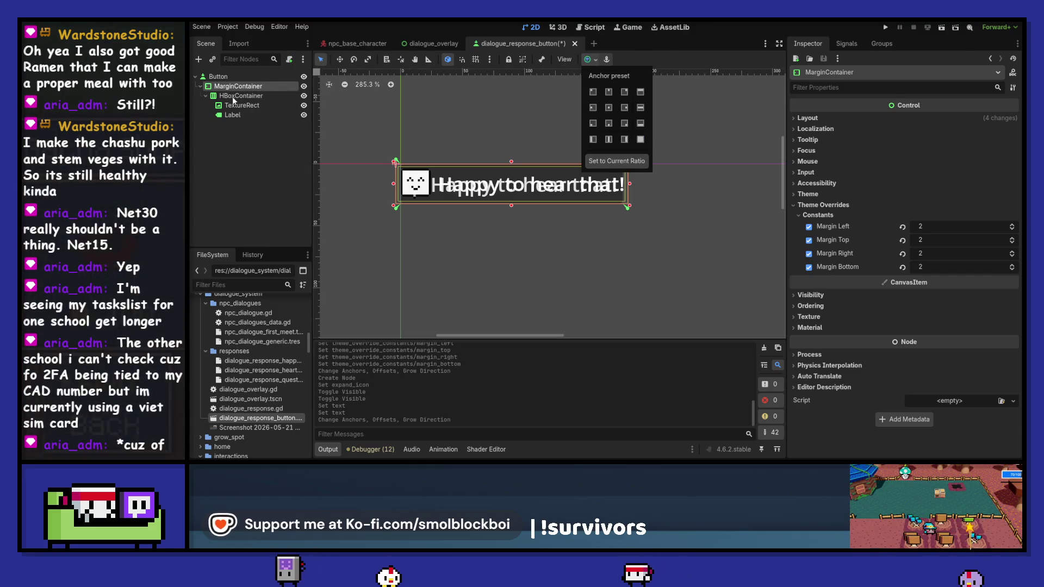
left_click(237, 78)
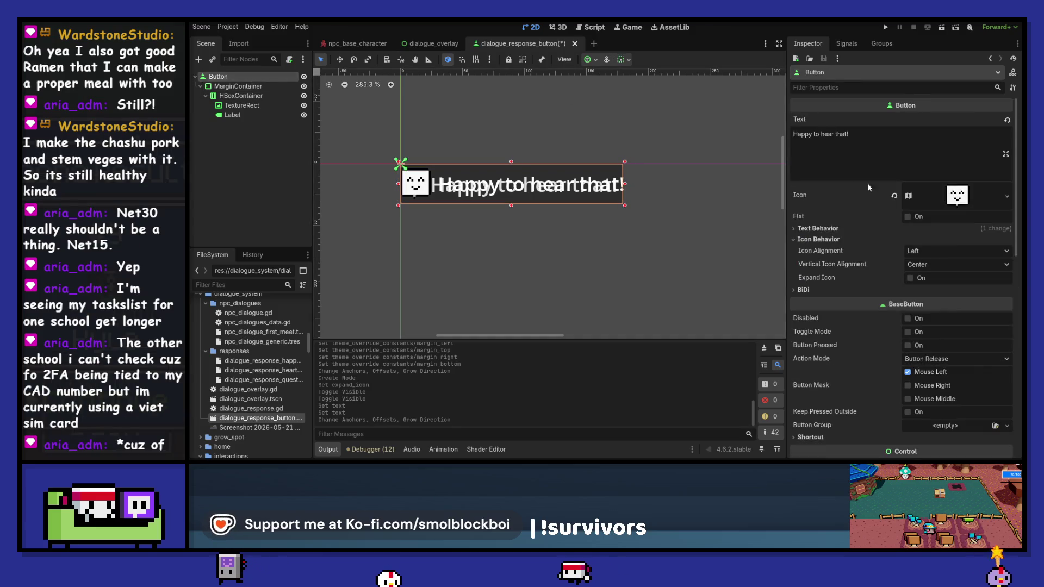
left_click(894, 196)
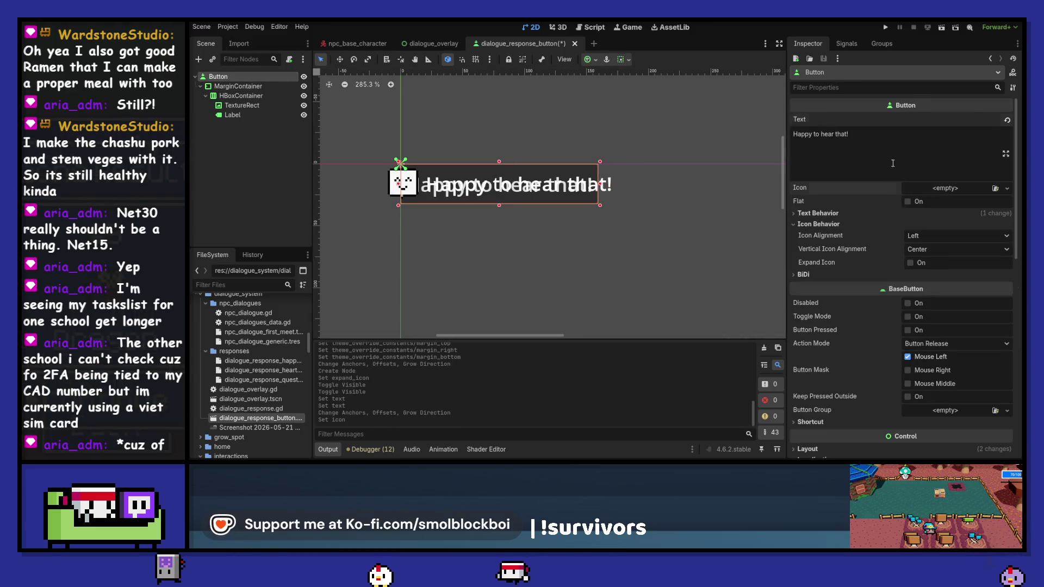
key("BackSpace")
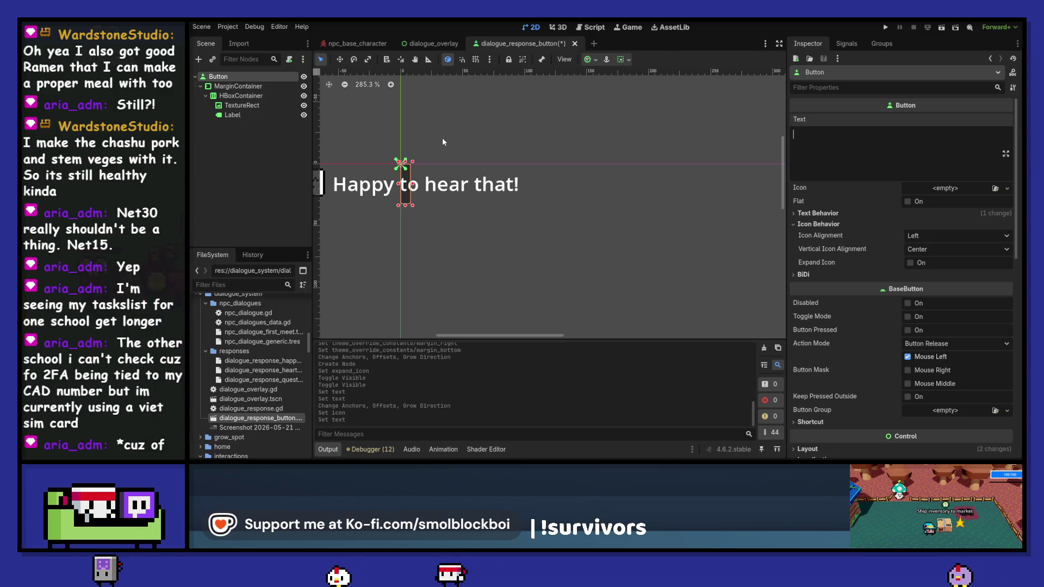
middle_click(613, 128)
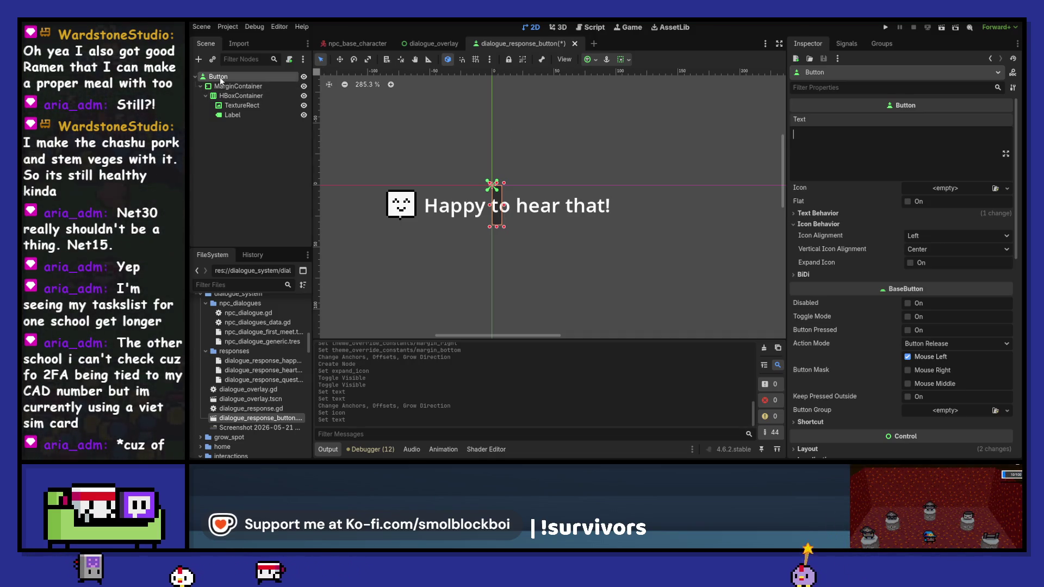
type("Re")
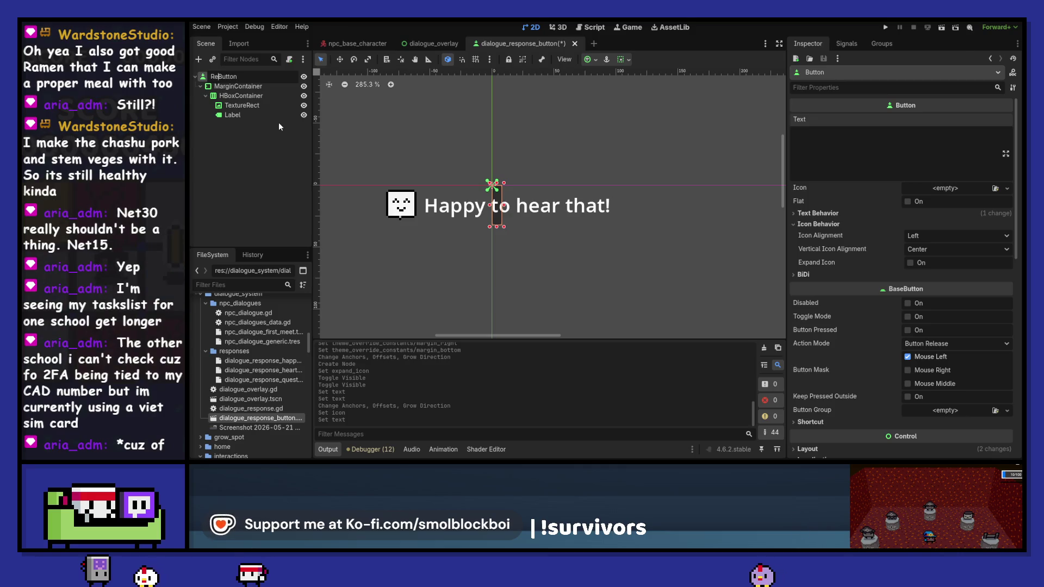
Step: Rename the root Button node to DialogueResponseButton
key("ctrl+a")
type("Dialog")
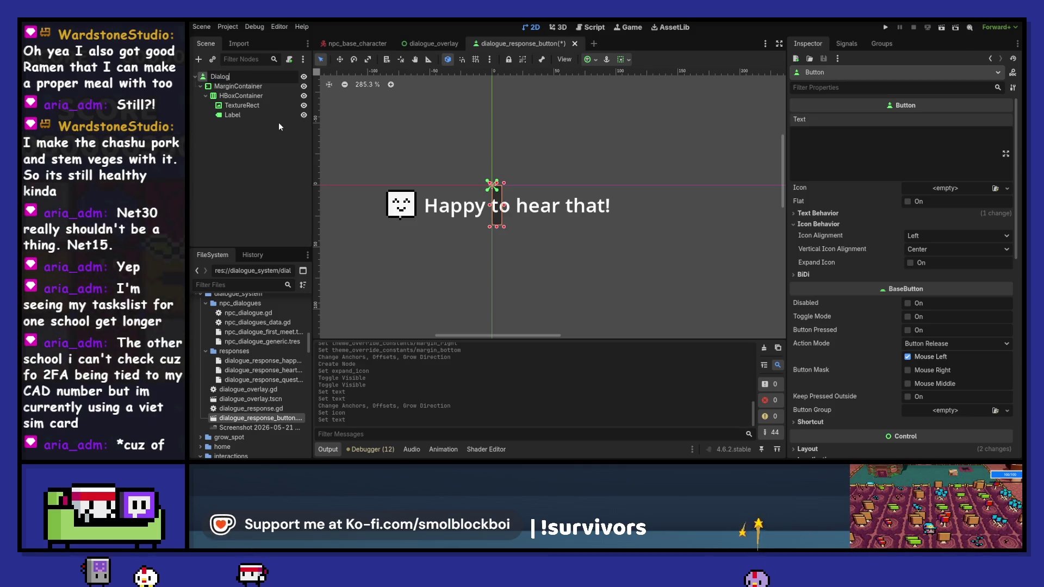
type("ueResponse")
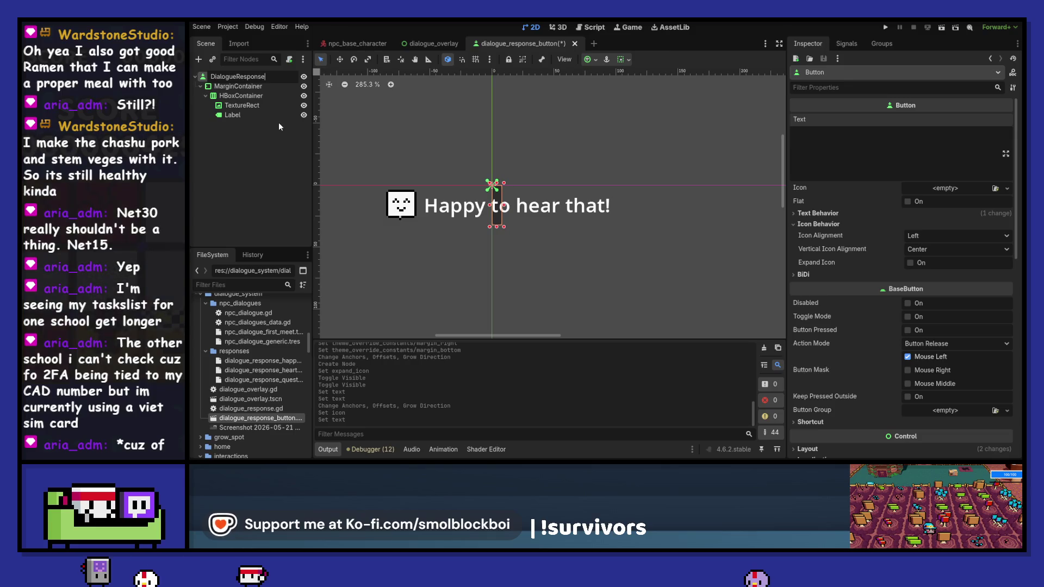
type("Button")
key("Return")
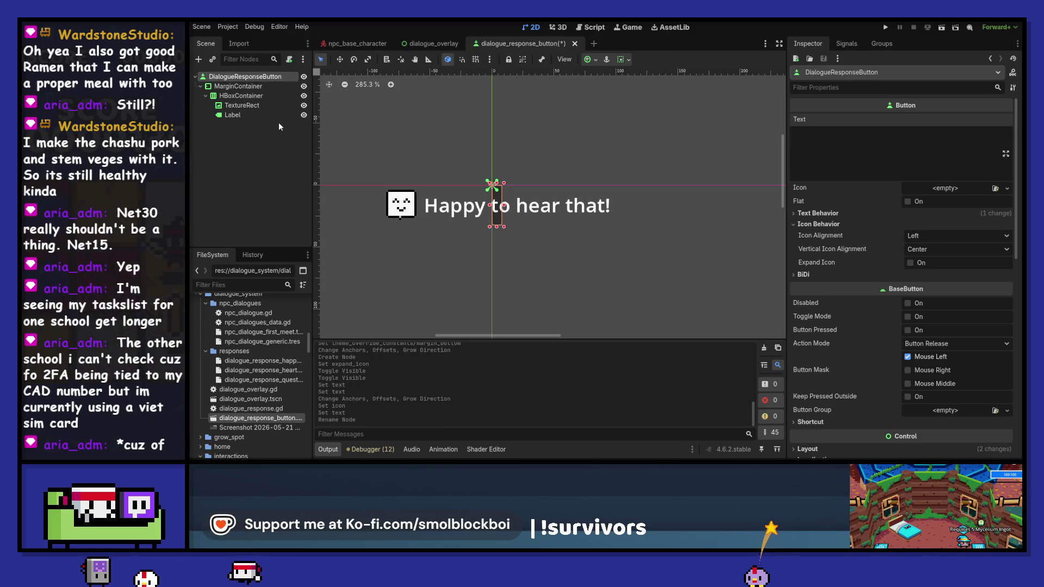
Step: Create dialogue_response_button.gd on the root with class_name DialogueResponseButton and save
left_click(289, 58)
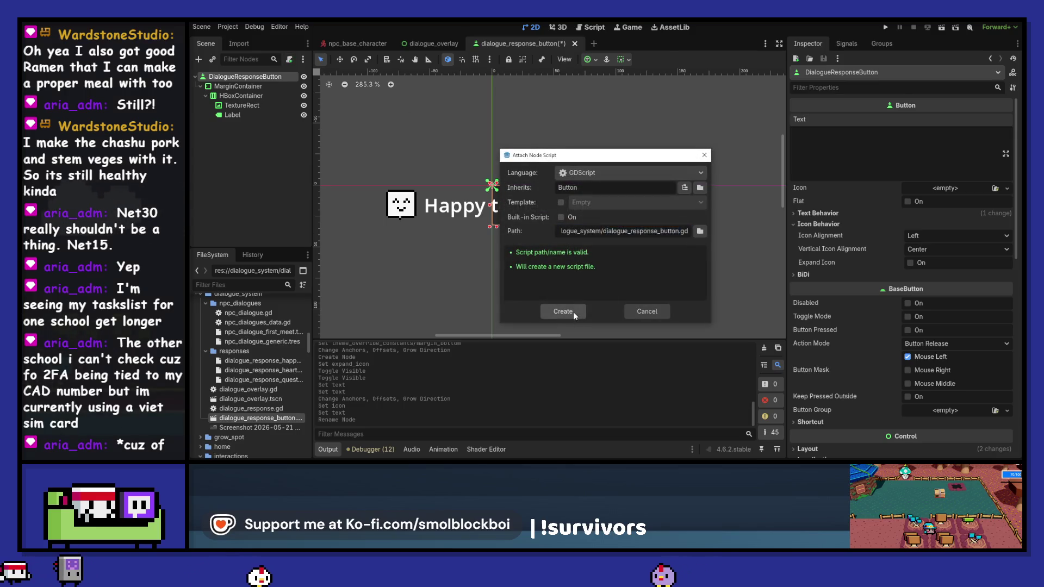
left_click(563, 312)
type("class_name DialogueResponseextends Button")
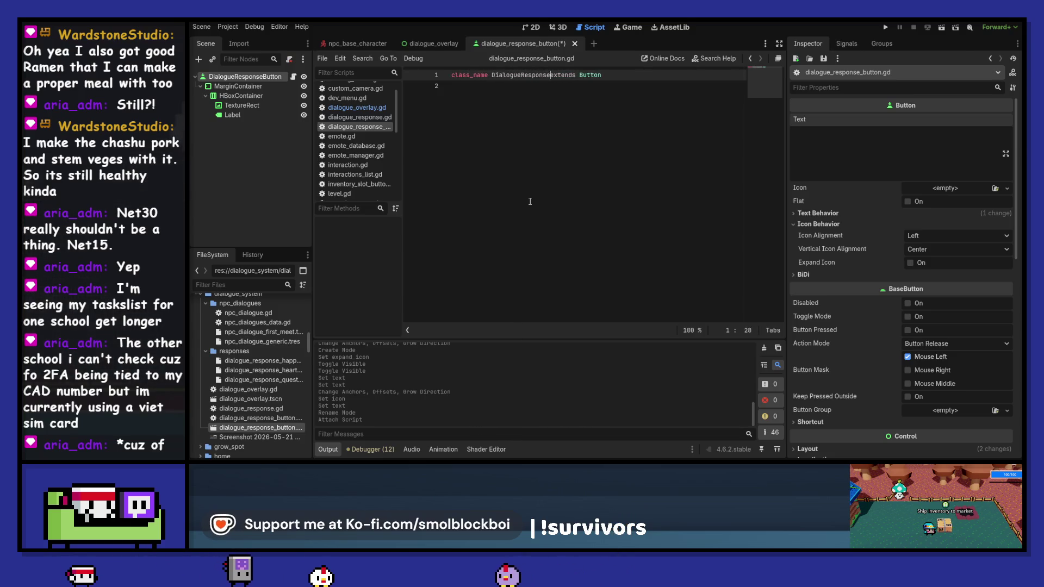
type("B")
key("ctrl+s")
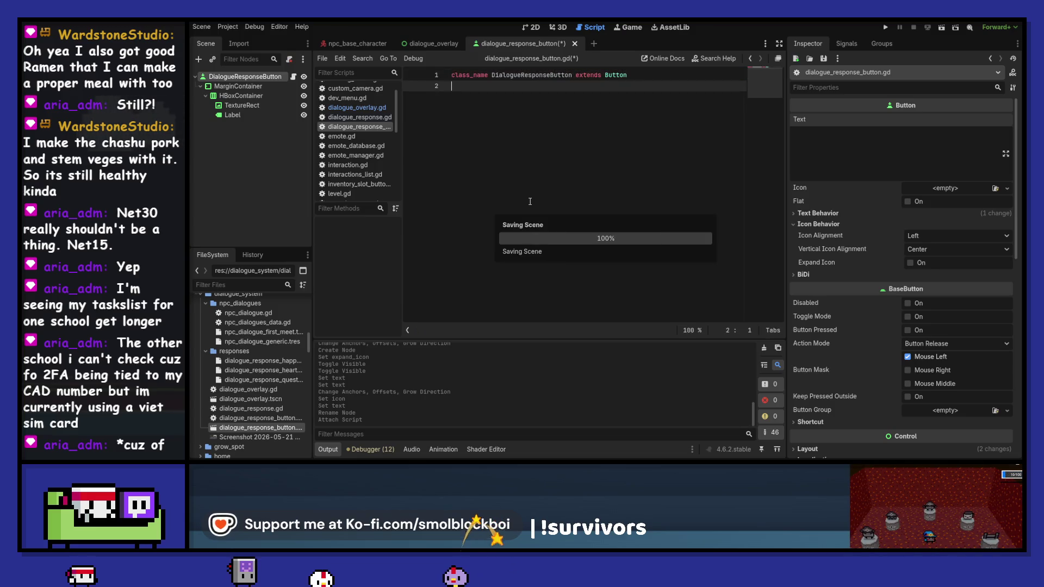
Step: Browse the Signals dock for the Label and HBoxContainer
left_click(233, 115)
left_click(846, 43)
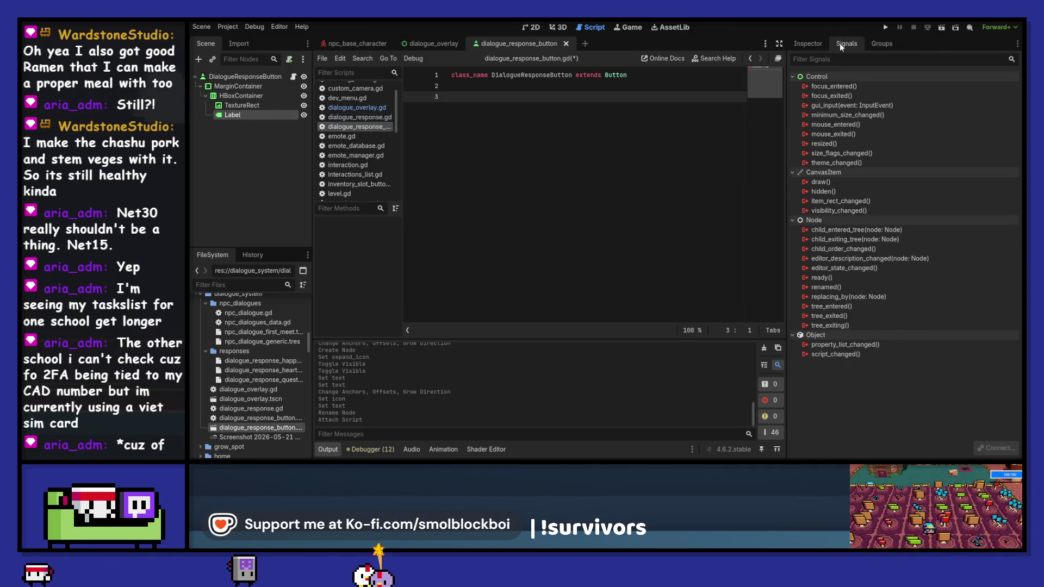
left_click(262, 95)
left_click(259, 112)
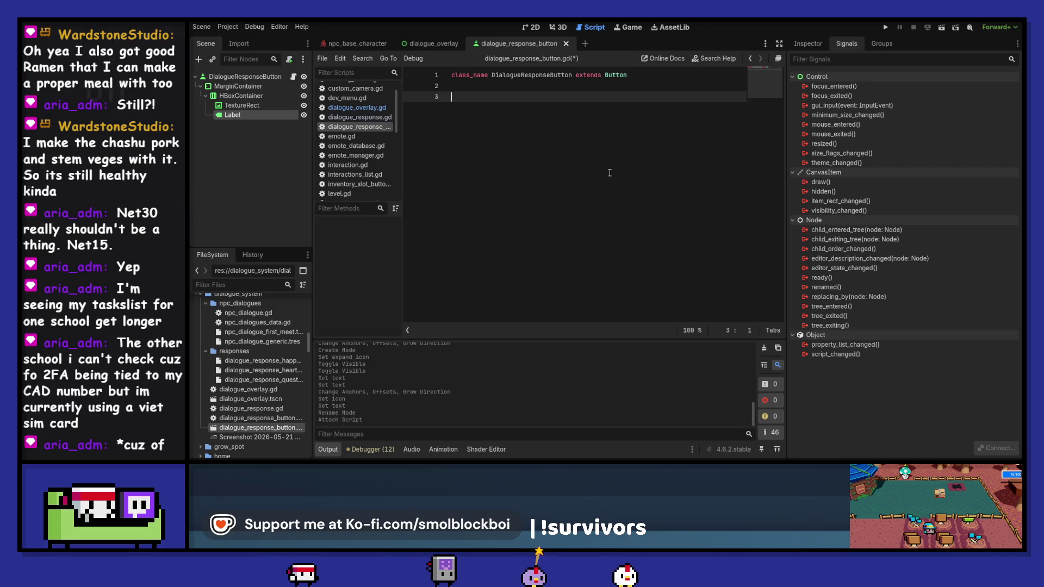
Step: Rename the TextureRect to Icon, then to IconTexture
left_click(534, 27)
left_click(241, 106)
key("F2")
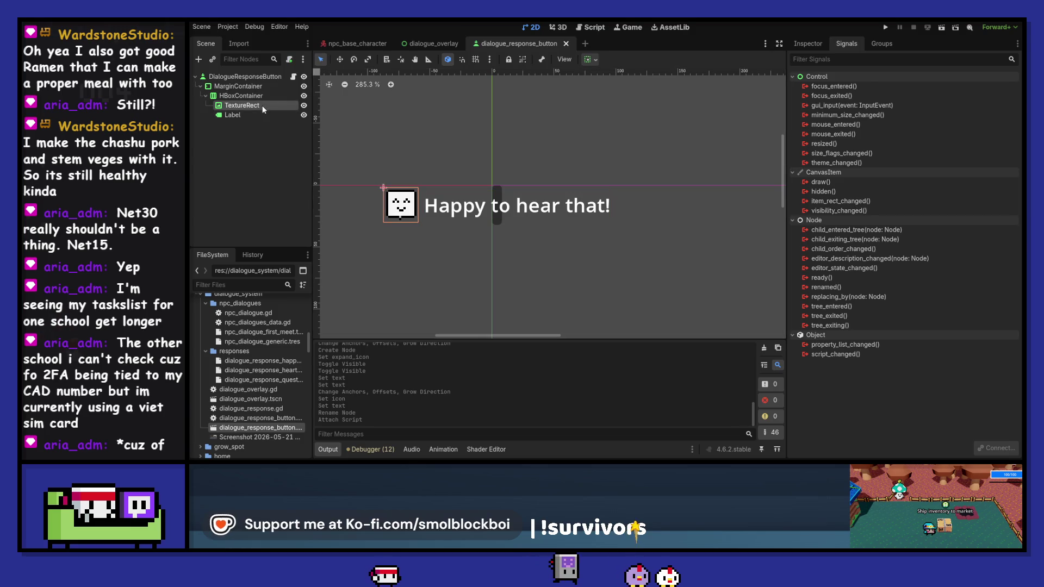
type("Icon")
key("Return")
key("Down")
key("Up")
key("F2")
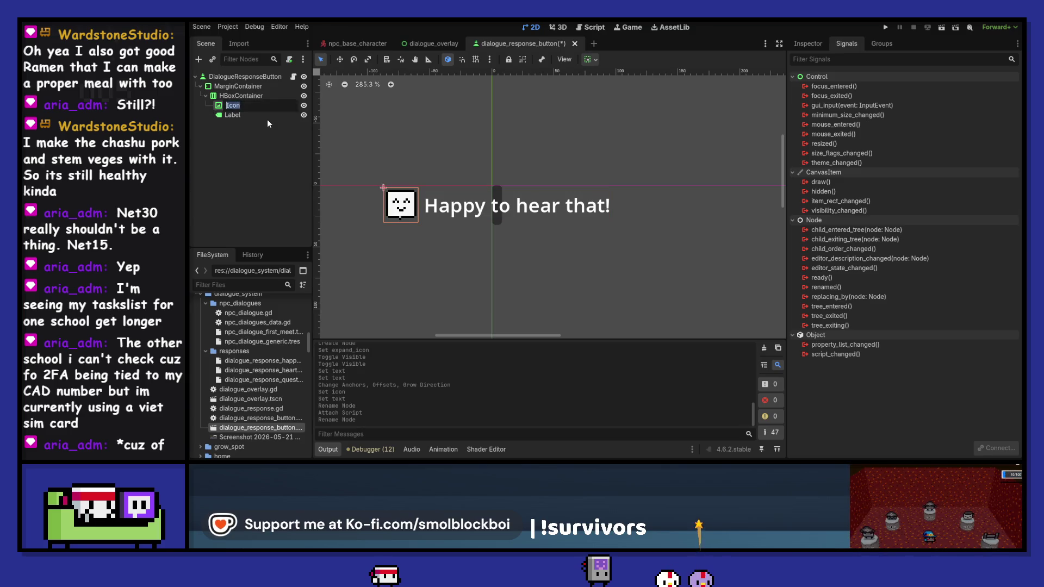
type("xture")
key("Return")
Step: Rename the Label to DialogueLabel
key("Down")
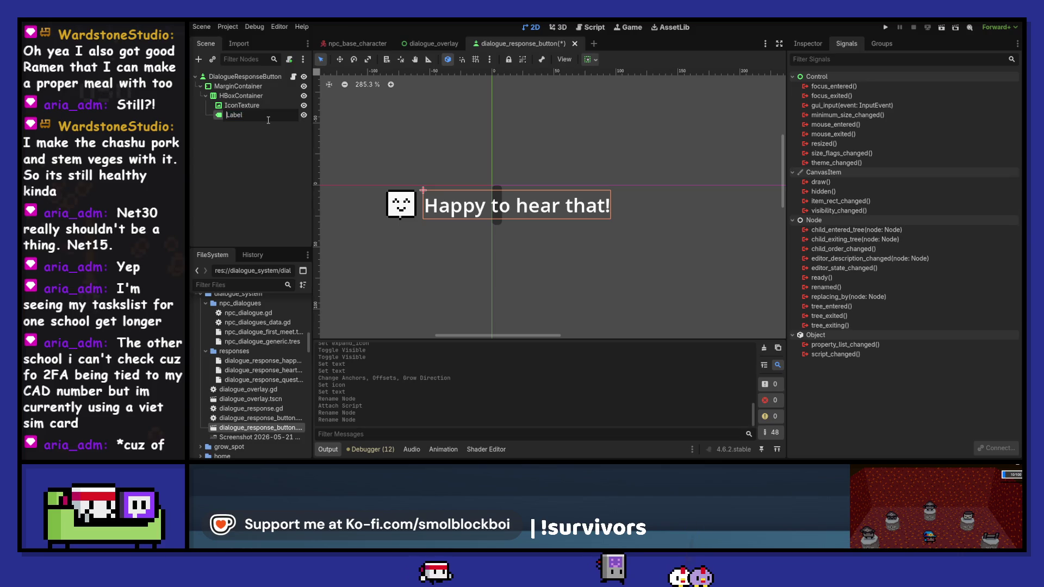
type("Dialogue")
key("Return")
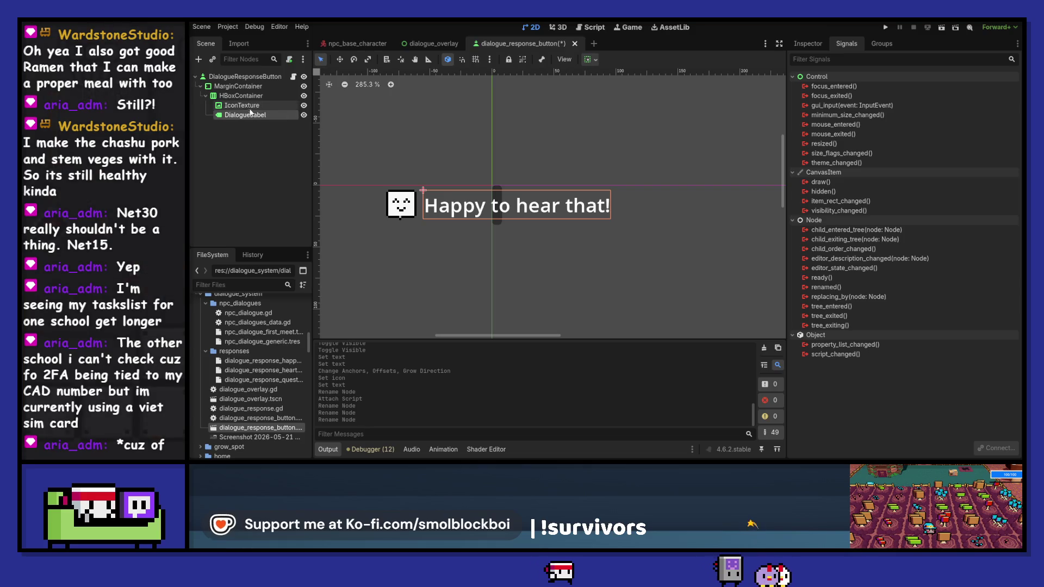
Step: Mark IconTexture, DialogueLabel and MarginContainer as Access as Unique Name
left_click(245, 105, "shift")
right_click(248, 103)
left_click(326, 213)
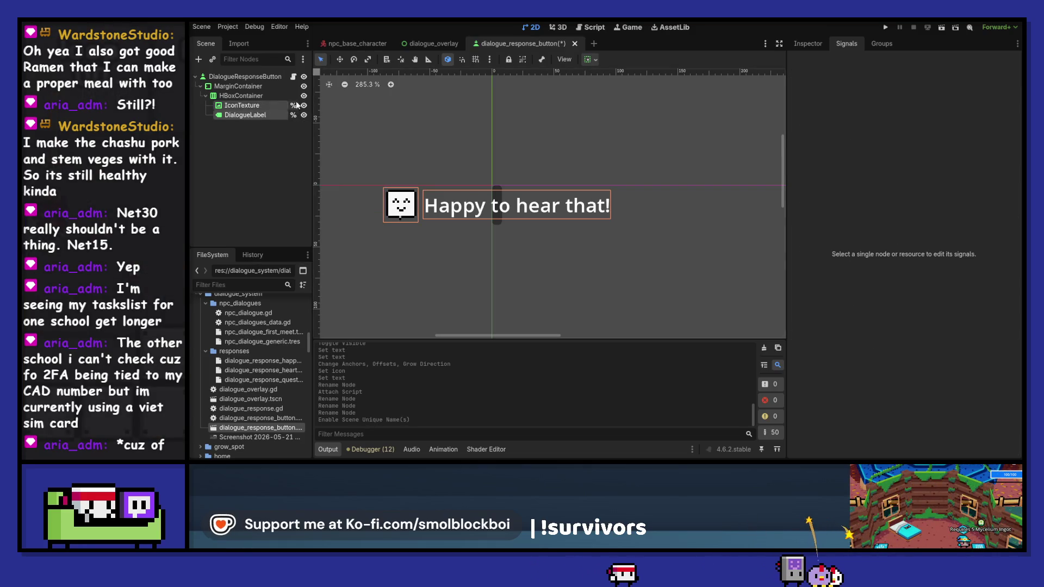
right_click(245, 86)
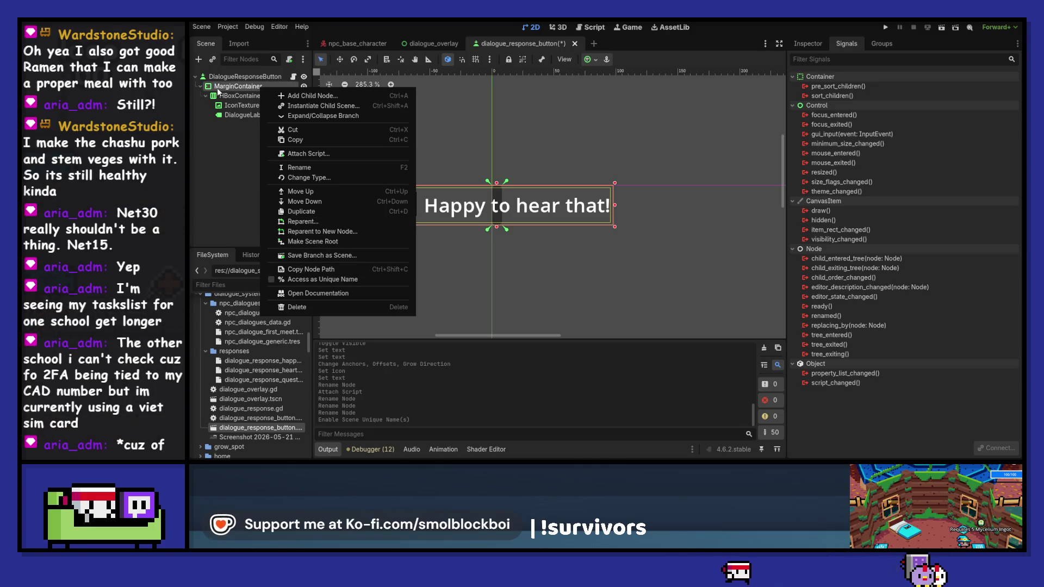
left_click(328, 281)
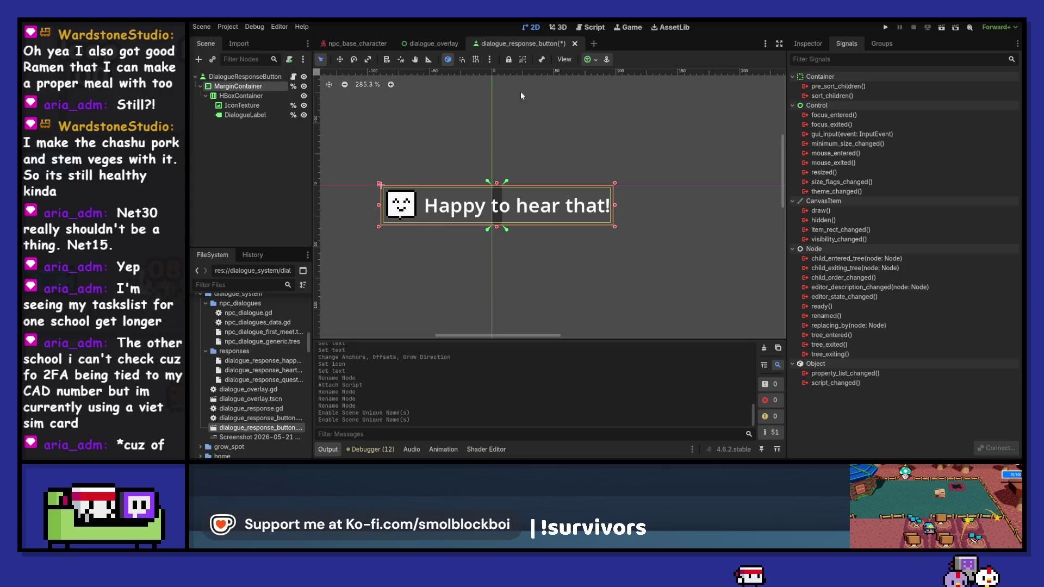
left_click(595, 27)
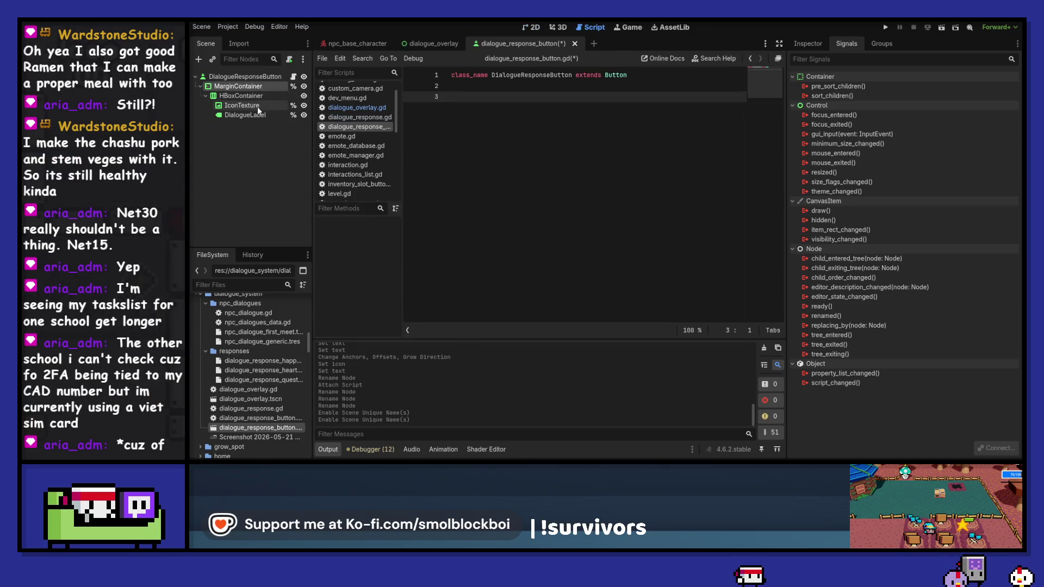
left_click(245, 115, "shift")
left_click_drag(573, 138, 573, 138)
key("ctrl+s")
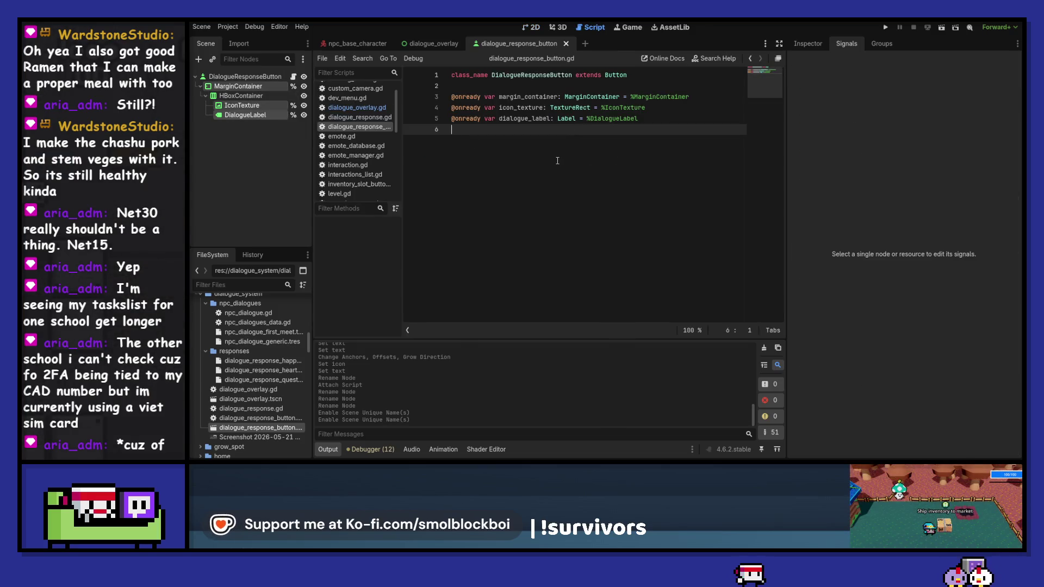
key("Return")
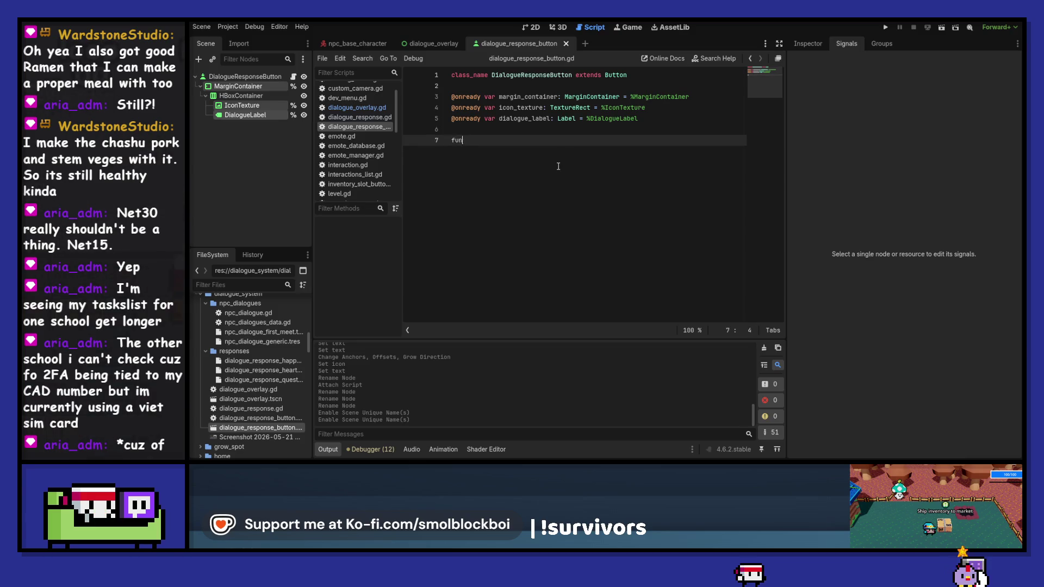
type("_rea")
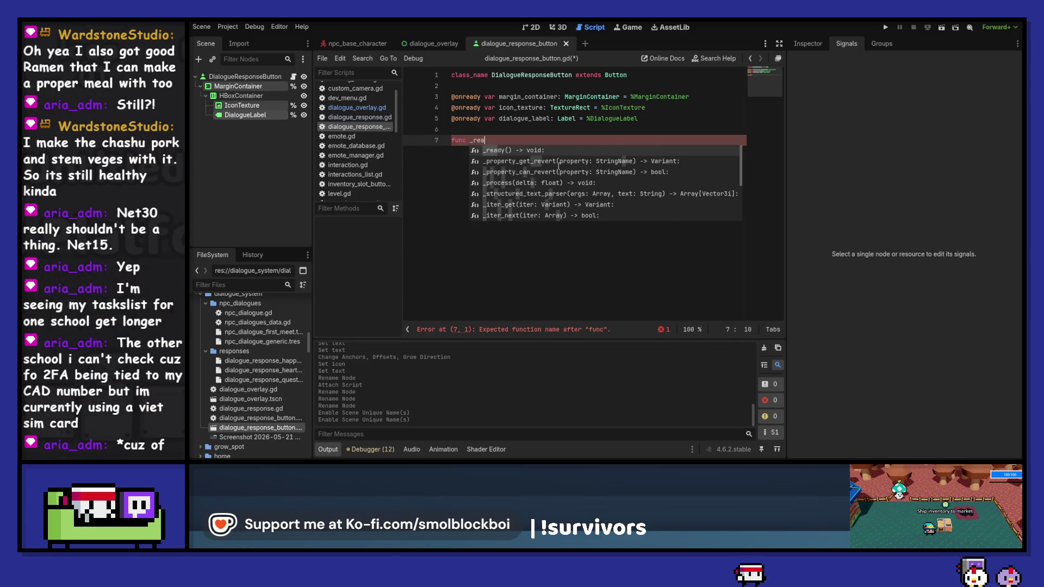
key("Tab")
key("Return")
type("dialogue_label.")
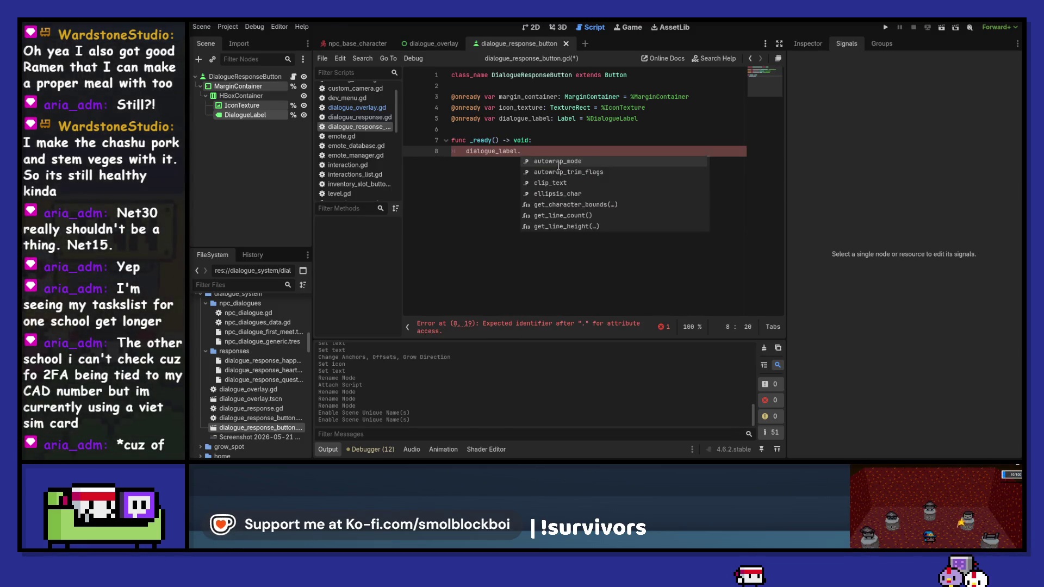
scroll(558, 167, "down", 10)
scroll(557, 167, "down", 5)
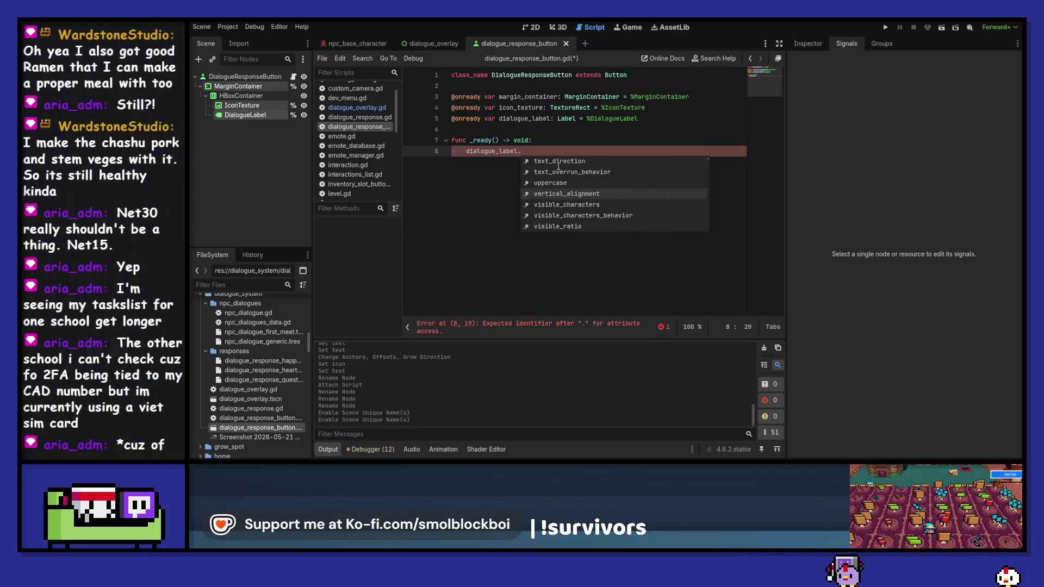
scroll(557, 166, "up", 15)
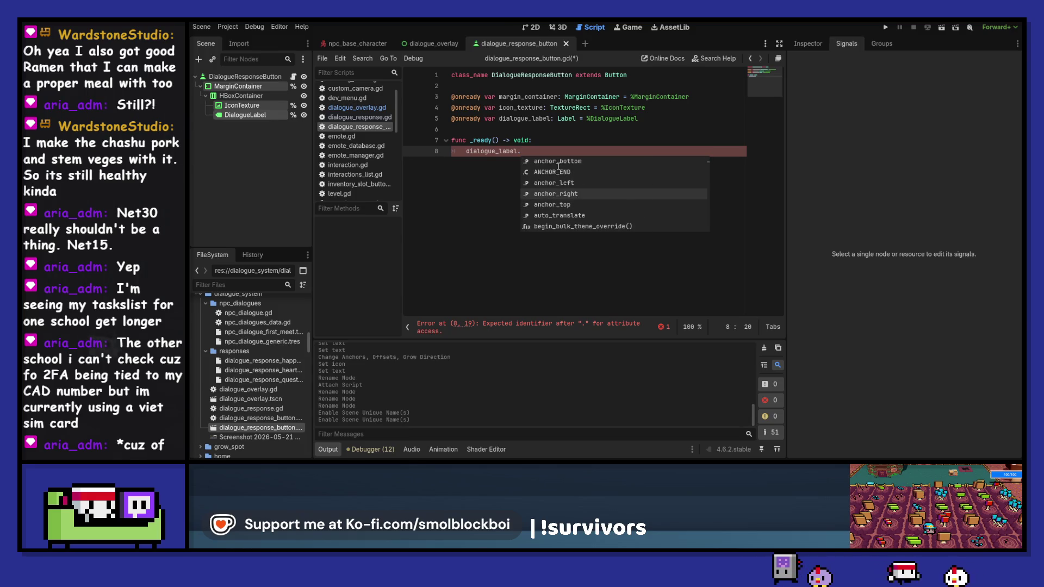
scroll(558, 167, "down", 5)
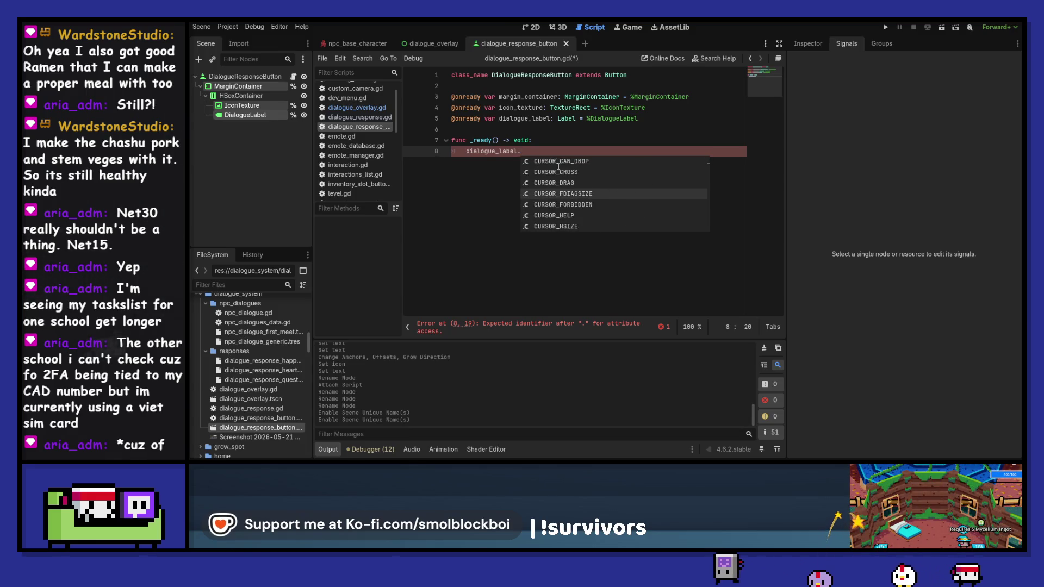
scroll(558, 166, "up", 3)
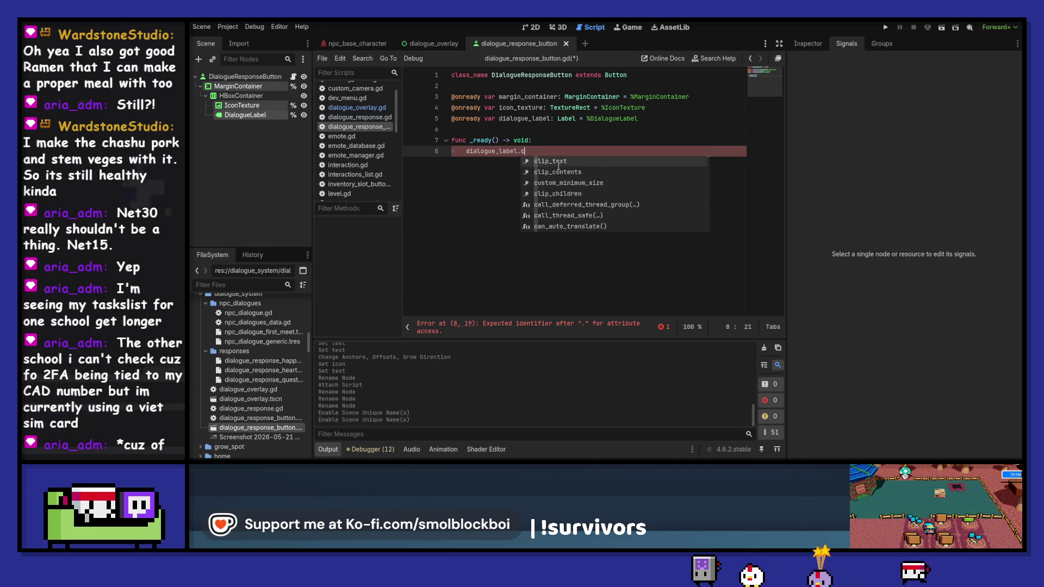
type("chan")
Step: Undo the experimental signal line back to pass, save, and add blank lines after the class declaration
key("BackSpace")
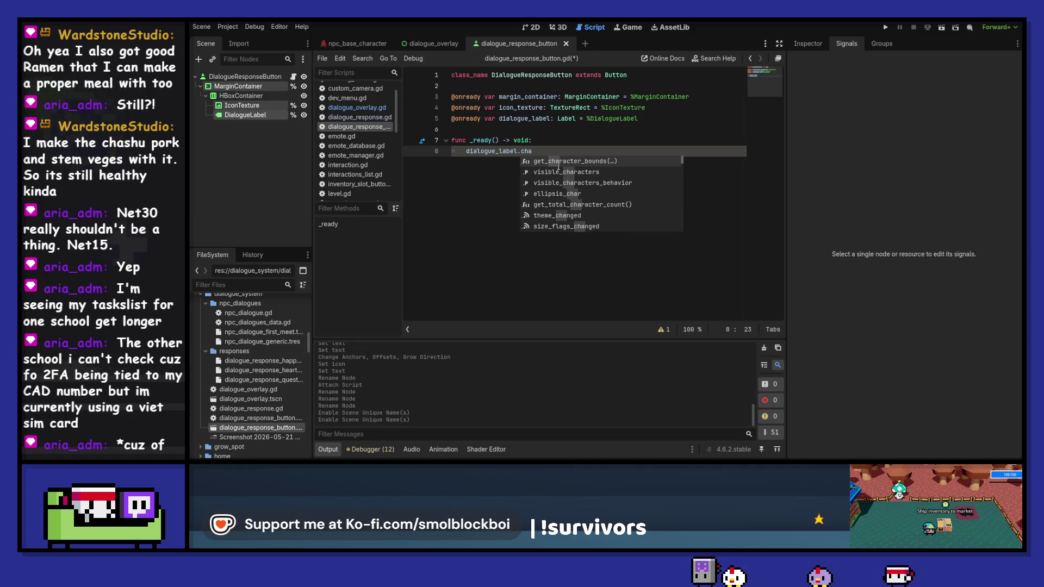
type("nged")
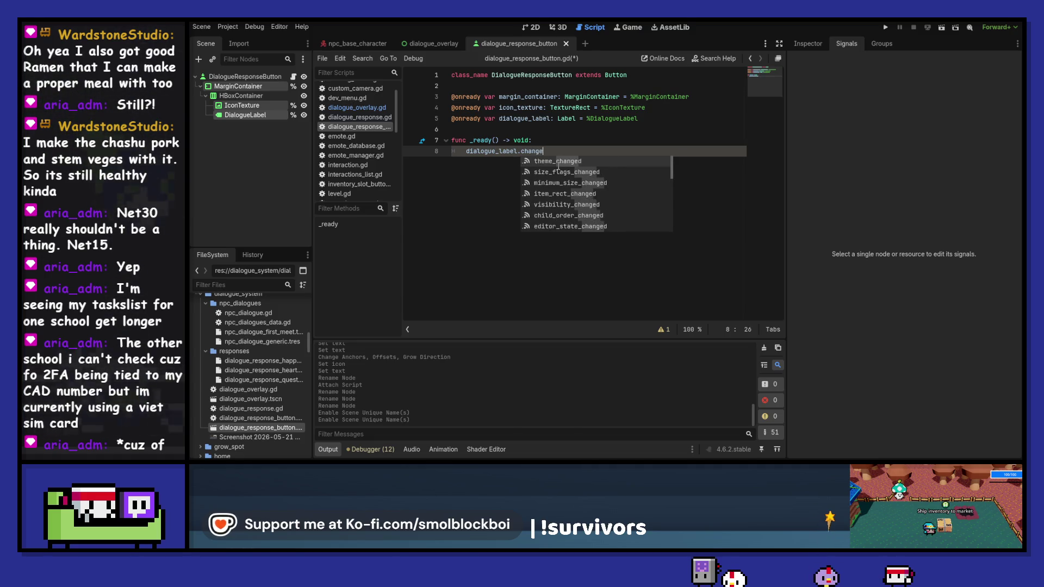
key("Down")
key("Down")
key("Down")
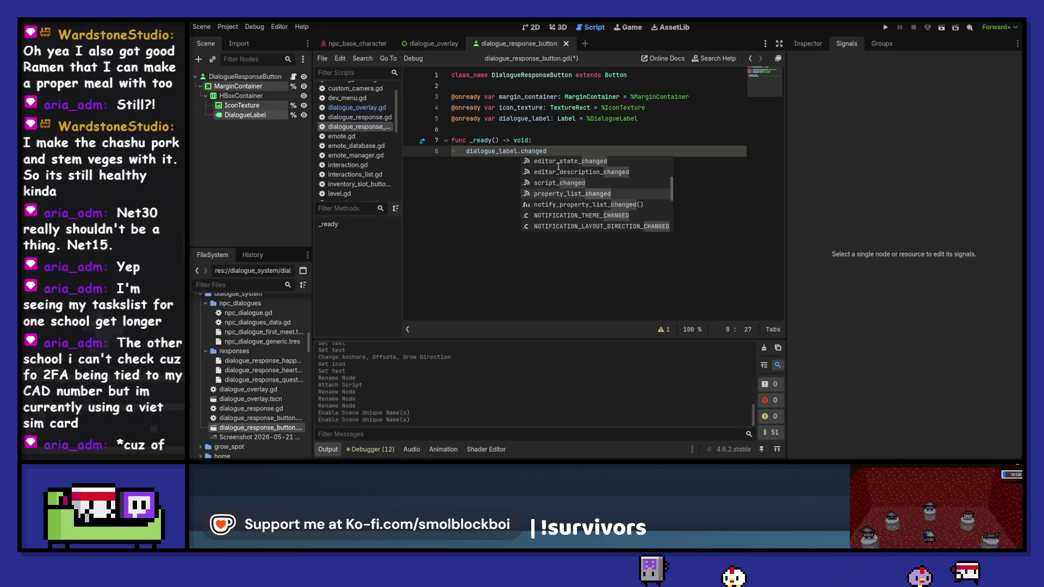
key("Escape")
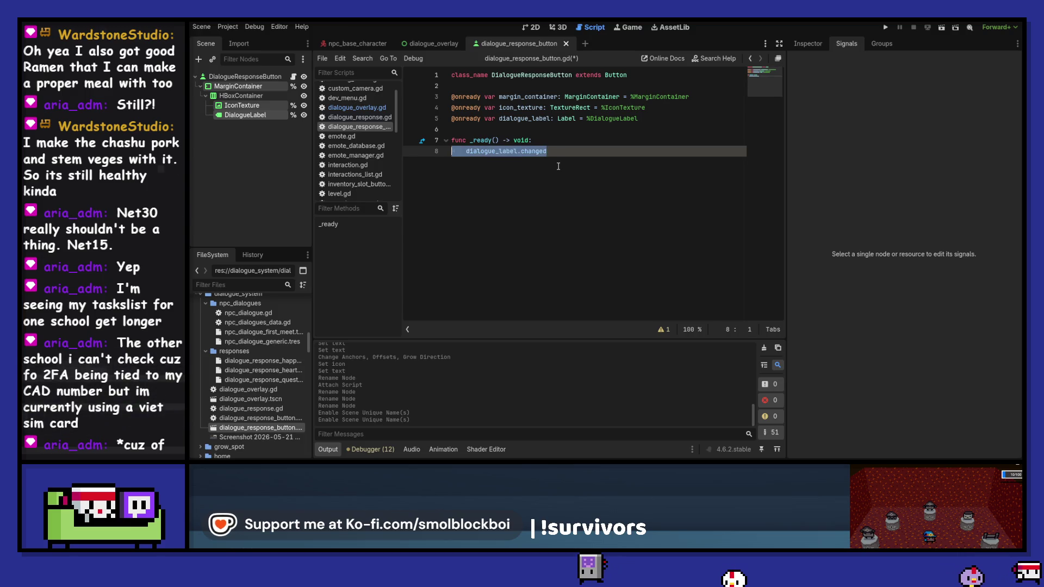
key("ctrl+z")
key("ctrl+z")
key("ctrl+s")
left_click(517, 86)
key("Return")
key("Return")
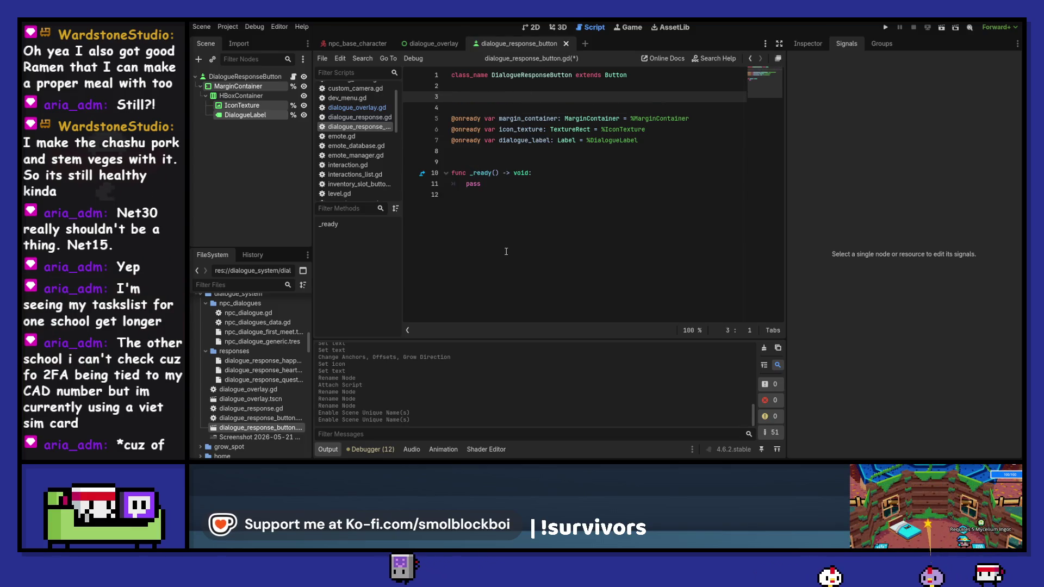
Step: Check the MarginContainer's resized signal, then reopen the DialogueResponseButton's script
left_click(239, 95)
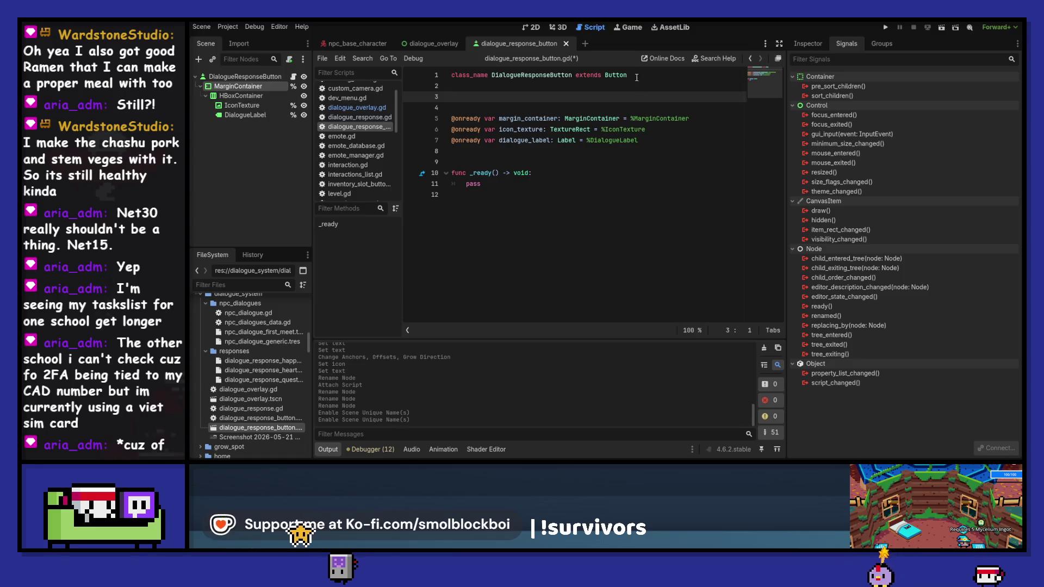
left_click(535, 27)
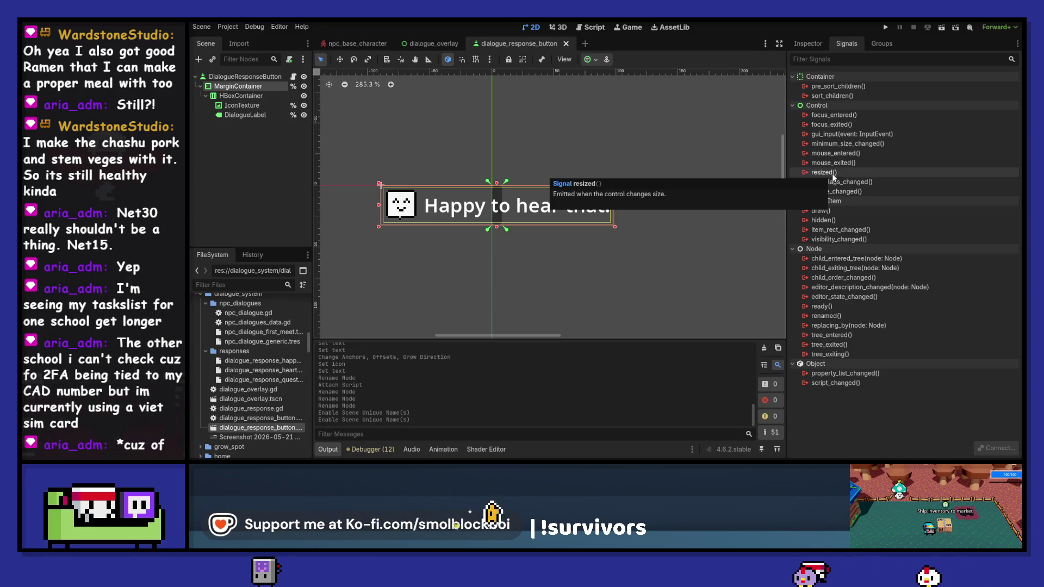
left_click(245, 76)
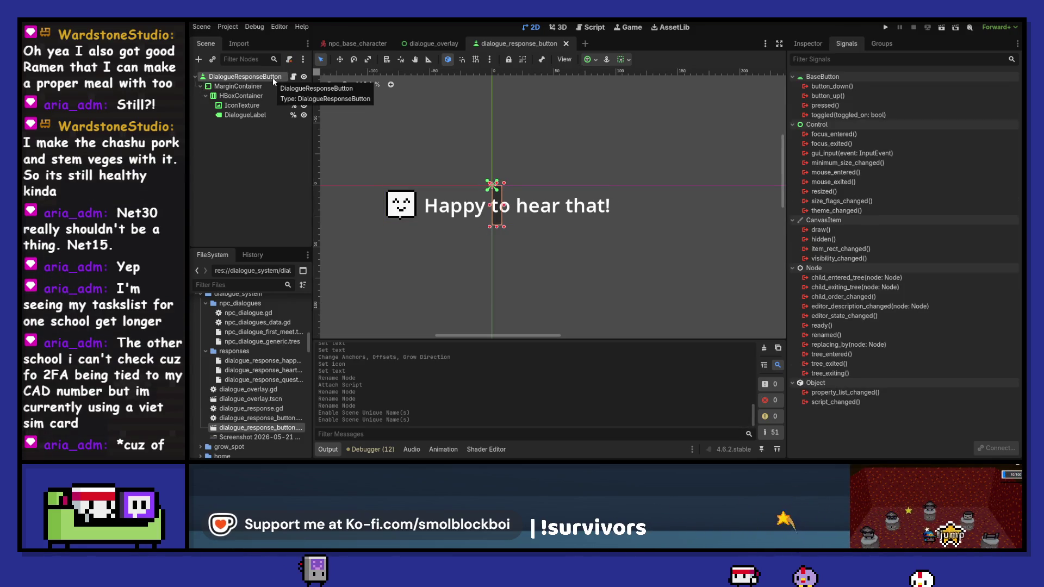
left_click(240, 86)
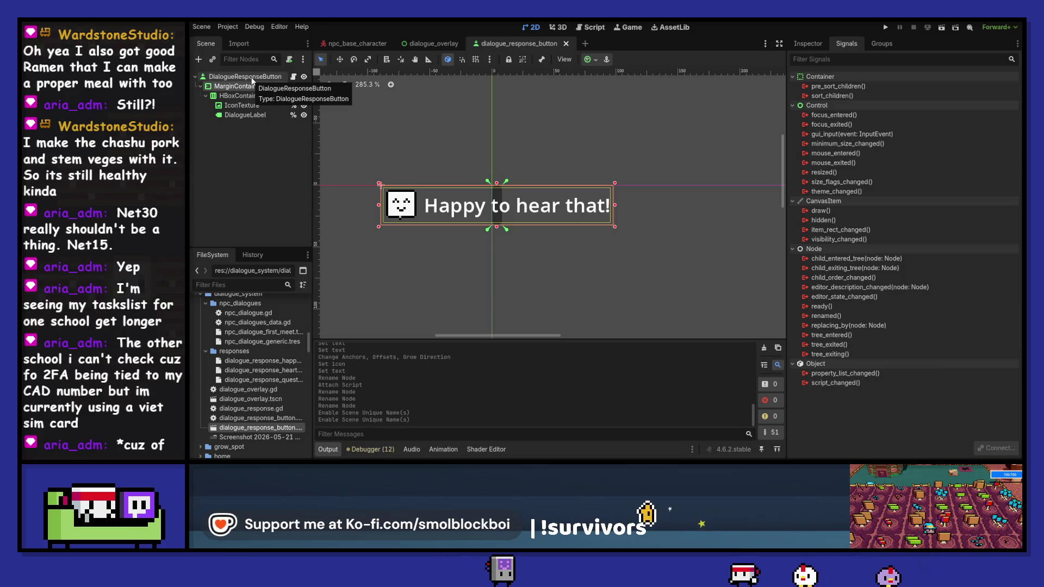
left_click(253, 77)
left_click(293, 76)
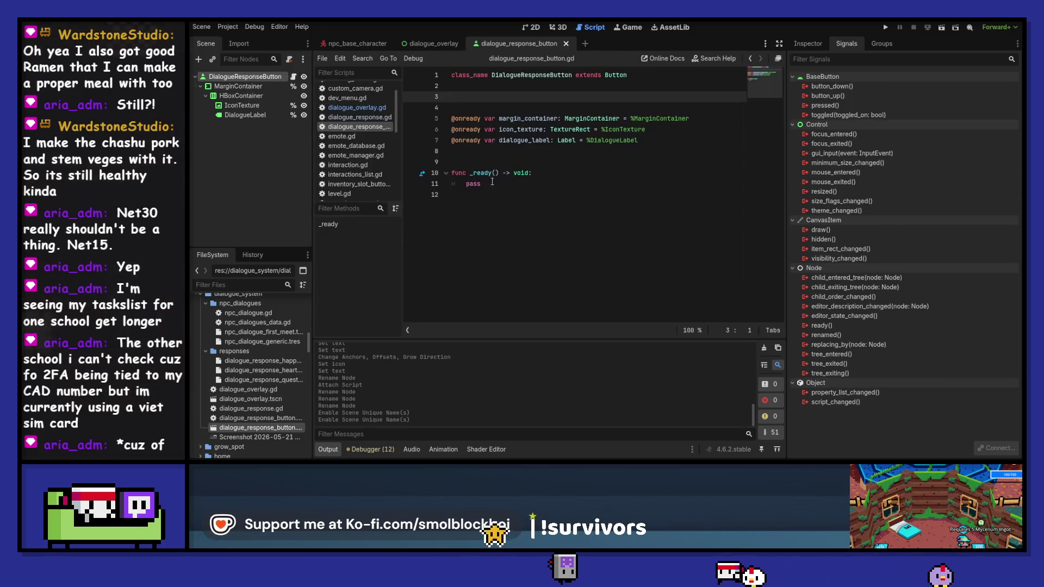
Step: Replace pass in _ready with the margin_container reference, fixing a wrong paste along the way
double_click(527, 118)
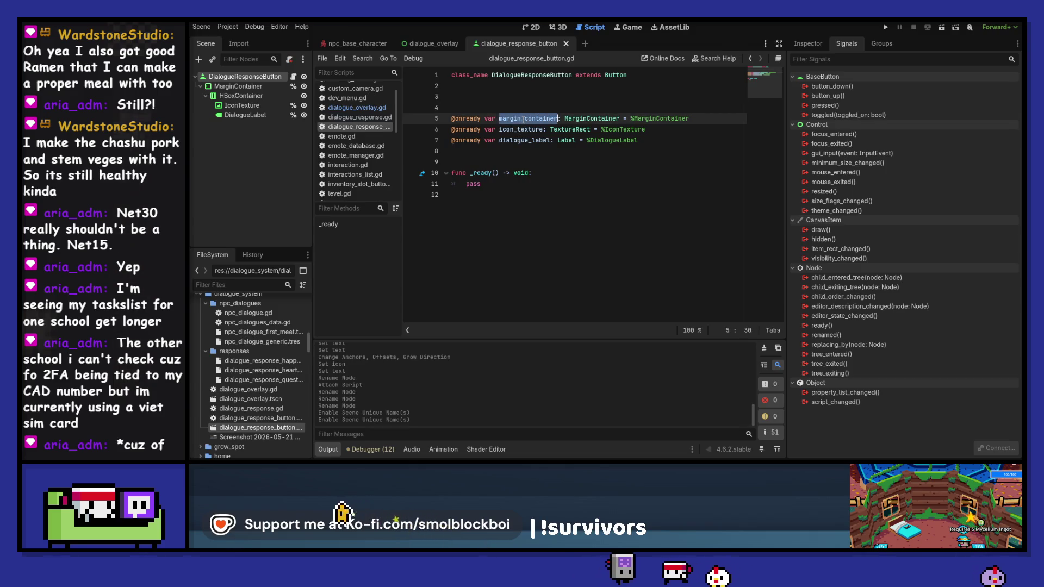
left_click(261, 85)
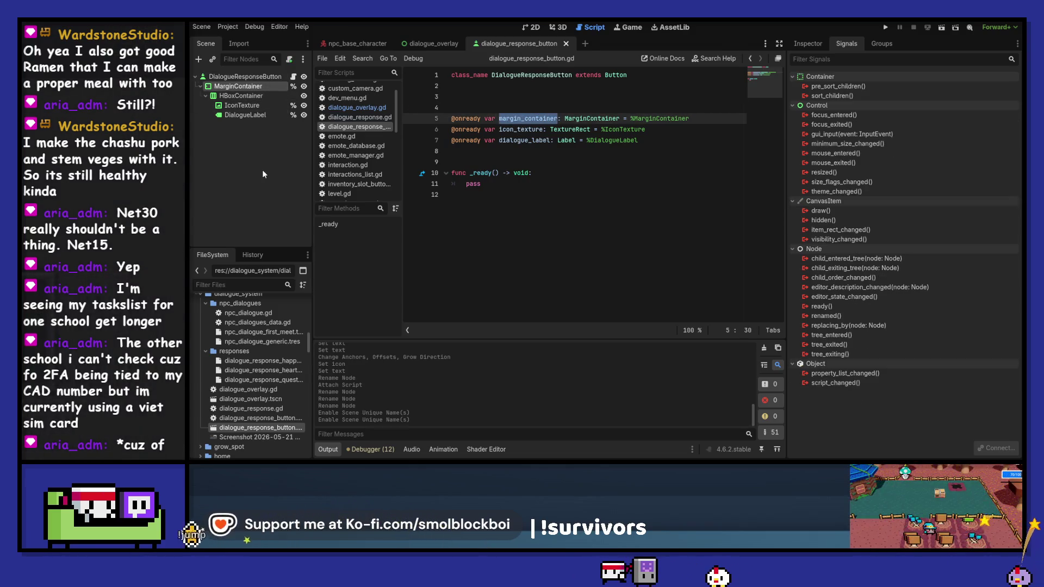
double_click(473, 184)
type("dialogue_data.dialogues[0]")
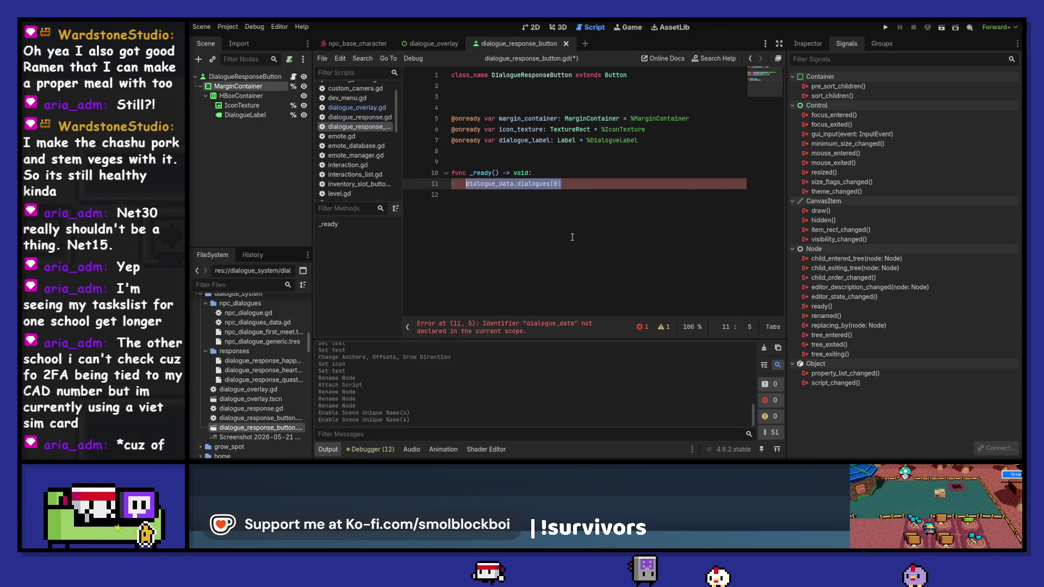
left_click(526, 118)
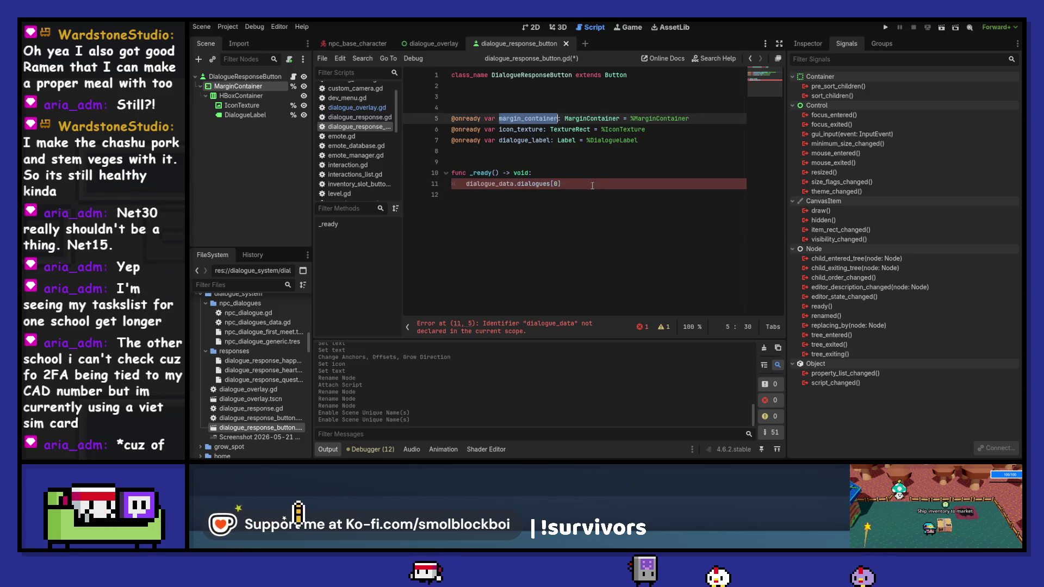
double_click(526, 118)
key("ctrl+c")
triple_click(505, 184)
key("ctrl+v")
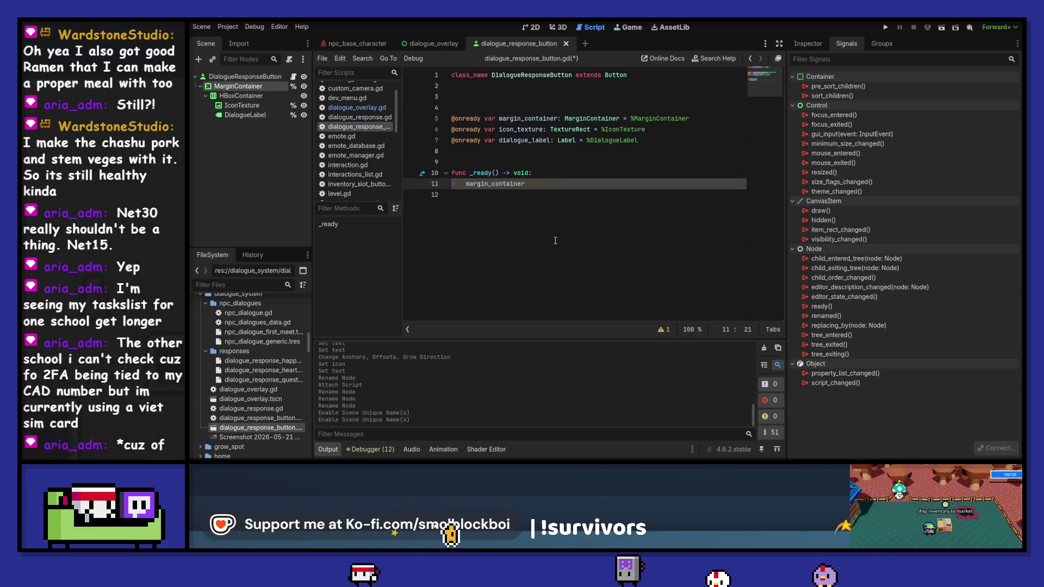
type(".re")
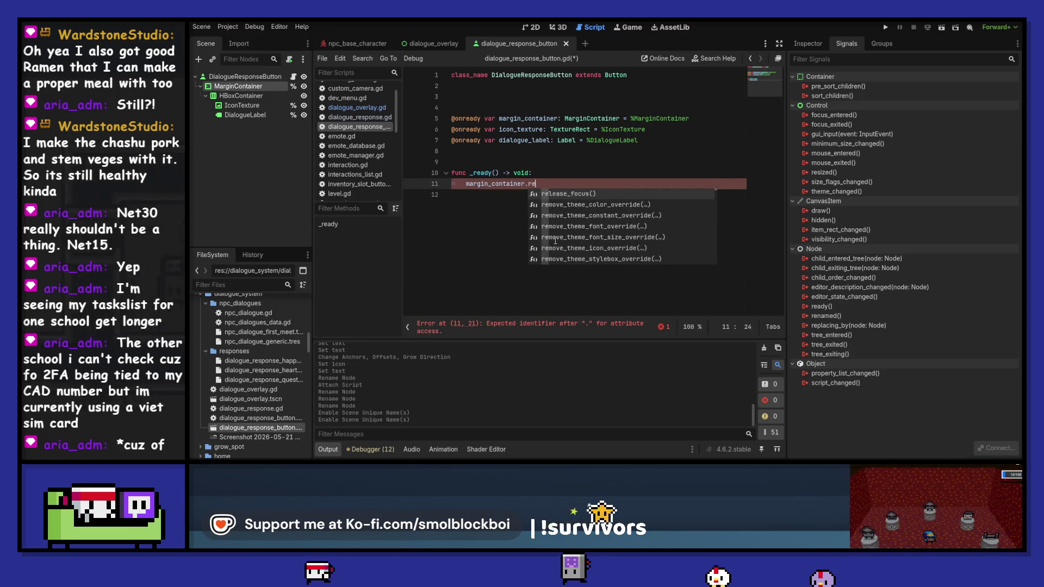
type("si")
Step: Complete margin_container.resized.connect(_on_margin_container_resized), add the empty handler and save the script
key("Tab")
type(".con")
key("Tab")
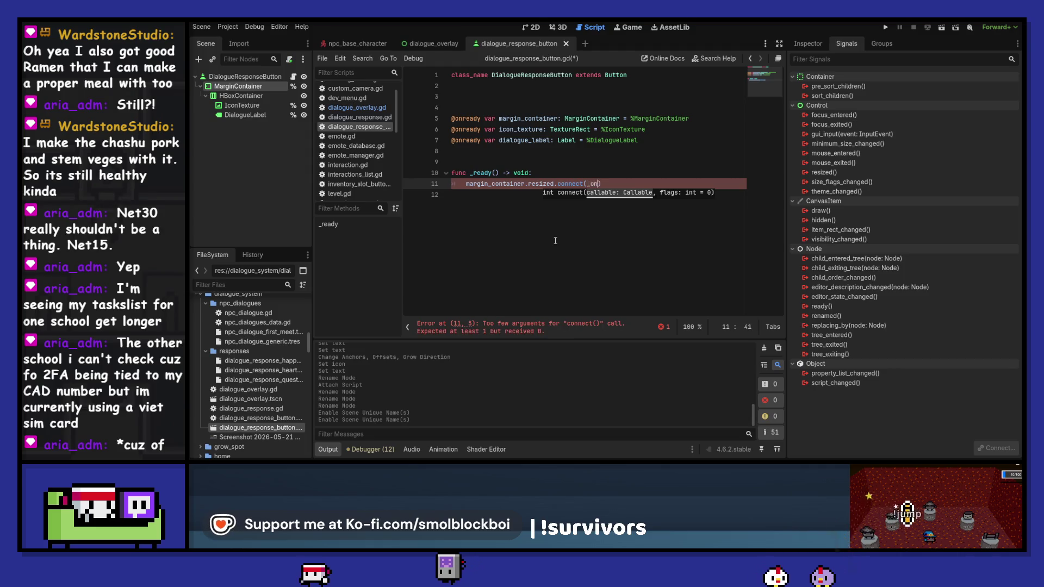
type("_on_margin_container_re")
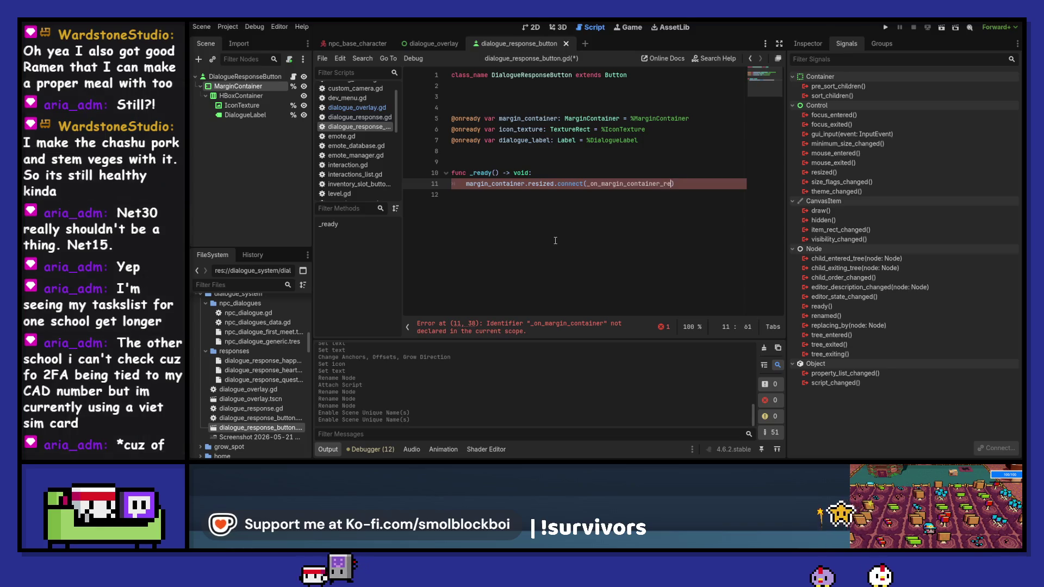
type("sized")
key("Return")
key("Return")
key("Return")
type("func _on_margin_container_resized() -> void:")
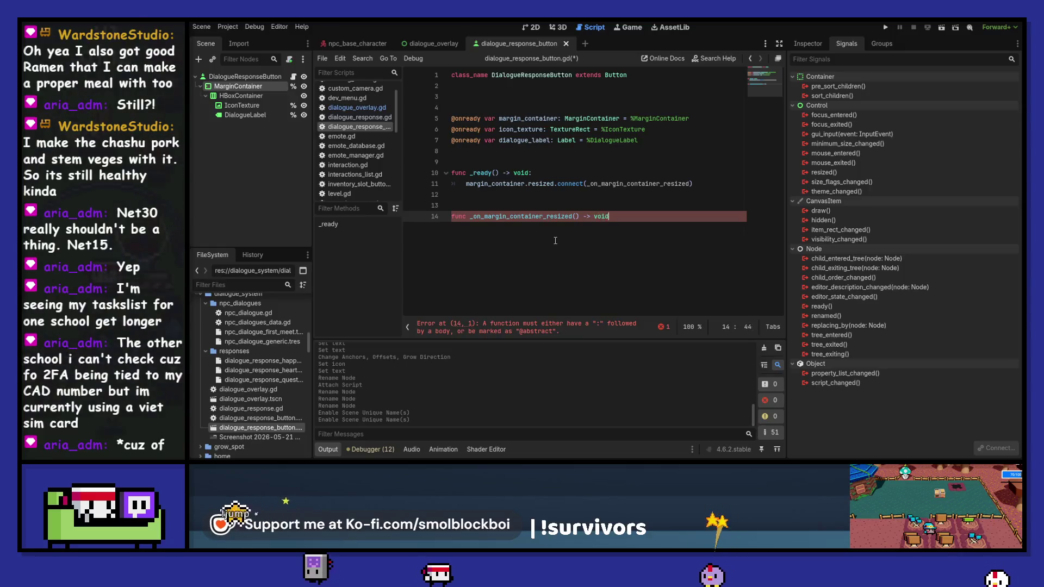
key("Return")
type("pass")
key("ctrl+s")
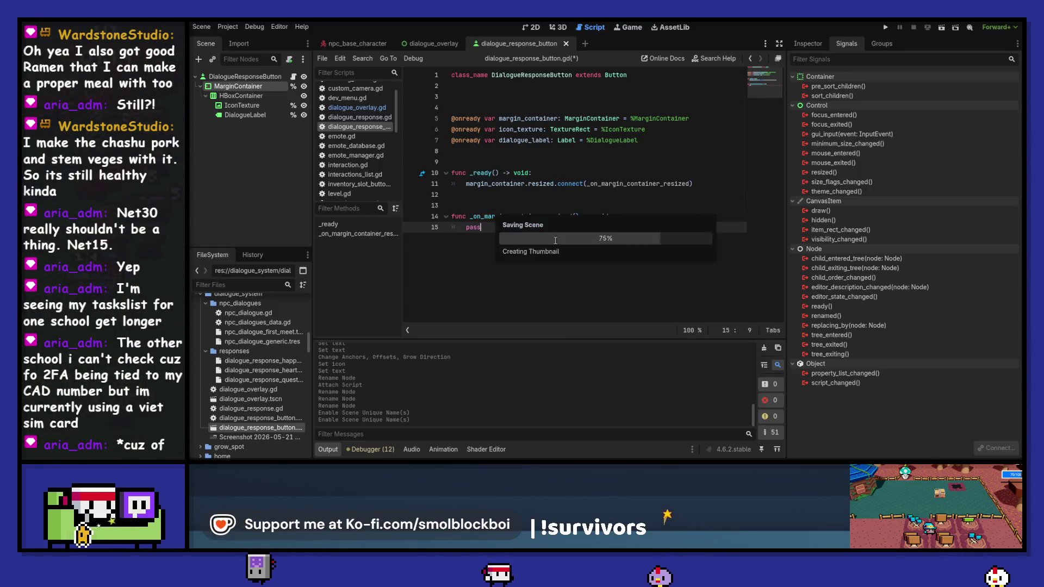
key("Up")
key("Up")
key("Up")
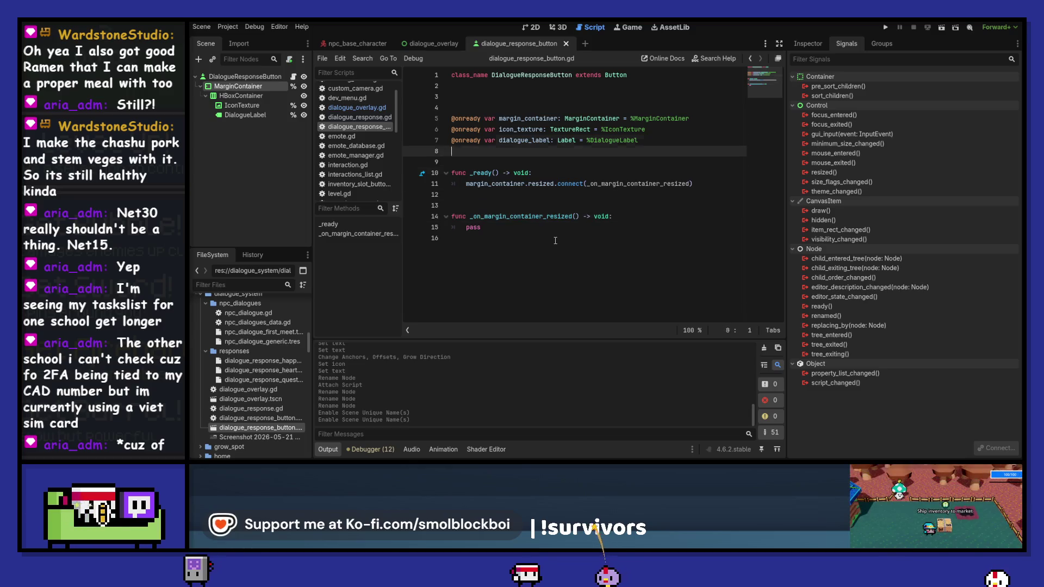
Step: Write size = margin_container.size in the handler with an empty line above it, then look up the size property docs
key("BackSpace")
key("Down")
key("Down")
key("Down")
key("End")
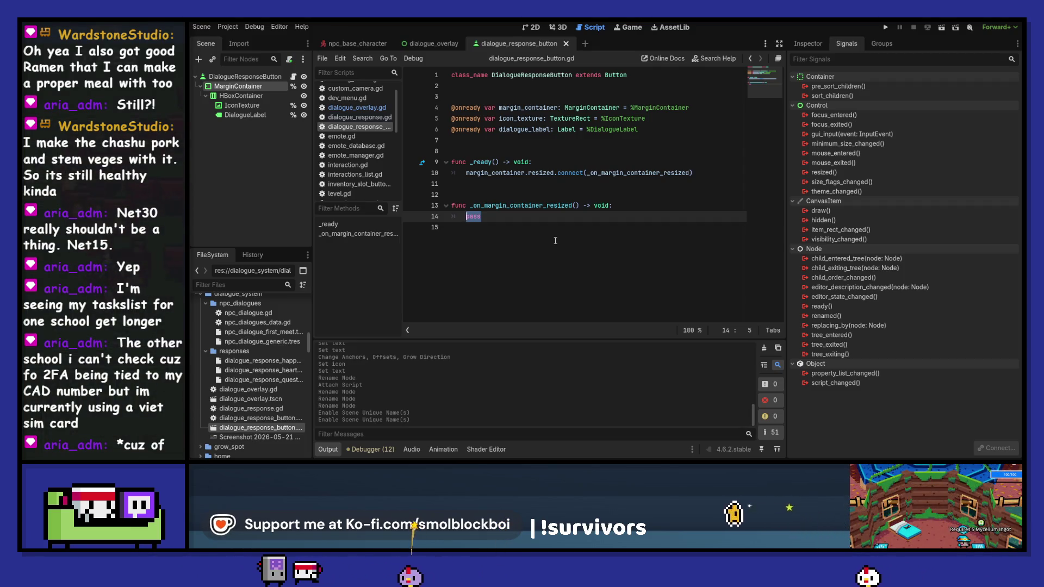
type("size = ")
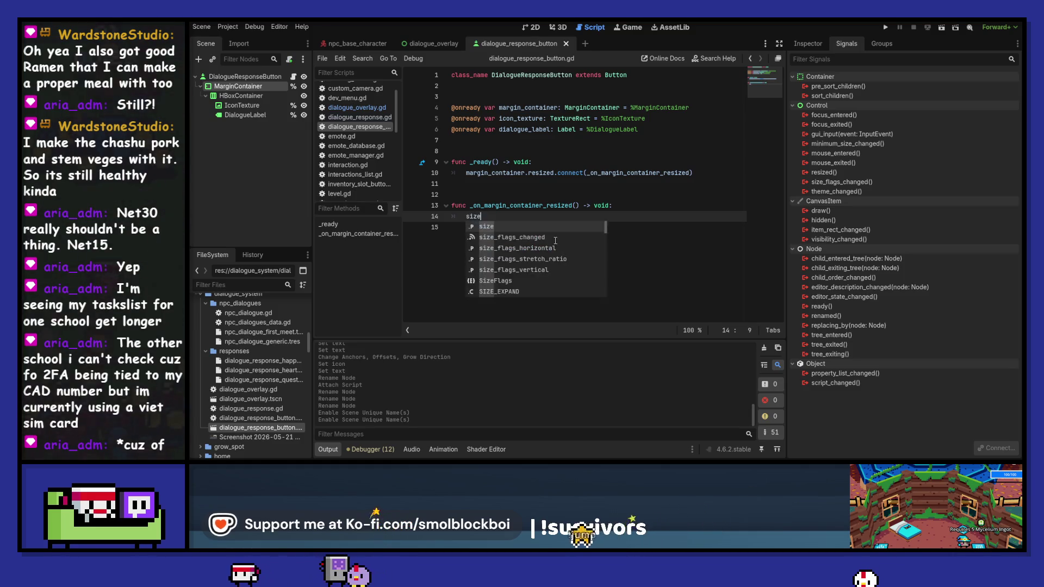
type("margin_container.s")
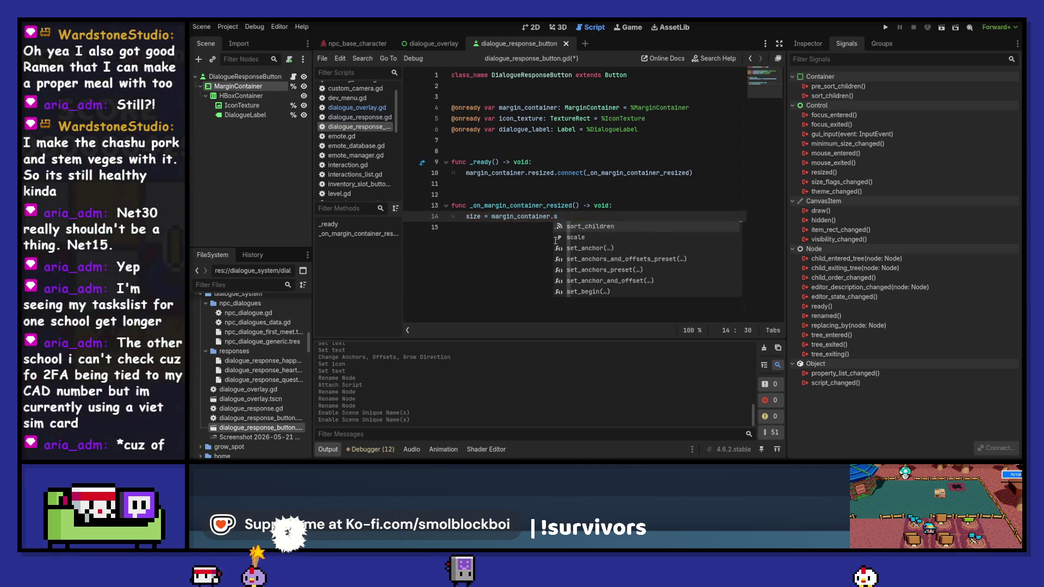
type("ize")
key("Home")
key("Escape")
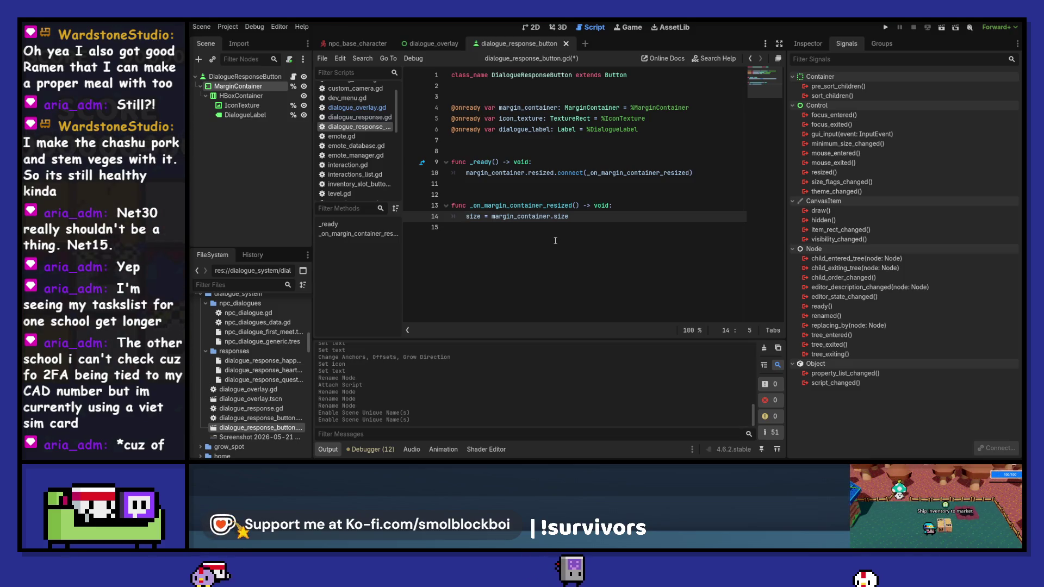
key("ctrl+shift+Return")
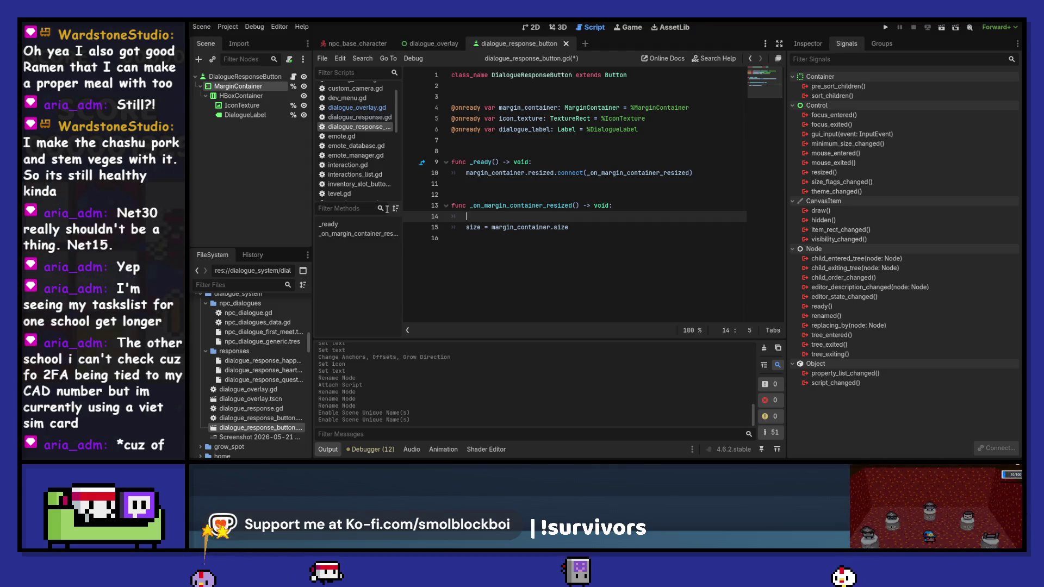
left_click(472, 229, "ctrl")
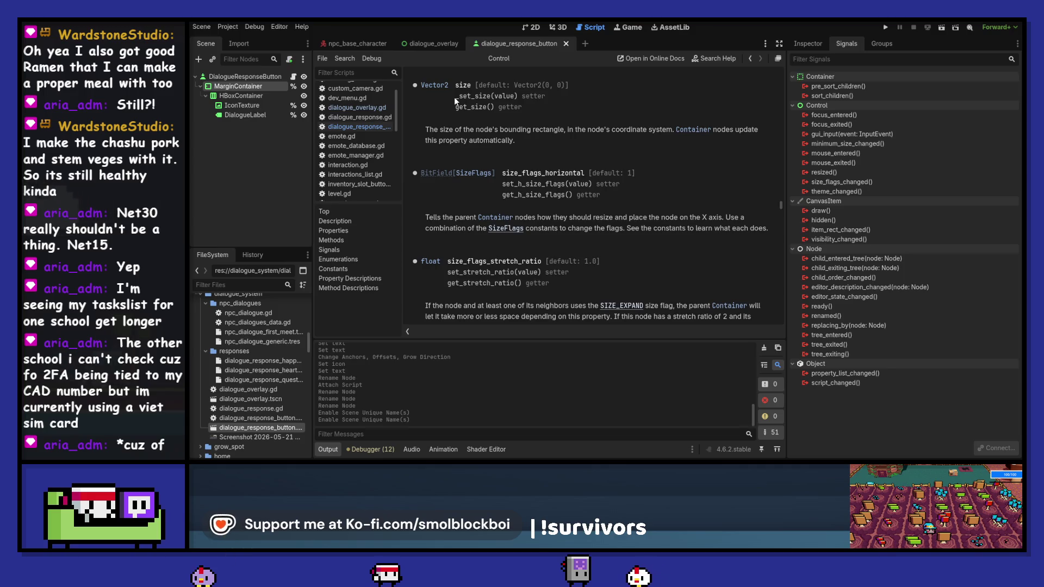
Step: Replace the size assignment with a _set_size(margin_container.size) call copied from the Control docs
left_click_drag(455, 95, 521, 96)
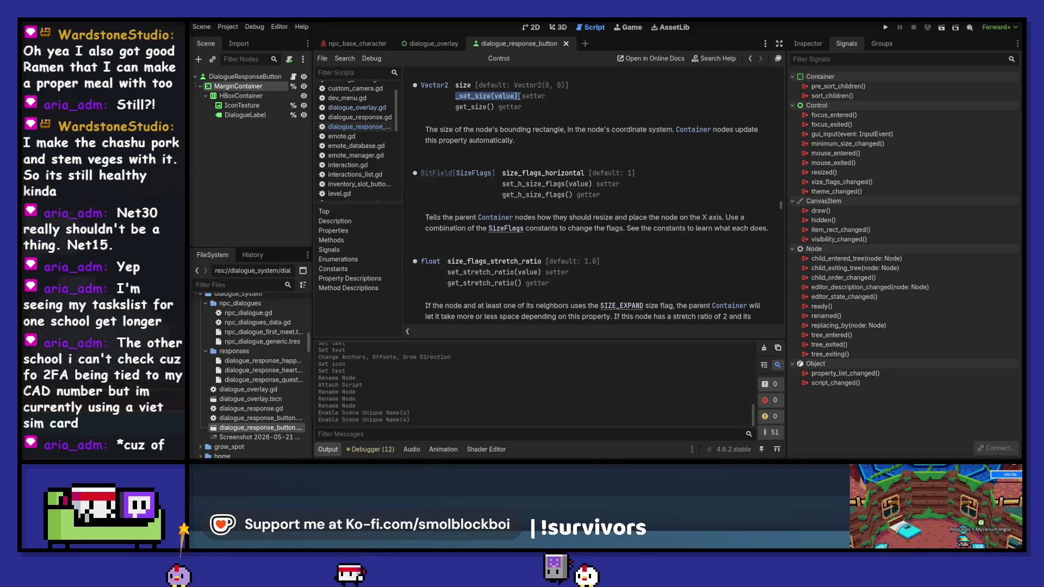
key("alt+Left")
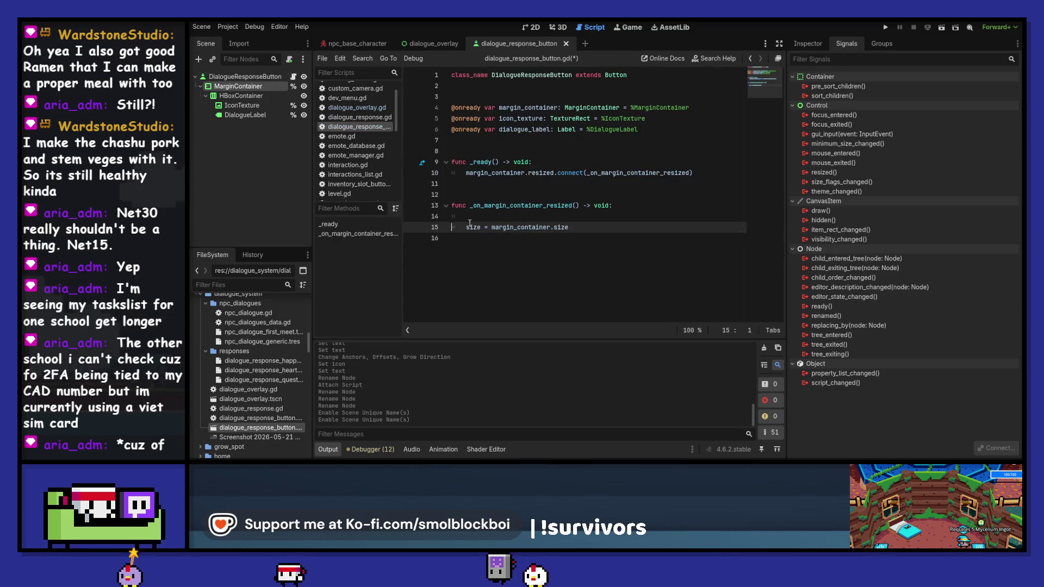
key("ctrl+v")
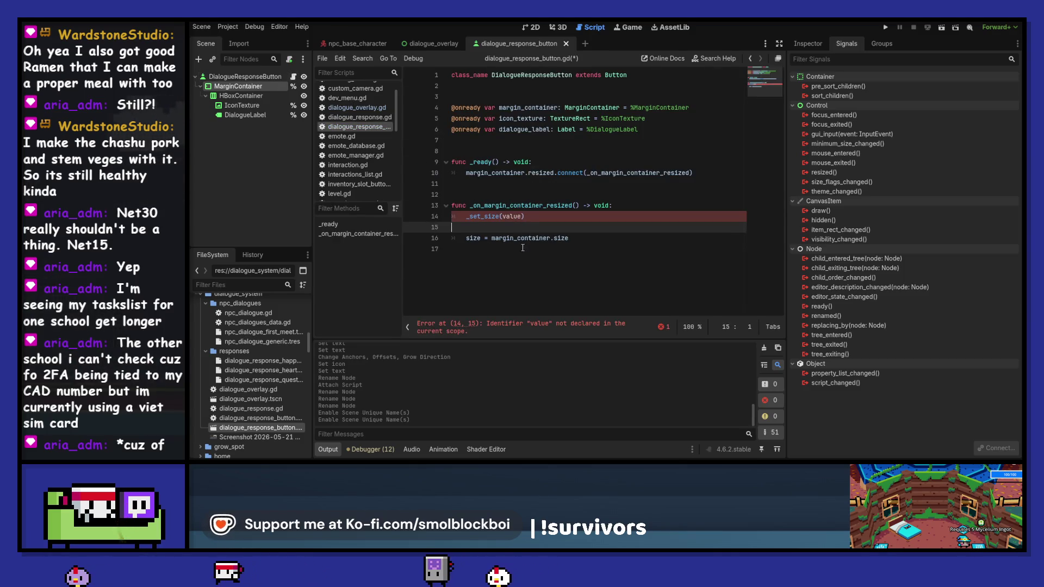
left_click(495, 227)
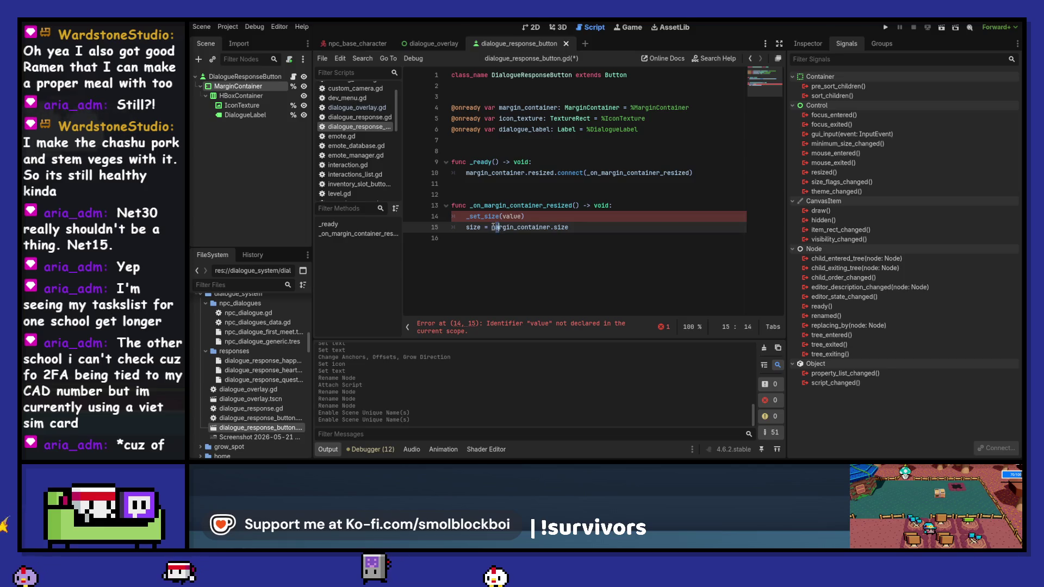
key("ctrl+c")
double_click(522, 217)
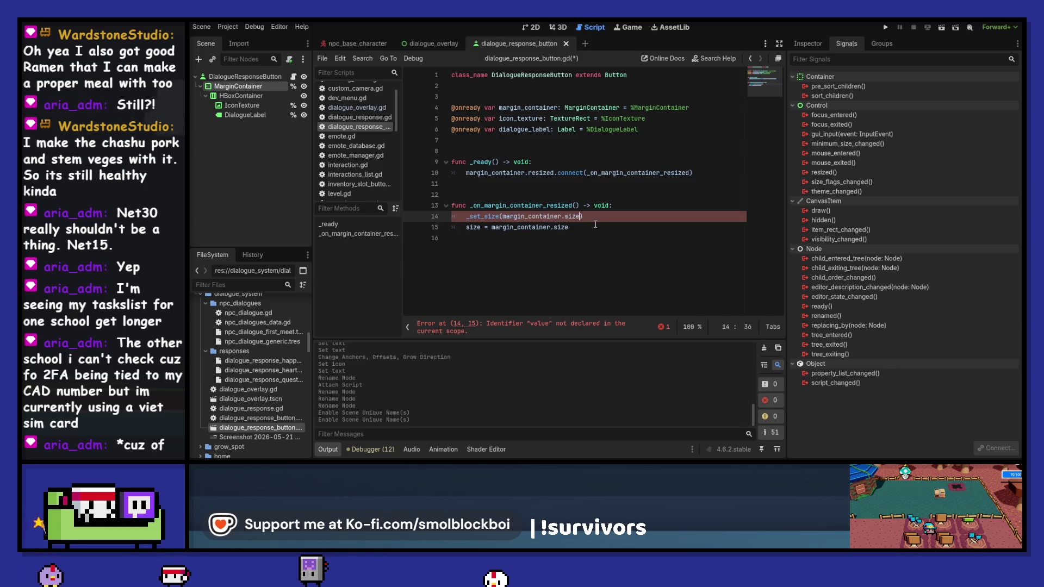
key("ctrl+v")
triple_click(522, 228)
key("Delete")
key("BackSpace")
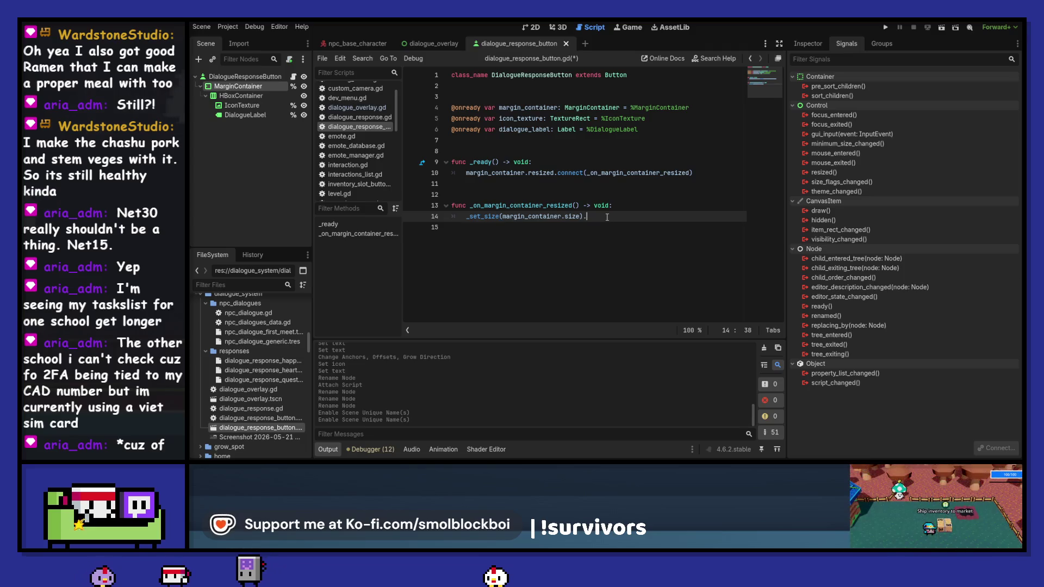
type(".")
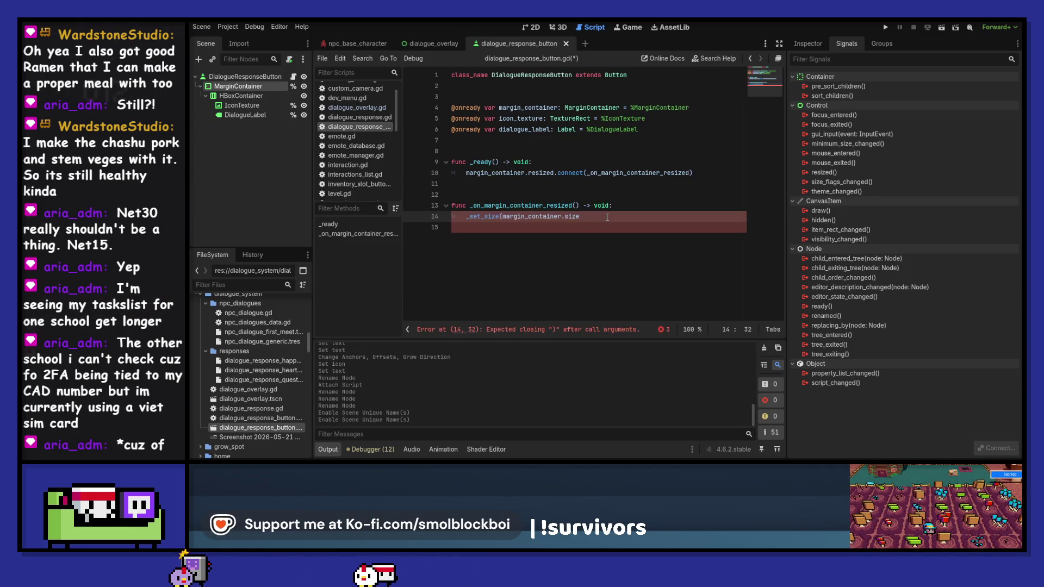
type(".def")
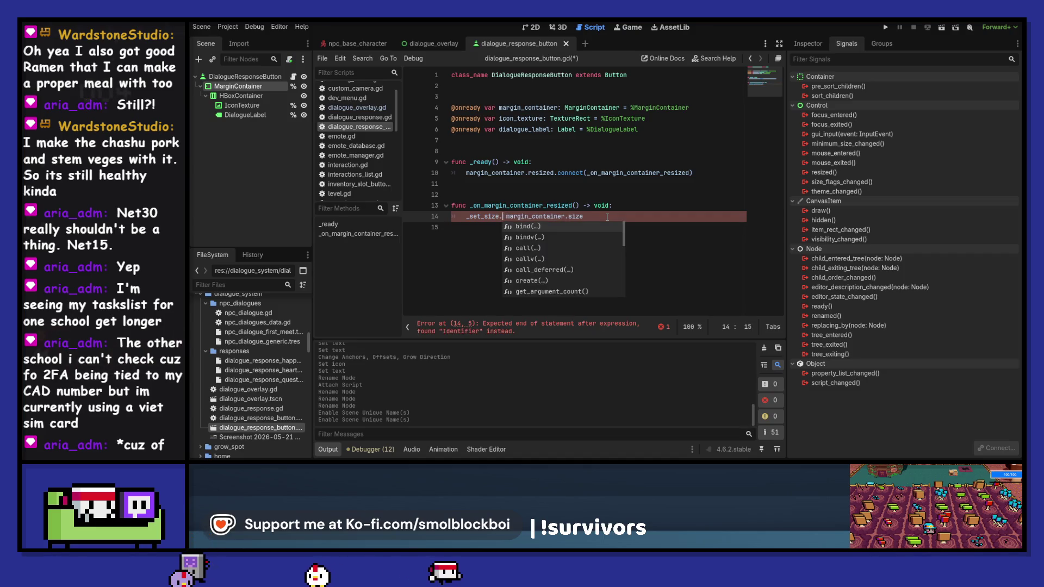
Step: Turn it into _set_size.call_deferred(margin_container.size) and save the script
key("Tab")
key("shift+End")
key("ctrl+x")
key("ctrl+s")
Step: Test-run the response button scene from the 2D view and close the game window
key("End")
key("Return")
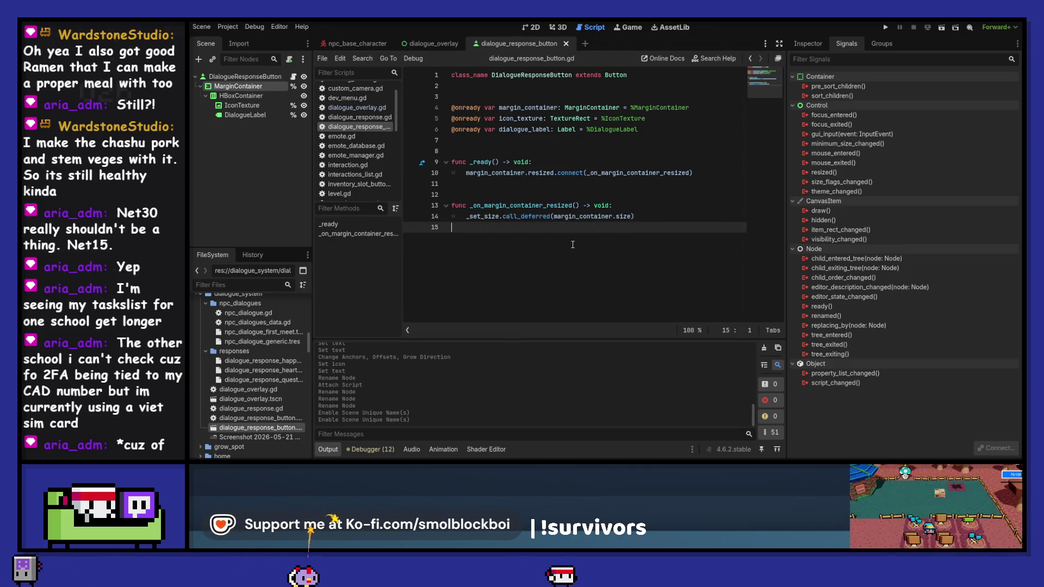
left_click(244, 76)
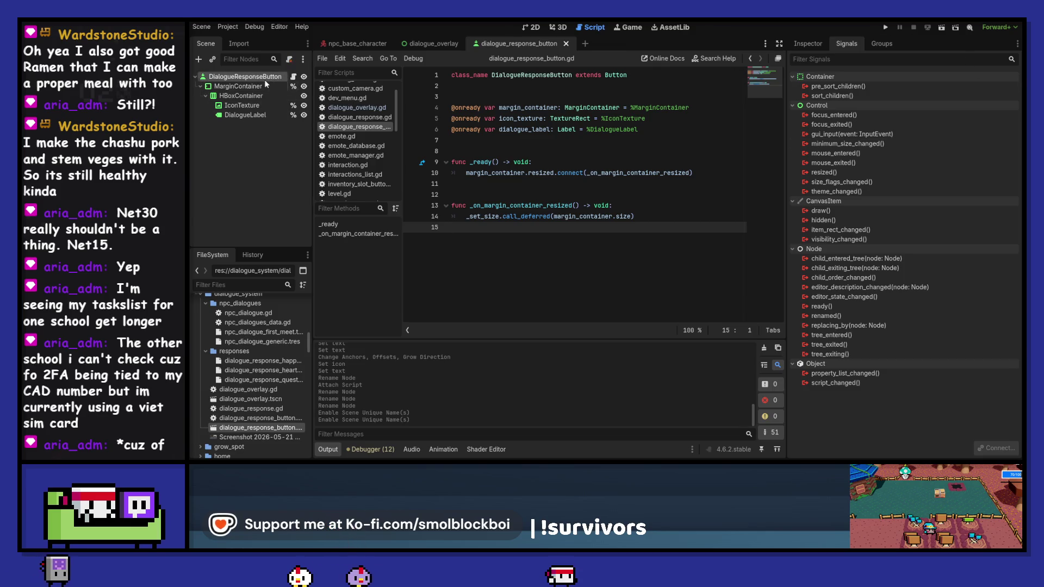
left_click(534, 27)
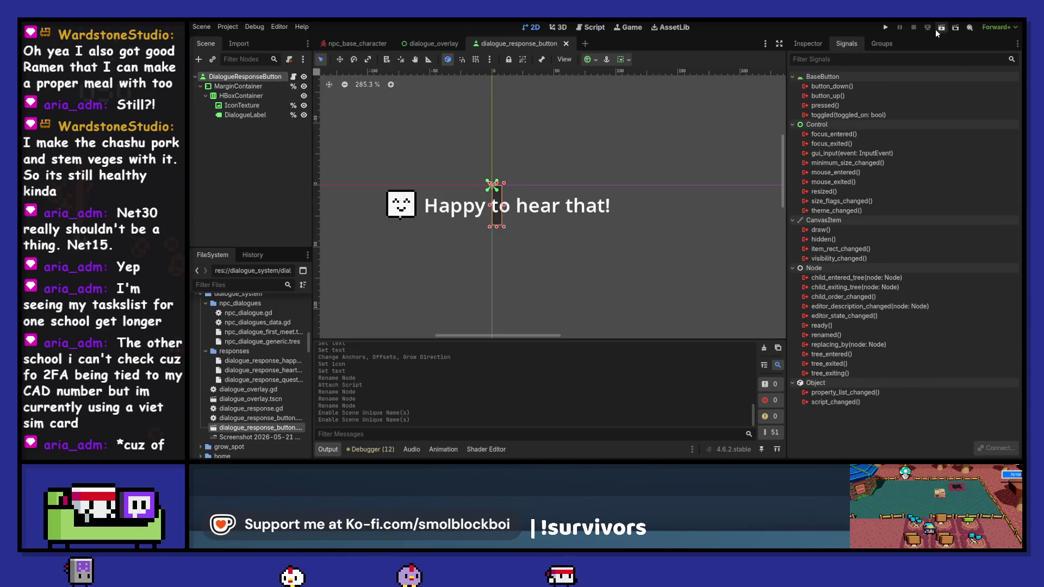
left_click(941, 28)
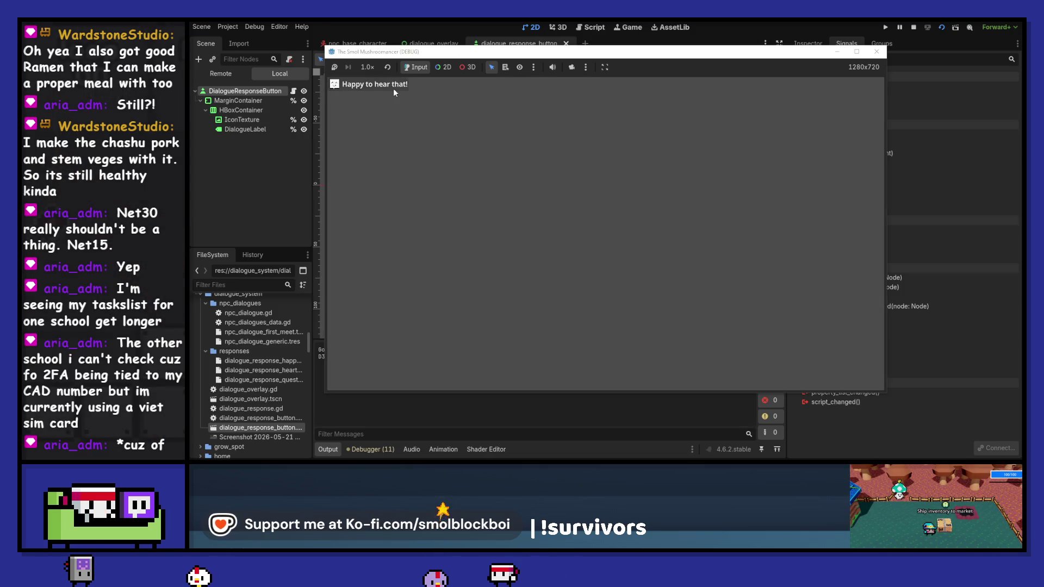
left_click(878, 52)
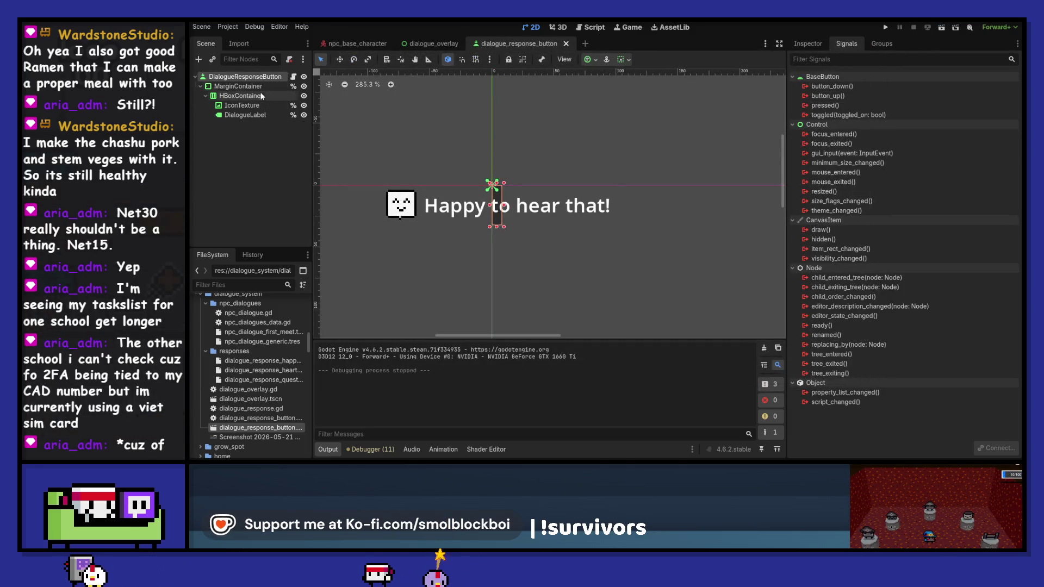
Step: Select the MarginContainer and bring up its margin constants in the Inspector, starting with the left margin
left_click(238, 86)
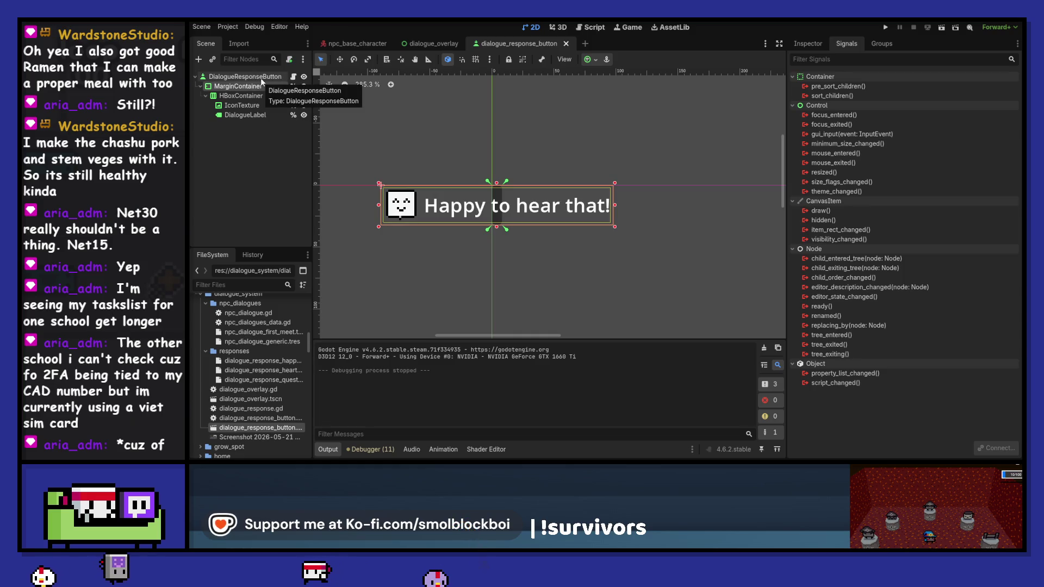
left_click(241, 95)
left_click(238, 87)
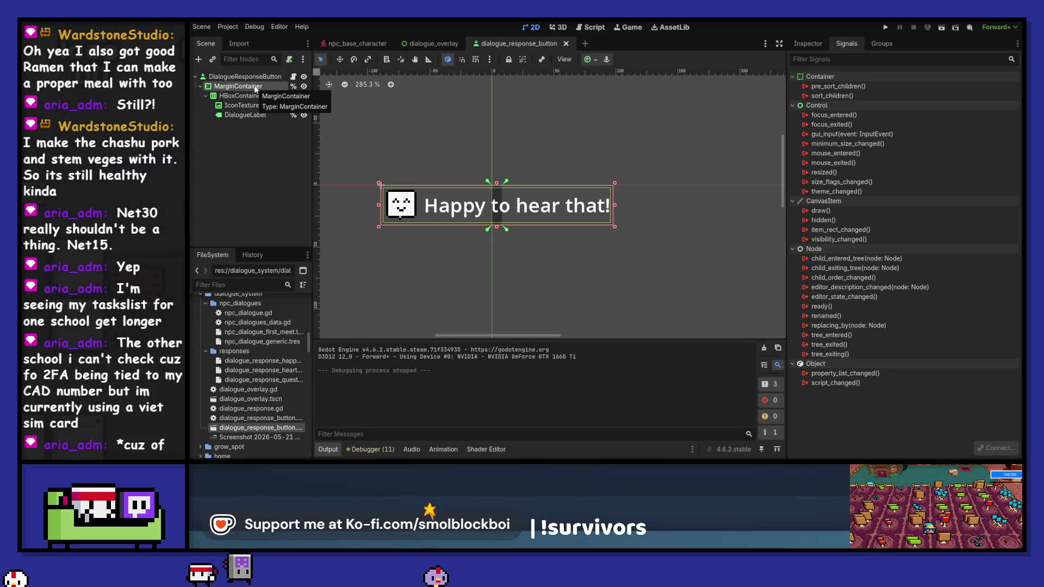
left_click(808, 43)
left_click(951, 225)
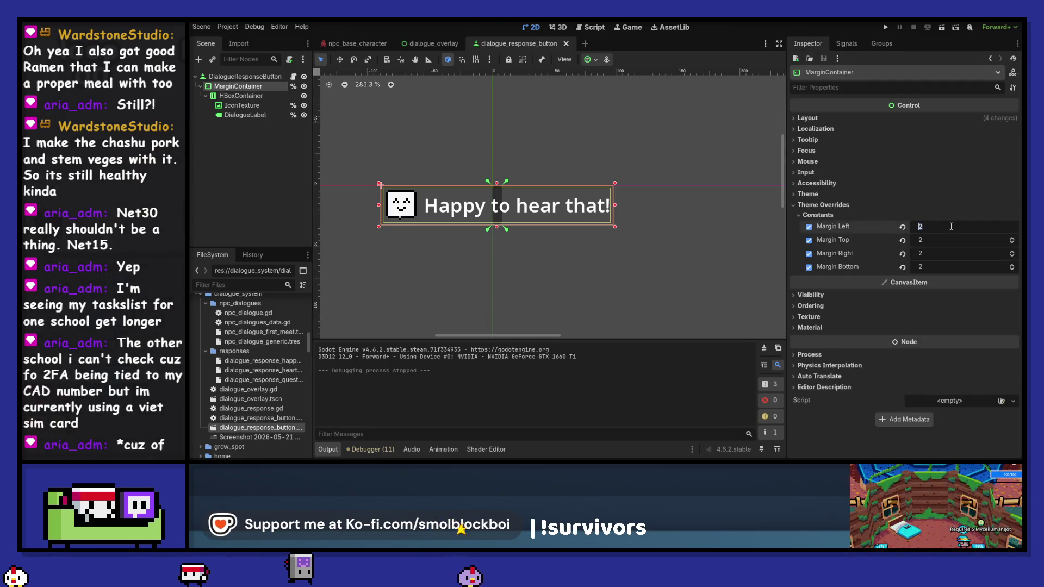
type("4")
Step: Adjust the MarginContainer's top and bottom margin overrides, settling the bottom margin at 2
left_click(954, 242)
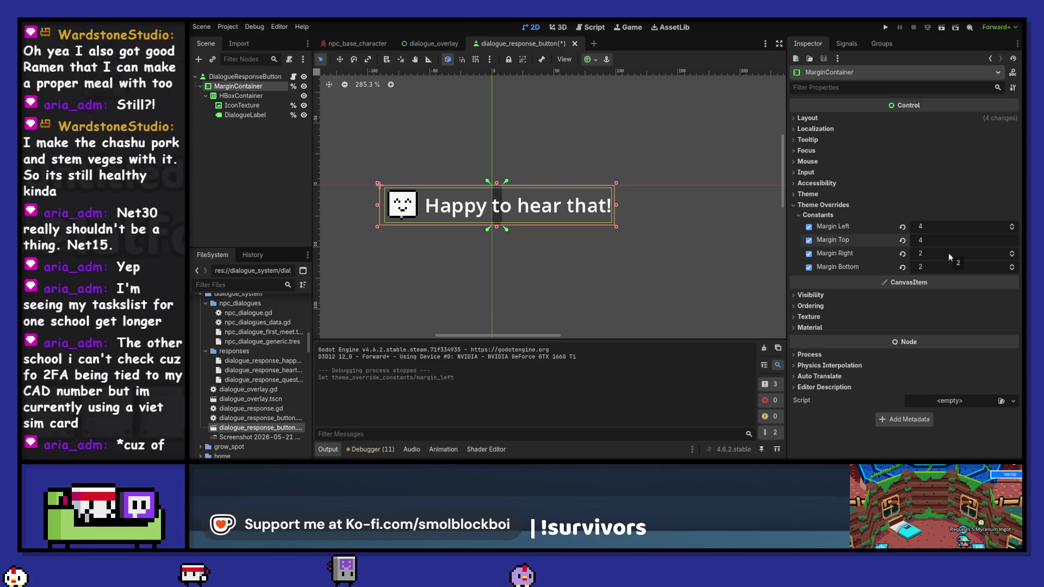
left_click(949, 254)
type("4")
left_click(941, 240)
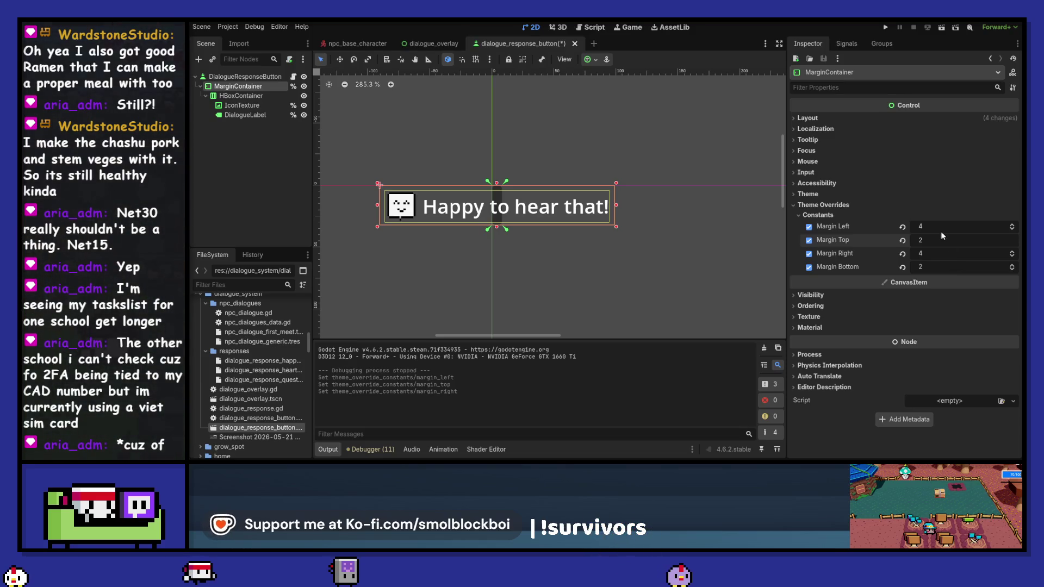
left_click(902, 240)
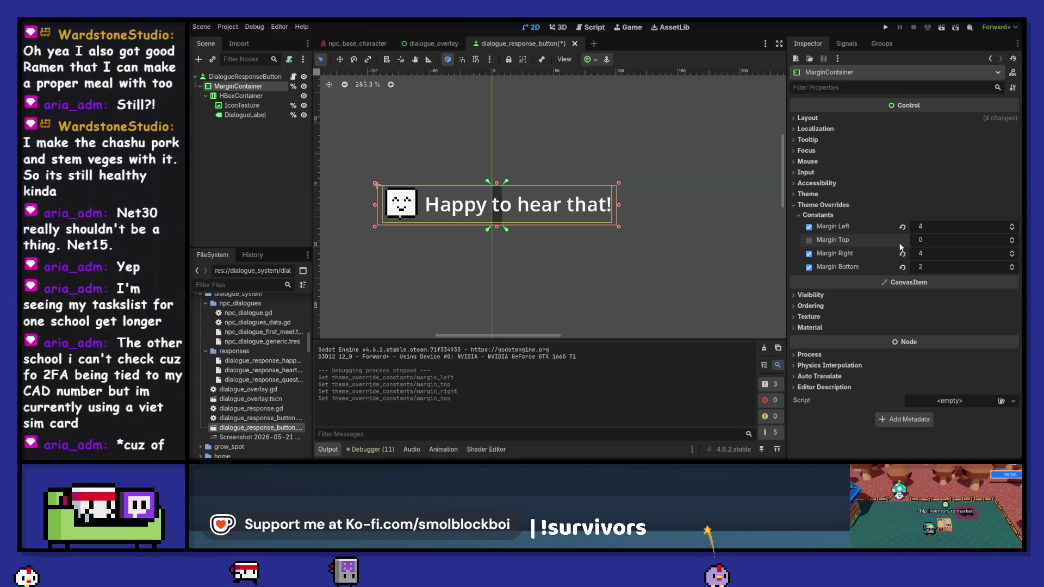
left_click(902, 267)
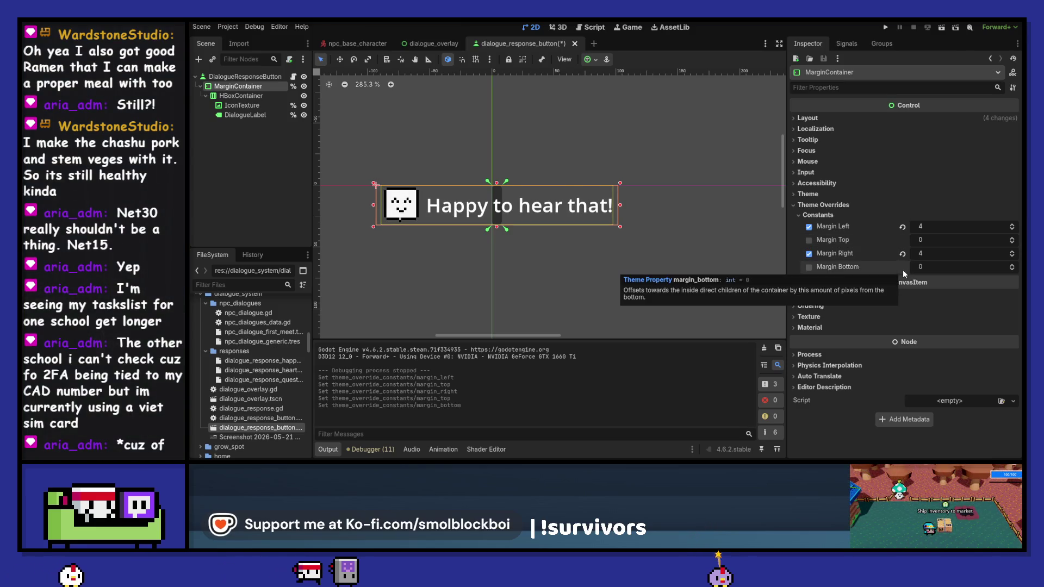
left_click(944, 239)
type("2")
left_click(942, 266)
type("2")
key("Return")
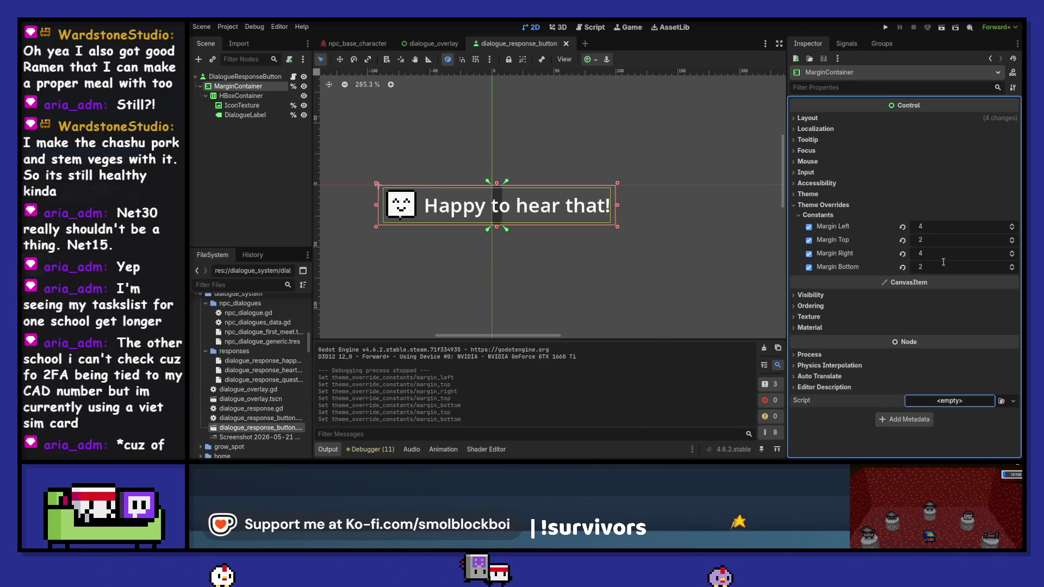
Step: Set the right margin to 4 and the left margin to 2
left_click(940, 253)
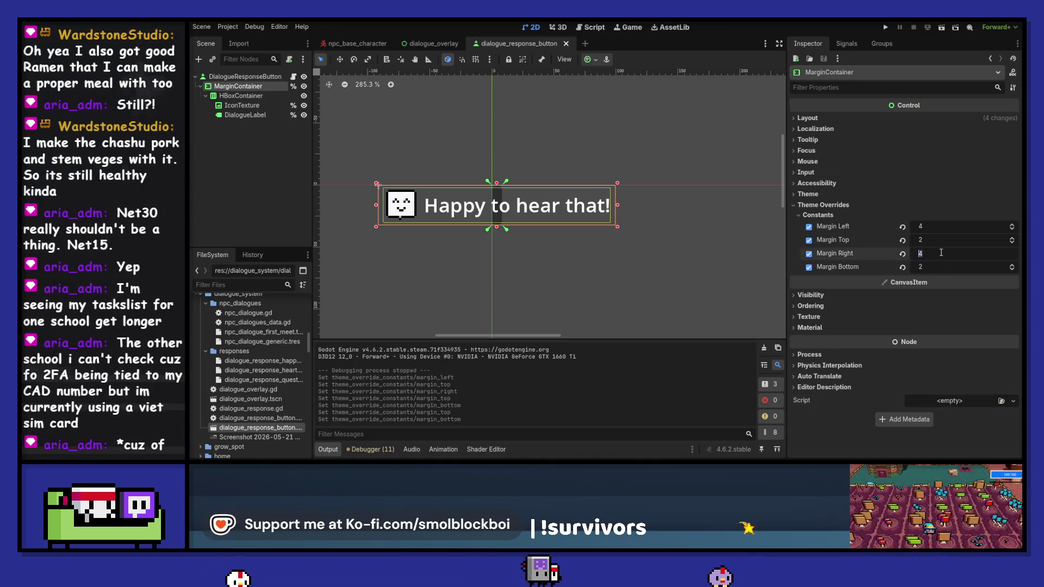
type("2")
key("Tab")
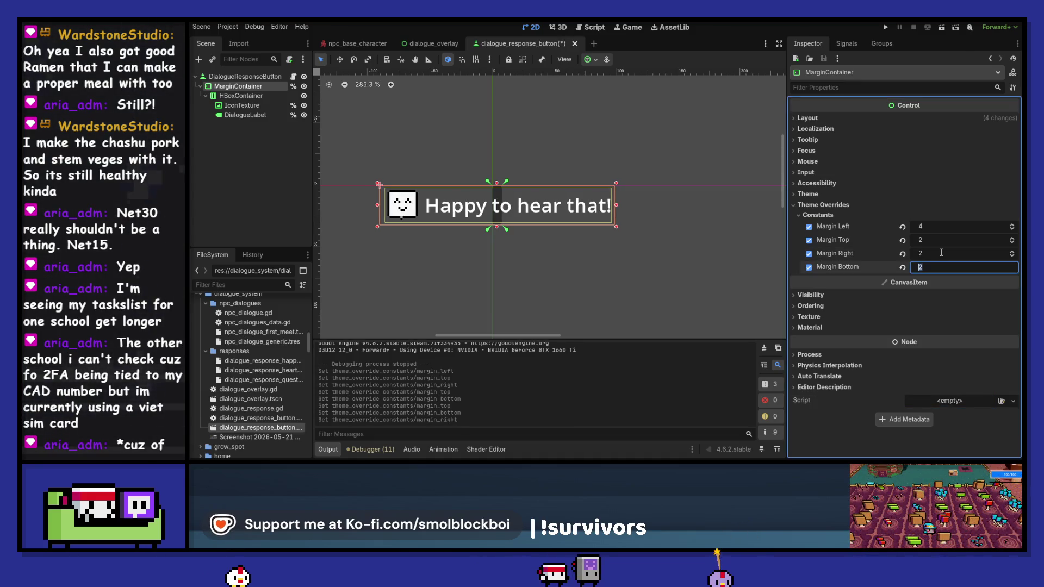
left_click(922, 253)
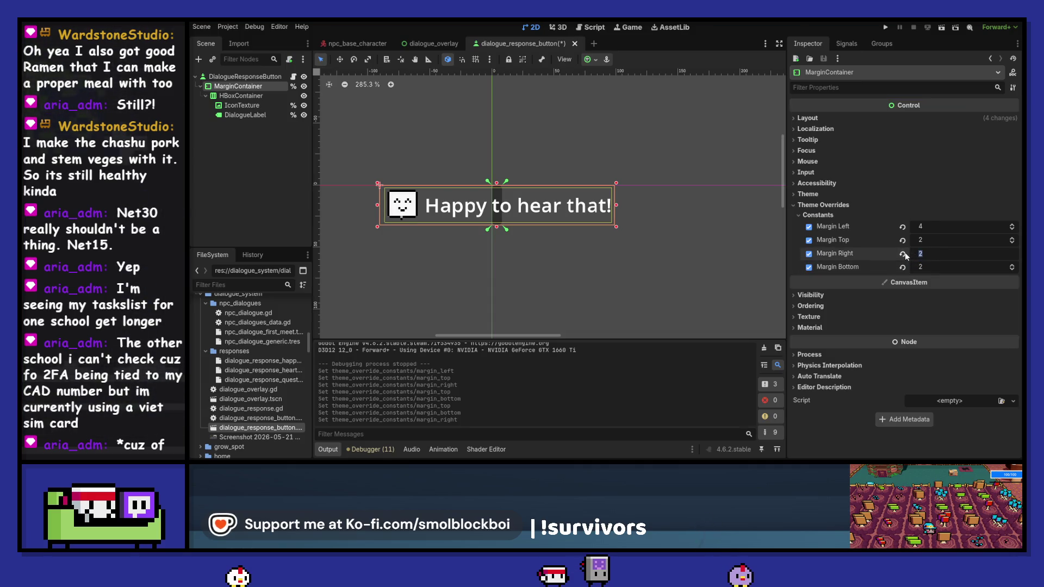
type("4")
key("Return")
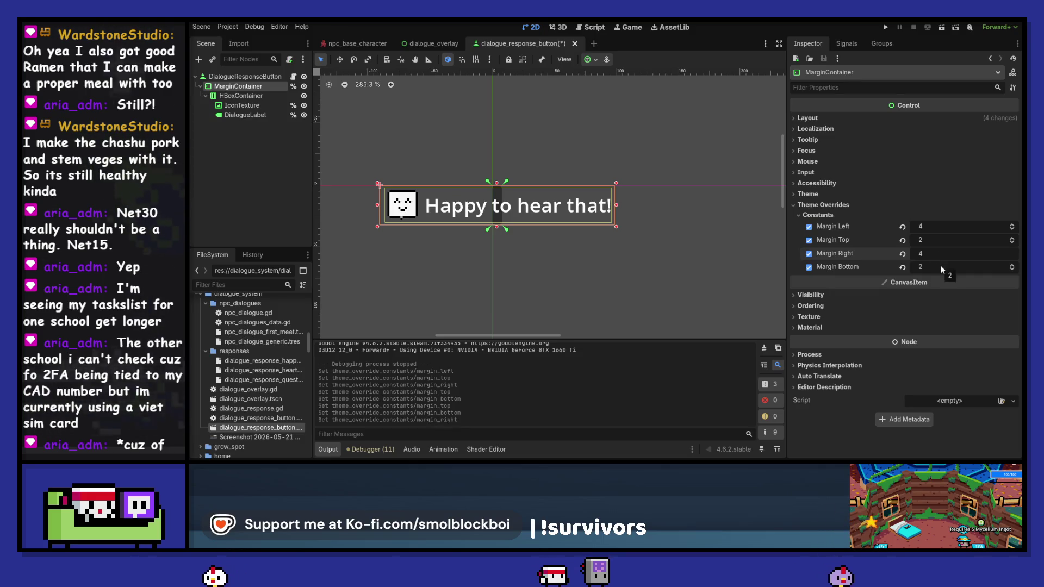
left_click(935, 229)
type("2")
key("Return")
left_click(963, 240)
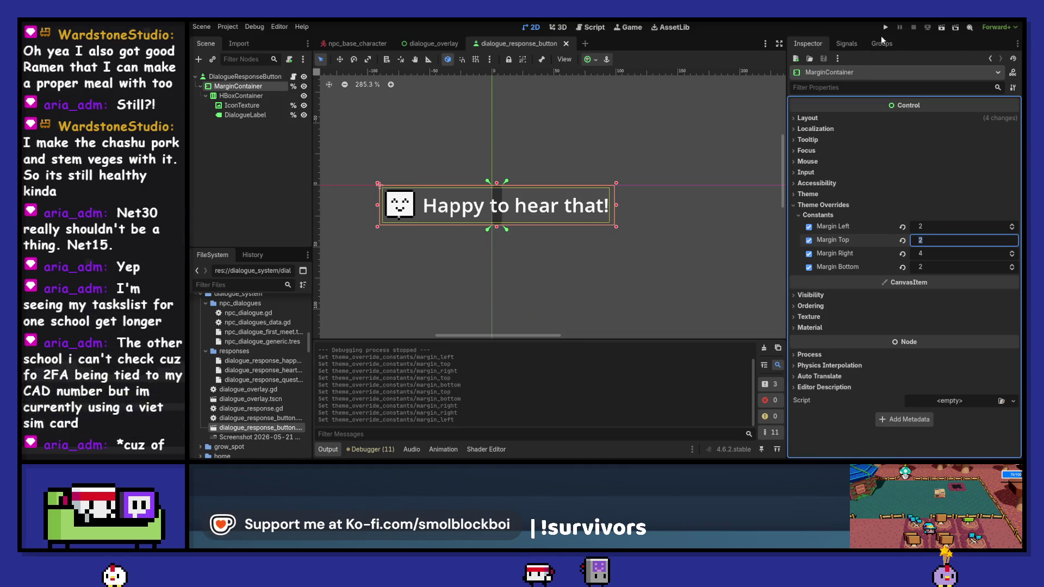
Step: Test-run the scene to check the margins, close it and select the IconTexture node
left_click(885, 27)
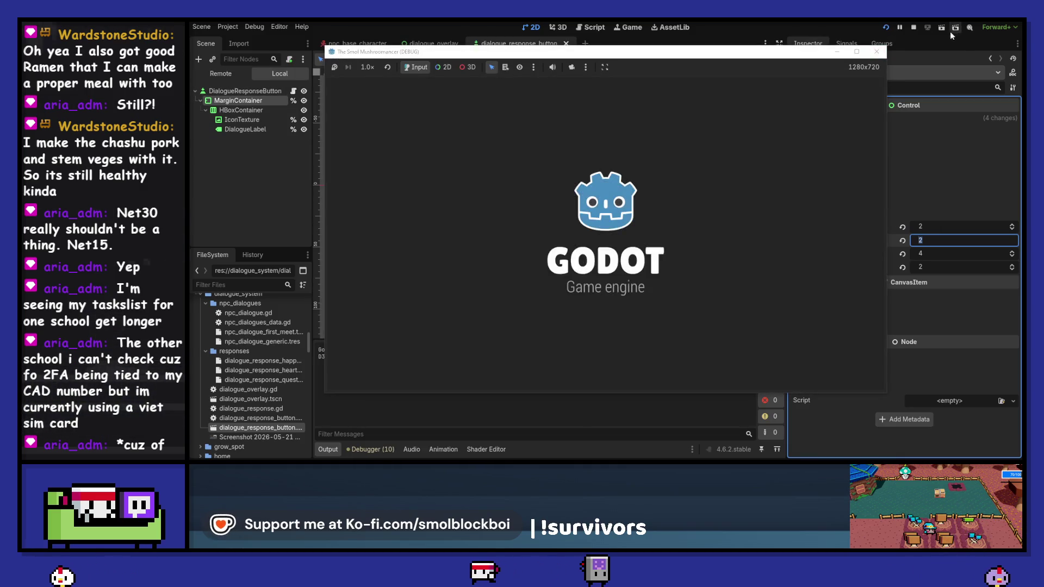
left_click(936, 26)
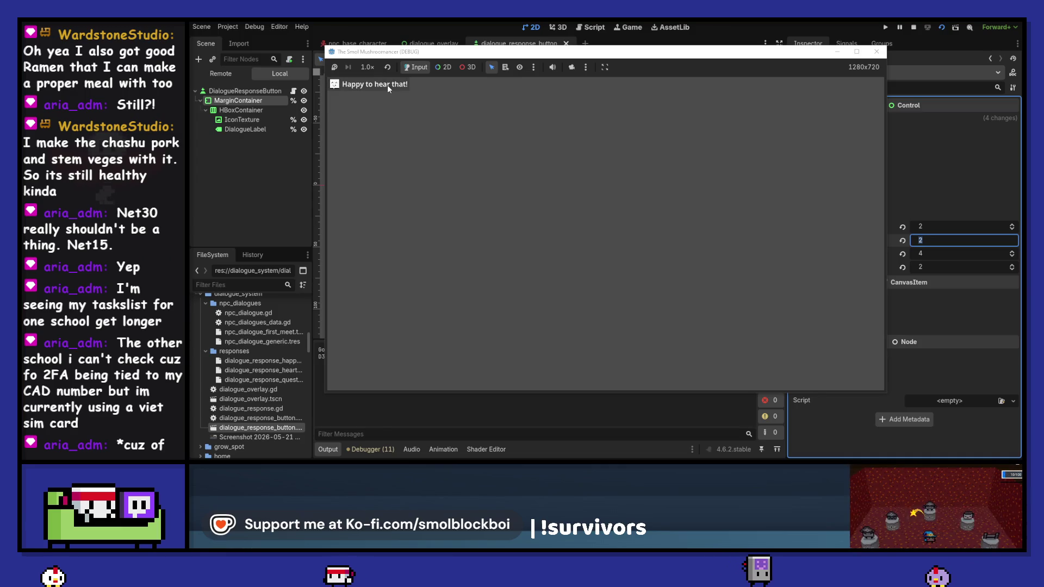
left_click(877, 52)
left_click(242, 105)
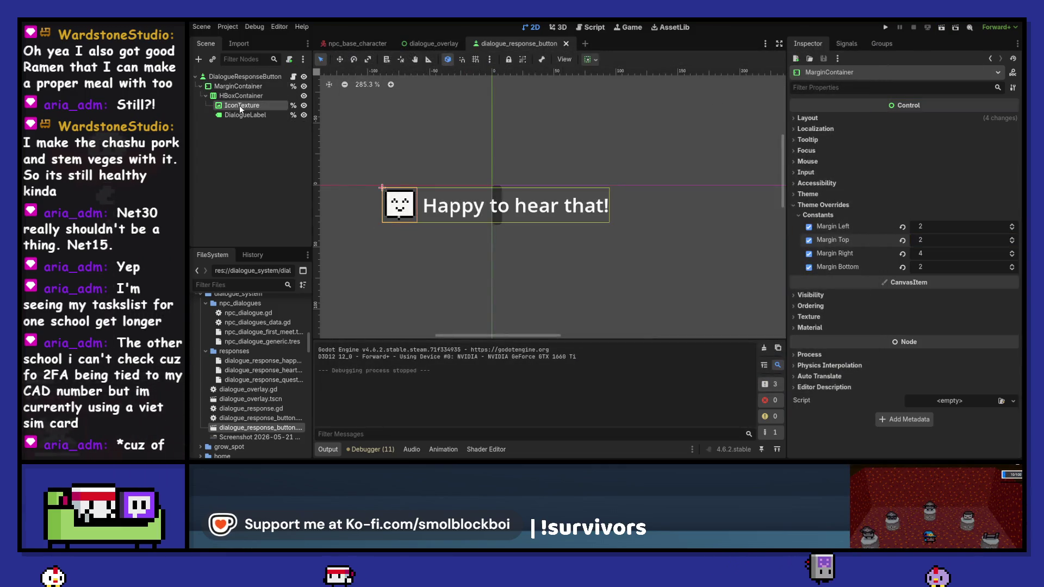
Step: Set the IconTexture's Custom Minimum Size to 32 by 32
left_click(808, 216)
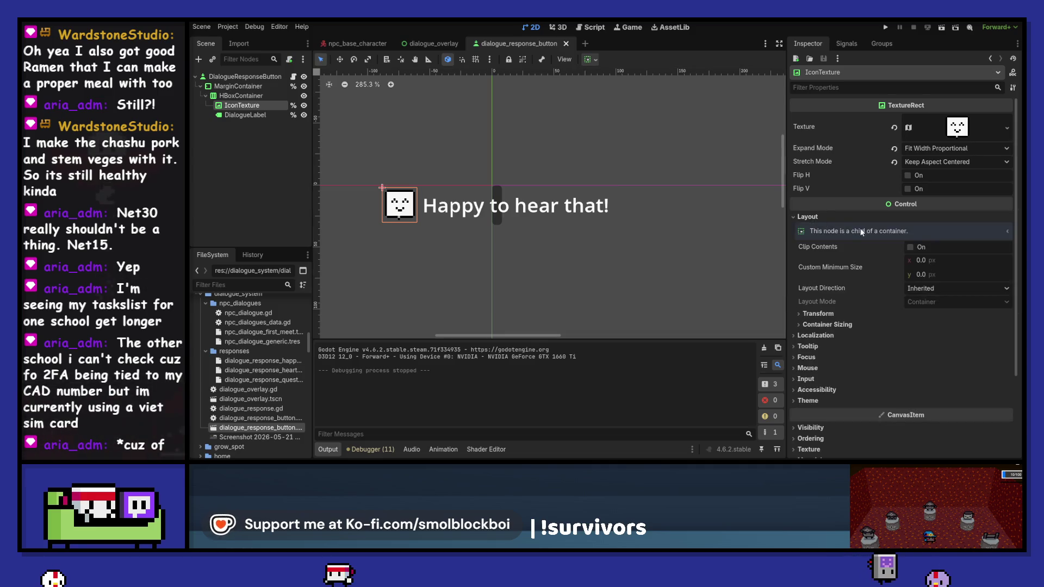
left_click(935, 260)
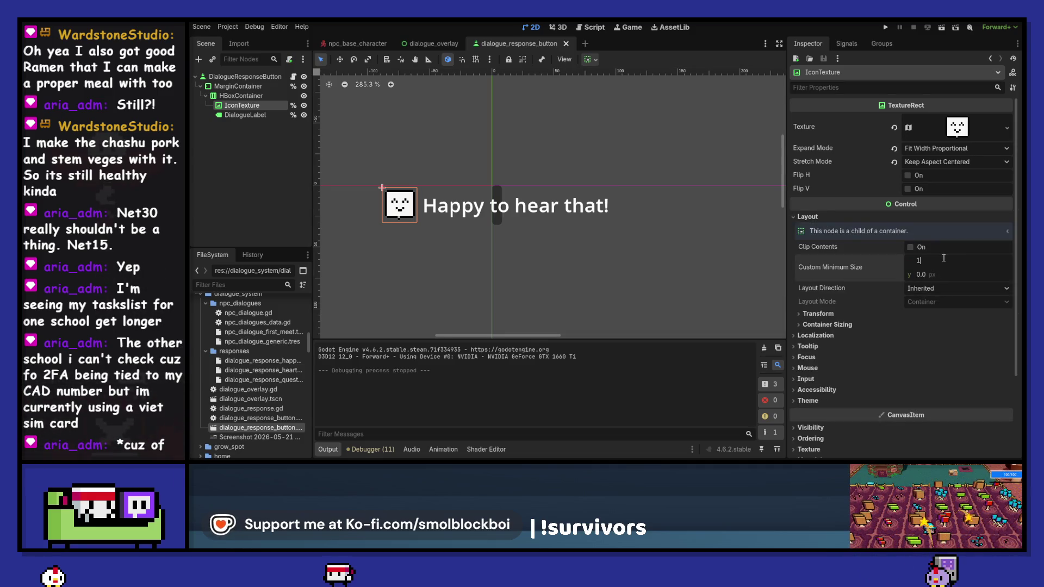
key("Return")
left_click(923, 259)
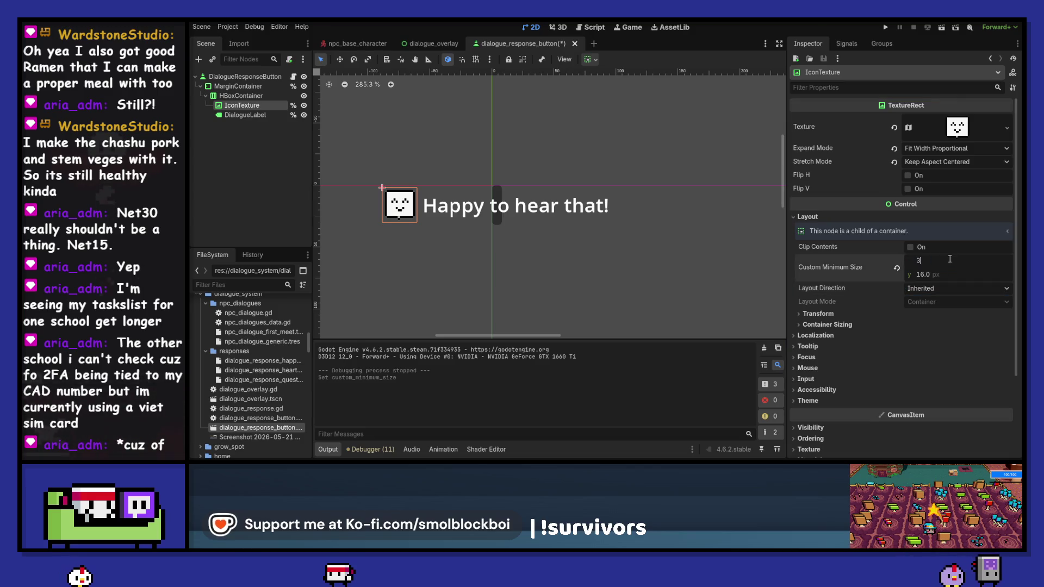
type("32")
key("Return")
left_click(923, 275)
type("32")
key("Return")
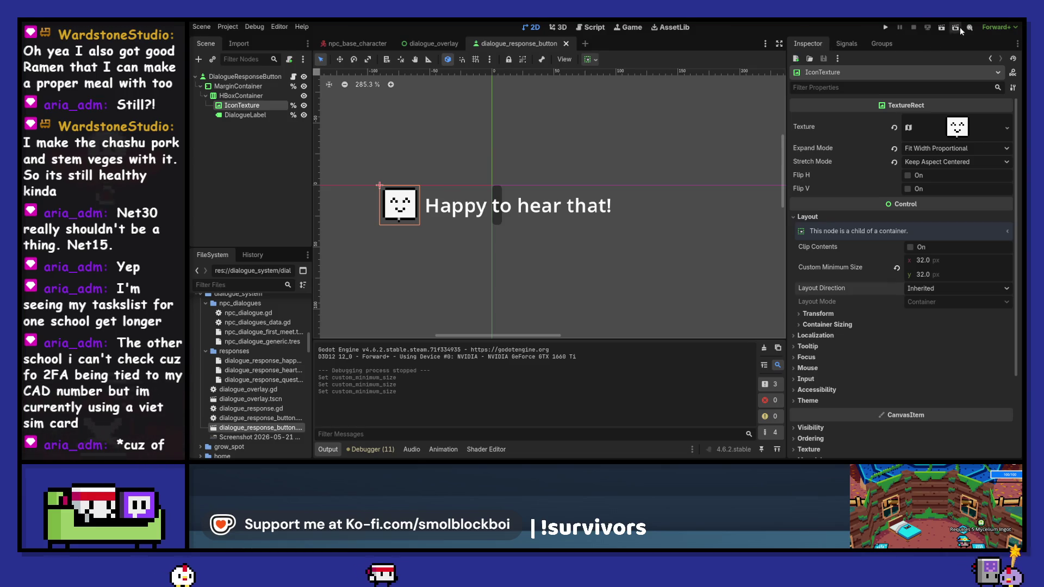
Step: Test-run the scene with the bigger icon, close it and save the scene
key("F5")
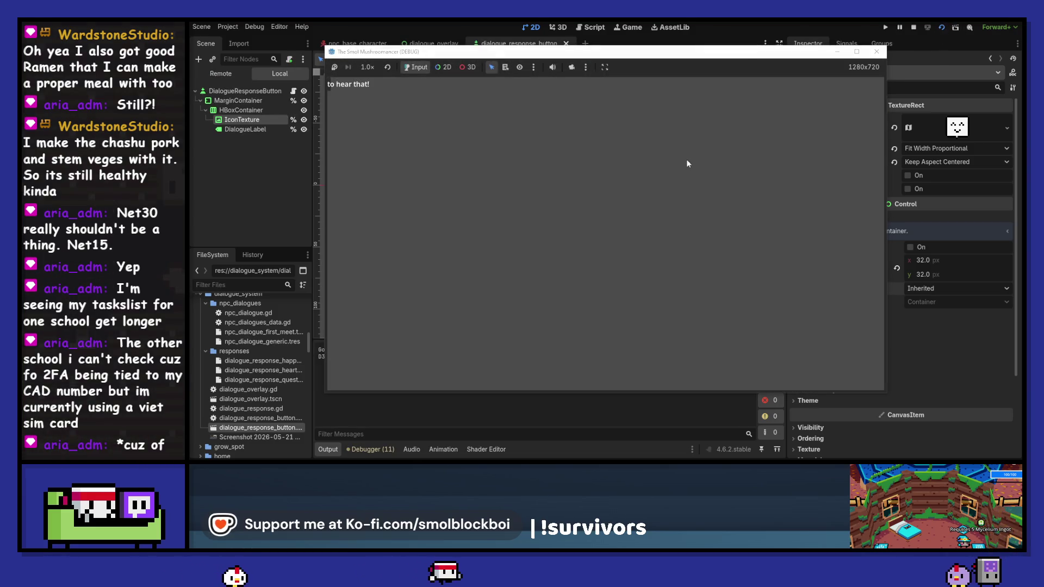
left_click(877, 50)
key("ctrl+s")
left_click(246, 76)
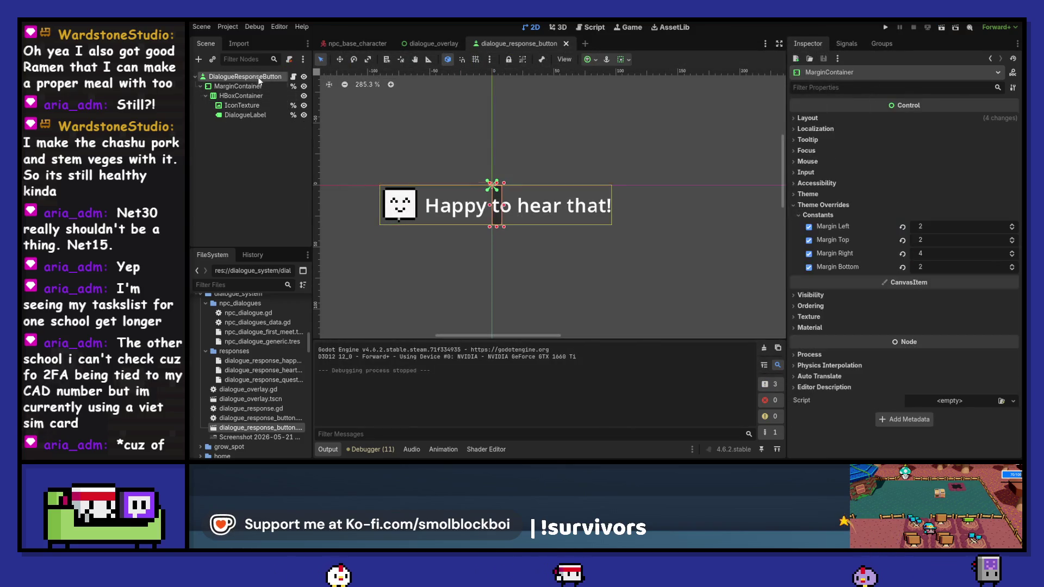
Step: Reopen dialogue_response_button.gd, save, test-run the scene again and stop it
left_click(293, 76)
key("ctrl+s")
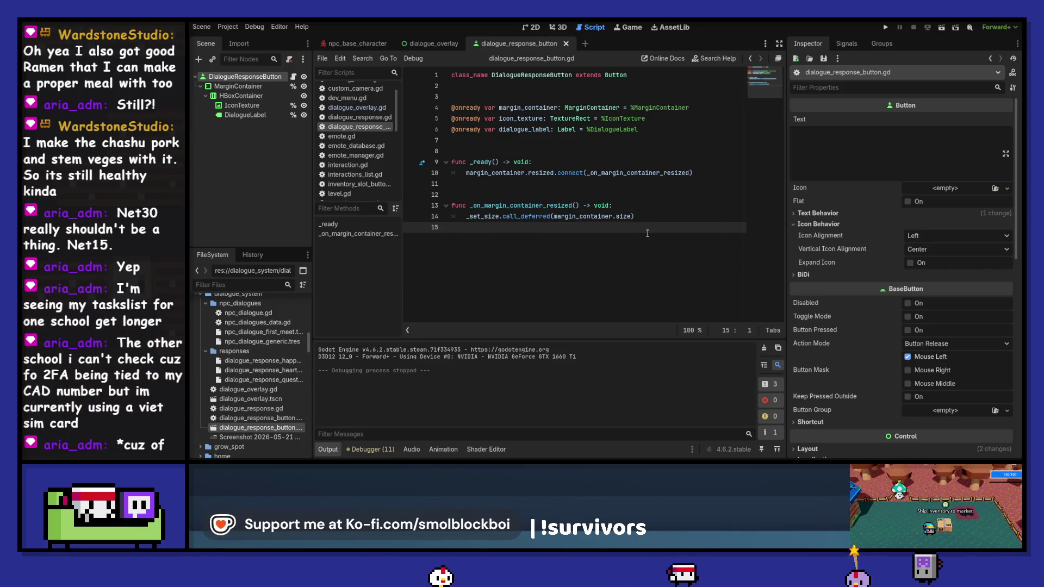
key("F5")
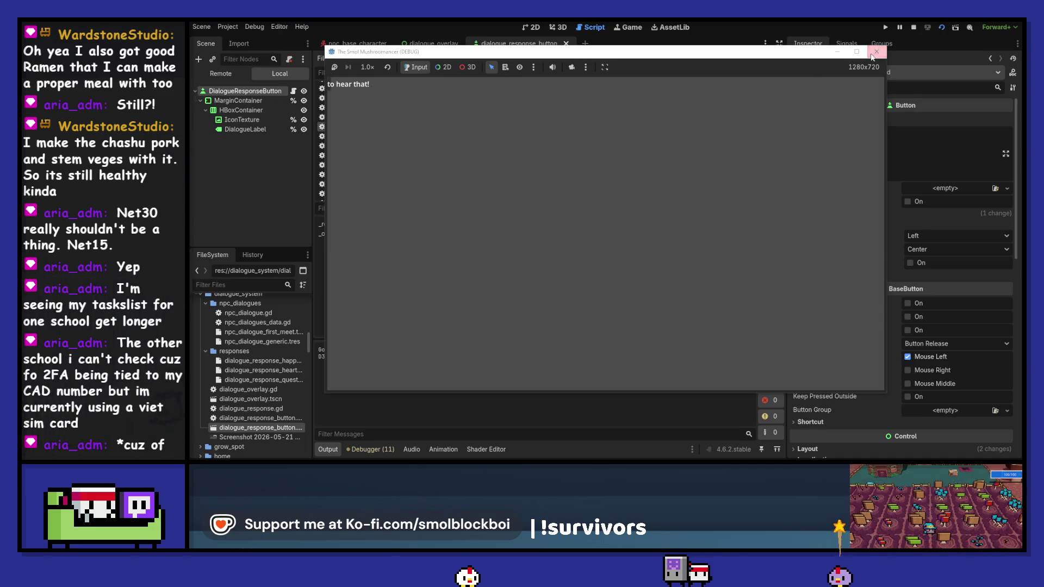
key("F8")
left_click(535, 28)
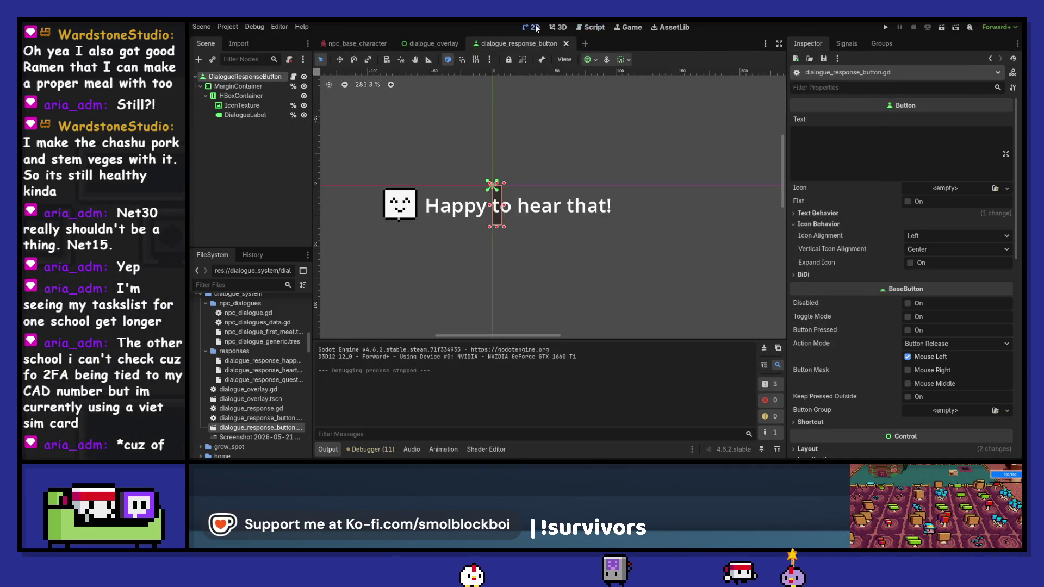
left_click(589, 27)
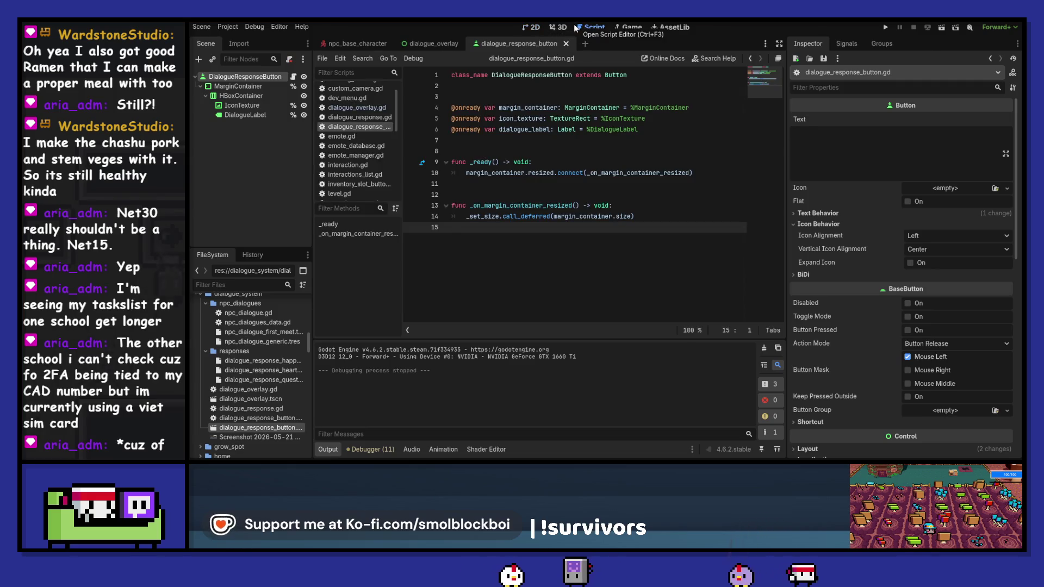
left_click(251, 86)
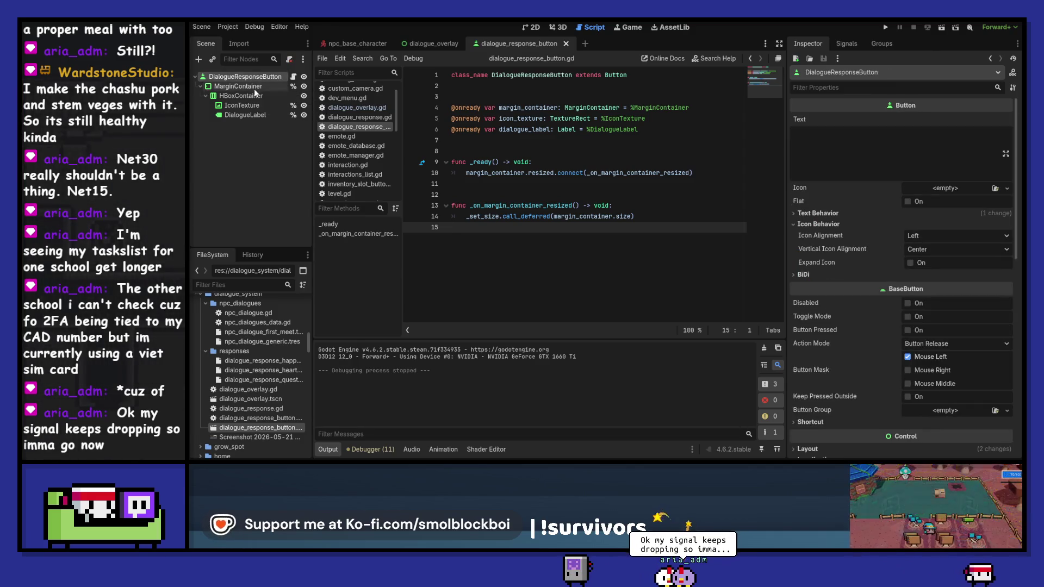
Step: Look through the HBoxContainer, IconTexture and DialogueLabel nodes, then test-run the scene and stop it
left_click(251, 87)
left_click(241, 95)
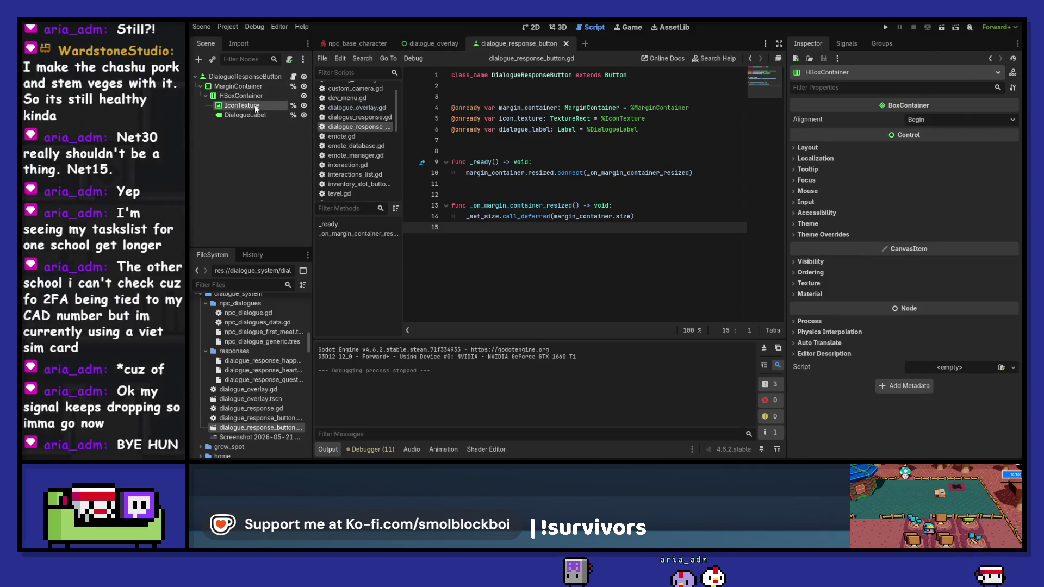
left_click(243, 106)
left_click(245, 115)
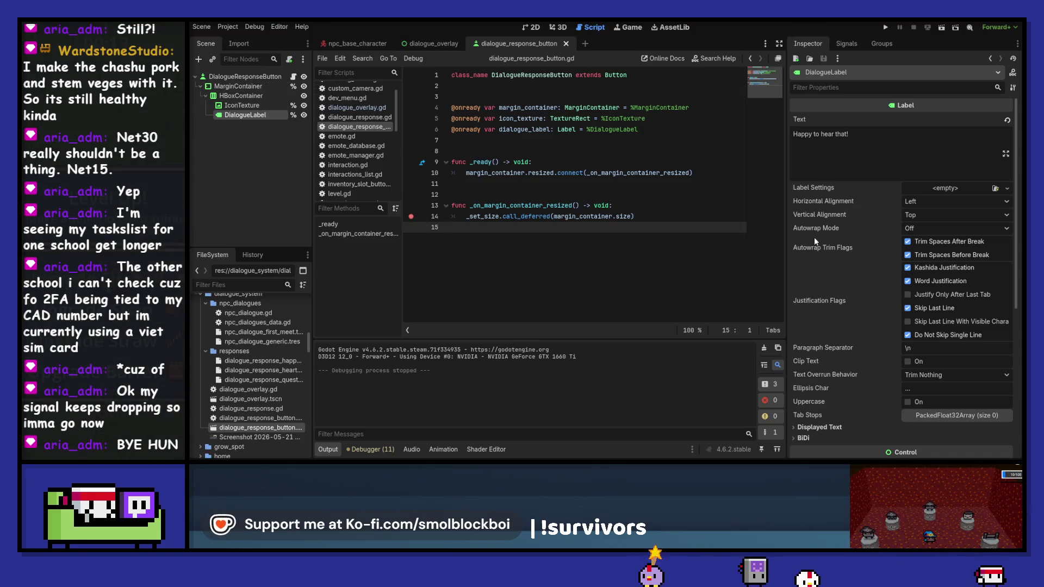
left_click(945, 29)
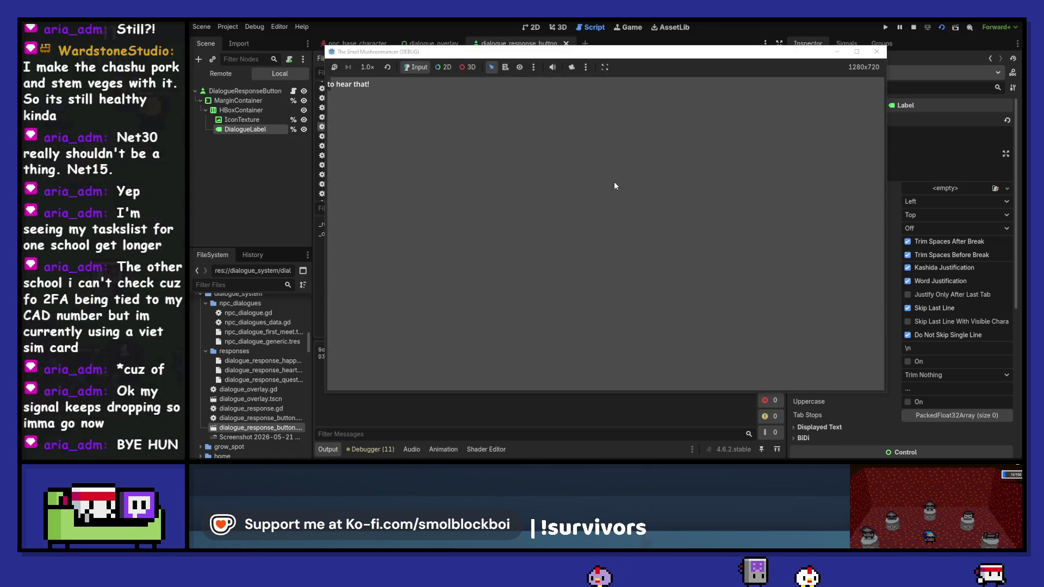
left_click(878, 52)
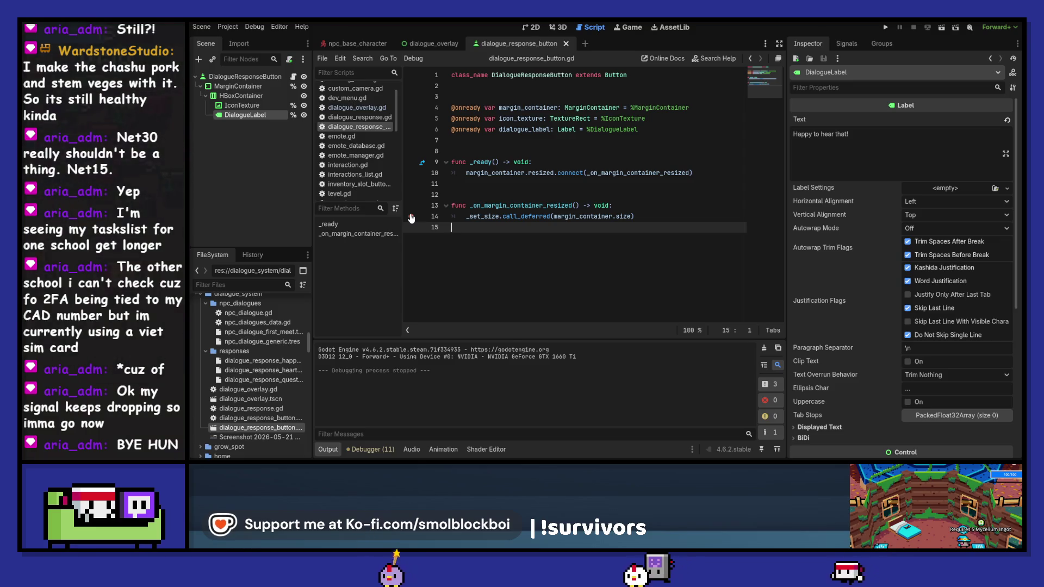
Step: Inspect the MarginContainer and root button properties, then launch the scene again
left_click(233, 85)
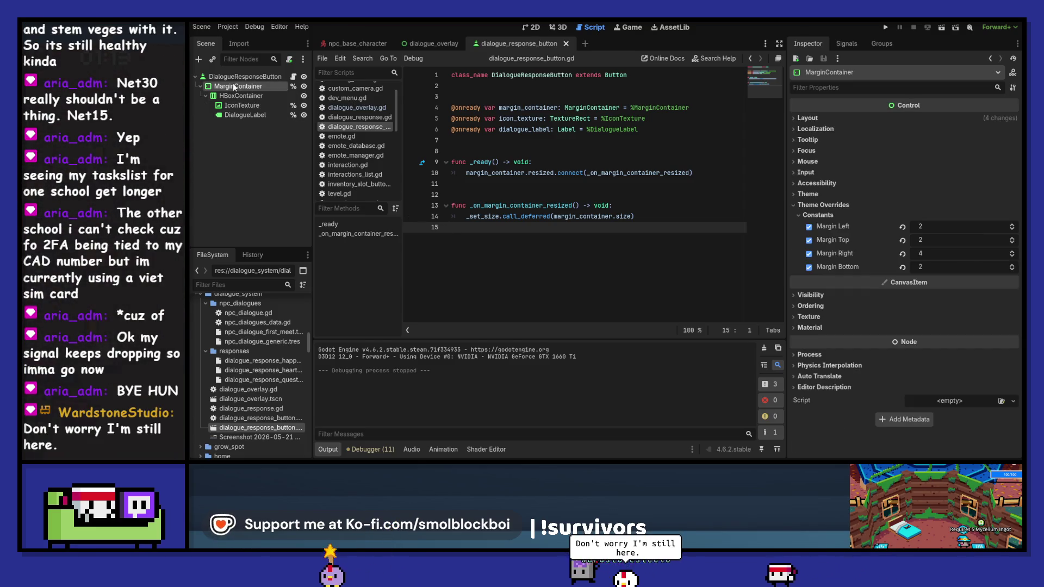
left_click(817, 206)
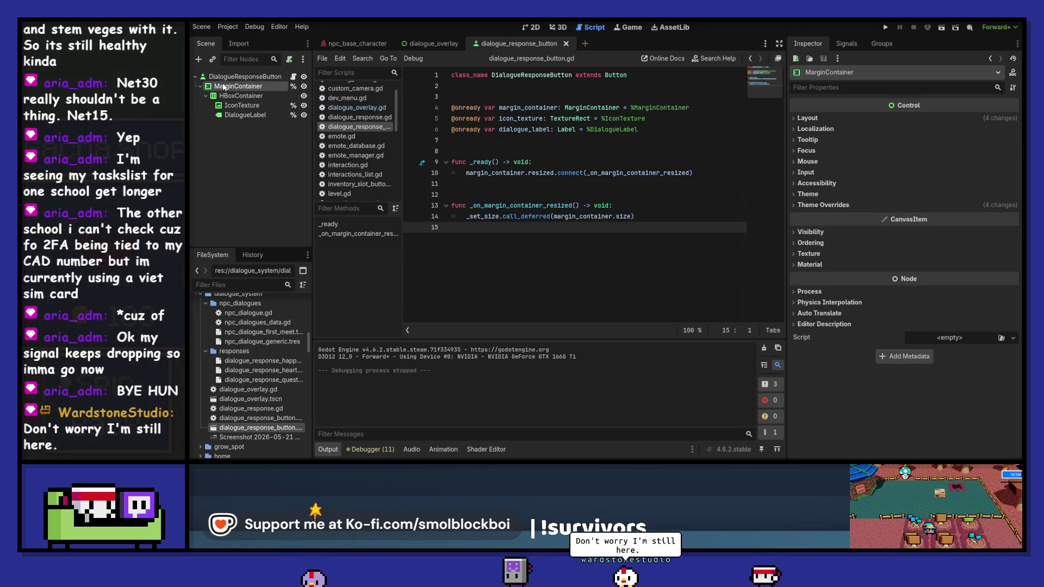
left_click(244, 75)
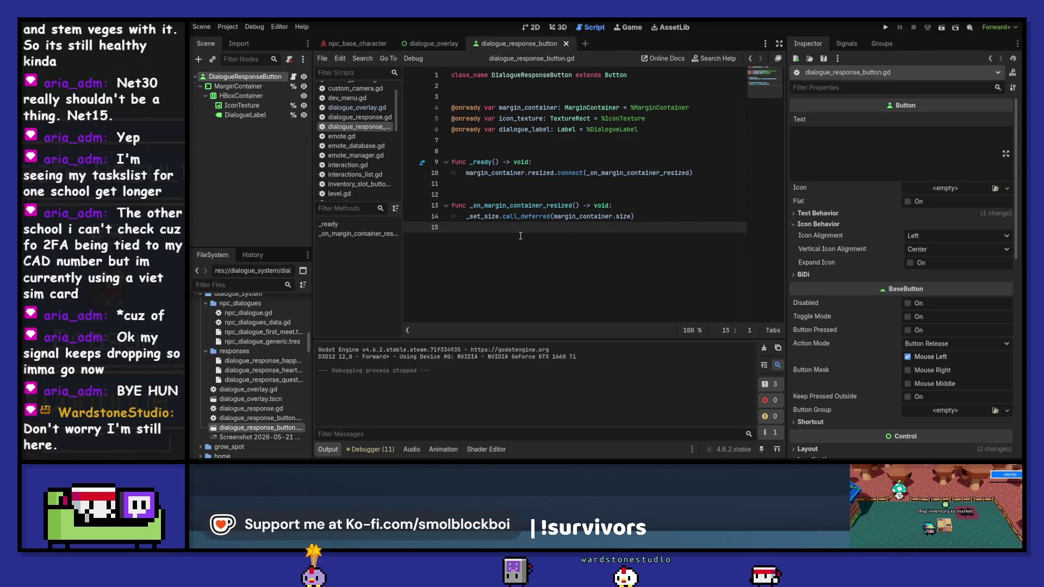
left_click(942, 27)
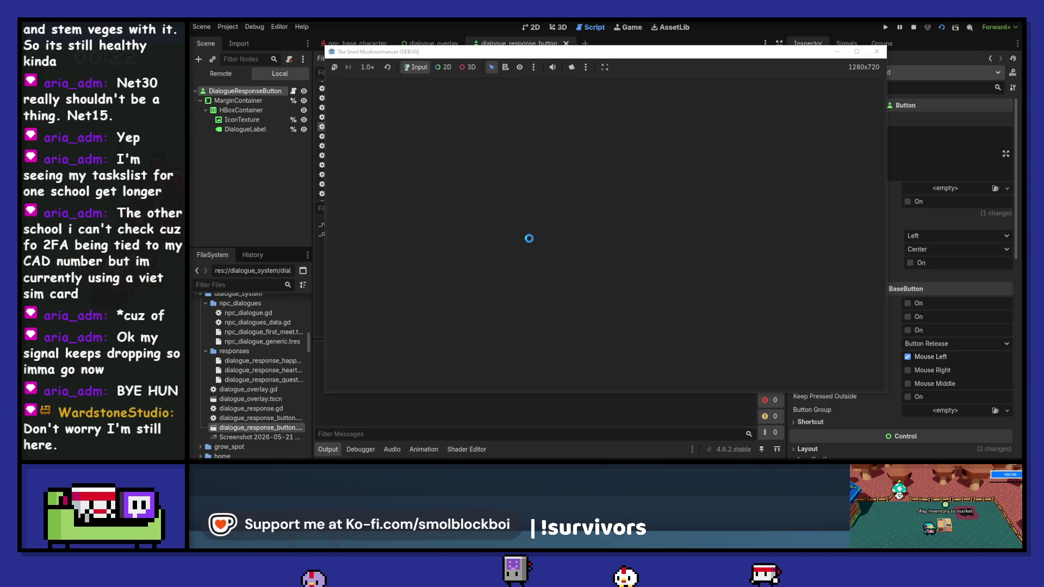
Step: Stop the run, try widening the MarginContainer in the 2D view, undo it and test-run once more
left_click(877, 52)
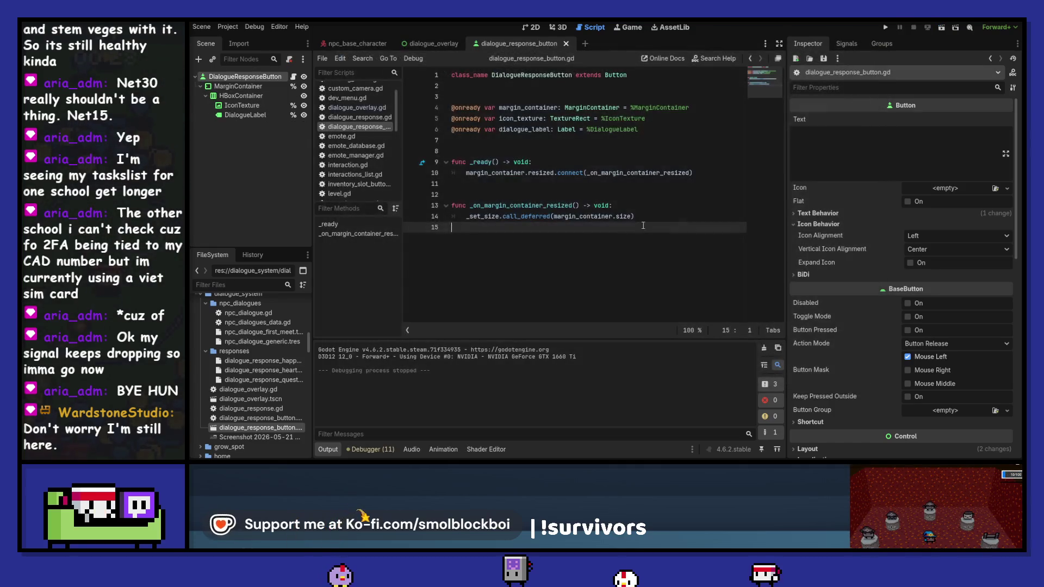
double_click(598, 217)
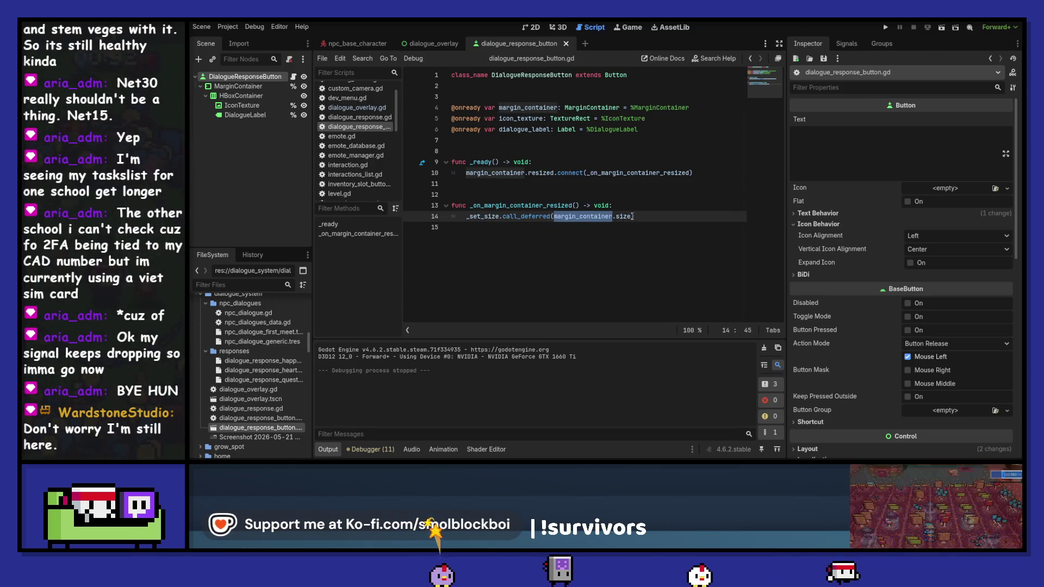
key("ctrl+shift+Right")
key("ctrl+shift+Right")
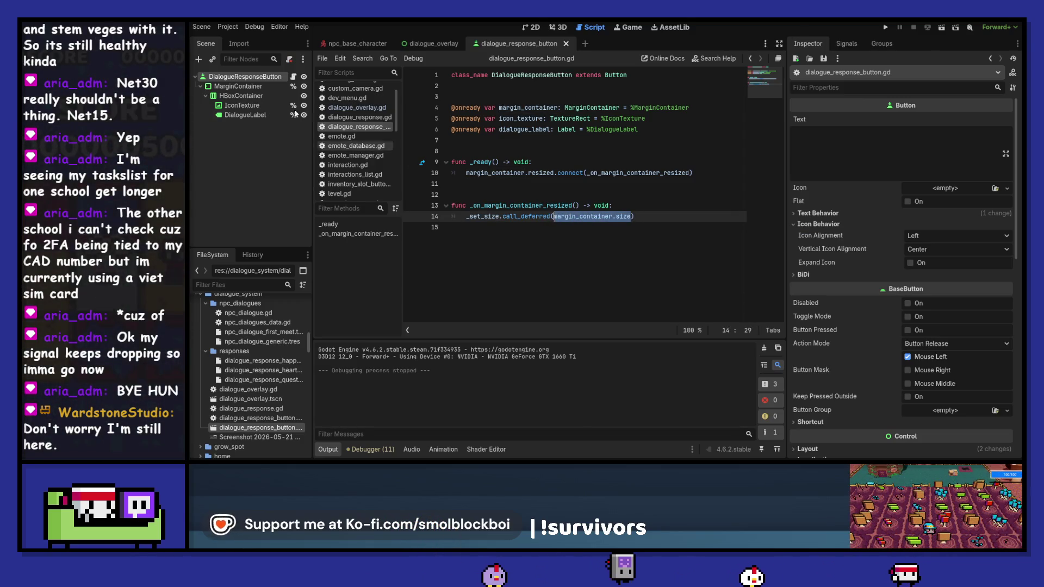
left_click(237, 86)
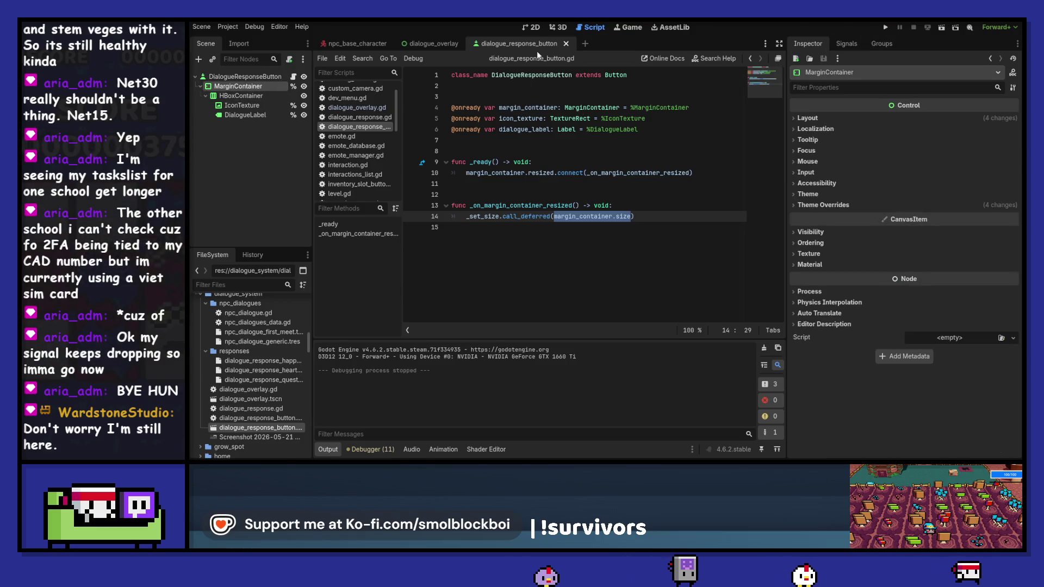
left_click(532, 27)
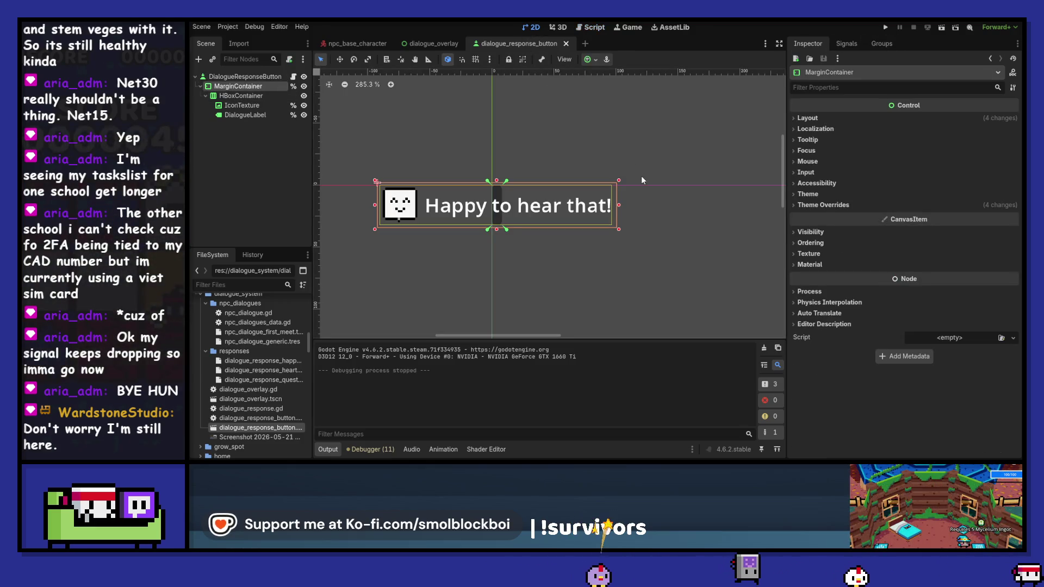
left_click_drag(618, 205, 741, 199)
key("ctrl+z")
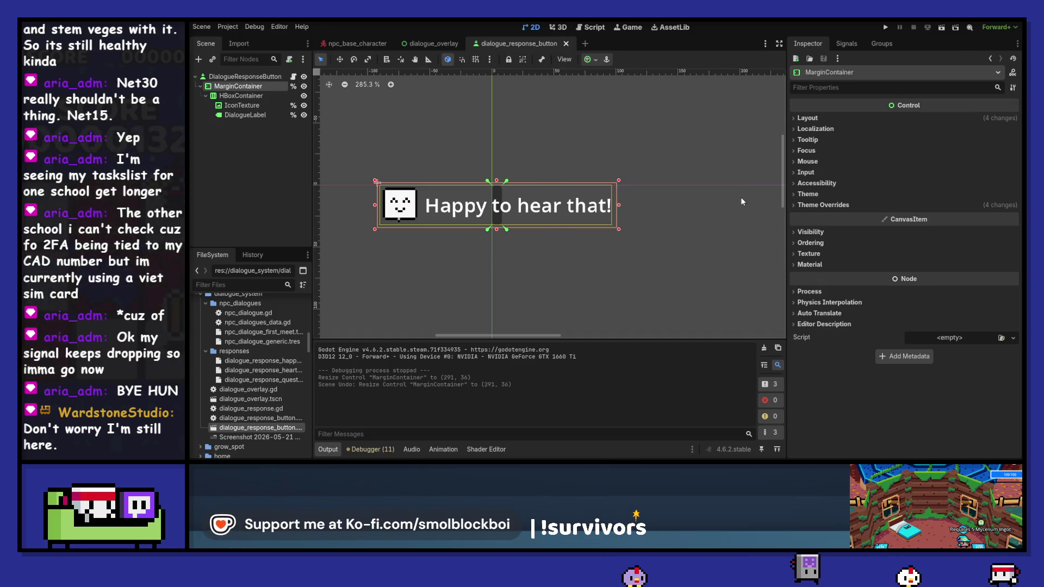
left_click(941, 26)
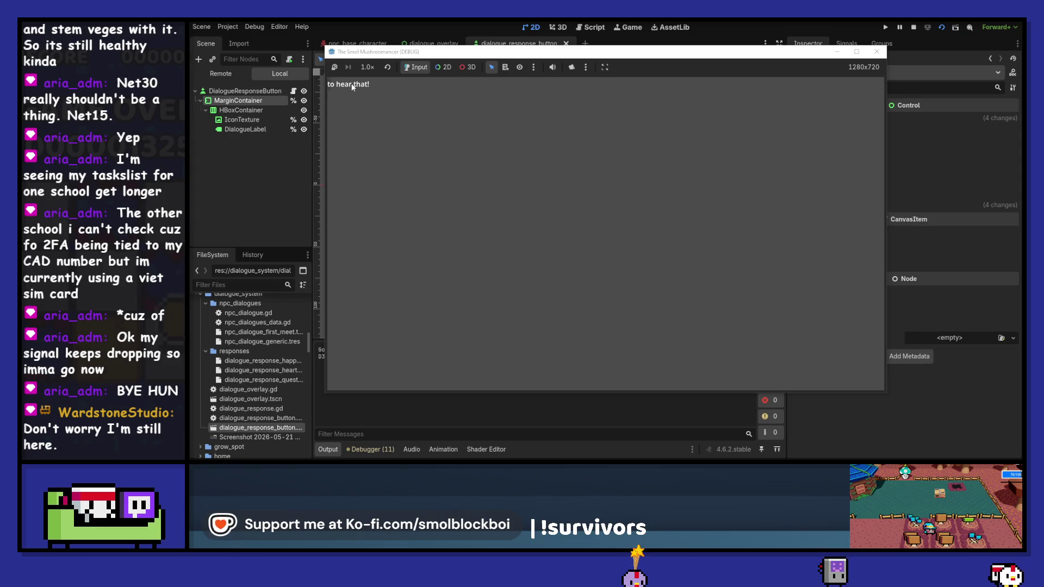
key("F8")
key("ctrl+F3")
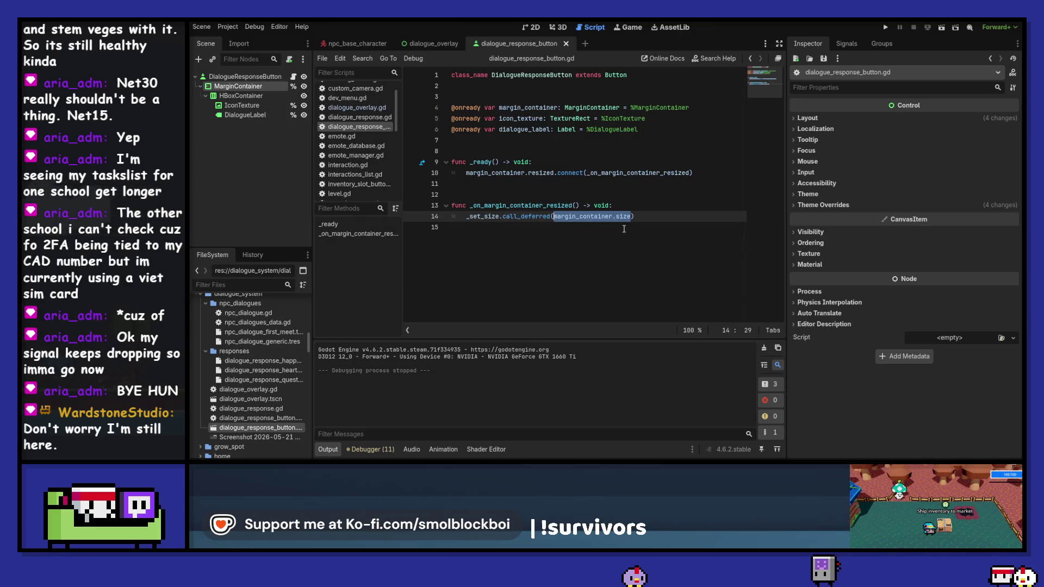
Step: Test a direct _set_size call with the deferred line commented out, running the scene and stopping it
key("ctrl+shift+d")
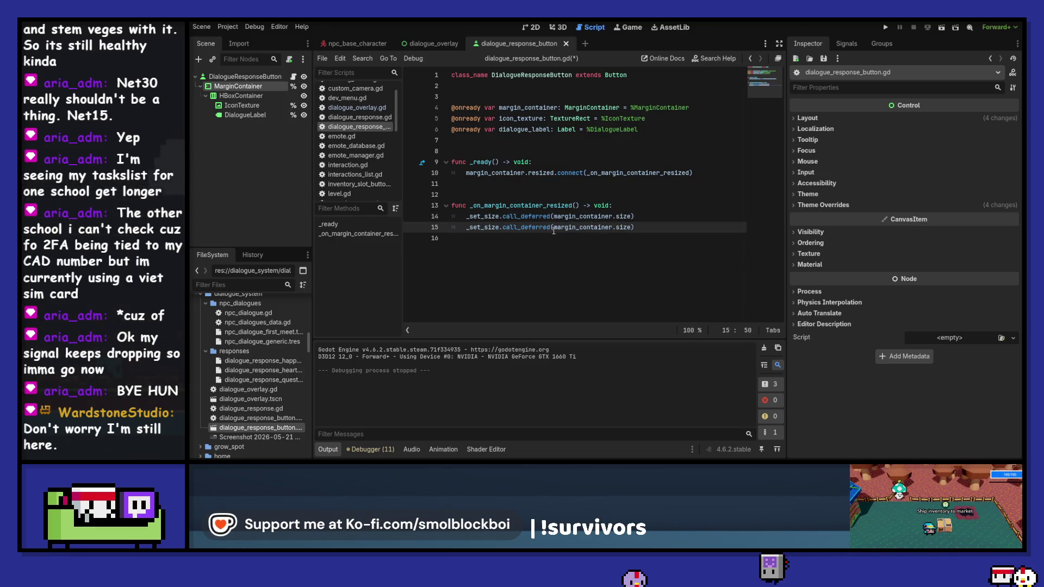
mouse_move(610, 232)
left_mouse_down()
mouse_move(633, 227)
mouse_move(502, 227)
left_mouse_up()
key("Delete")
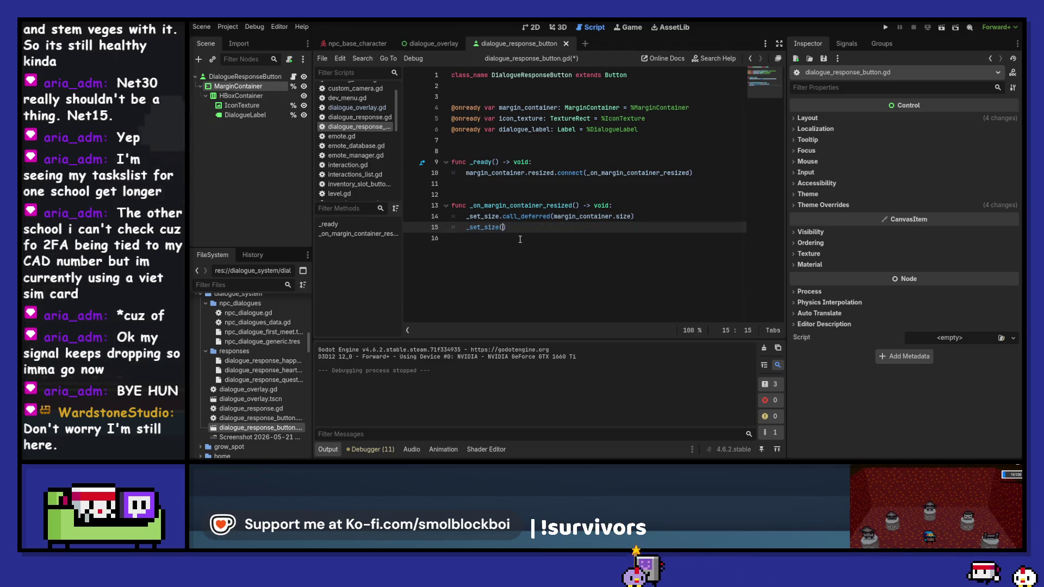
key("Up")
key("ctrl+k")
key("ctrl+s")
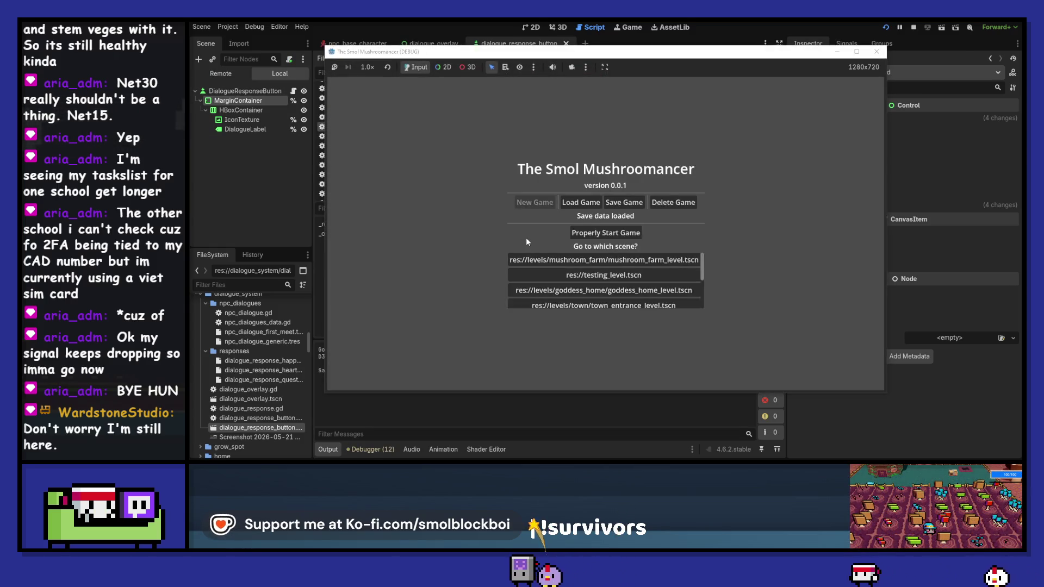
left_click(941, 27)
left_click(941, 29)
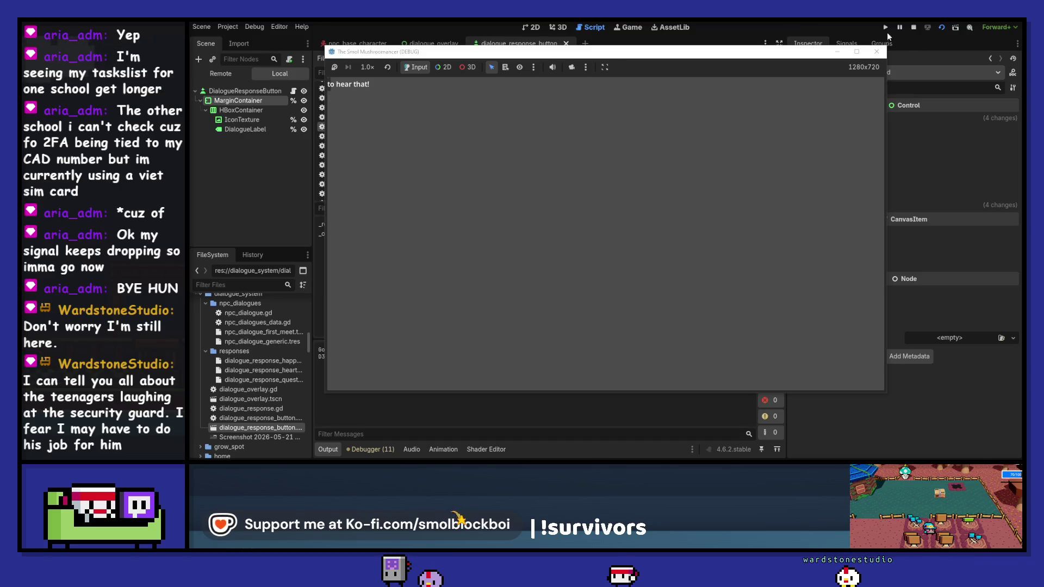
key("F8")
Step: Restore the deferred resize line and delete the direct-call copy
key("ctrl+k")
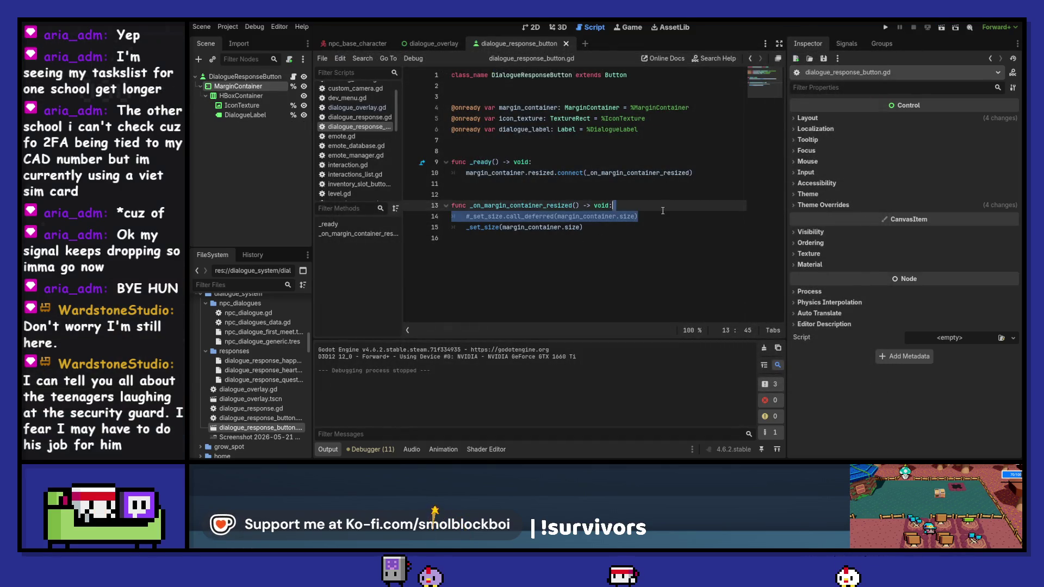
key("Down")
left_click_drag(635, 226, 499, 227)
key("ctrl+shift+k")
key("BackSpace")
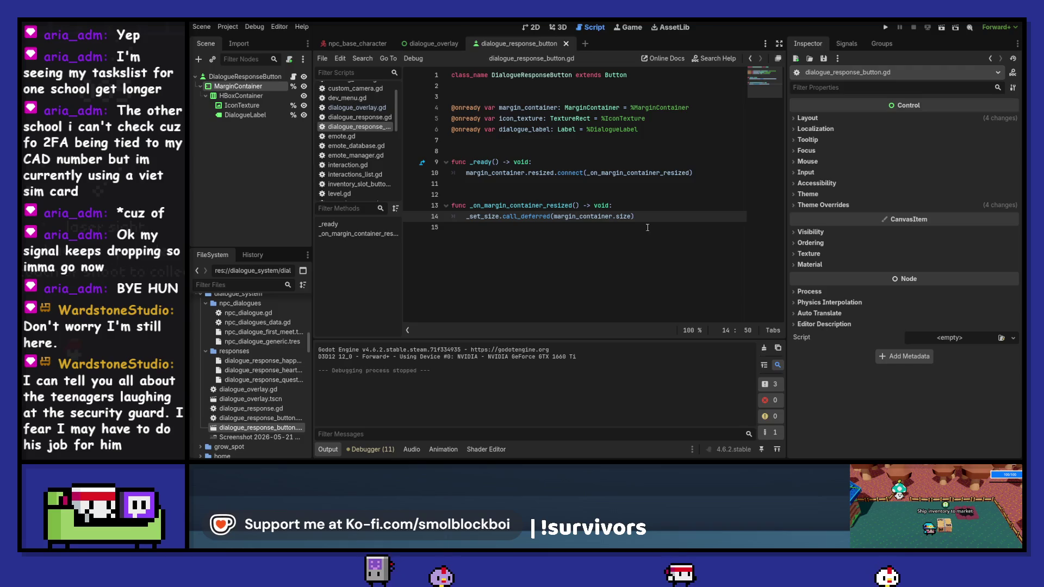
Step: Comment out the _ready and resize functions, run the scene without them and stop it
left_click_drag(652, 216, 534, 161)
key("ctrl+k")
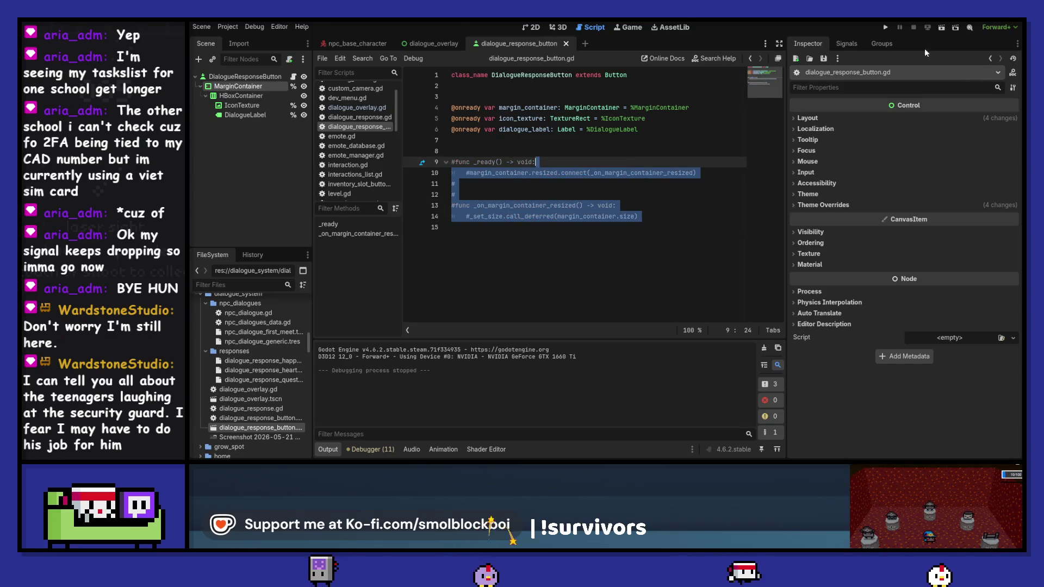
left_click(941, 28)
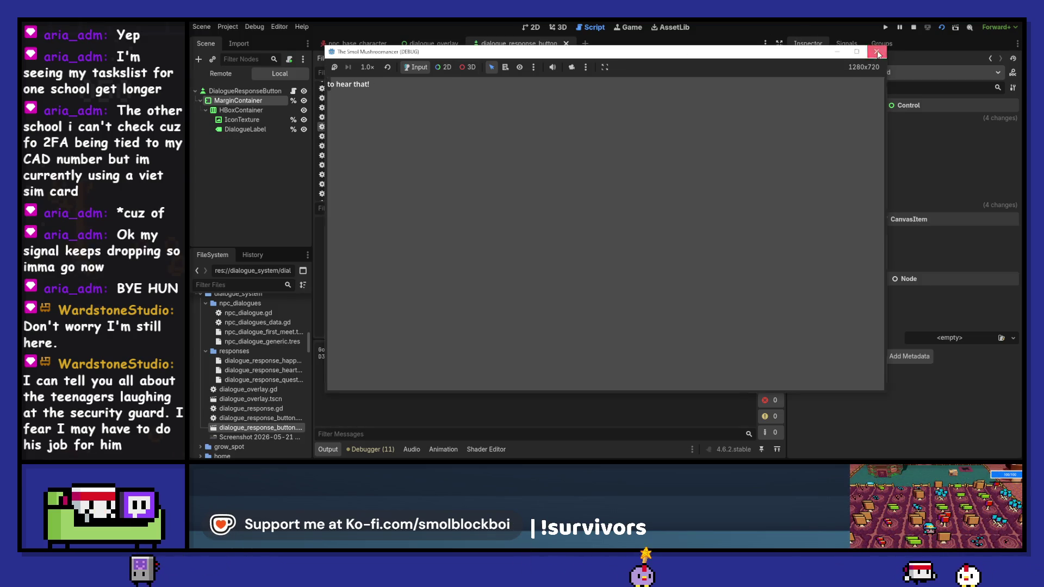
key("F8")
left_click(555, 259)
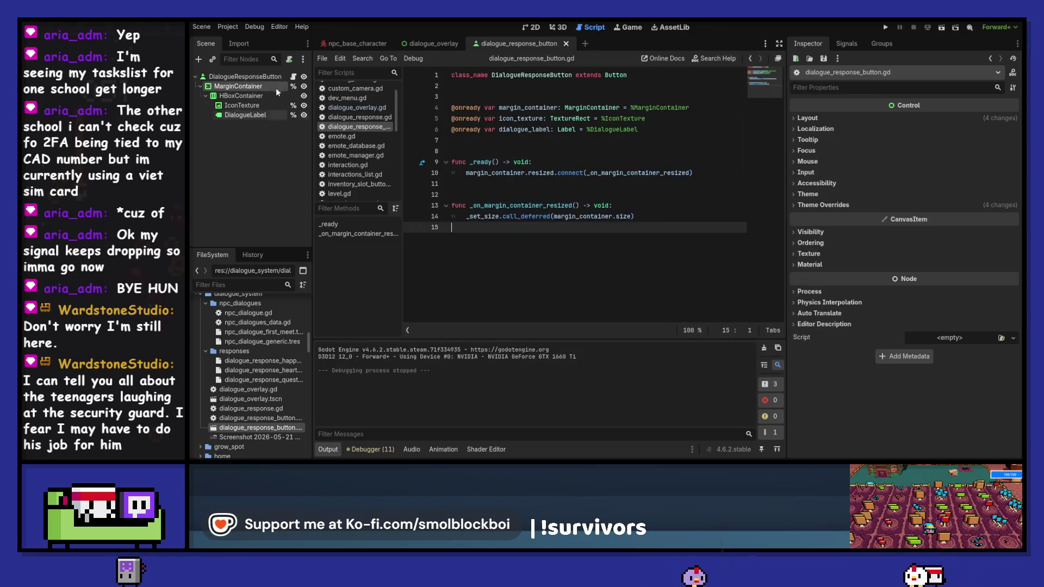
Step: Make the root button expand horizontally in its container sizing and test-run the scene
left_click(532, 27)
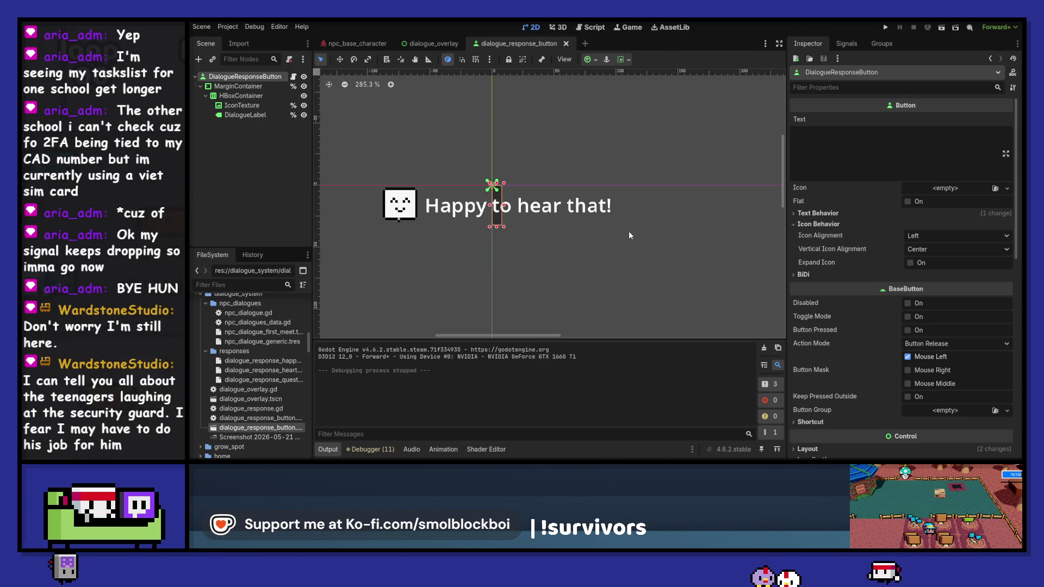
left_click(241, 96)
left_click(245, 76)
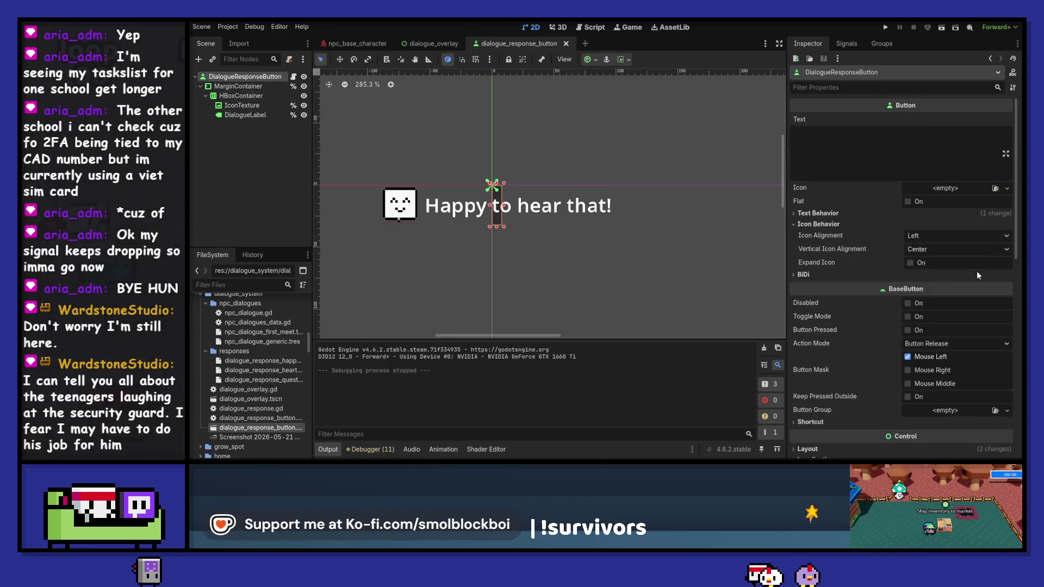
scroll(898, 245, "down", 5)
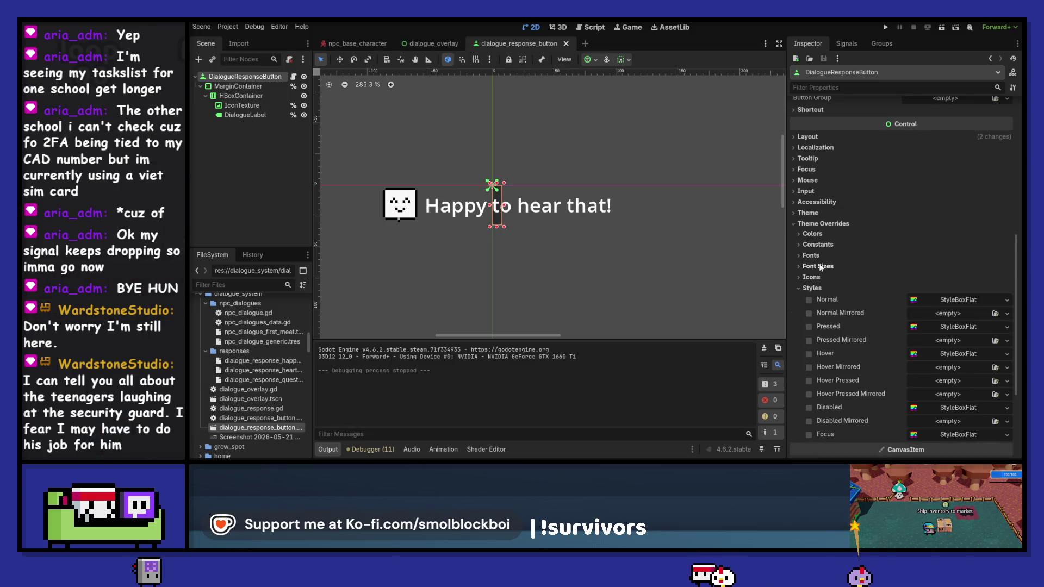
left_click(822, 313)
scroll(821, 285, "down", 1)
left_click(811, 210)
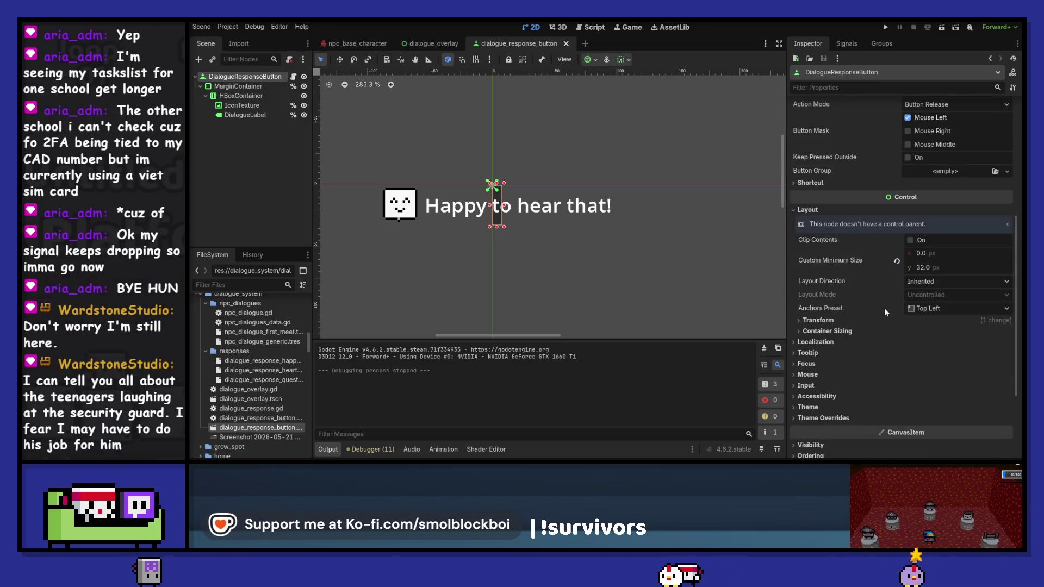
left_click(827, 330)
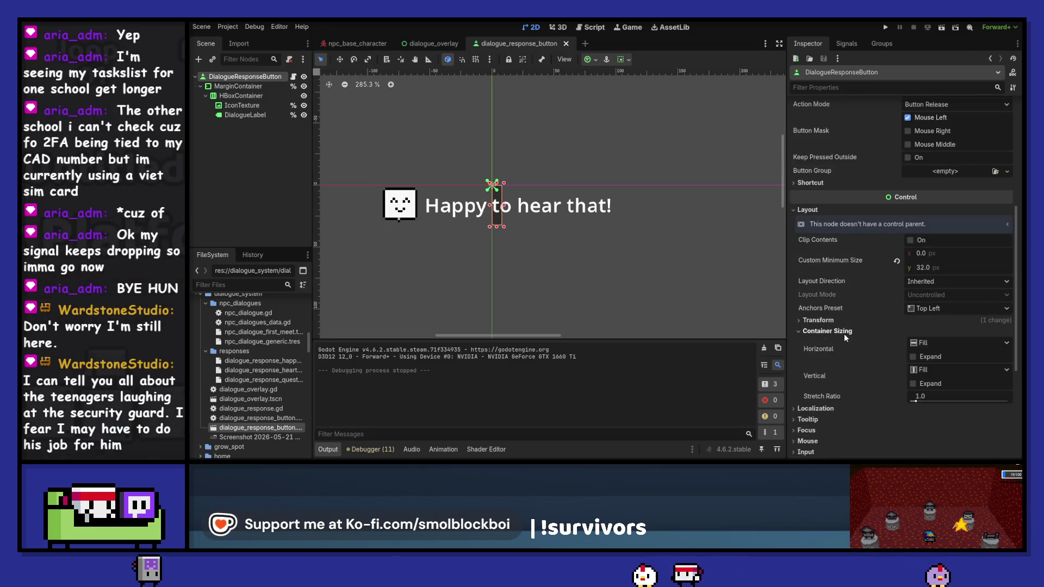
left_click(916, 357)
key("F6")
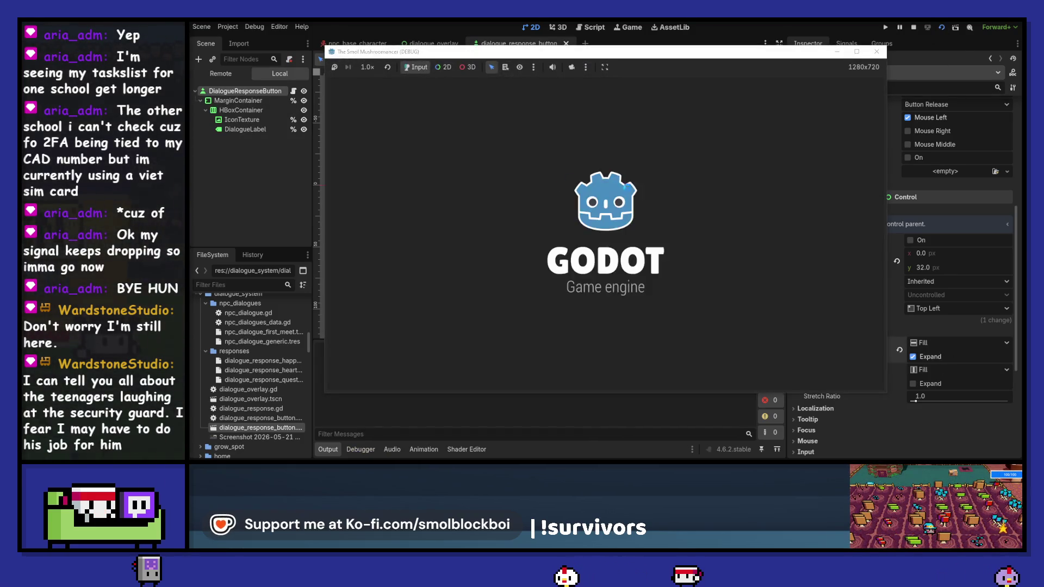
left_click(878, 53)
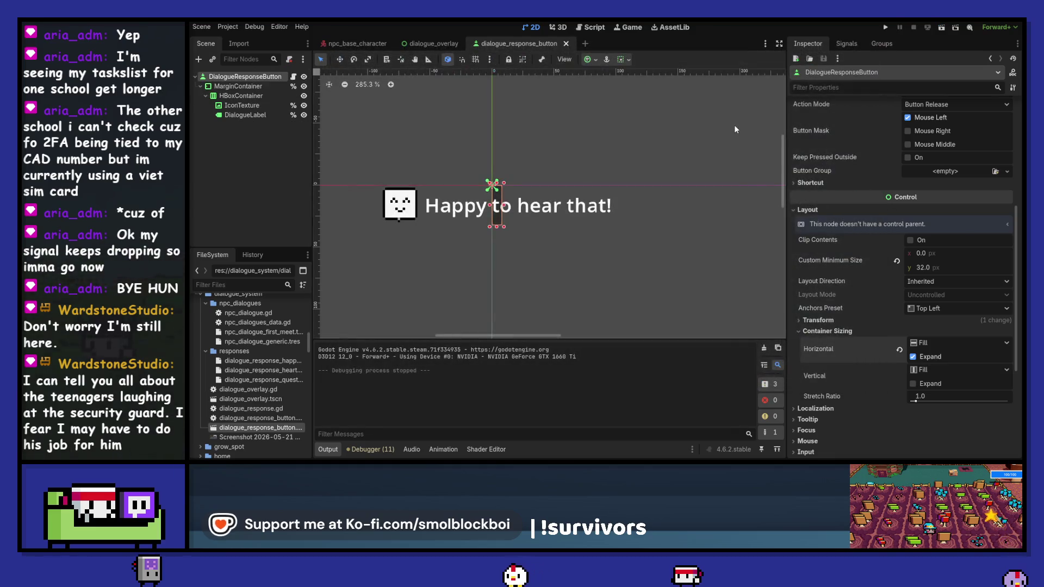
Step: Widen the button to fit its label, test-run, undo the resize back to 224×32 and reopen the script
left_click(511, 233)
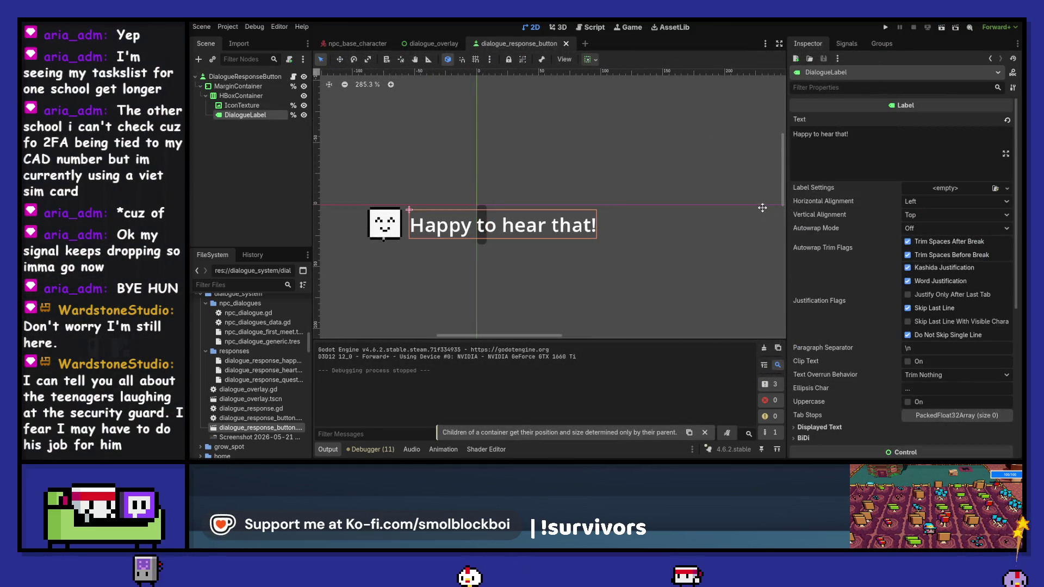
left_click(244, 76)
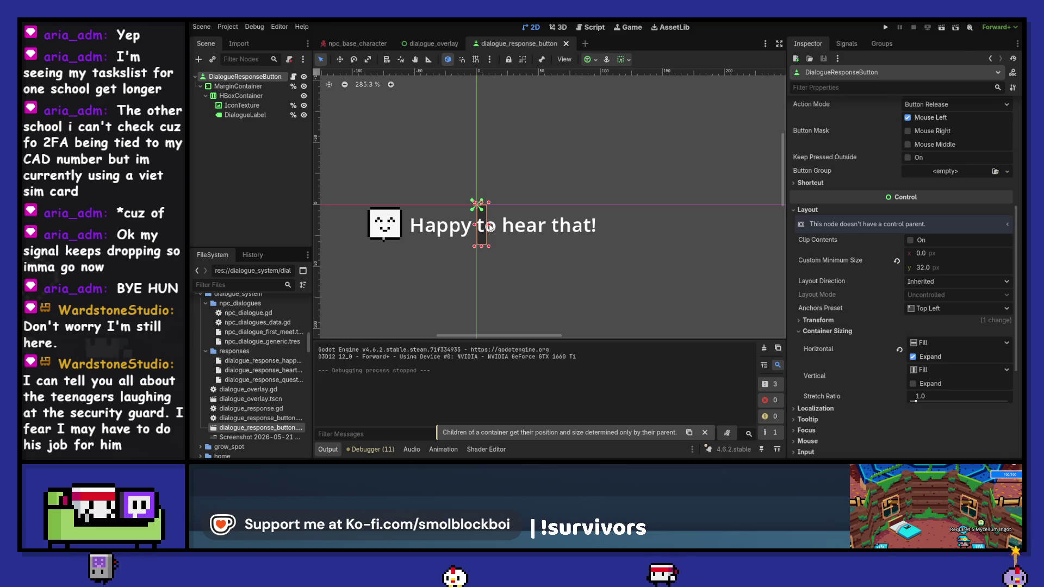
left_click_drag(488, 227, 758, 216)
left_click(928, 27)
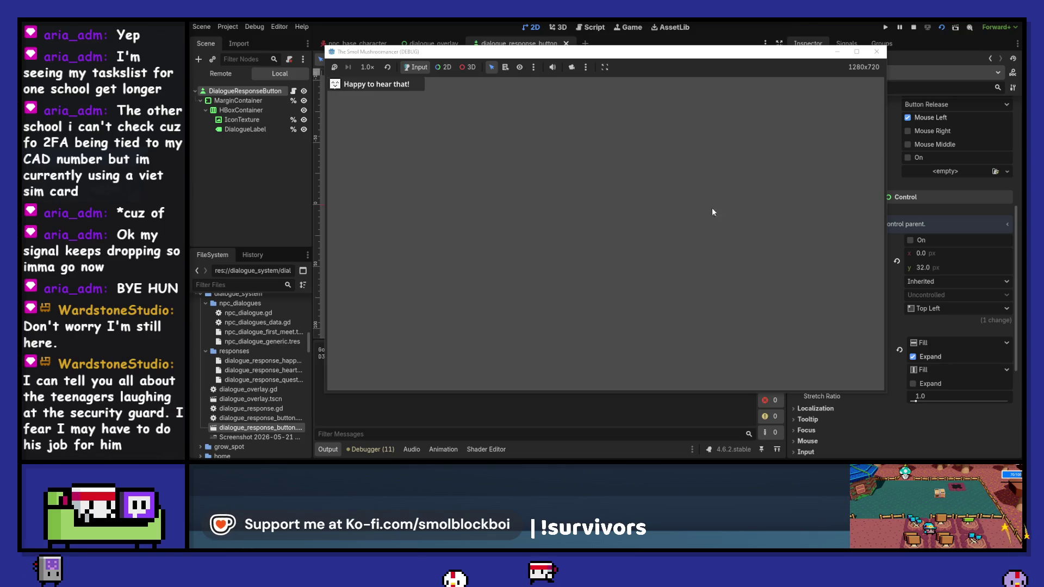
left_click(882, 52)
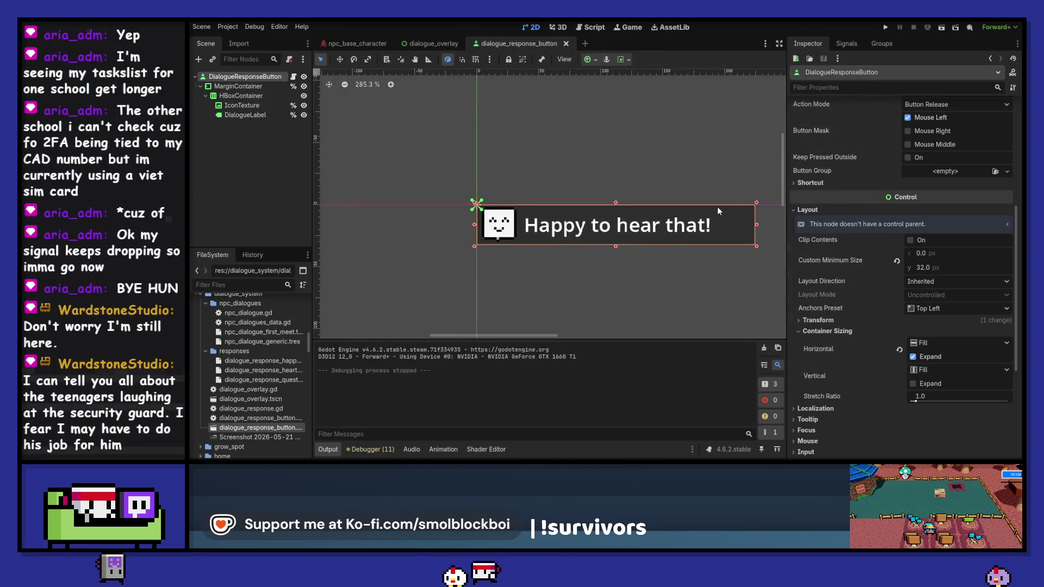
key("ctrl+z")
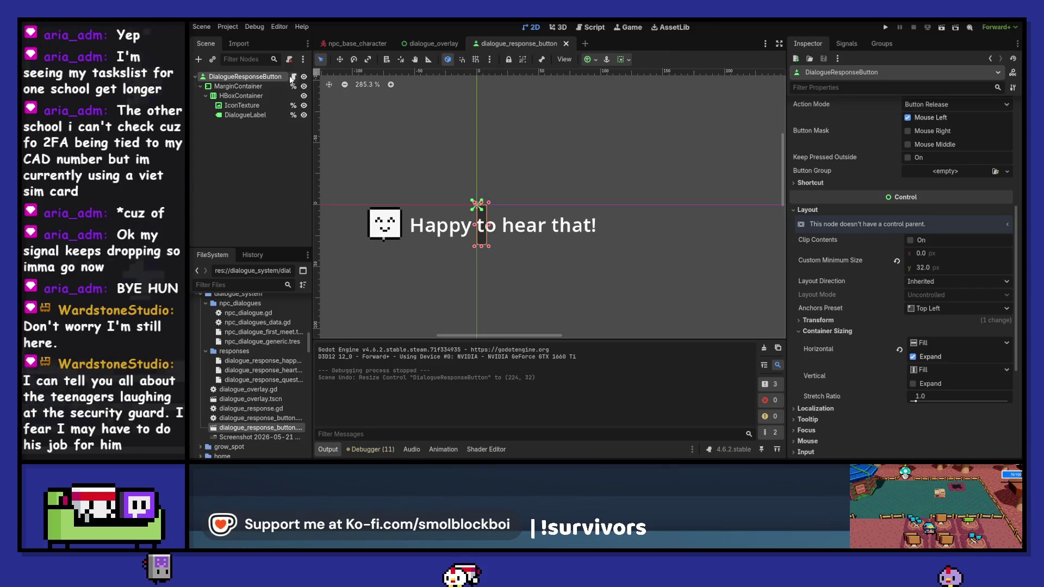
left_click(293, 77)
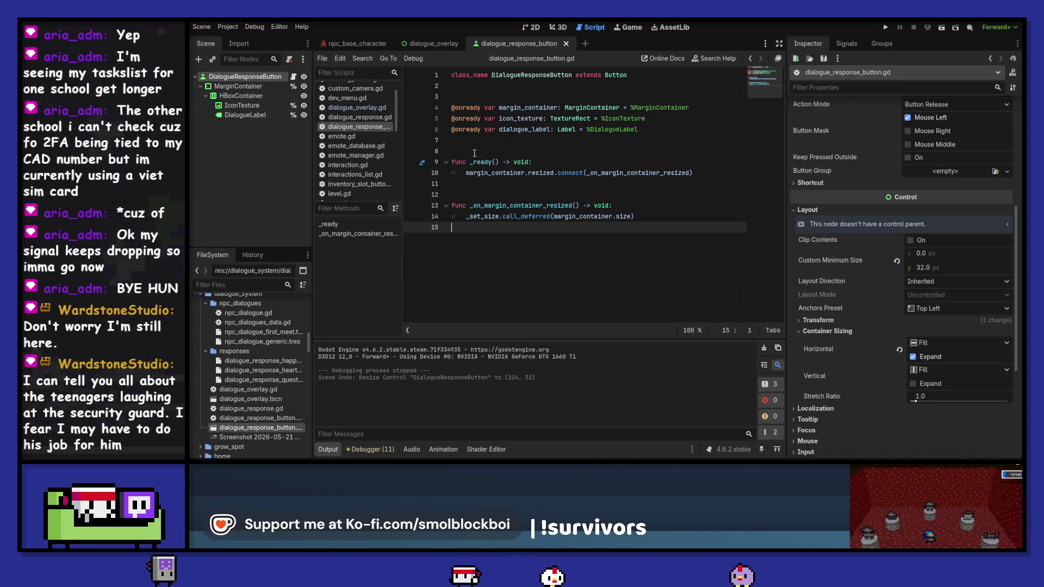
left_click(474, 152)
key("Return")
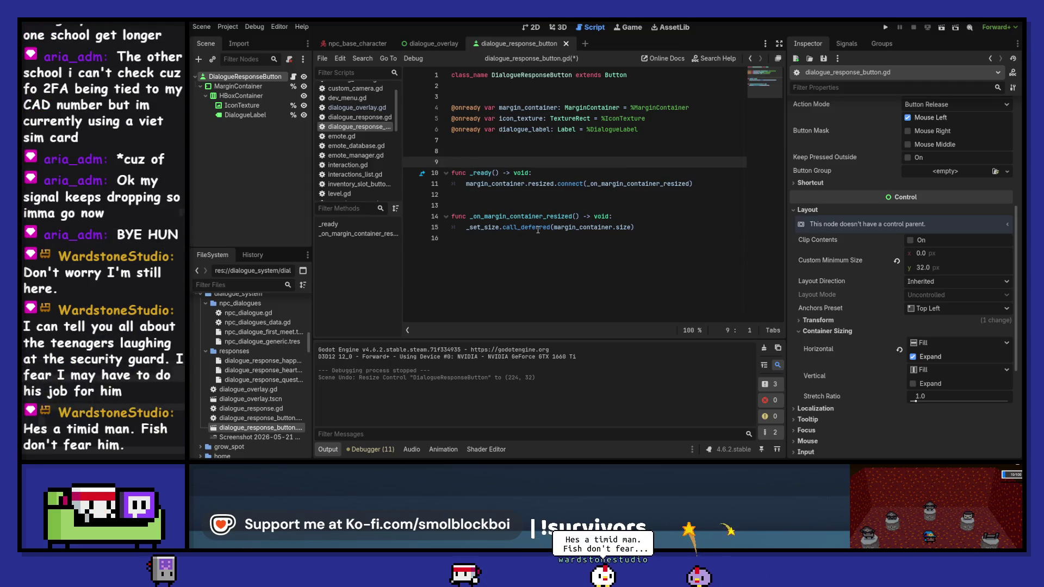
key("Return")
type("func _ini")
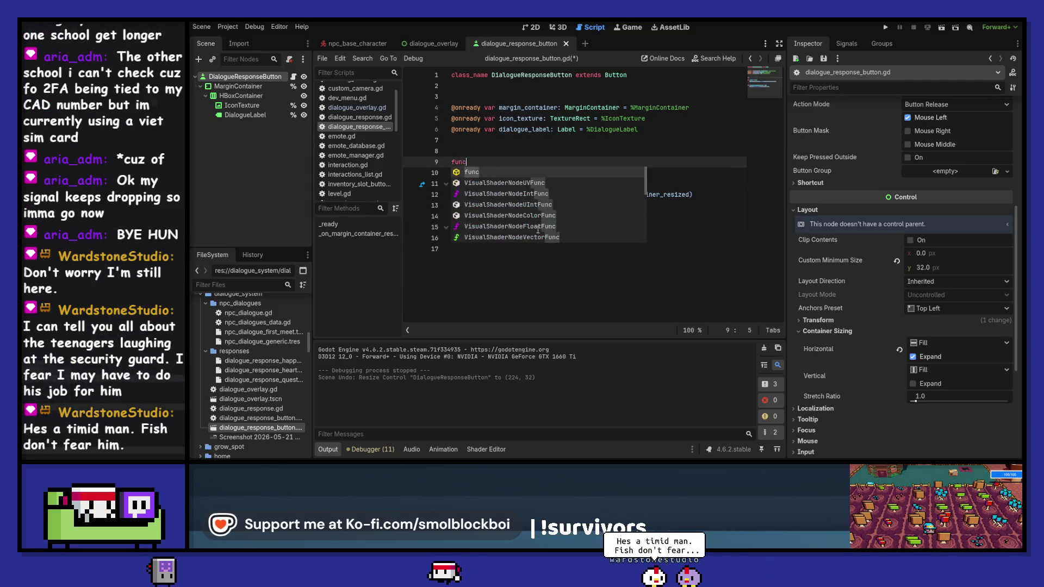
key("Tab")
key("Down")
key("Down")
key("Down")
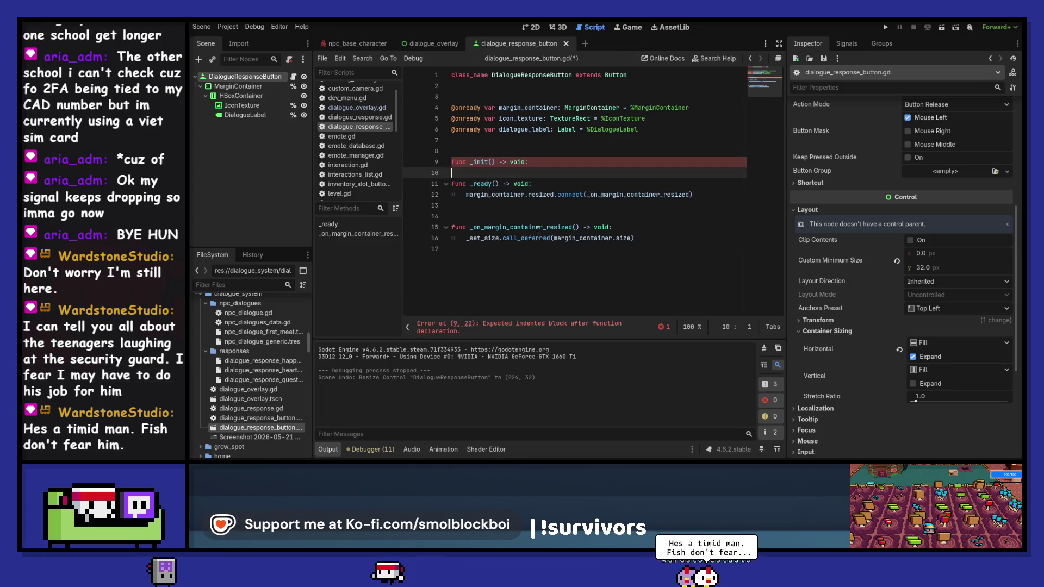
key("alt+Up")
key("alt+Up")
key("Down")
key("shift+Down")
key("shift+Down")
key("shift+Down")
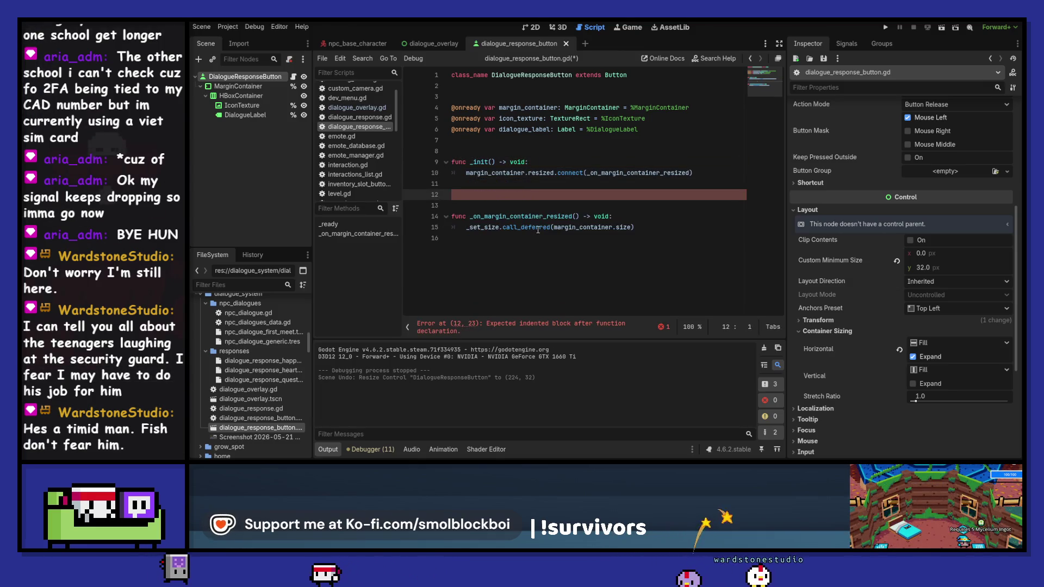
key("Delete")
key("BackSpace")
key("F5")
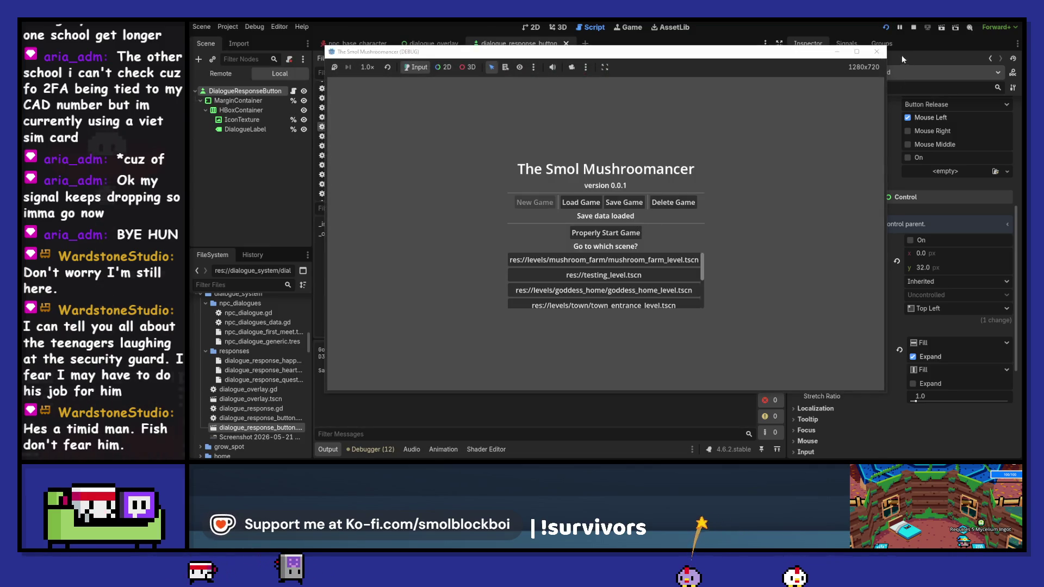
key("F8")
key("F5")
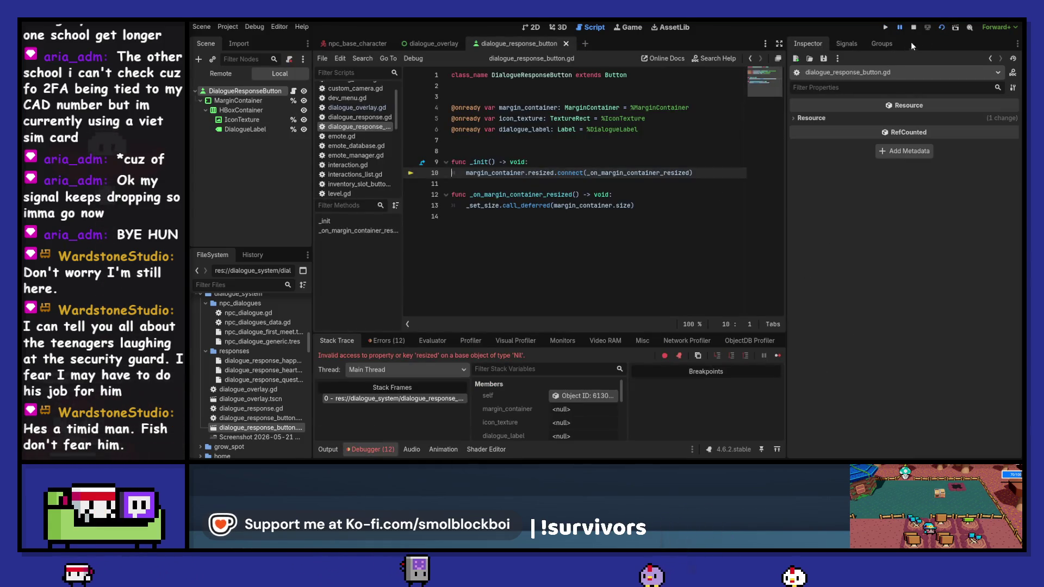
left_click(916, 27)
left_click(694, 173)
key("Return")
key("Return")
key("ctrl+z")
key("ctrl+z")
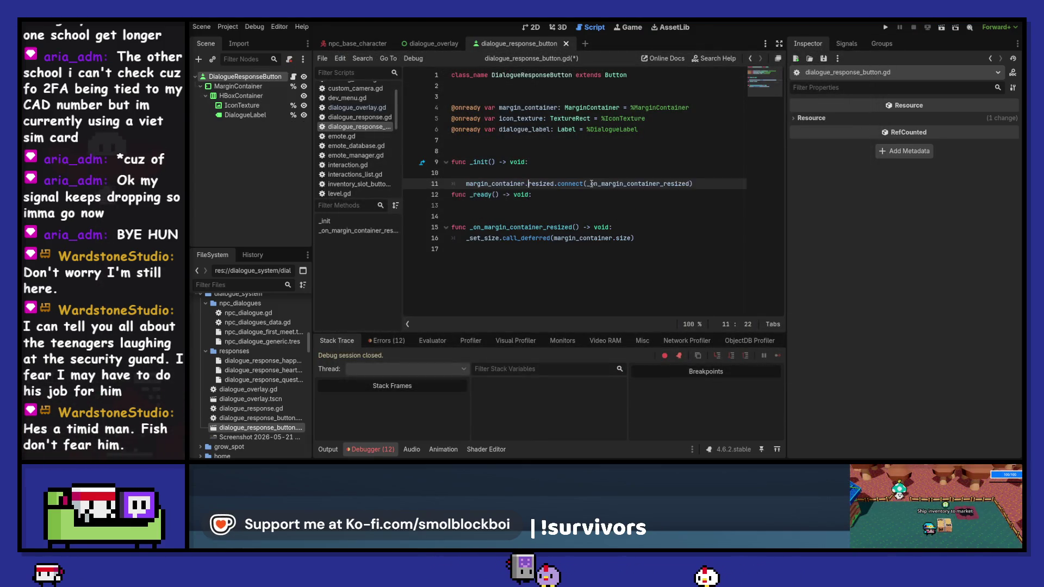
key("ctrl+z")
key("ctrl+z")
key("ctrl+z")
key("ctrl+z")
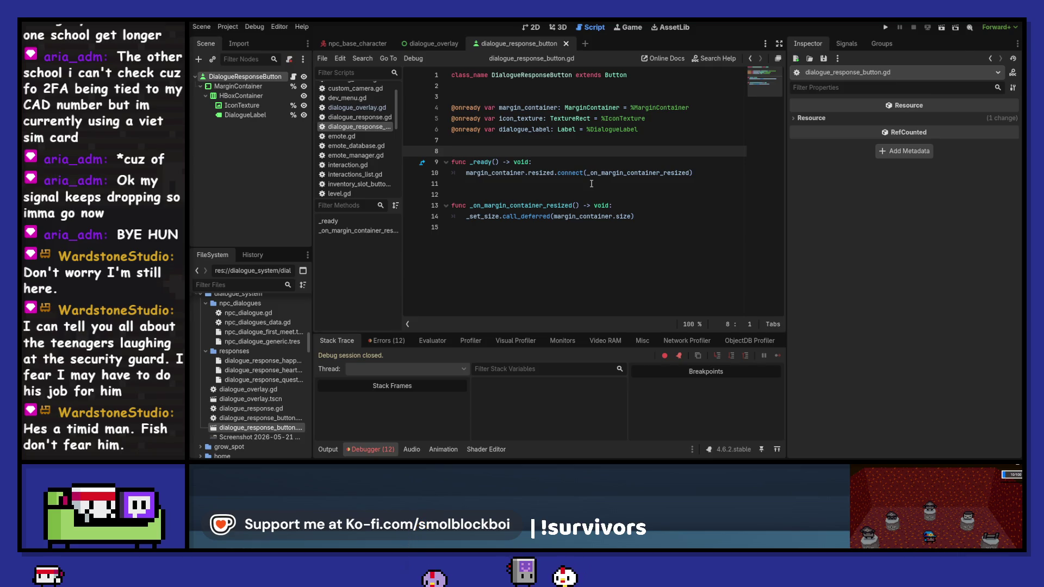
Step: Connect MarginContainer's resized() signal to _on_margin_container_resized through the Node > Signals dock
left_click(241, 77)
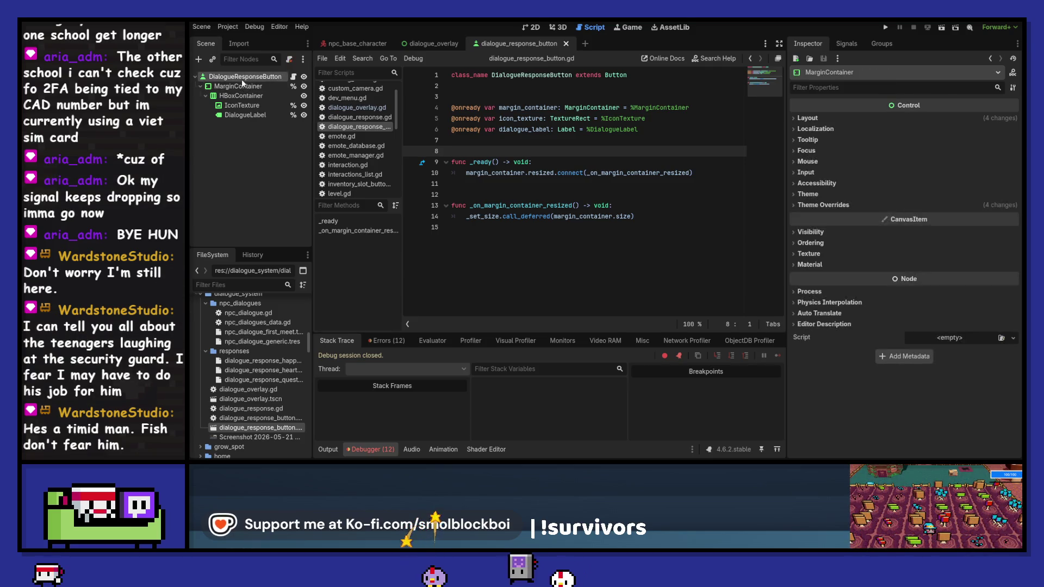
left_click(845, 43)
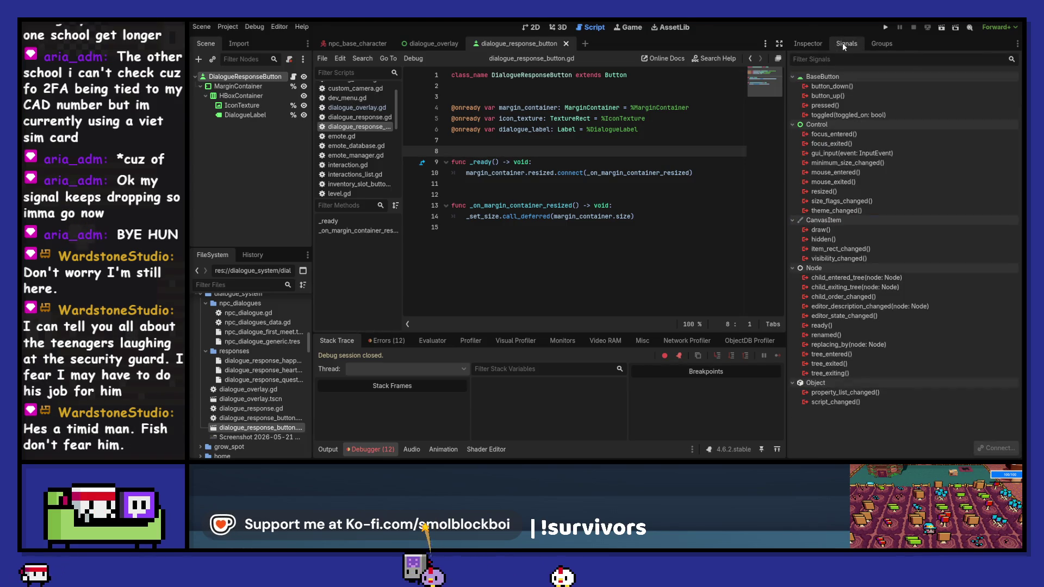
left_click(237, 85)
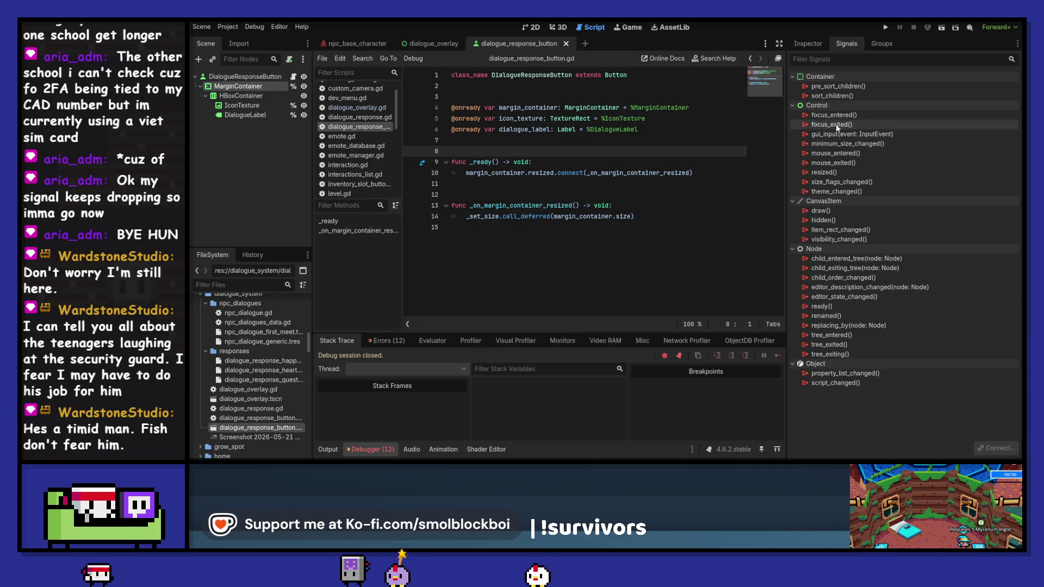
double_click(859, 172)
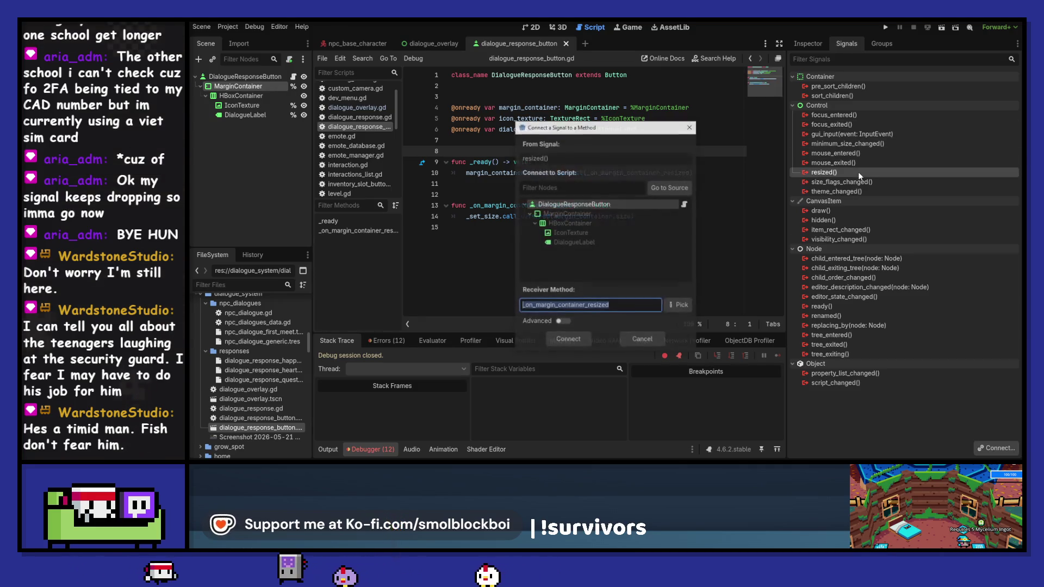
left_click(569, 343)
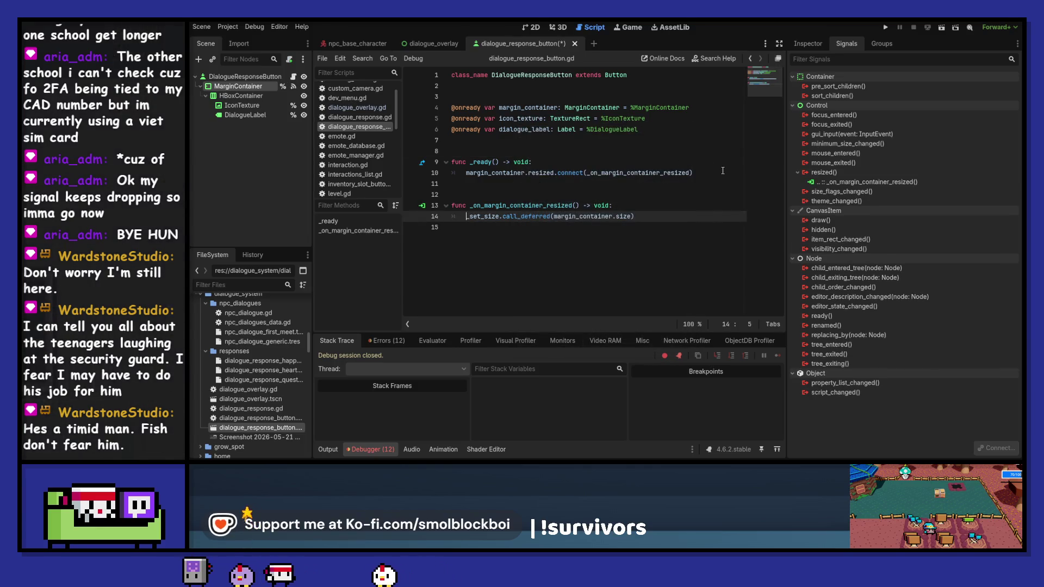
Step: Remove the now-redundant _ready() function that connected the signal in code
left_click_drag(722, 172, 430, 168)
key("BackSpace")
key("BackSpace")
key("BackSpace")
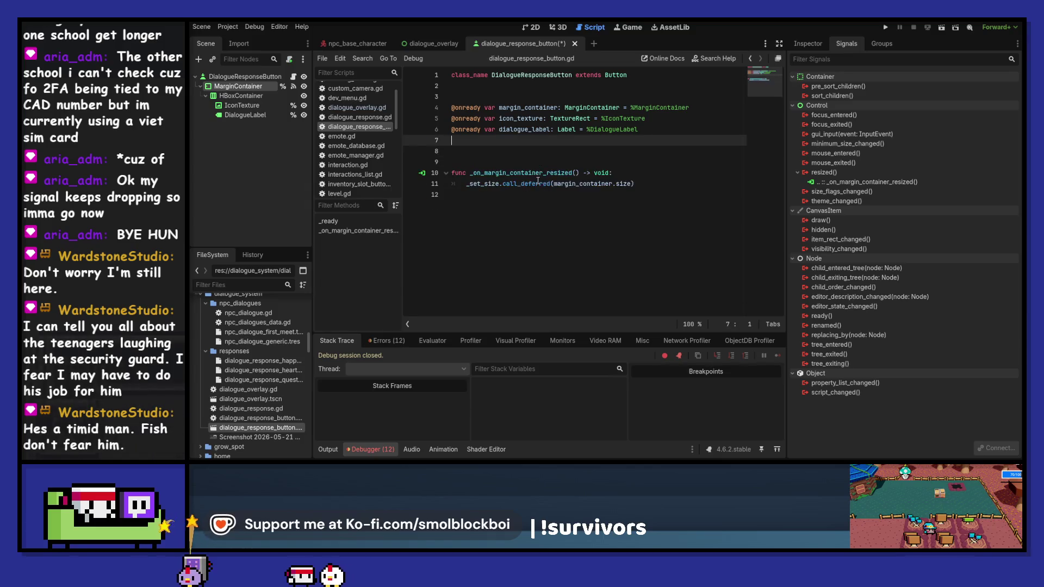
key("BackSpace")
Step: Run the project and inspect the Debugger error about invalid 'size' access on a Nil margin_container
left_click(940, 31)
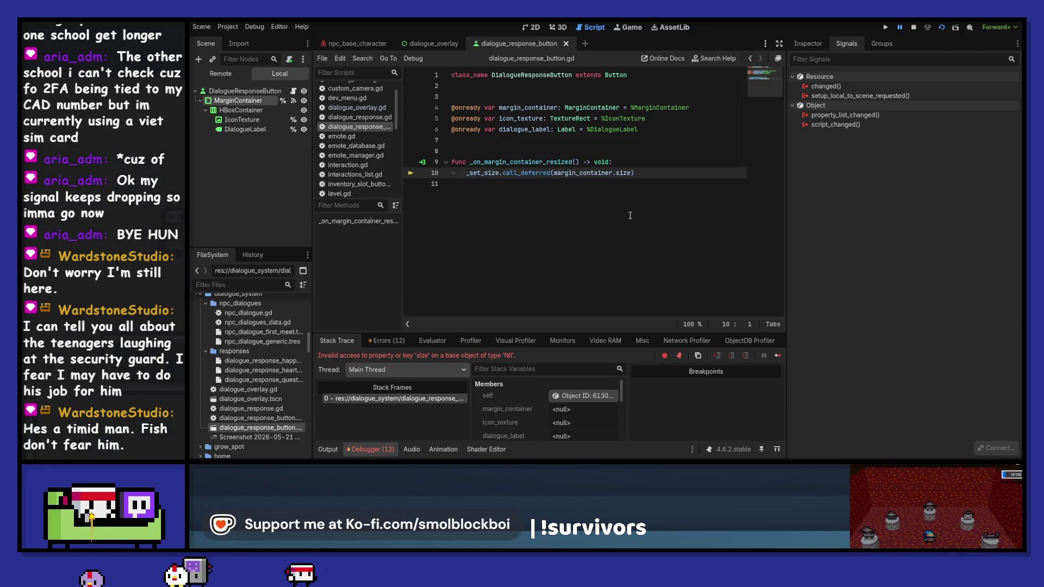
left_click(385, 339)
scroll(454, 408, "down", 5)
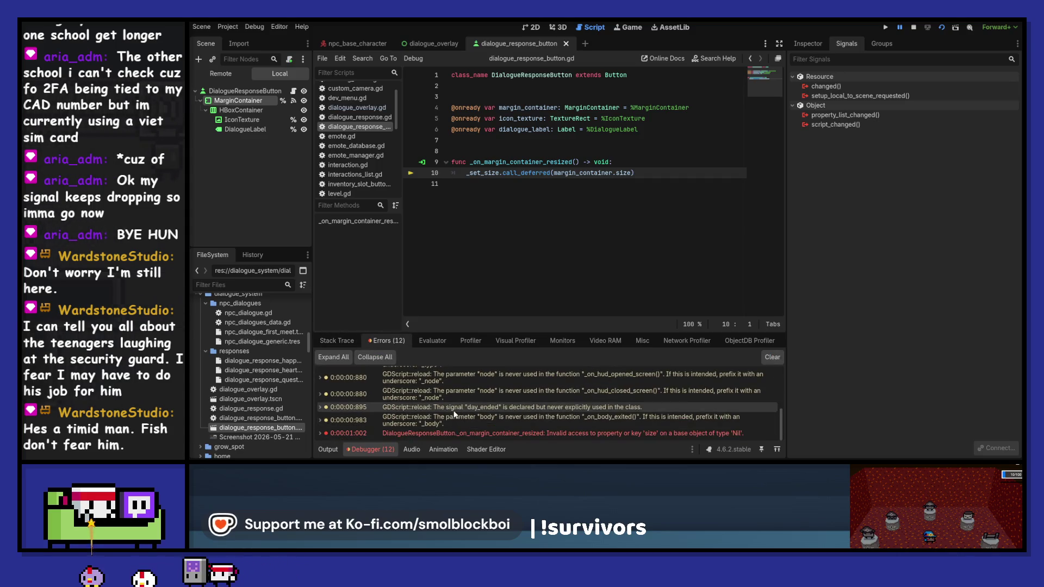
left_click(665, 433)
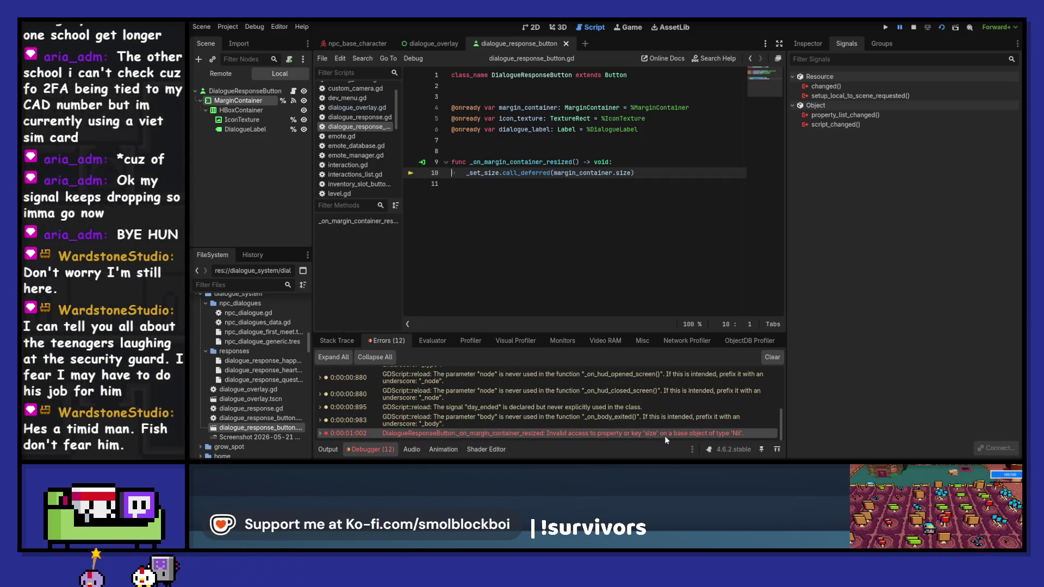
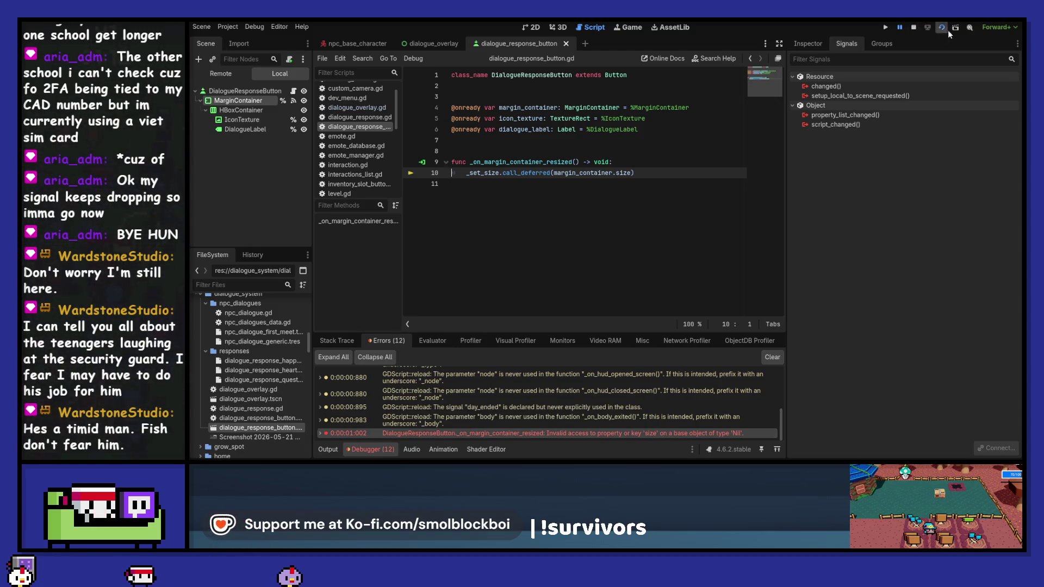
Step: Stop the game and remove the editor-made resized connection from the margin container's signals
left_click(913, 29)
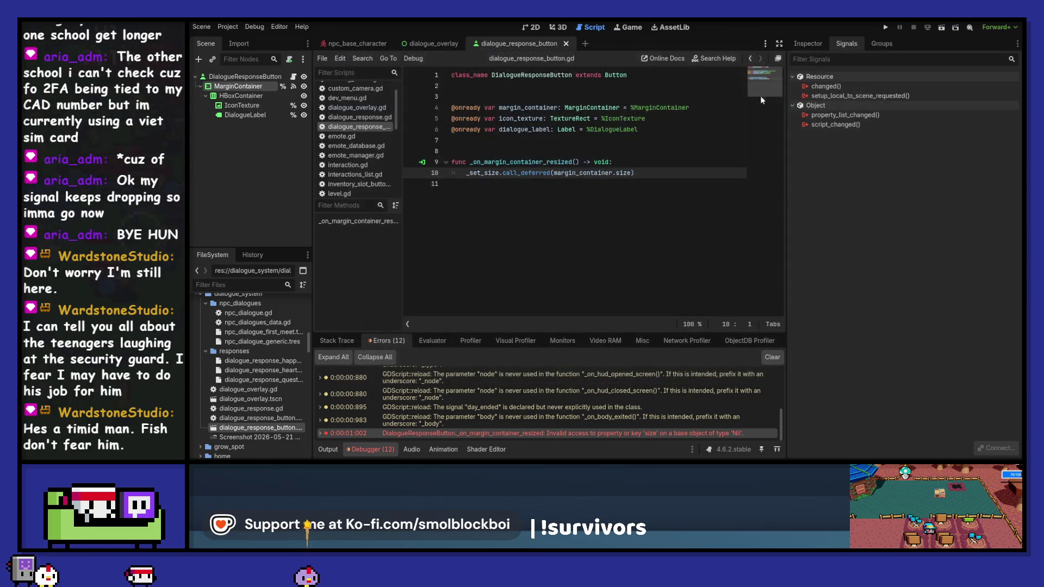
left_click(241, 96)
right_click(838, 182)
left_click(869, 212)
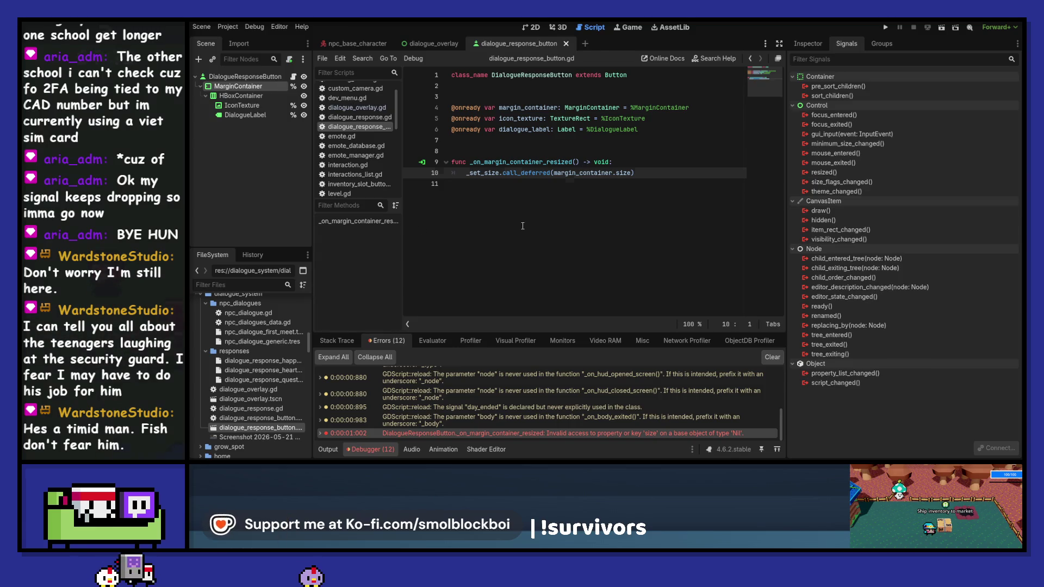
Step: Undo to restore the _ready line connecting margin_container.resized in code, then review the node signals
key("ctrl+z")
key("ctrl+z")
key("ctrl+z")
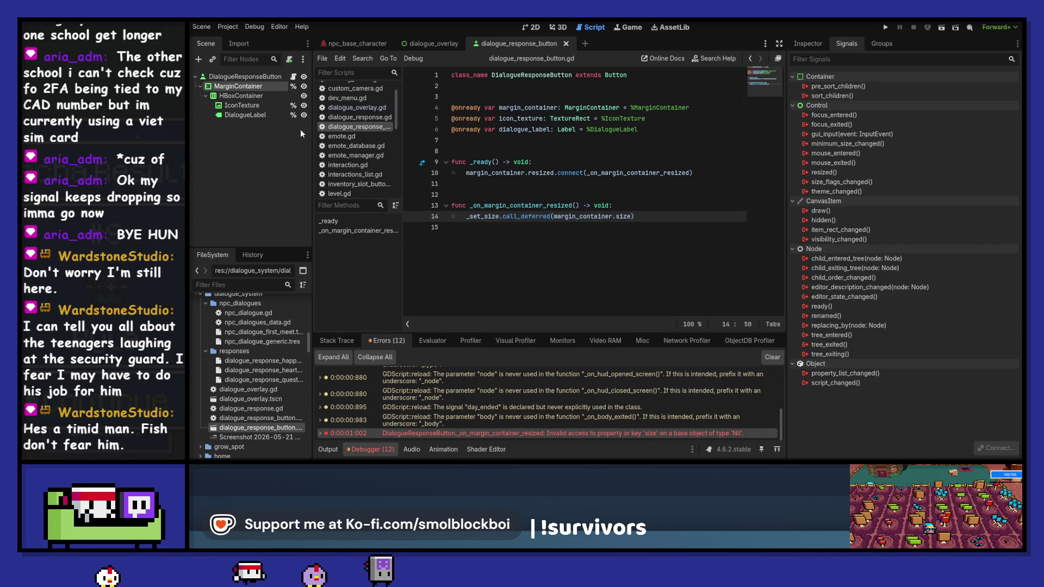
left_click(245, 114)
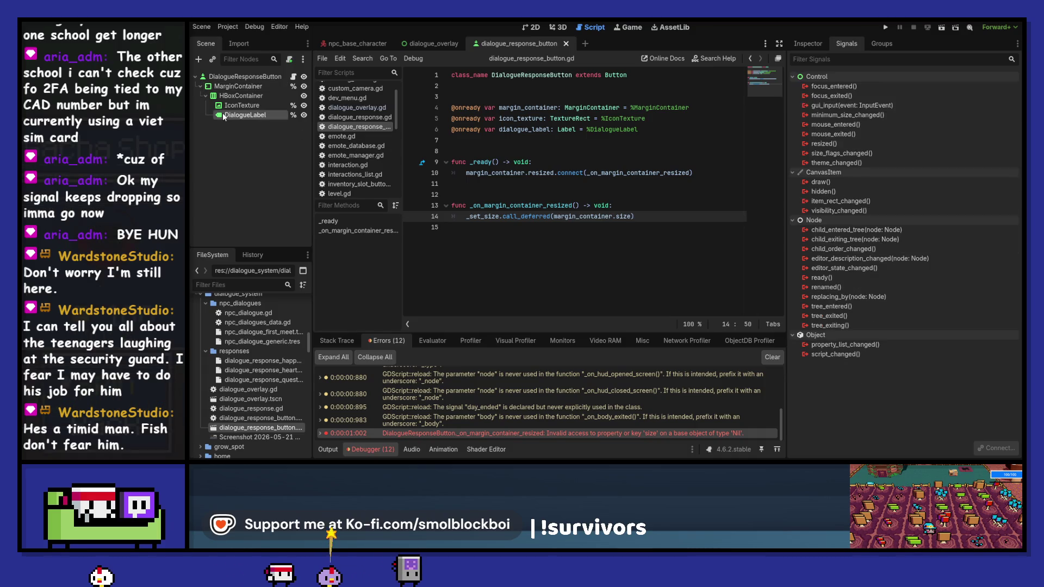
left_click(244, 86)
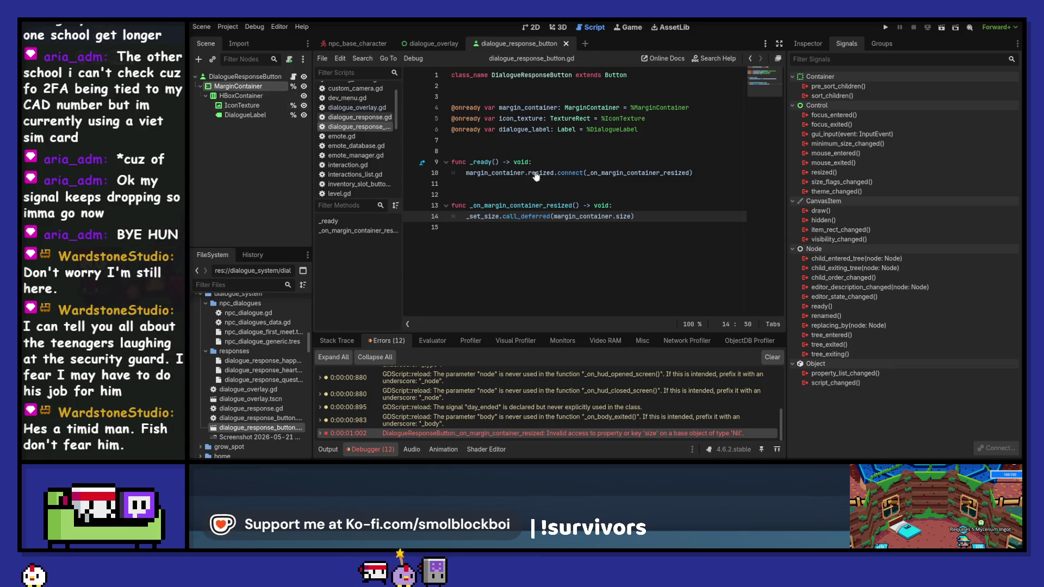
Step: Add child_entered_tree and child_exited_tree connections to _on_margin_container_resized in _ready
left_click(730, 173)
key("Return")
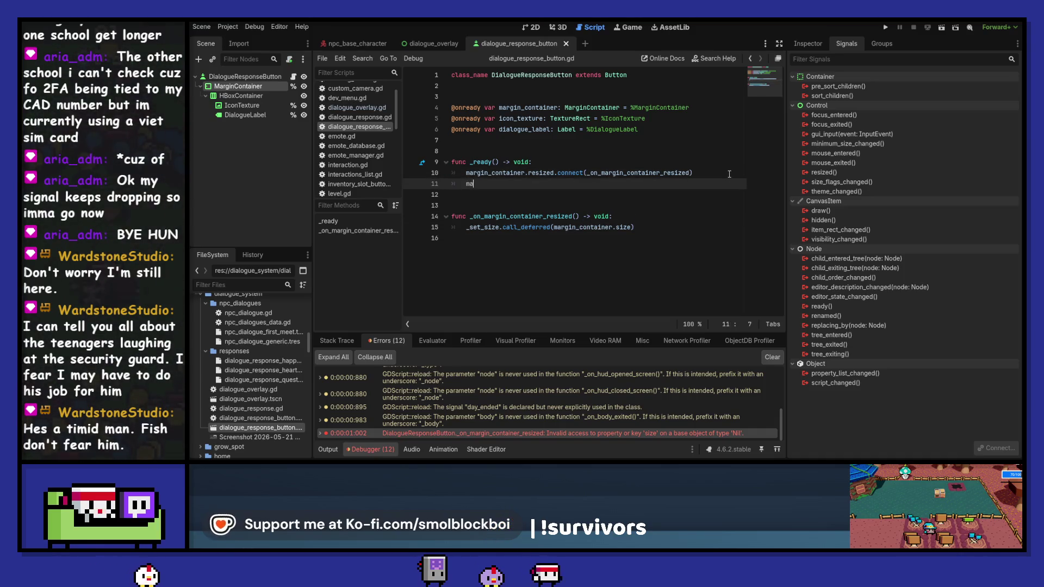
type("margin_container.chi")
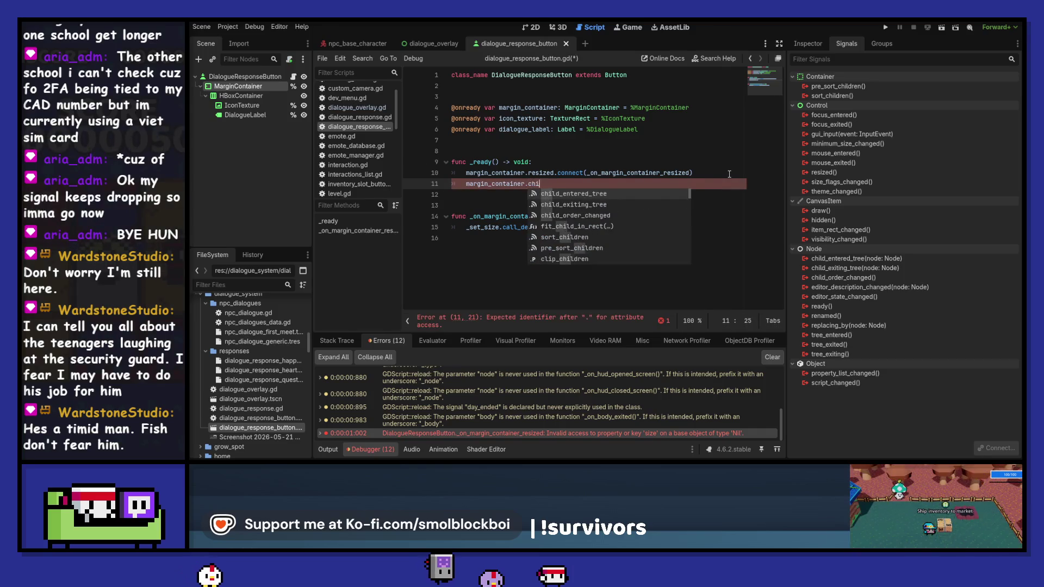
key("Return")
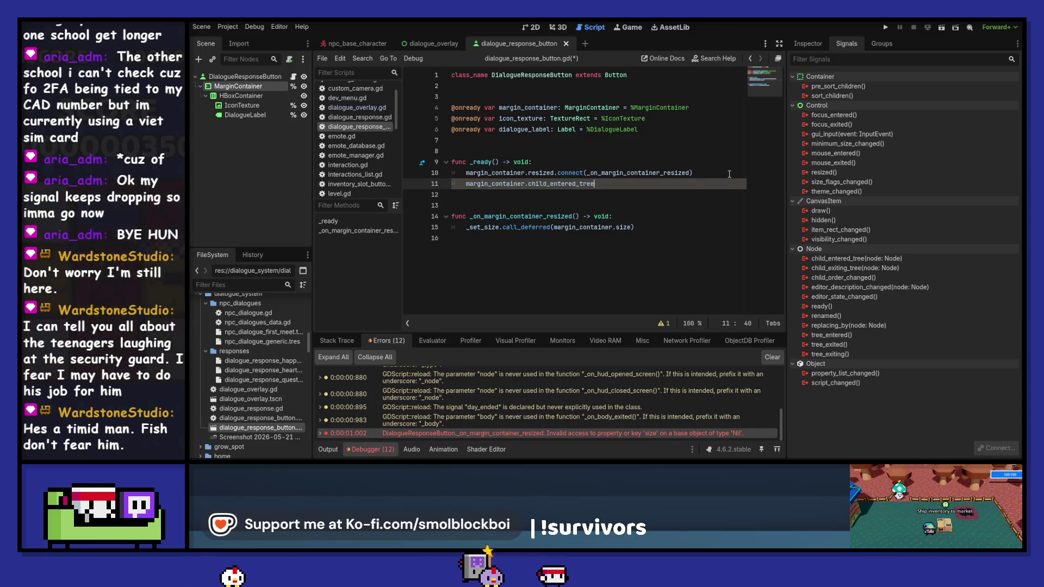
type("connect(_on")
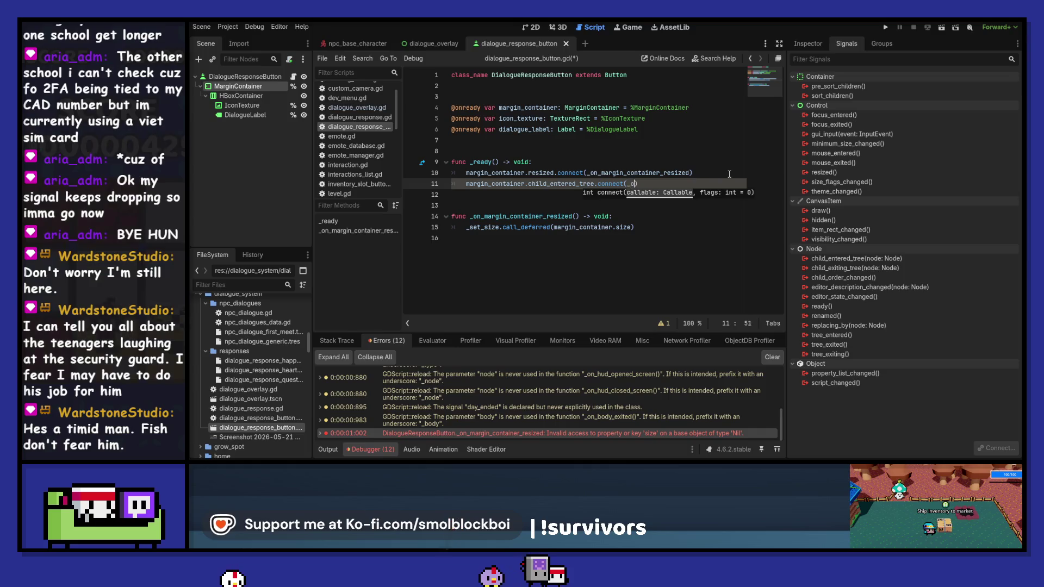
type("_margin_con")
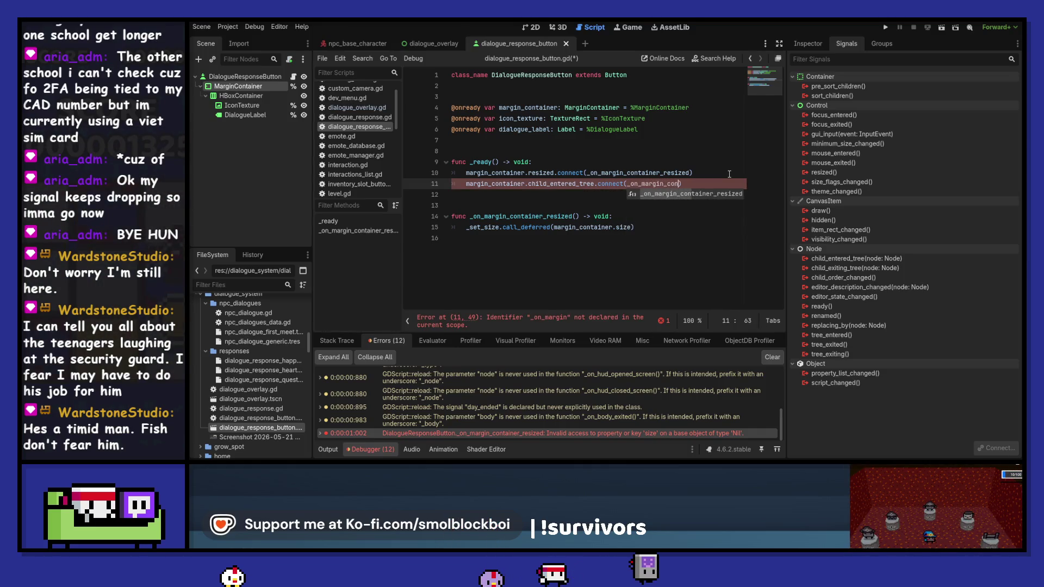
key("Tab")
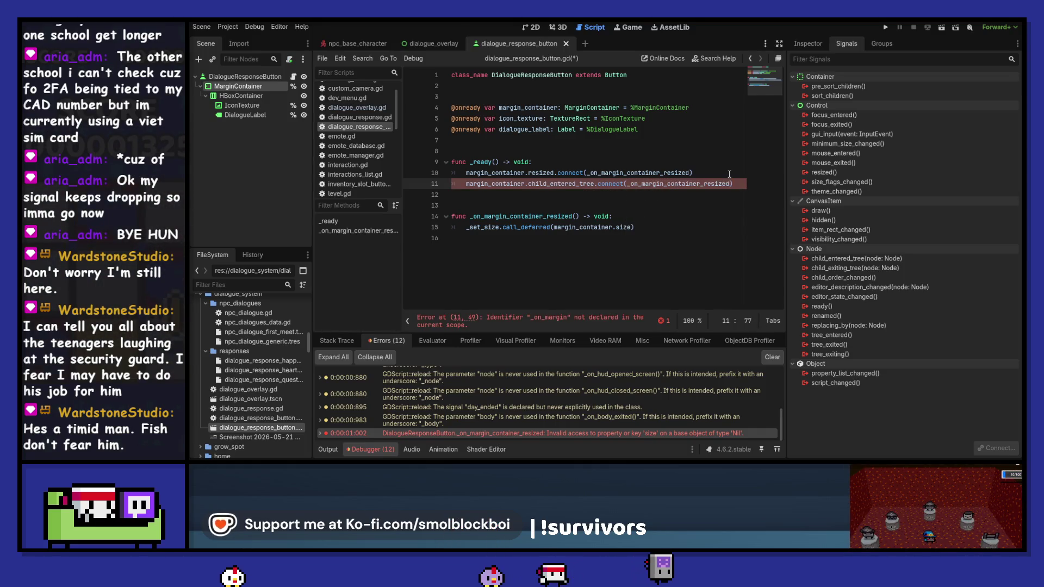
key("ctrl+shift+d")
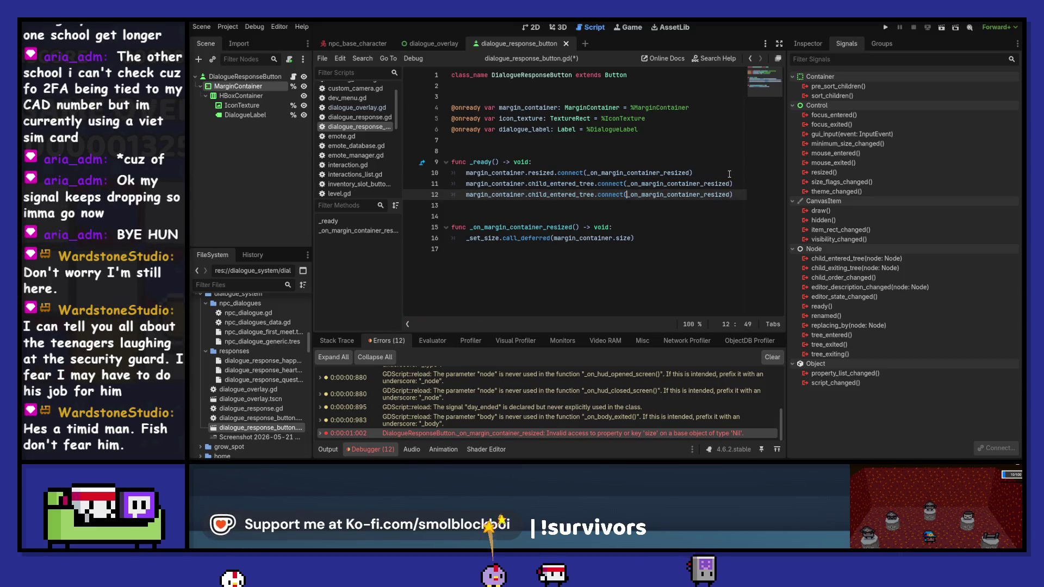
key("ctrl+Left")
key("ctrl+Left")
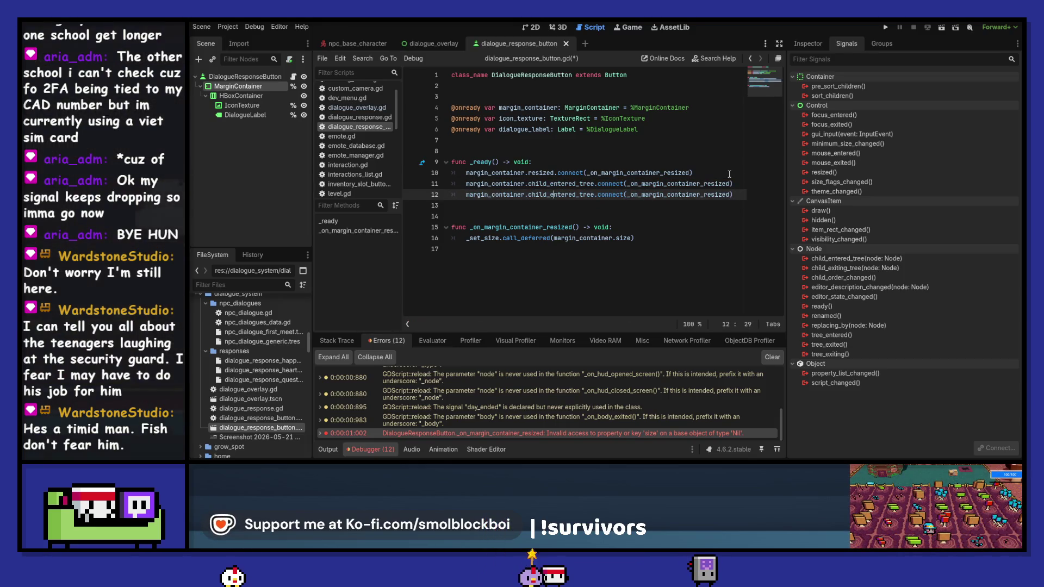
type("xited")
Step: Save the script and run the game to test the new connections
key("ctrl+s")
key("F5")
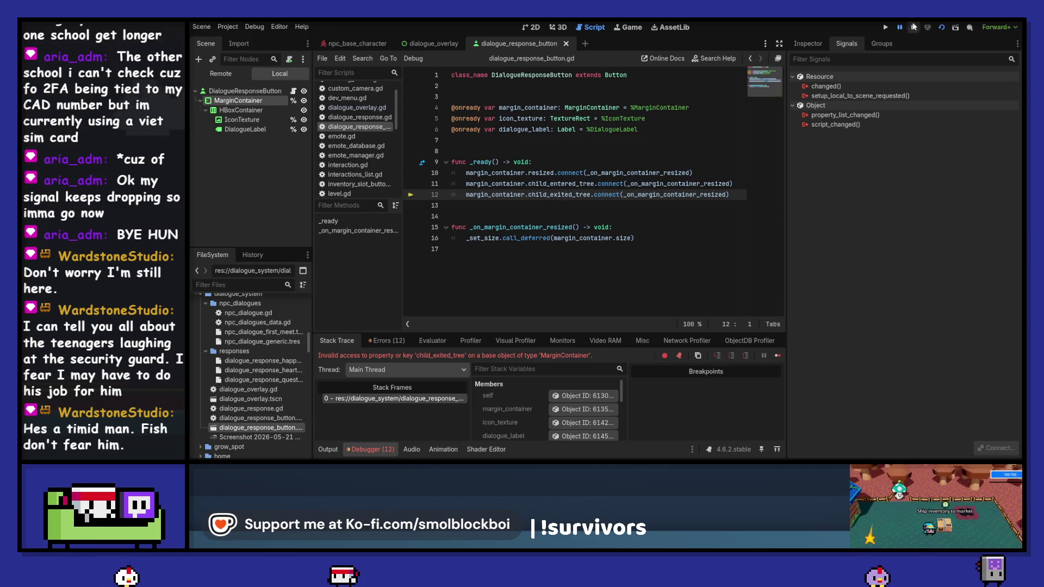
Step: End the debug session and delete the child_exited_tree connection line
key("F8")
left_click(236, 86)
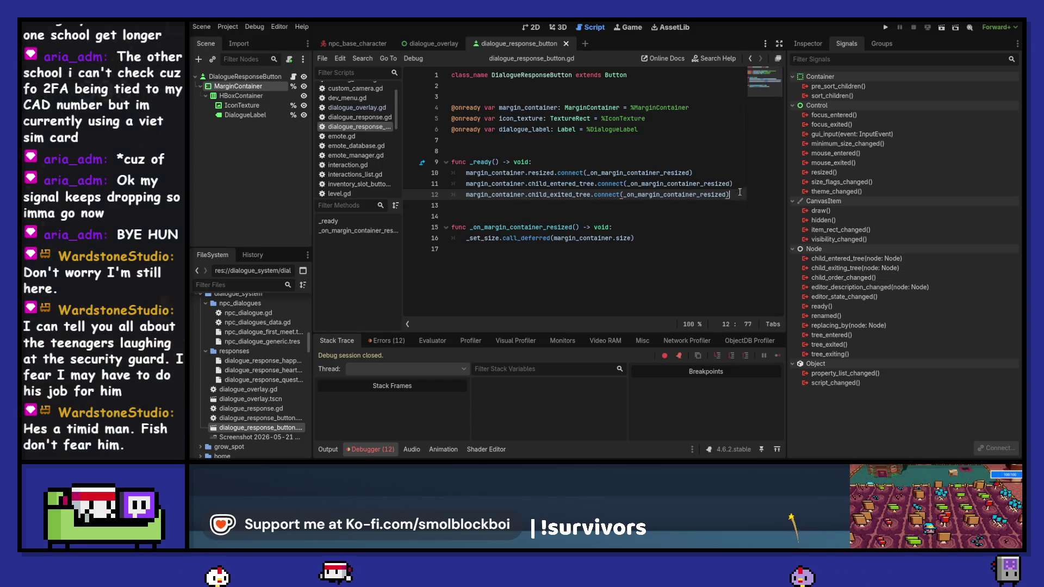
left_click(708, 194)
key("ctrl+shift+k")
type("chil")
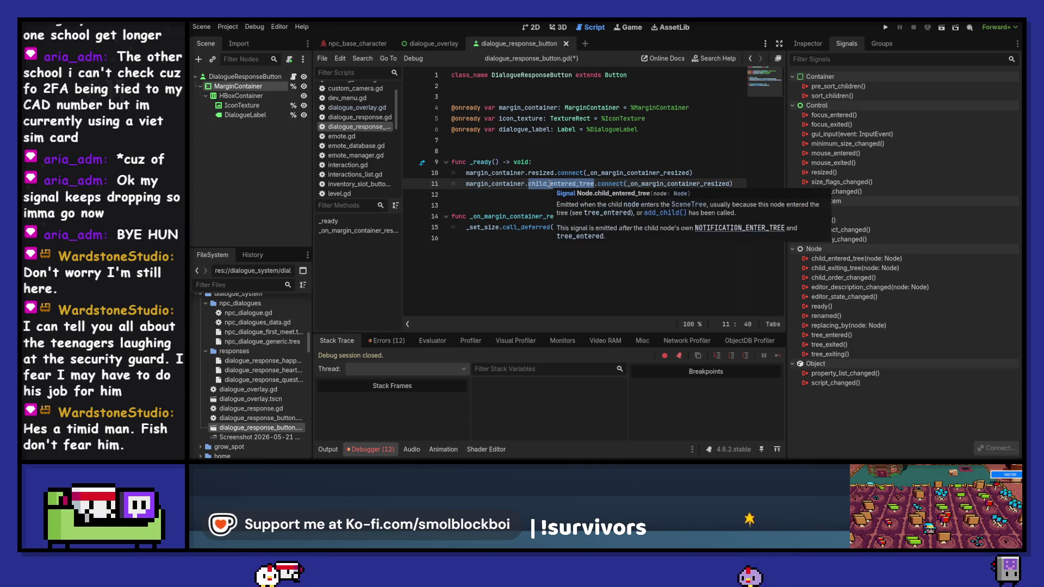
type("d_")
Step: Rename the remaining connection to child_order_changed, save, and relaunch the game
key("Return")
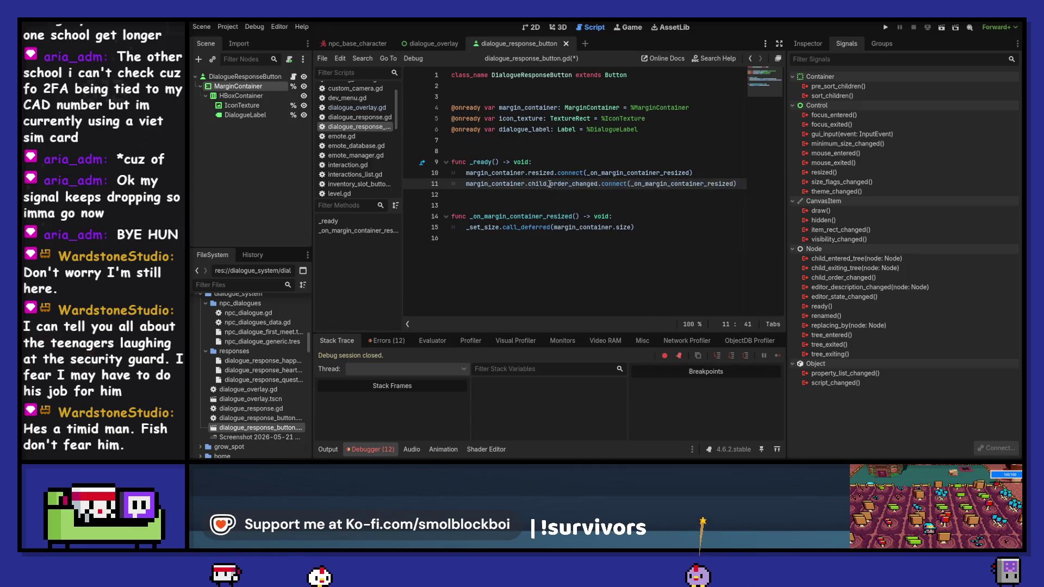
key("ctrl+s")
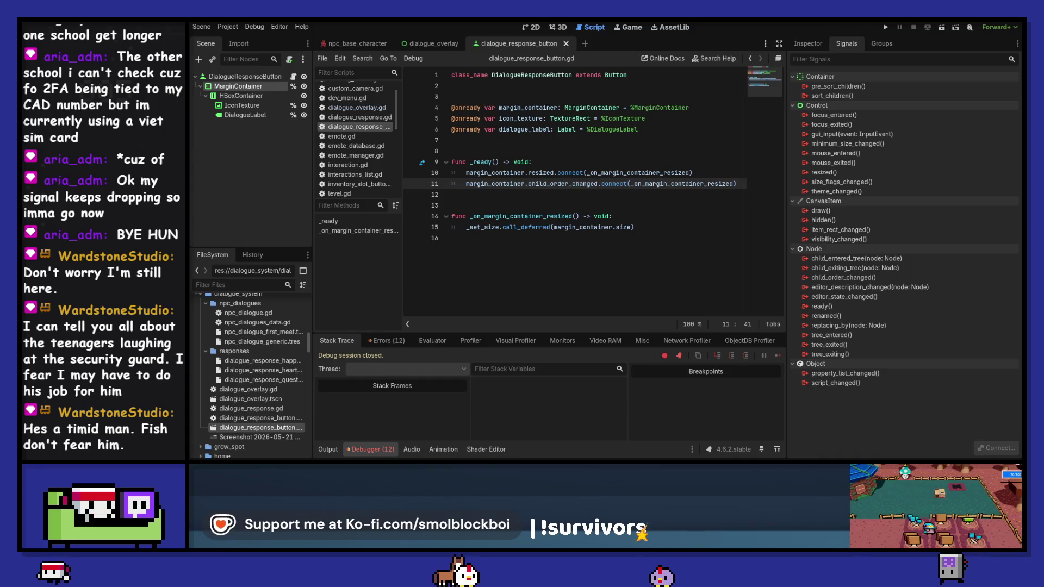
key("F5")
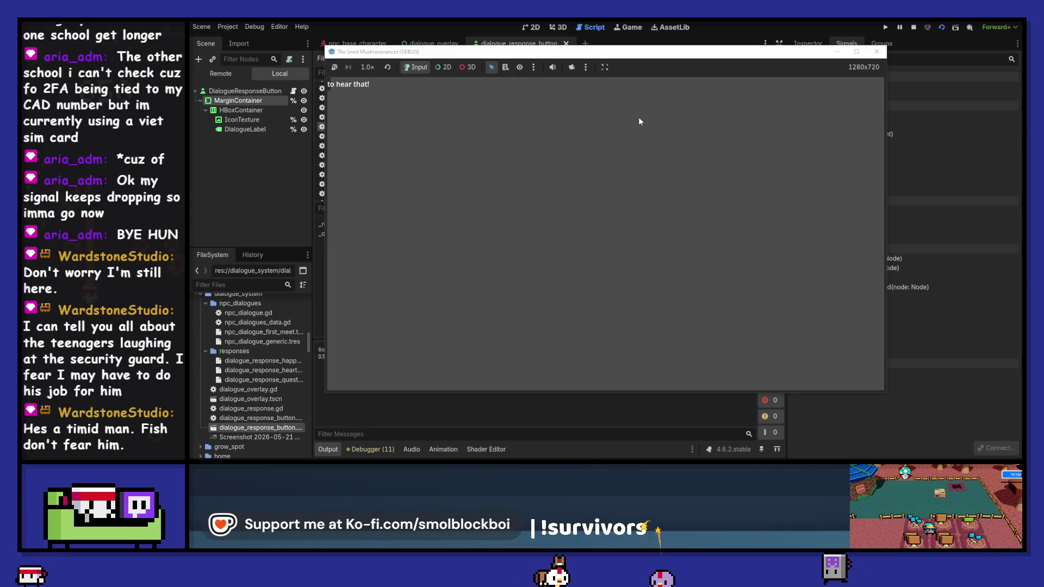
Step: Resize the root response button in the 2D view and test-run the game at the new size
left_click(878, 51)
left_click(558, 27)
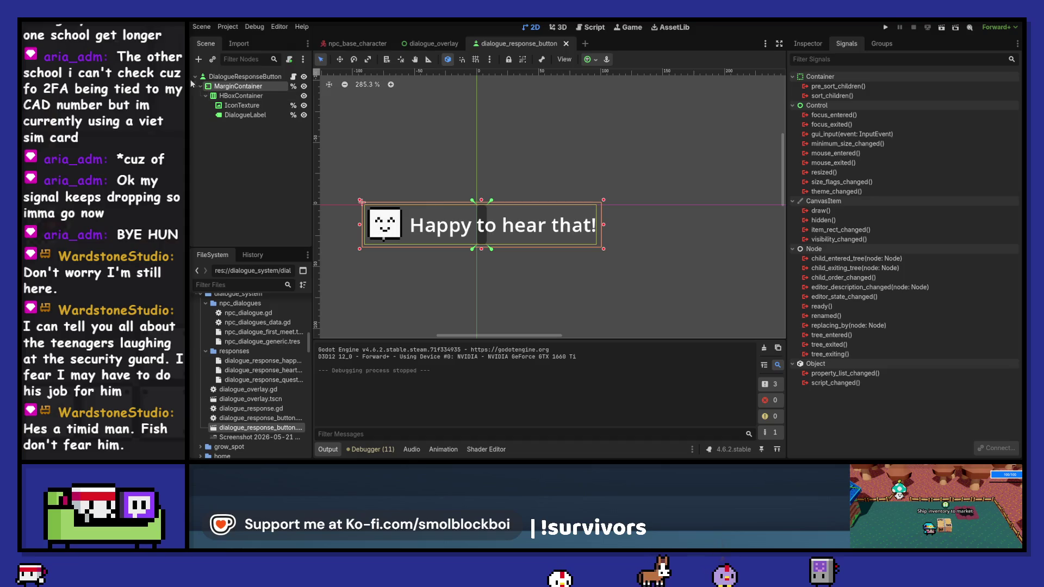
left_click(245, 76)
left_click_drag(603, 225, 705, 223)
key("F5")
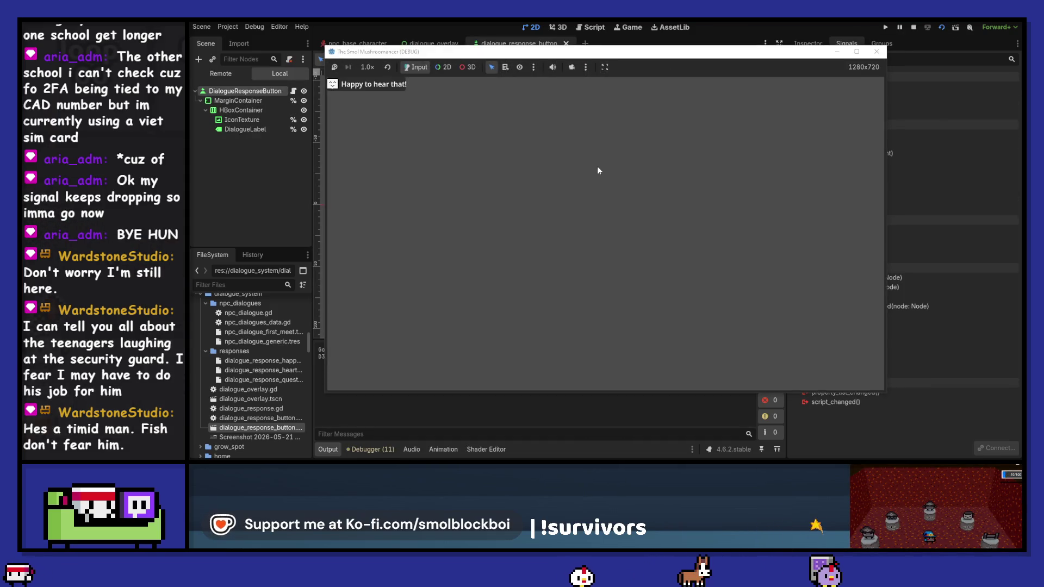
left_click(880, 52)
Step: Undo the button resize, return to the response button script and save the scene
left_click(809, 43)
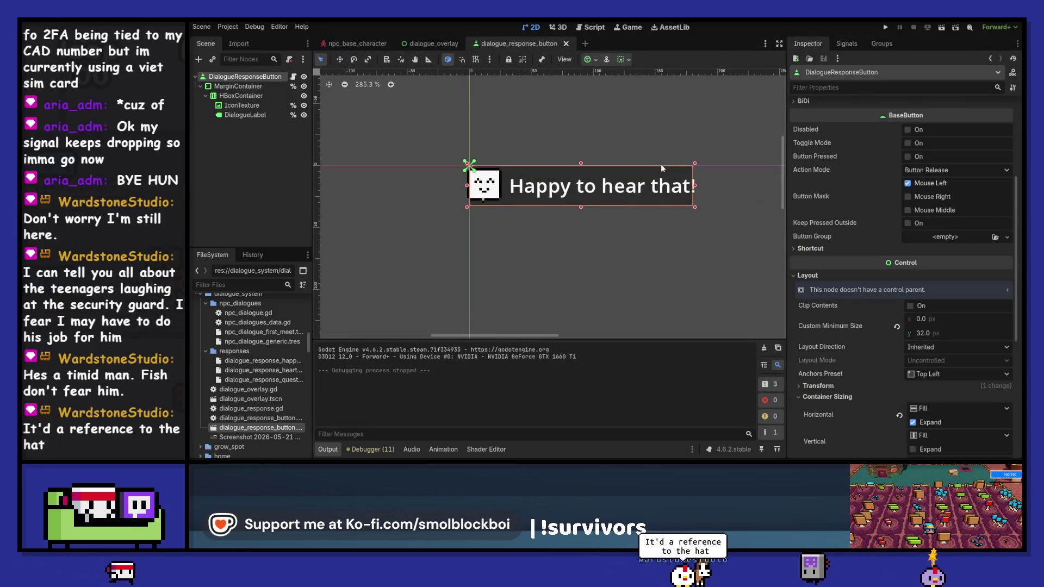
key("ctrl+z")
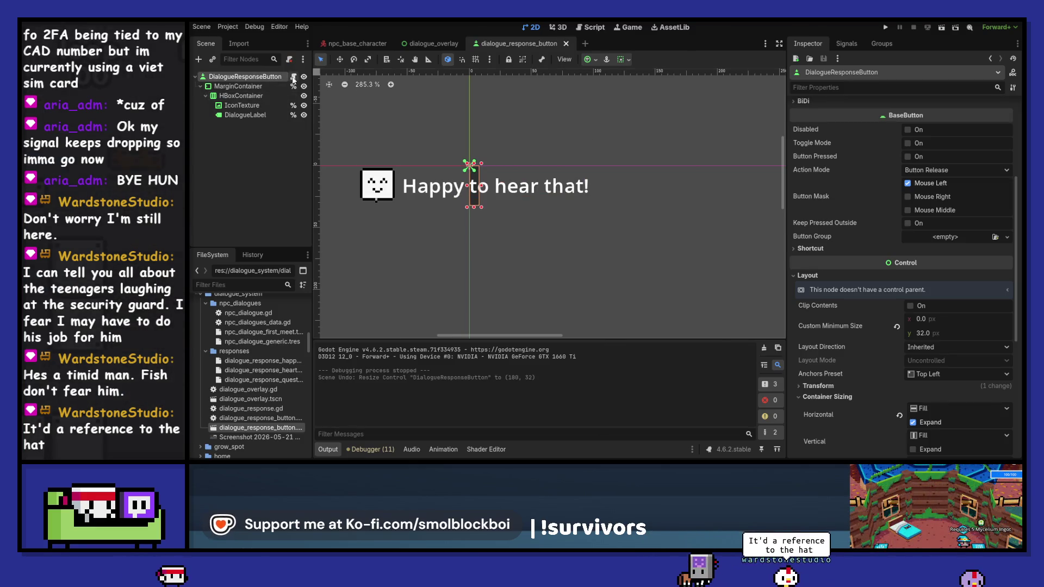
left_click(293, 76)
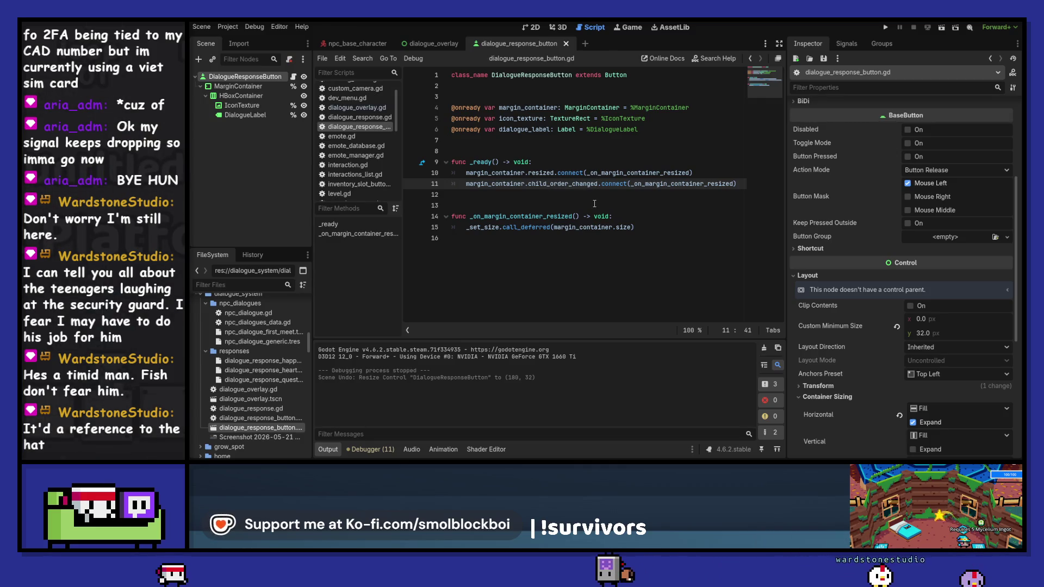
key("ctrl+s")
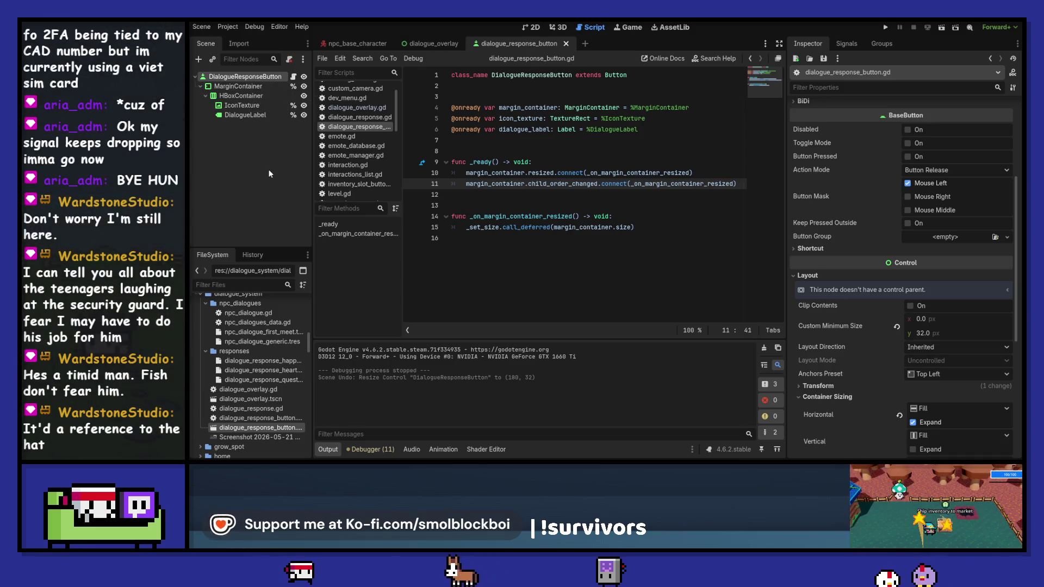
Step: Rename the HBoxContainer node to ContentHBox and save the scene
left_click(240, 96)
right_click(241, 96)
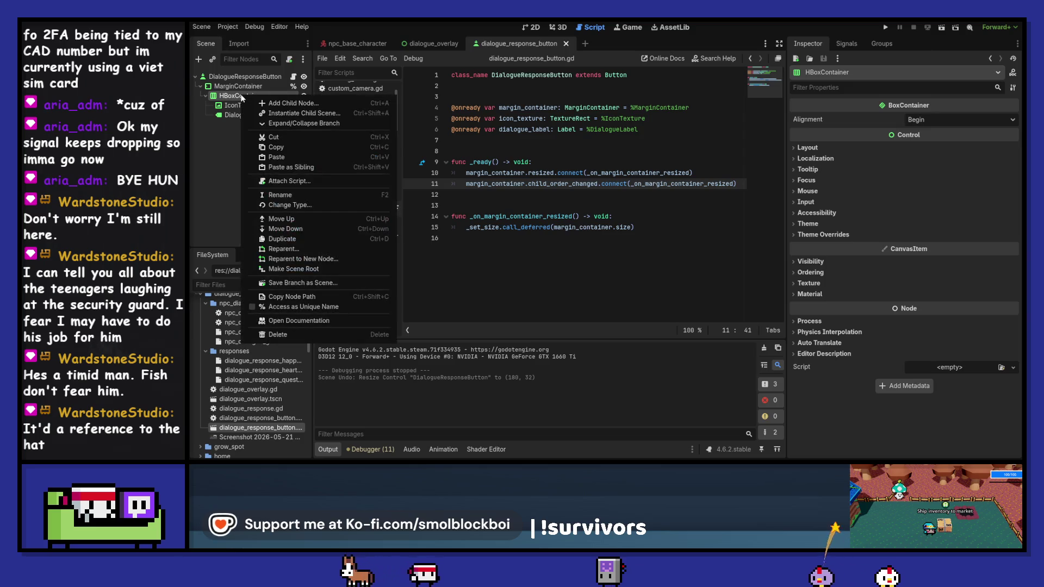
left_click(269, 168)
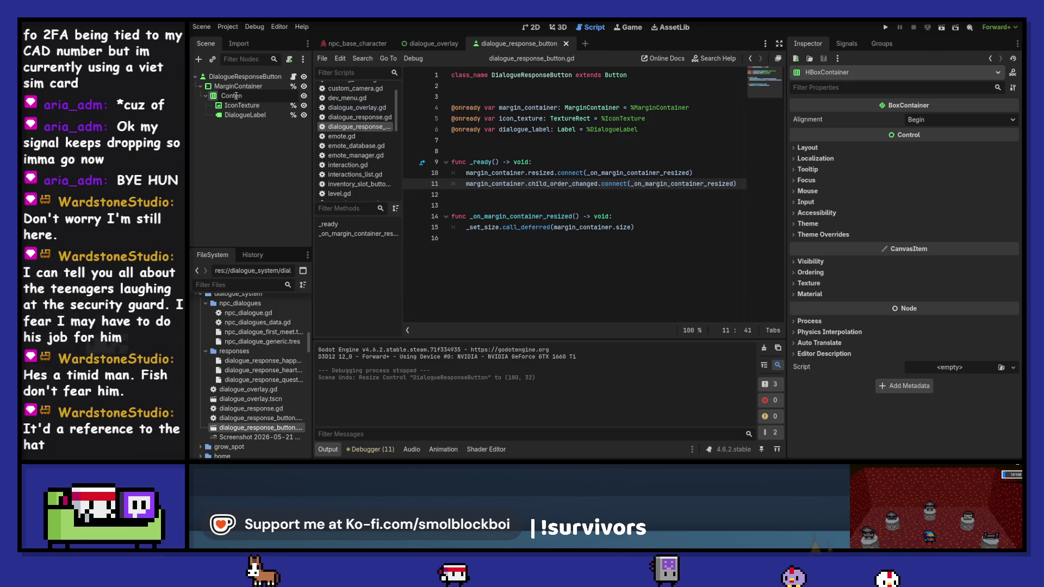
type("HBox")
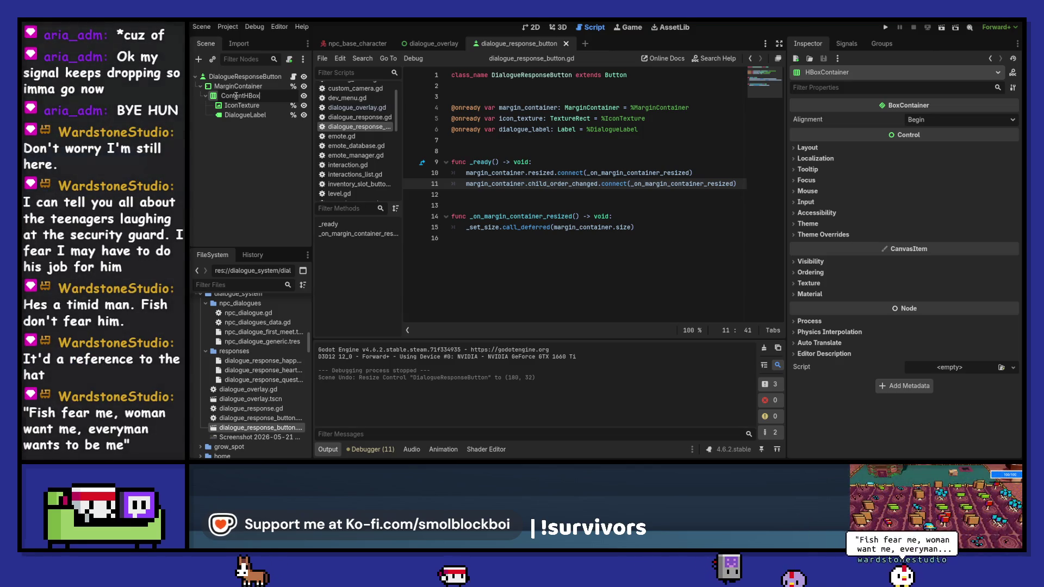
key("Return")
key("ctrl+s")
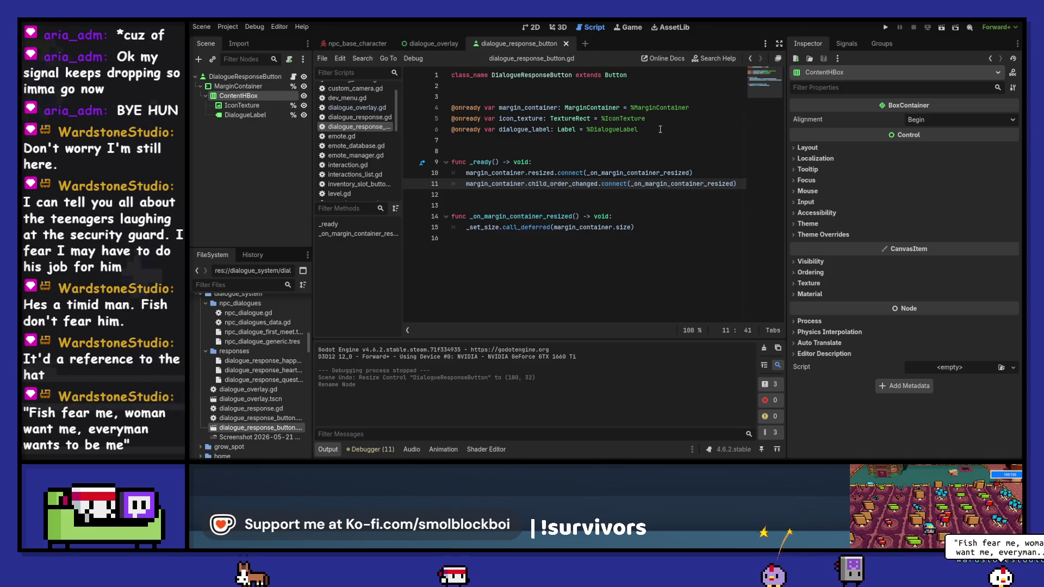
left_click(694, 108)
key("Return")
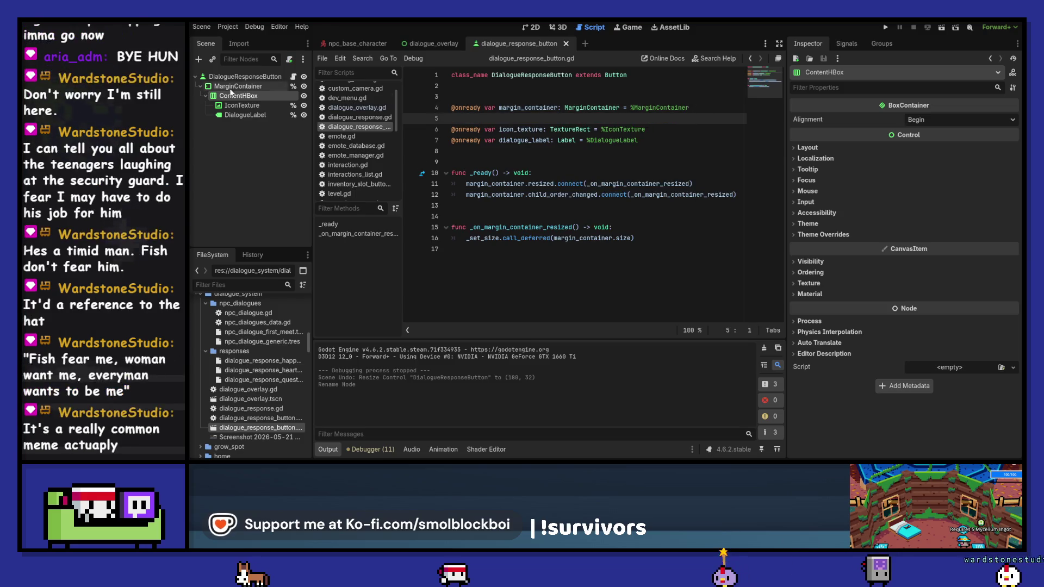
right_click(231, 97)
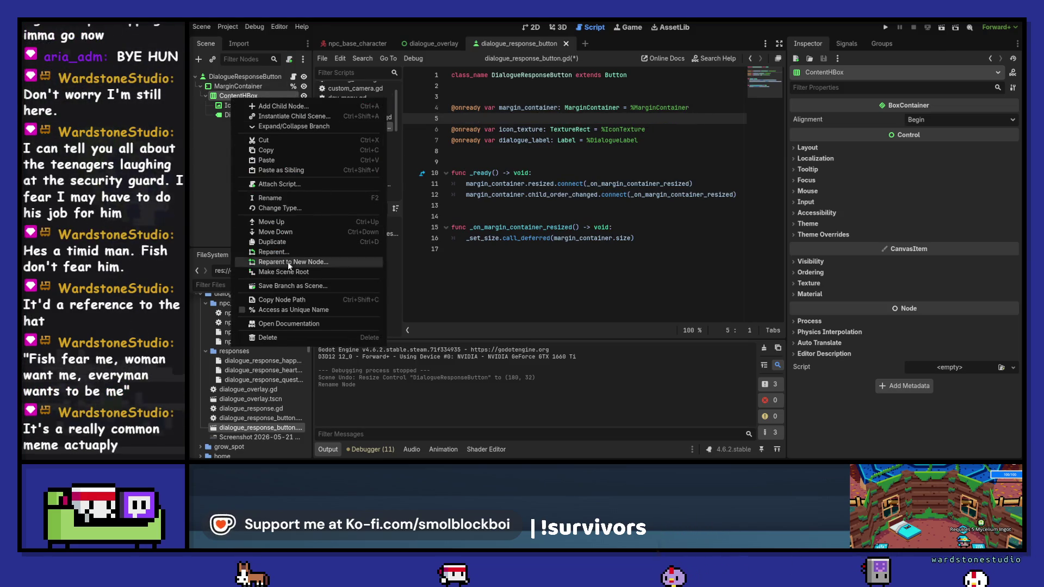
left_click(285, 310)
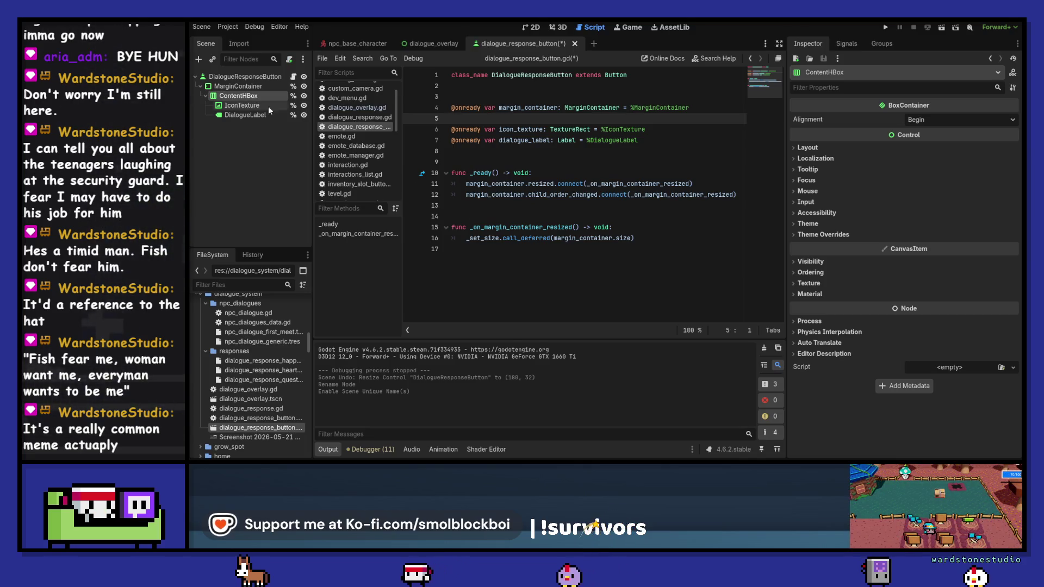
left_click_drag(231, 97, 569, 119)
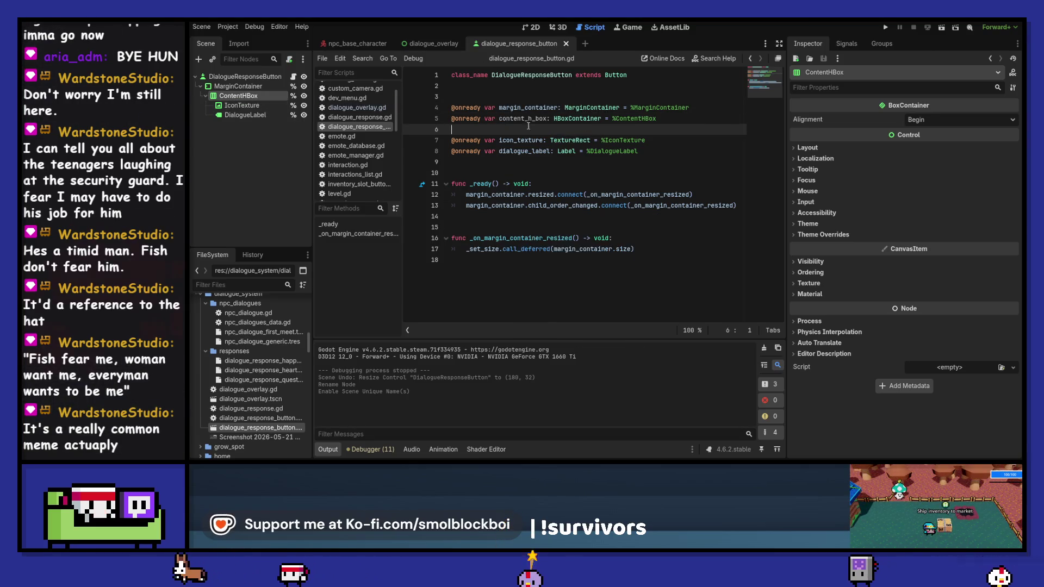
double_click(524, 118)
key("ctrl+c")
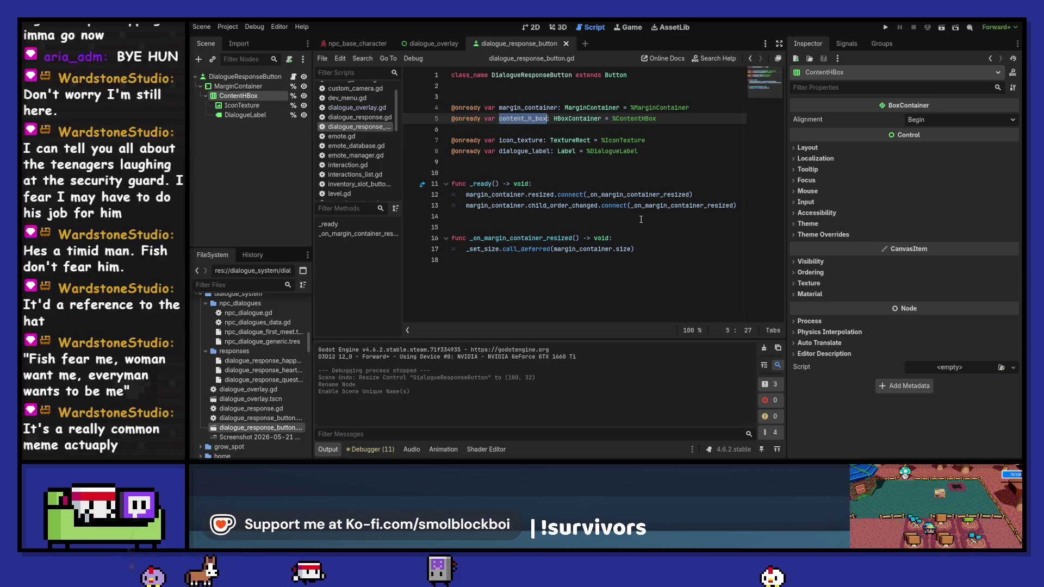
Step: Point the child_order_changed connection at content_h_box instead of margin_container and run the game
double_click(489, 206)
key("ctrl+v")
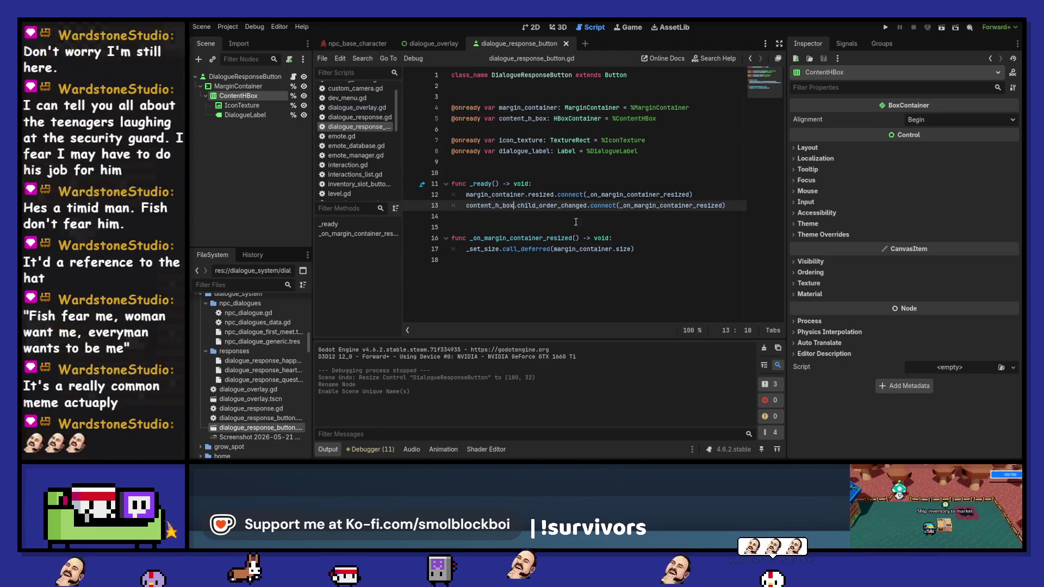
key("F5")
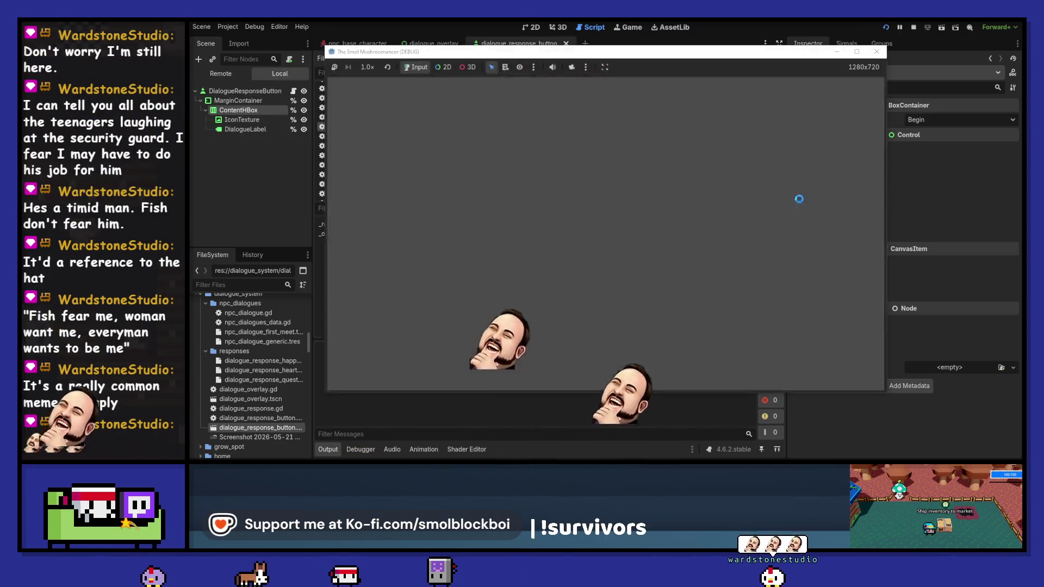
key("F8")
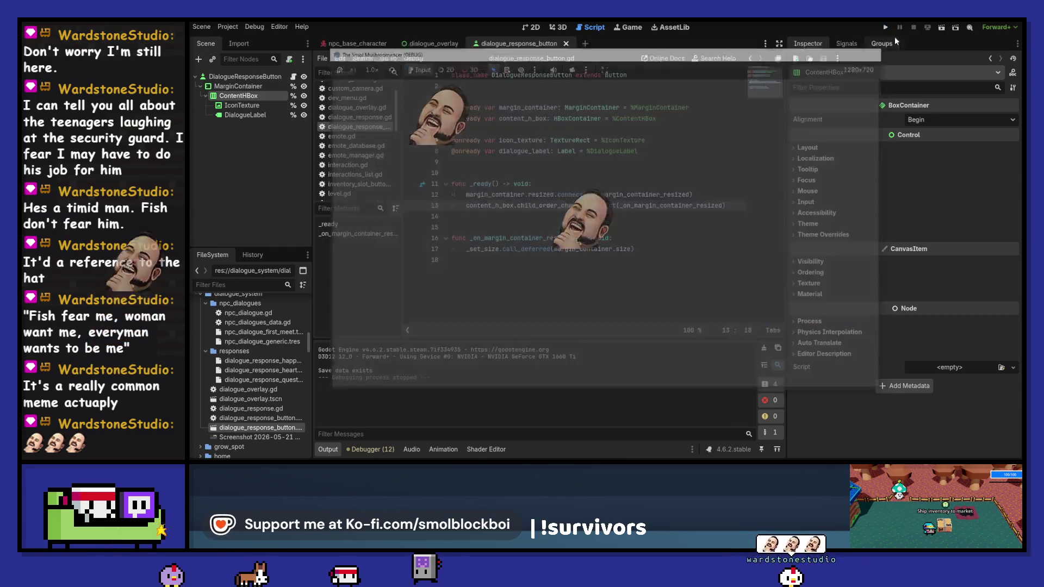
Step: Relaunch the game until it pauses at the breakpoint on line 17 in the resize handler
key("F5")
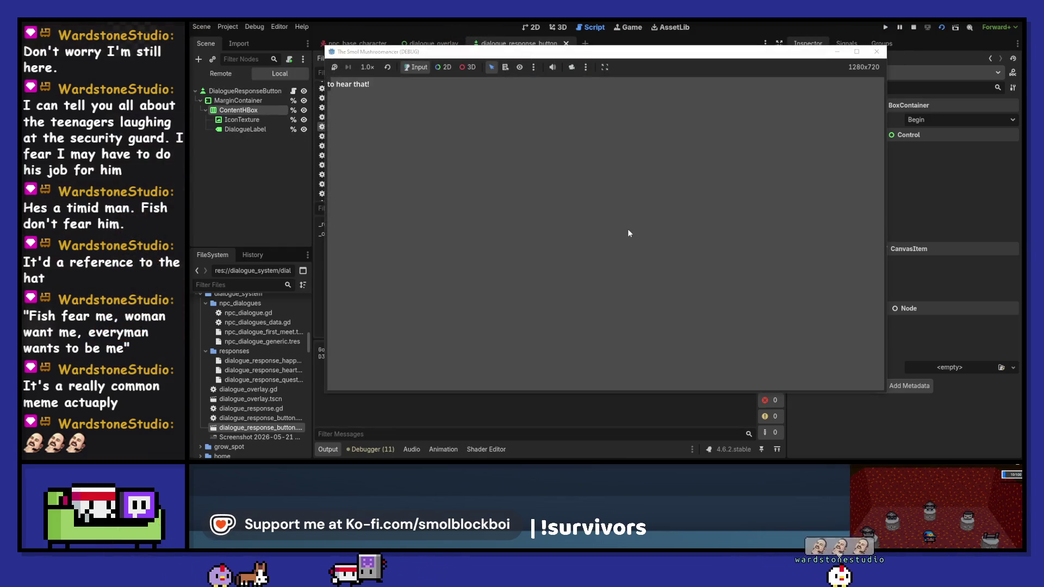
left_click(876, 54)
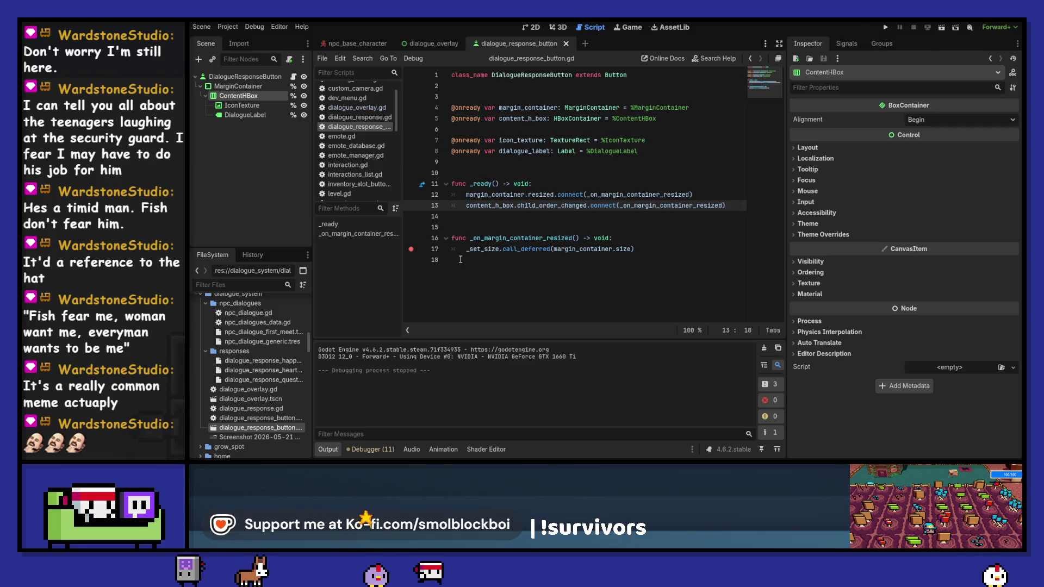
left_click(936, 27)
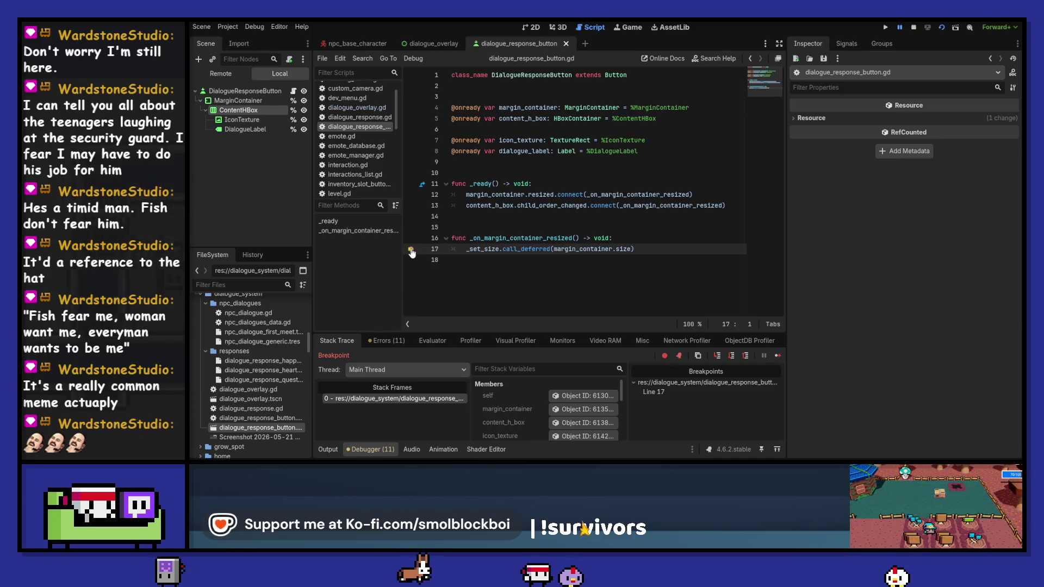
Step: Stop the debug session and delete the child_order_changed connection line from _ready
left_click(913, 27)
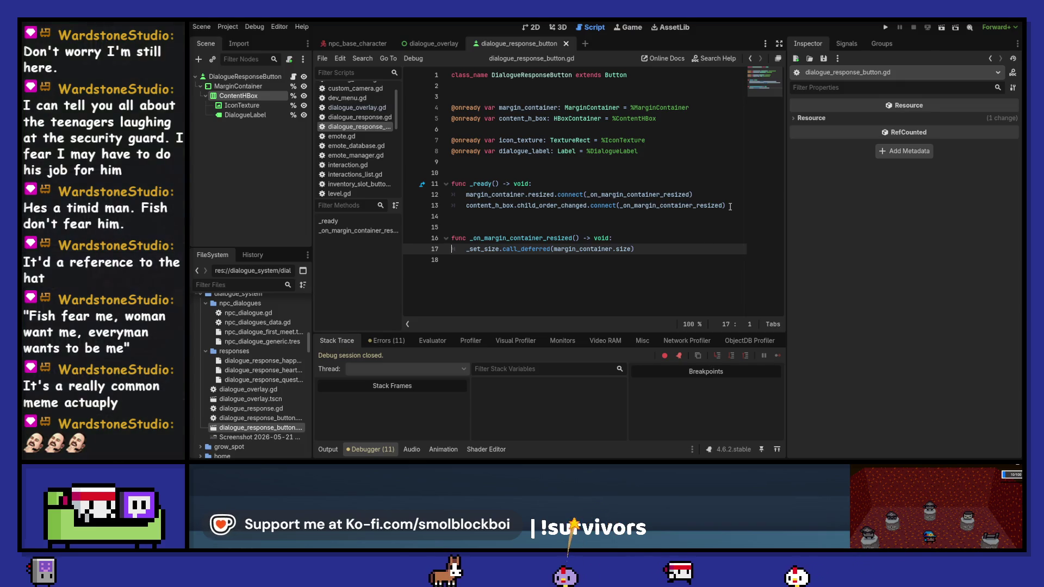
left_click_drag(731, 206, 732, 197)
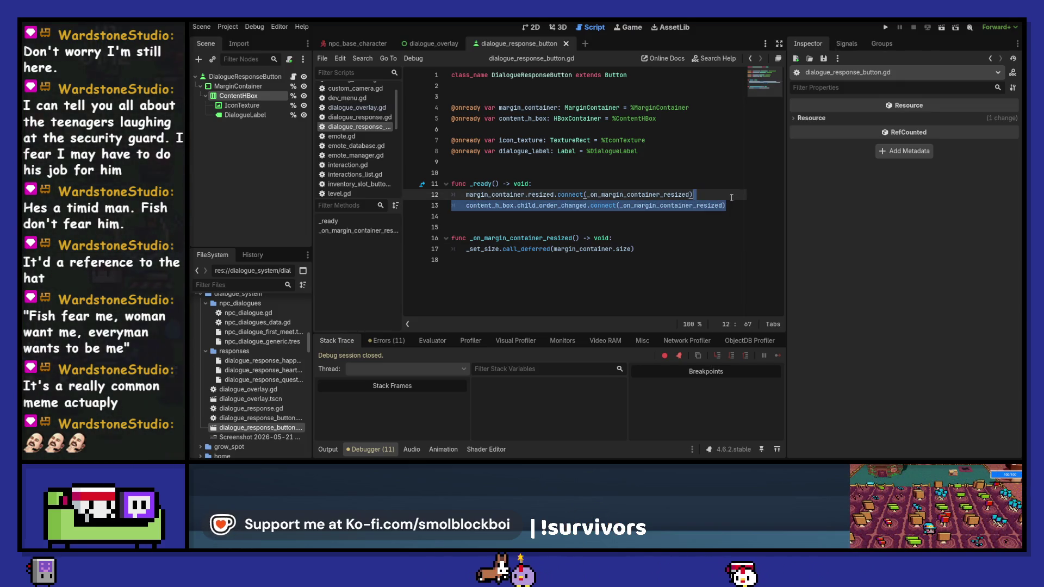
key("BackSpace")
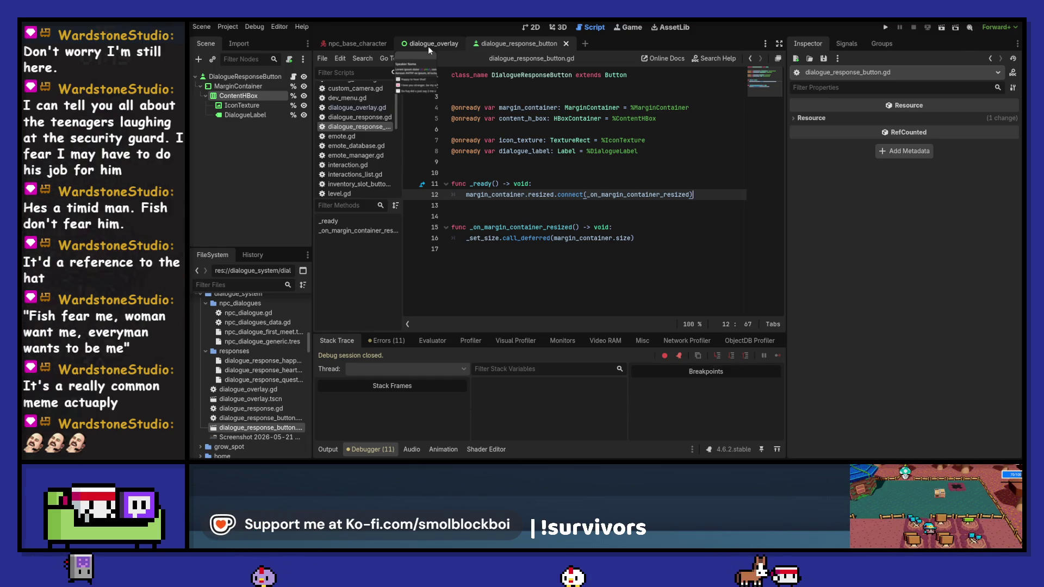
Step: Start a new line above _ready for a variable declaration
left_click(486, 162)
key("Return")
type("var dialog")
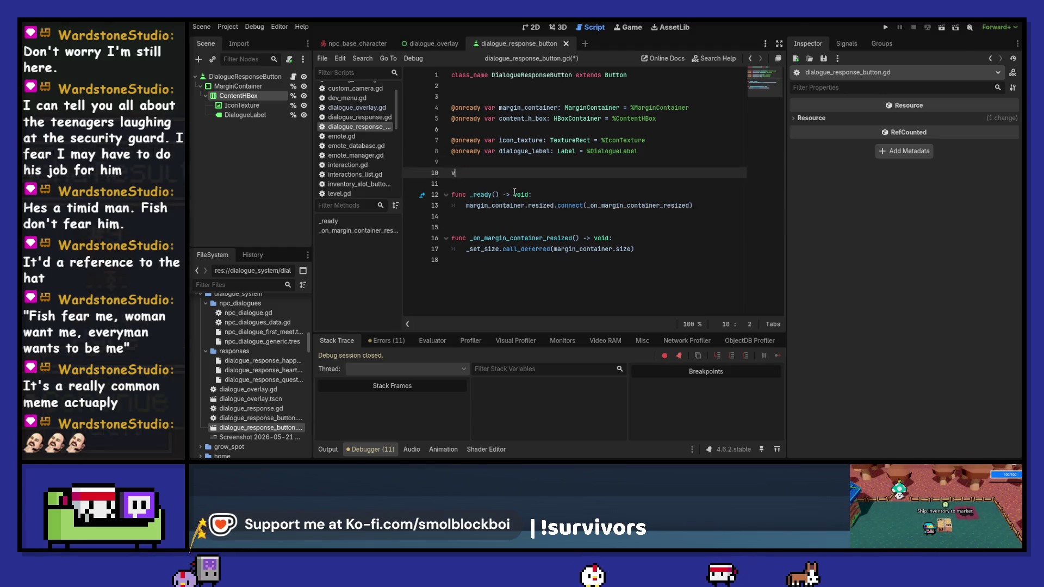
type("ue")
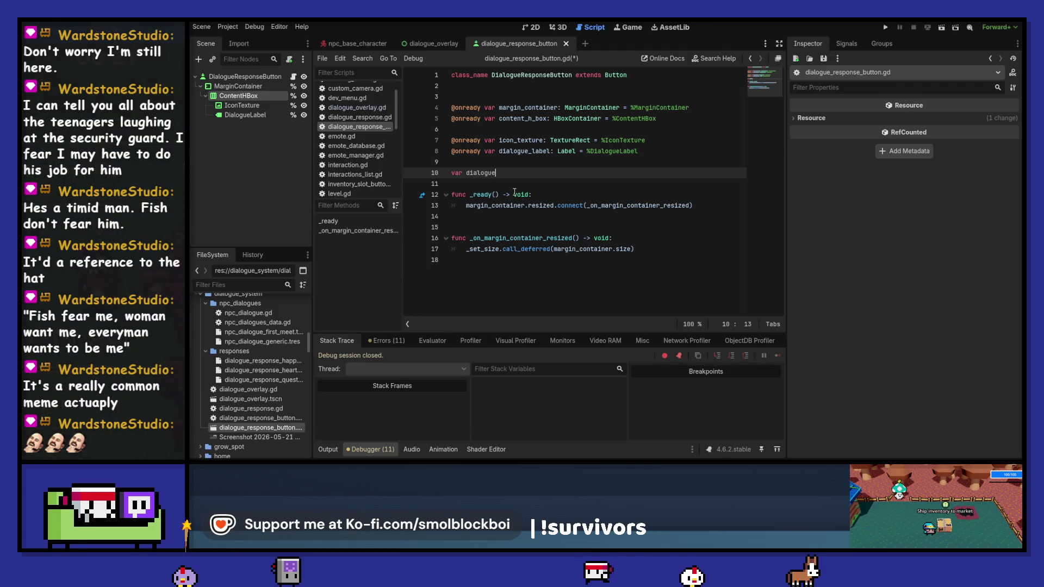
Step: Declare var response_data : DialogueResponse and save the script
key("ctrl+BackSpace")
type("response_data")
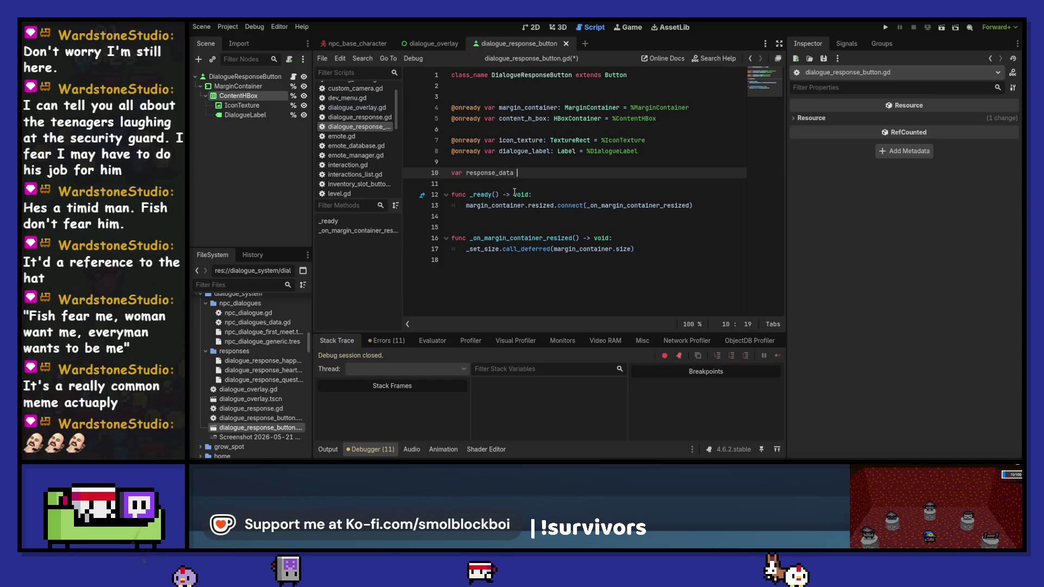
type("espon")
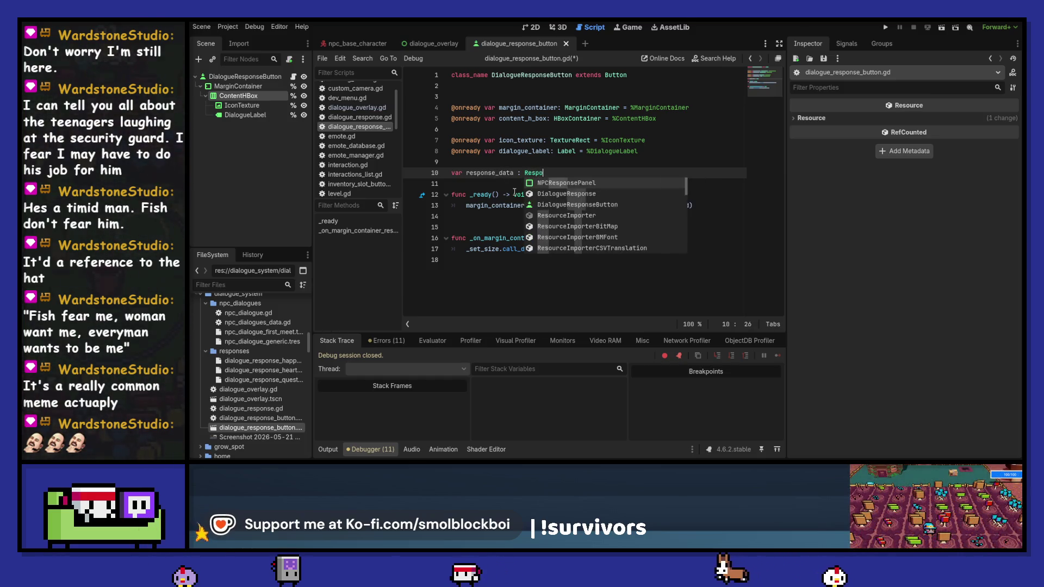
key("Down")
key("Tab")
key("Return")
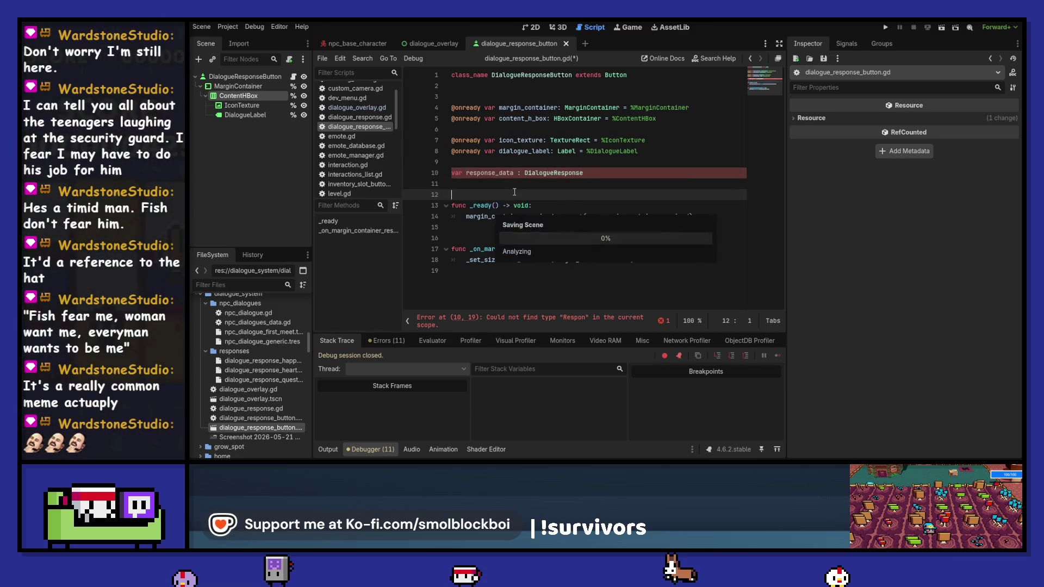
key("ctrl+s")
double_click(494, 173)
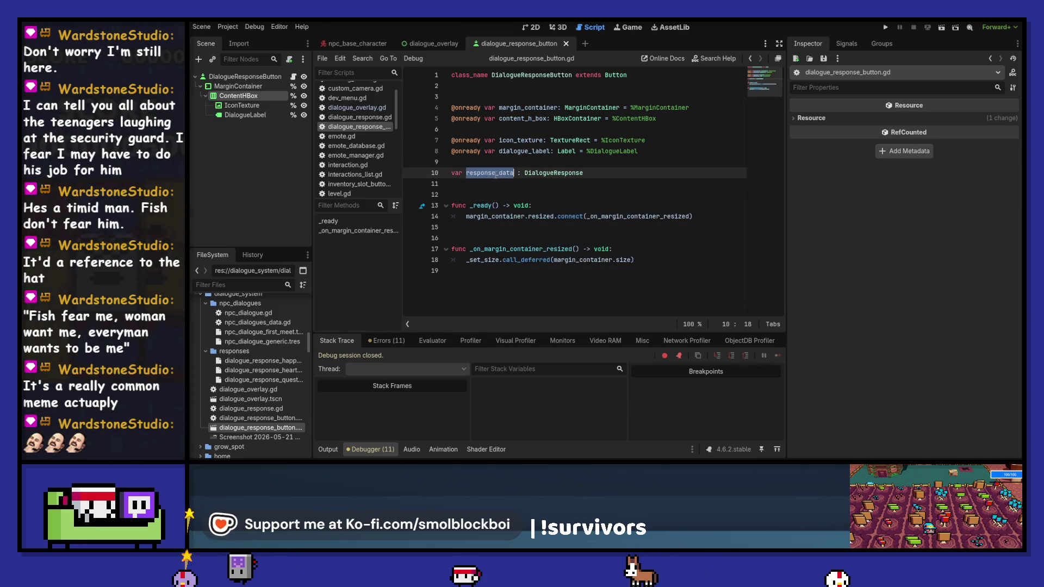
Step: In _ready, set icon_texture.texture and dialogue_label.text from response_data's icon and text, then save
left_click(707, 216)
key("Return")
key("Return")
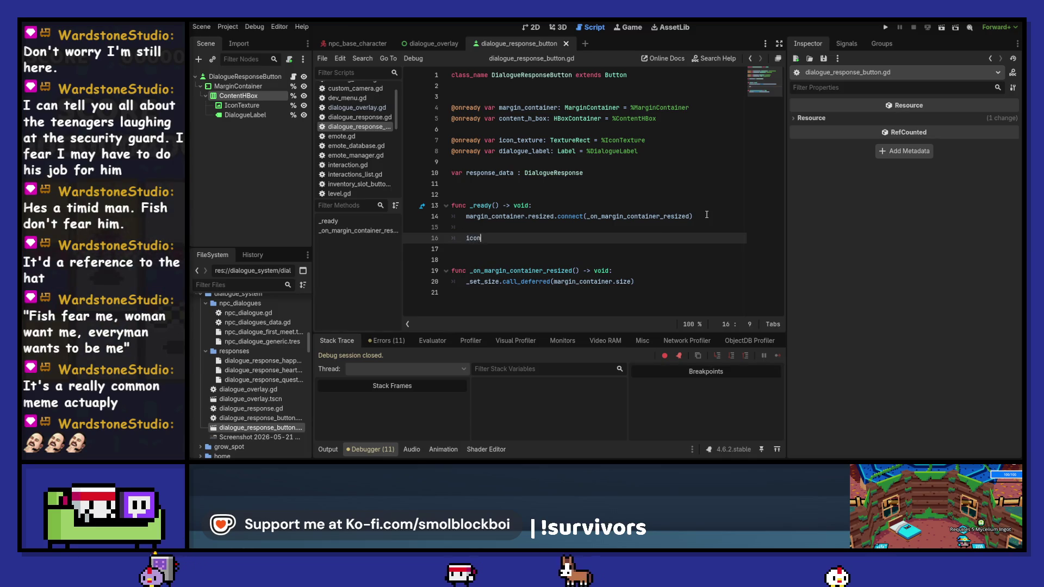
type("icon")
key("Tab")
type(".")
type("texture ")
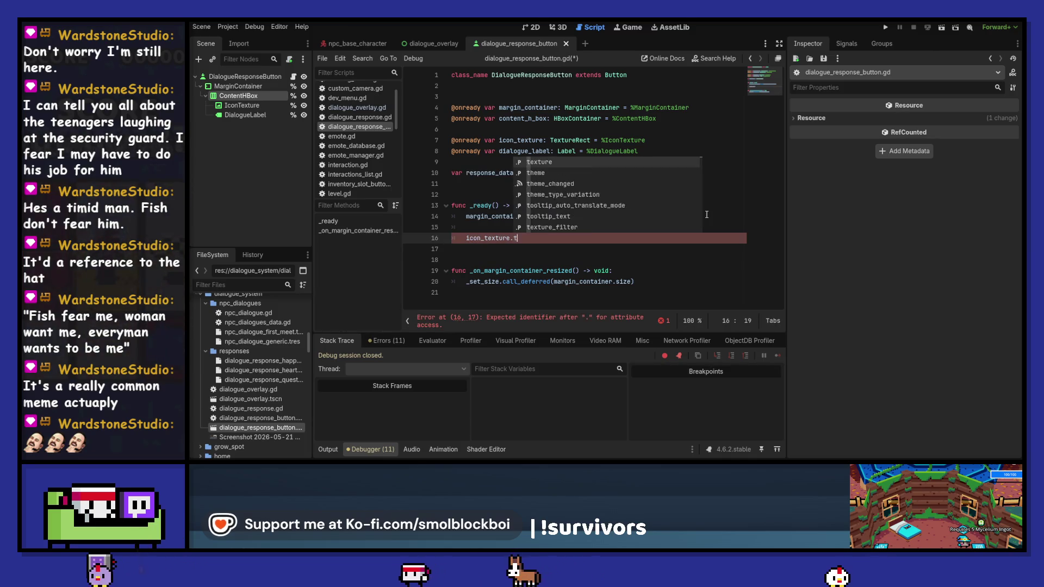
type("= res")
key("Tab")
type(".icon")
key("Return")
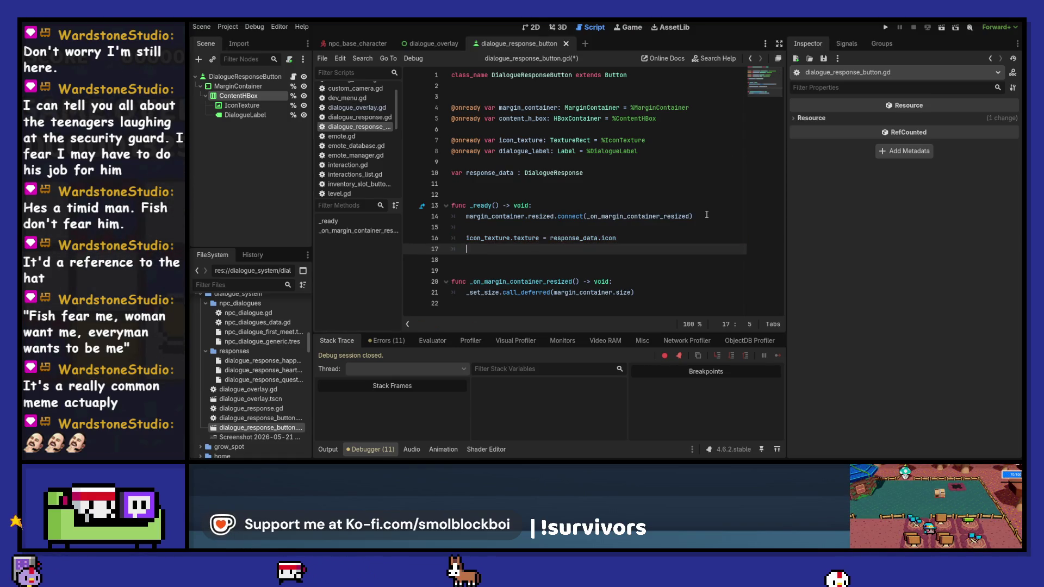
type("dialogue")
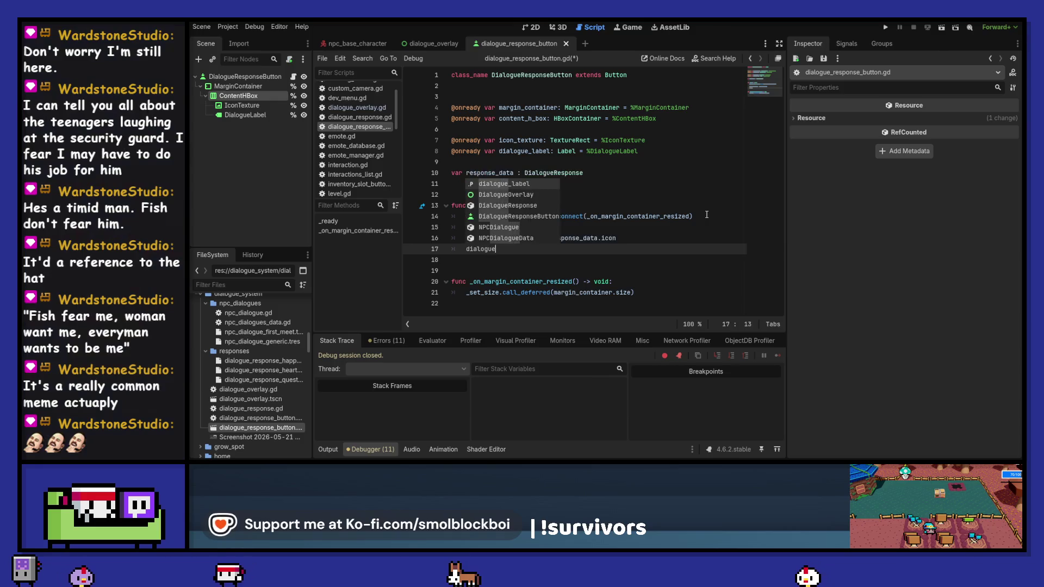
key("Tab")
type(".text = res")
key("Tab")
type(".")
key("Down")
key("Tab")
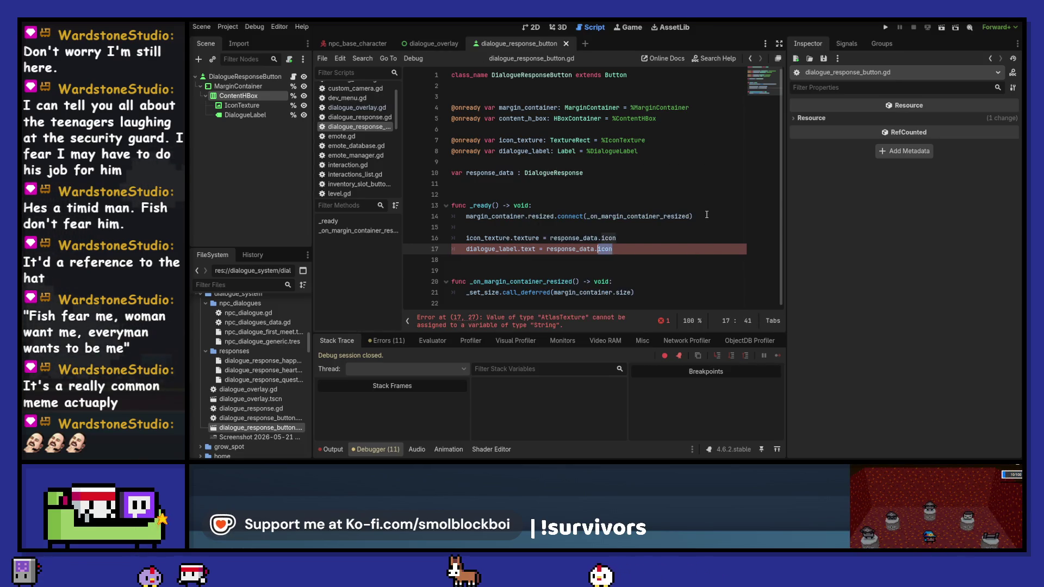
type("te")
key("Tab")
key("ctrl+s")
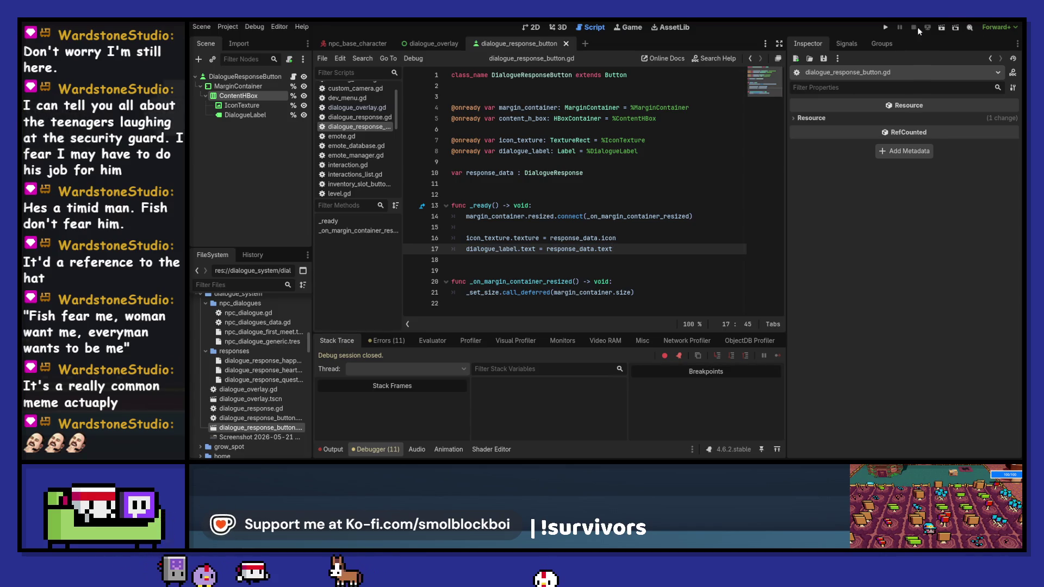
Step: Test-run the crashing scene, then rearrange _ready so the connect line sits below space for a guard
key("F6")
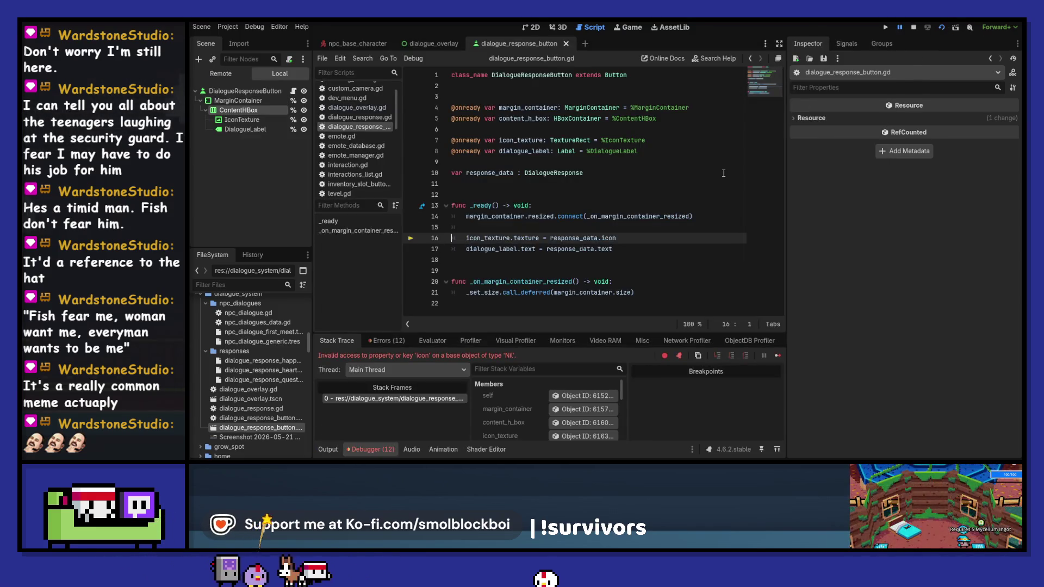
key("F8")
key("Return")
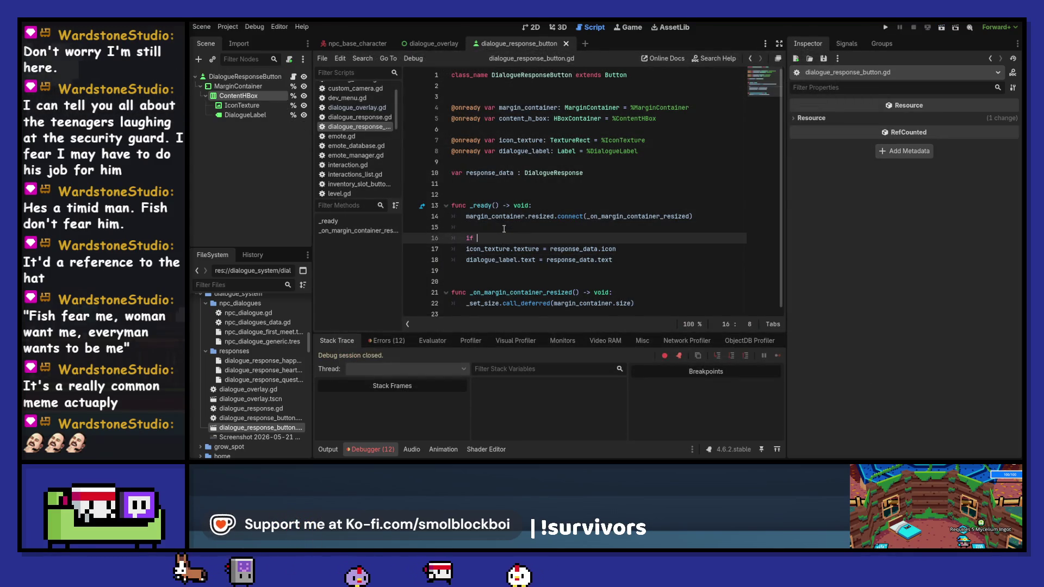
key("ctrl+z")
key("ctrl+z")
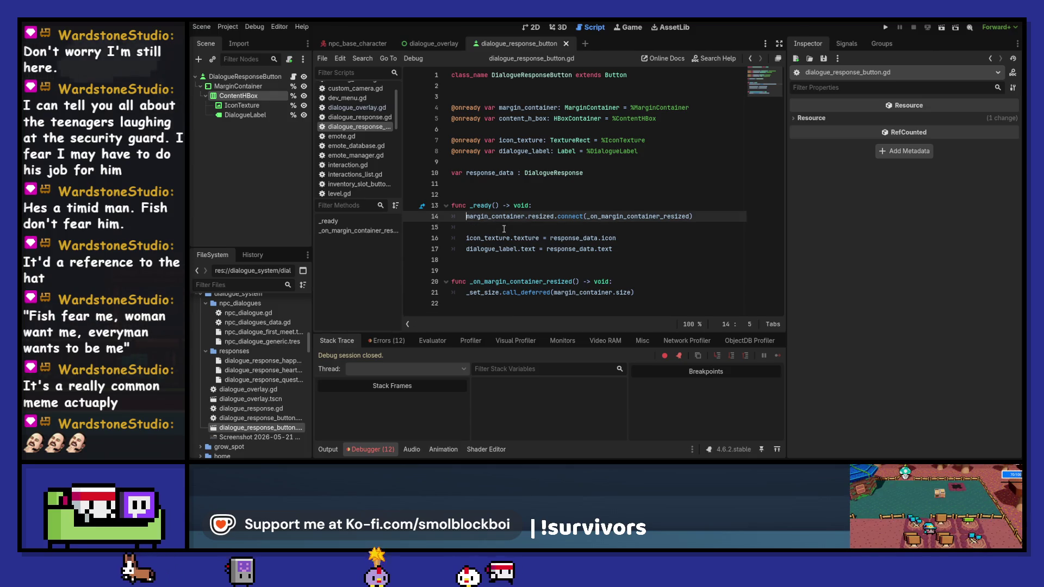
key("Return")
key("Return")
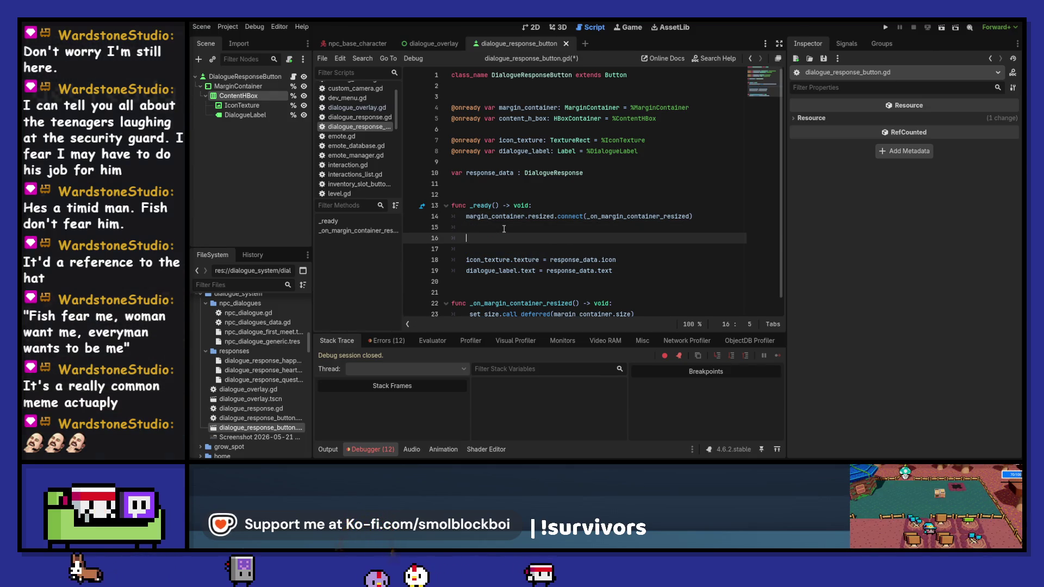
key("ctrl+z")
key("ctrl+z")
key("Return")
key("Return")
key("Up")
key("Up")
key("ctrl+s")
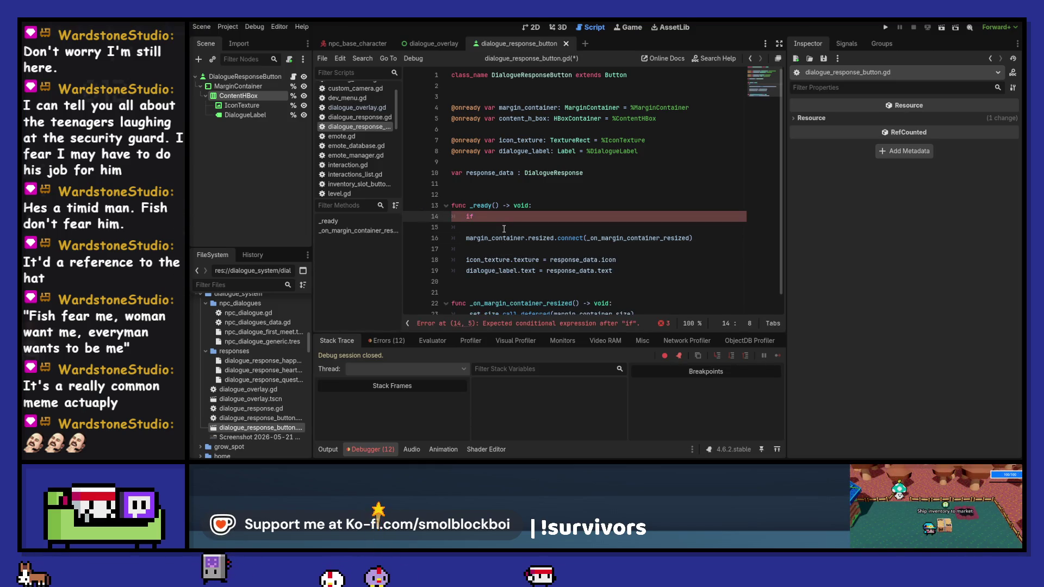
type("ot respons")
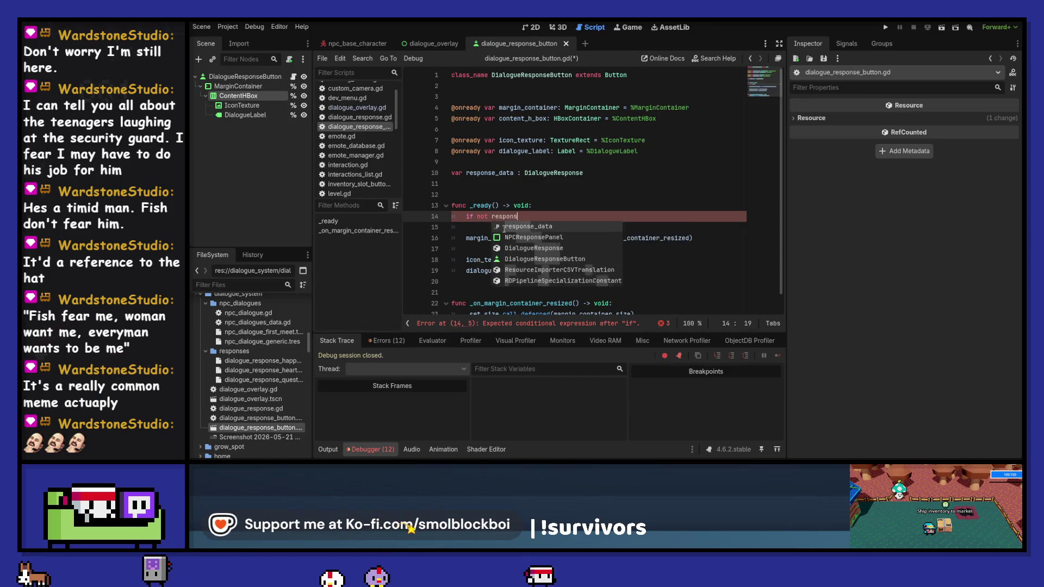
type("e_data:")
Step: Add 'if not response_data: return' at the top of _ready, save, and test-run the game
key("Return")
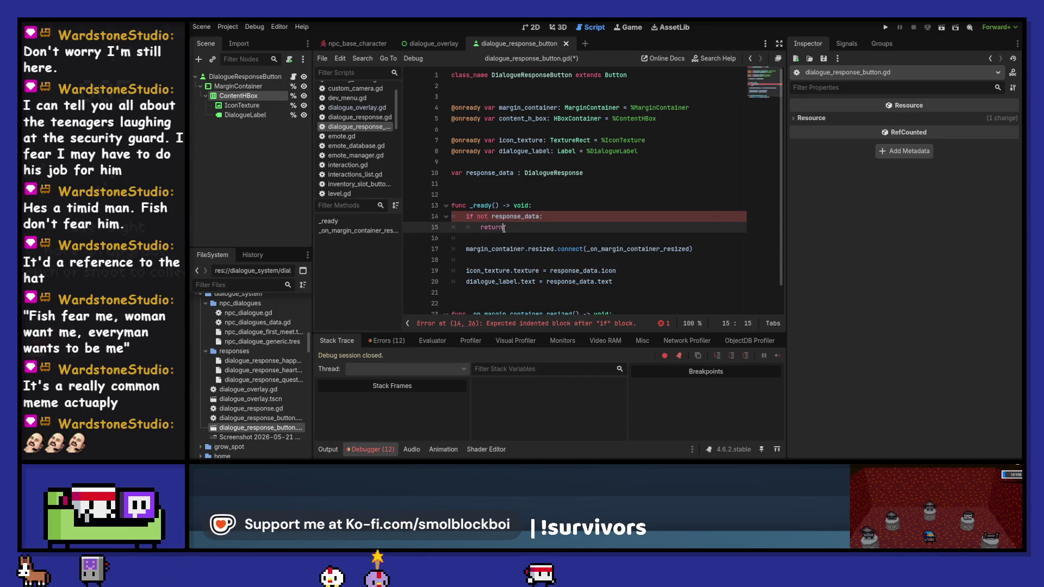
key("ctrl+s")
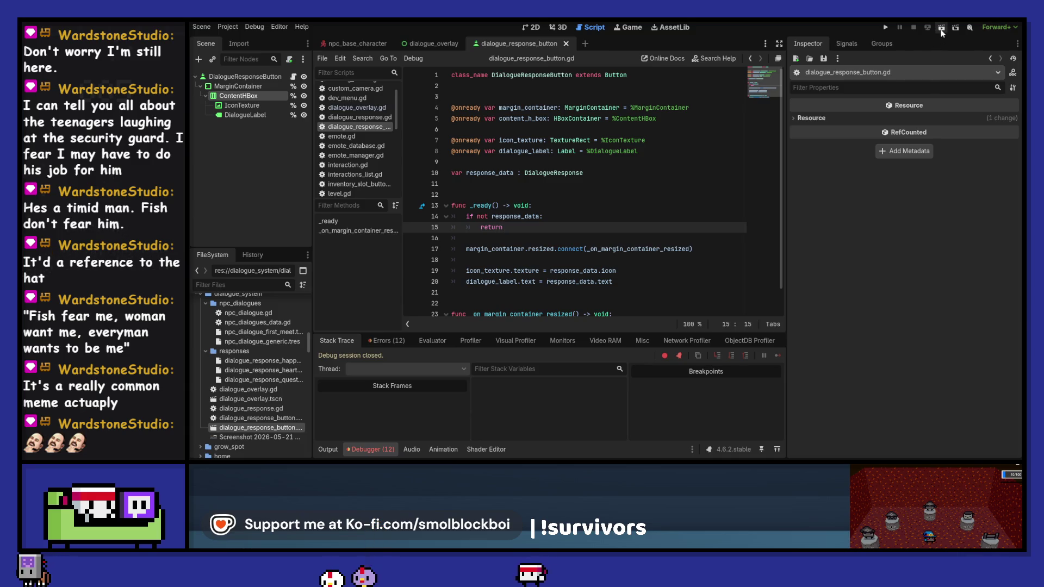
left_click(943, 31)
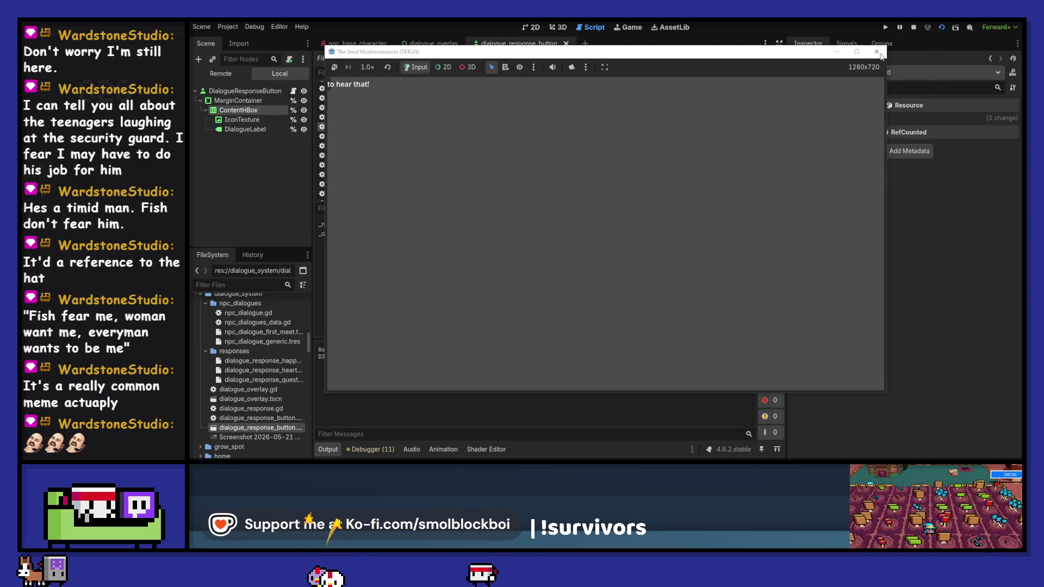
left_click(880, 54)
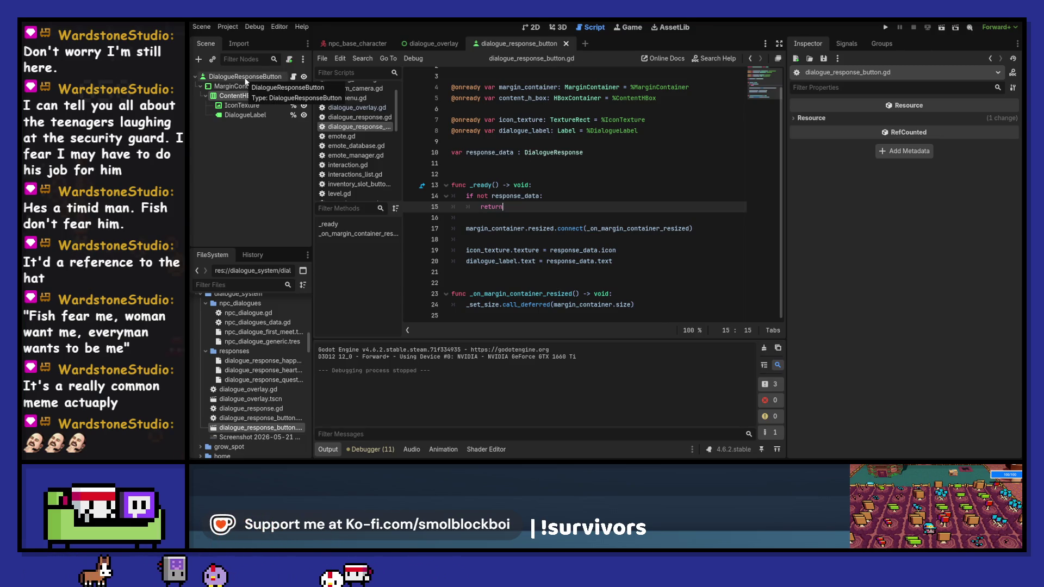
left_click(433, 43)
left_click(272, 76)
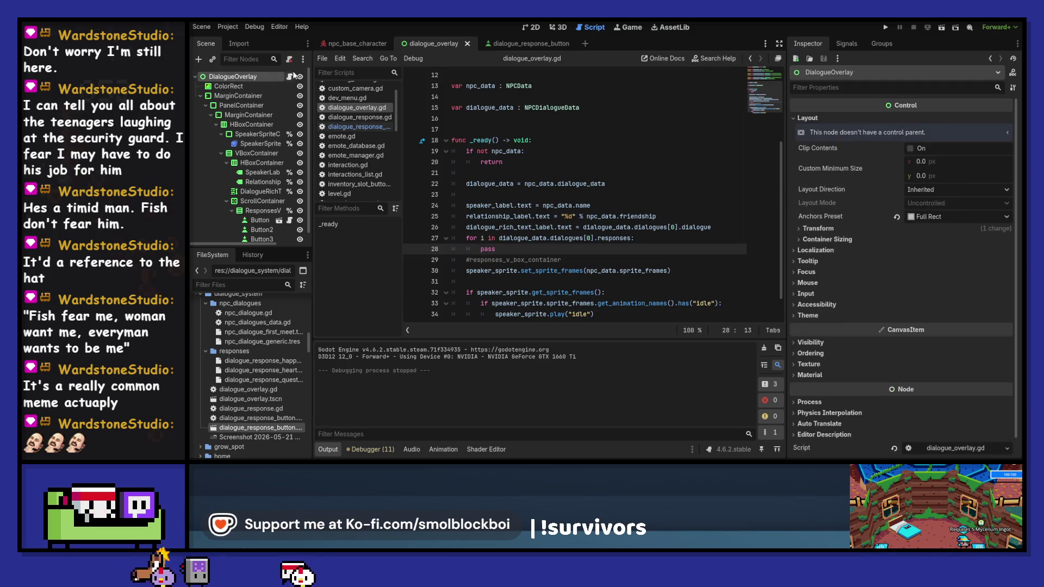
scroll(572, 204, "up", 5)
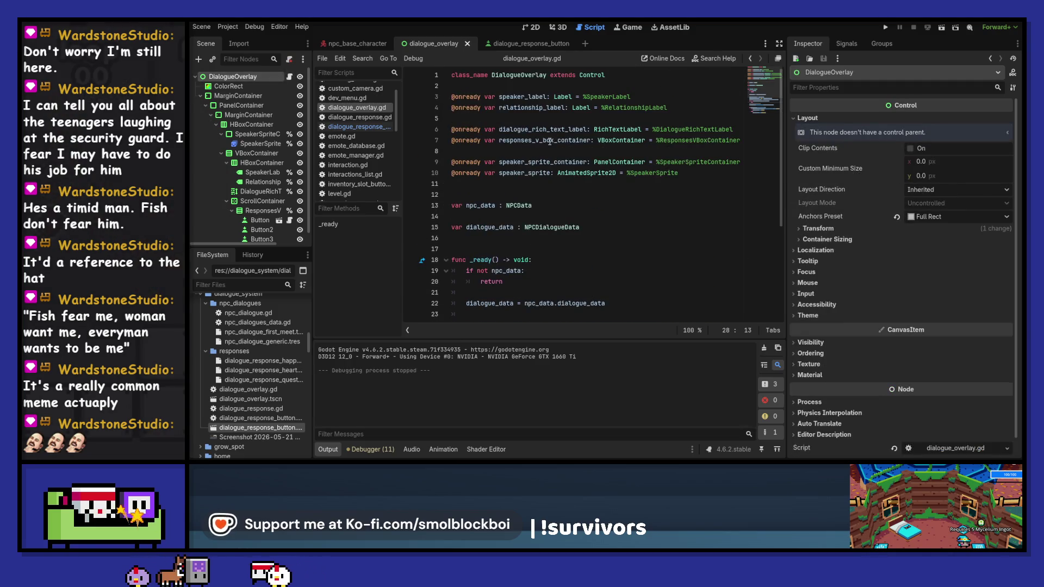
left_click(477, 186)
key("Return")
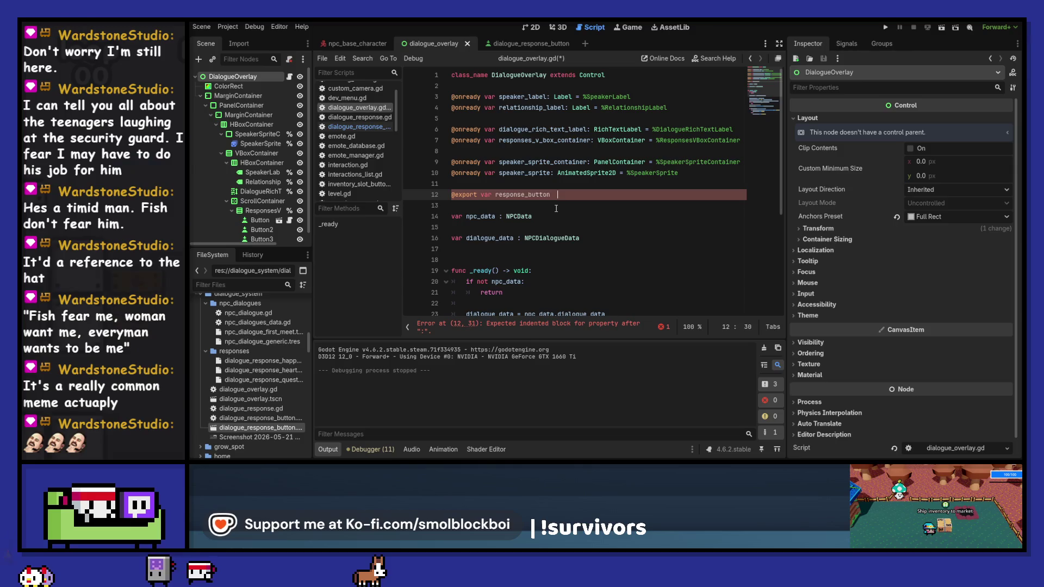
type("sponse")
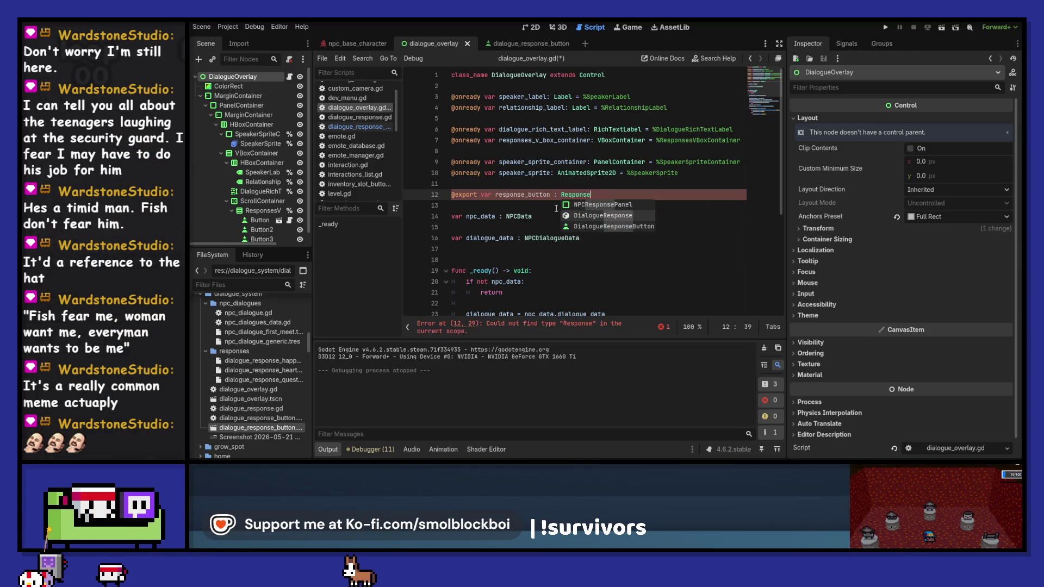
key("Down")
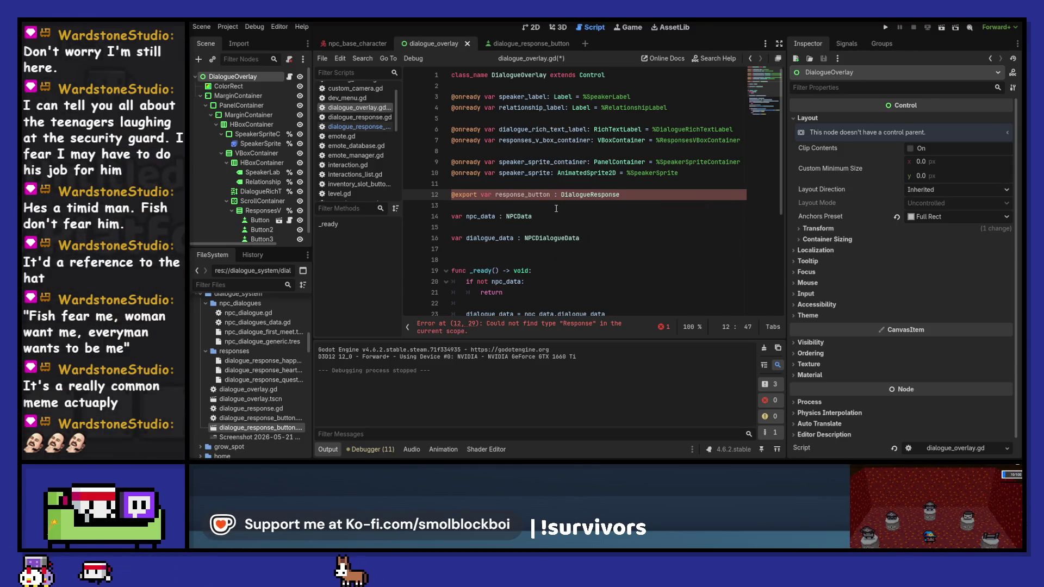
key("Return")
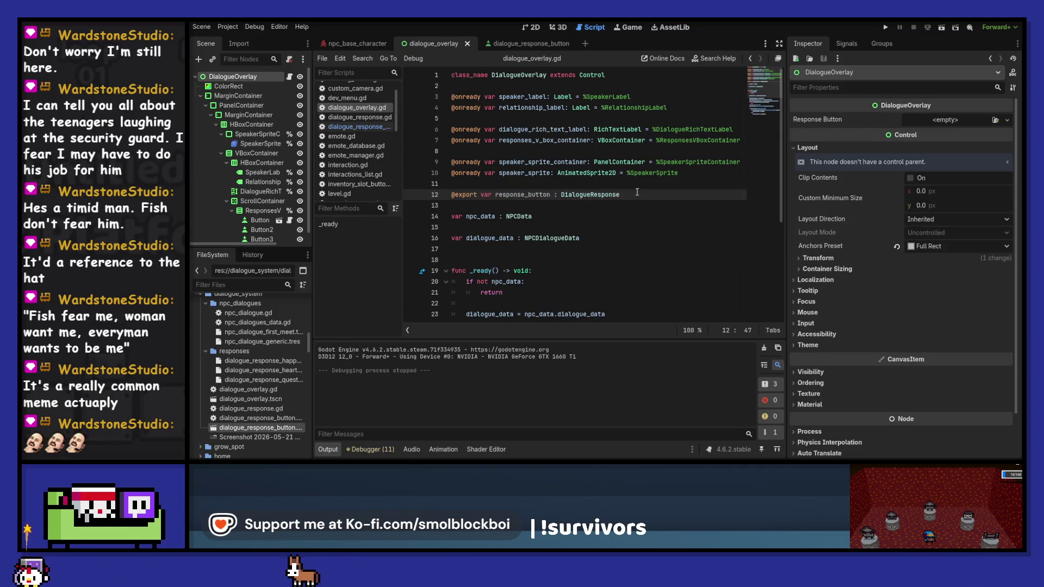
Step: Move the export line up under class_name and begin choosing a resource for Response Button
key("alt+Up")
key("alt+Up")
key("alt+Up")
key("alt+Up")
key("alt+Up")
key("alt+Up")
key("alt+Up")
key("alt+Up")
key("alt+Up")
key("alt+Down")
key("Return")
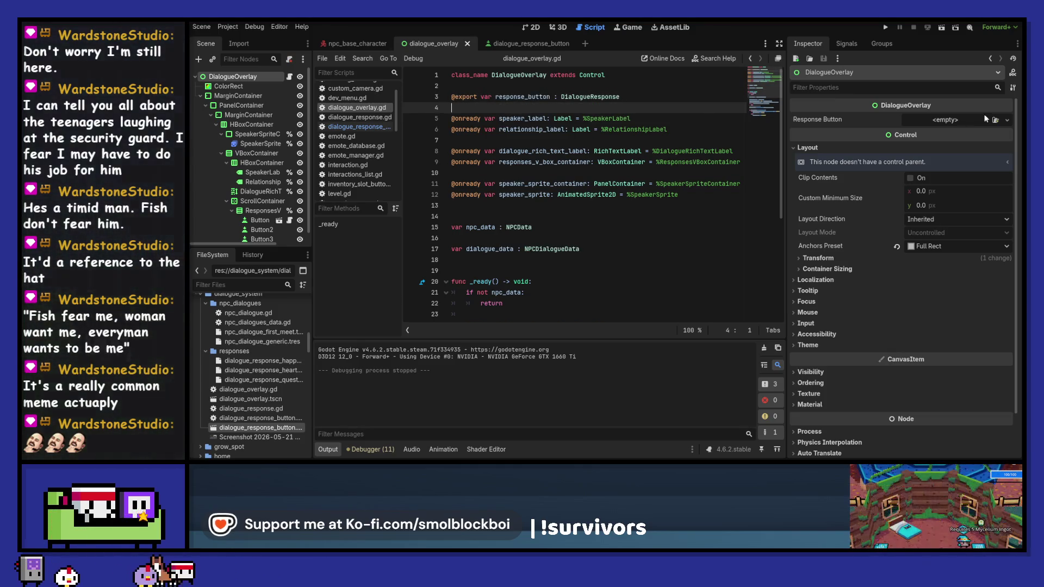
left_click(995, 120)
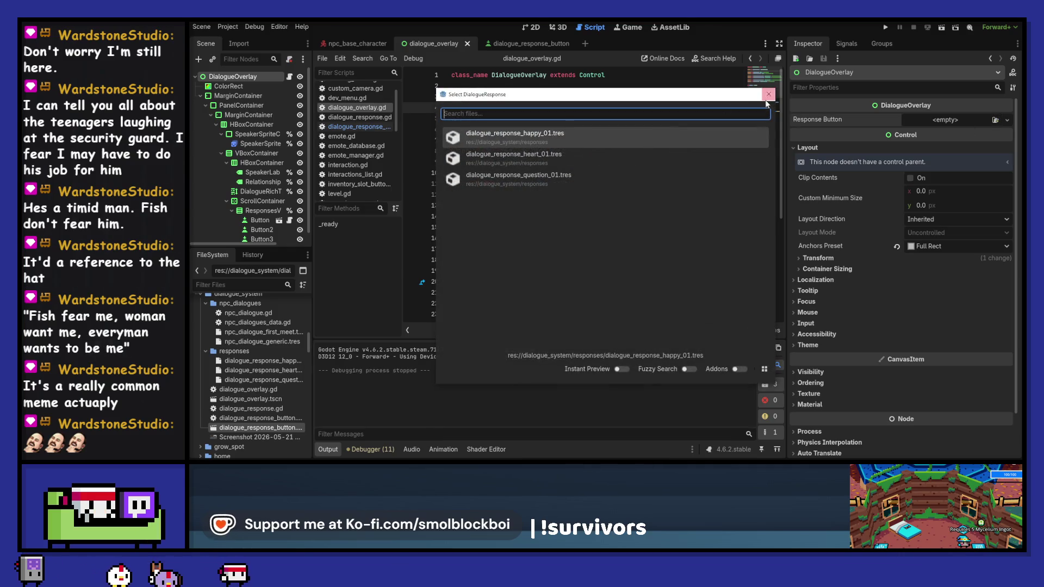
Step: Change the response_button export type to PackedScene instead of DialogueResponseButton
key("Escape")
left_click(628, 96)
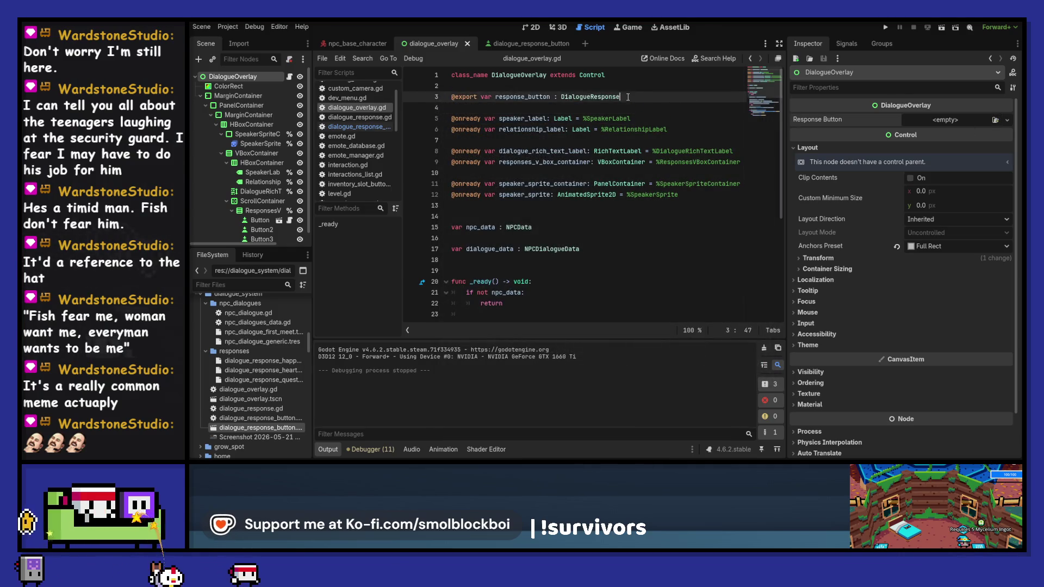
type("Response")
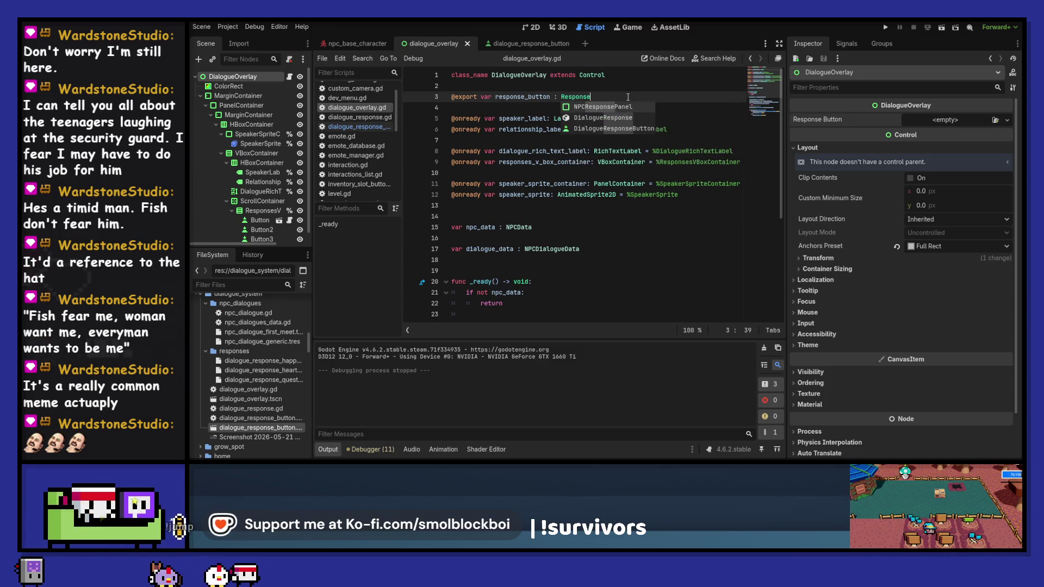
key("Down")
key("Down")
key("Return")
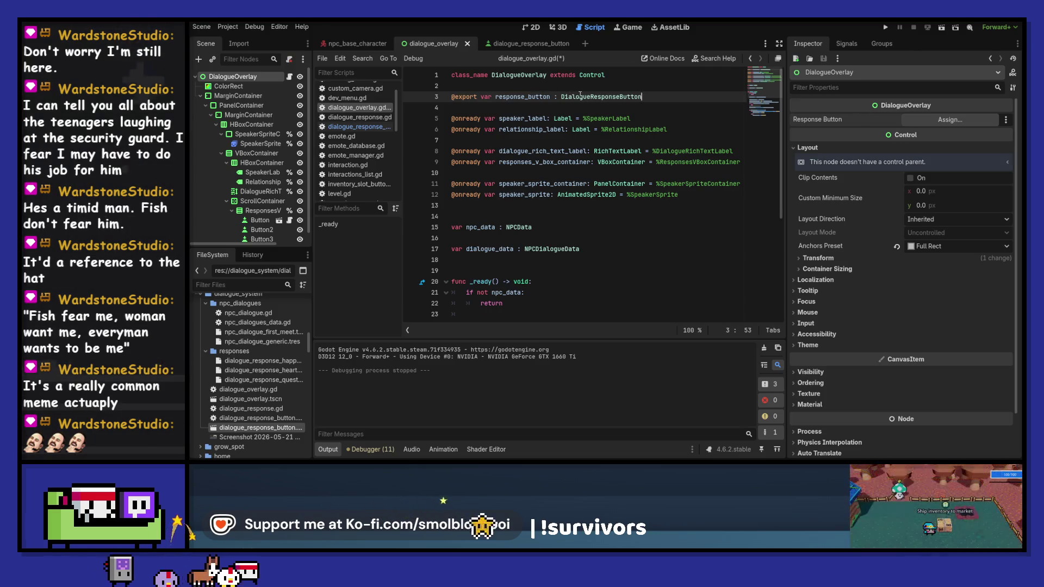
double_click(710, 98)
type("Pa")
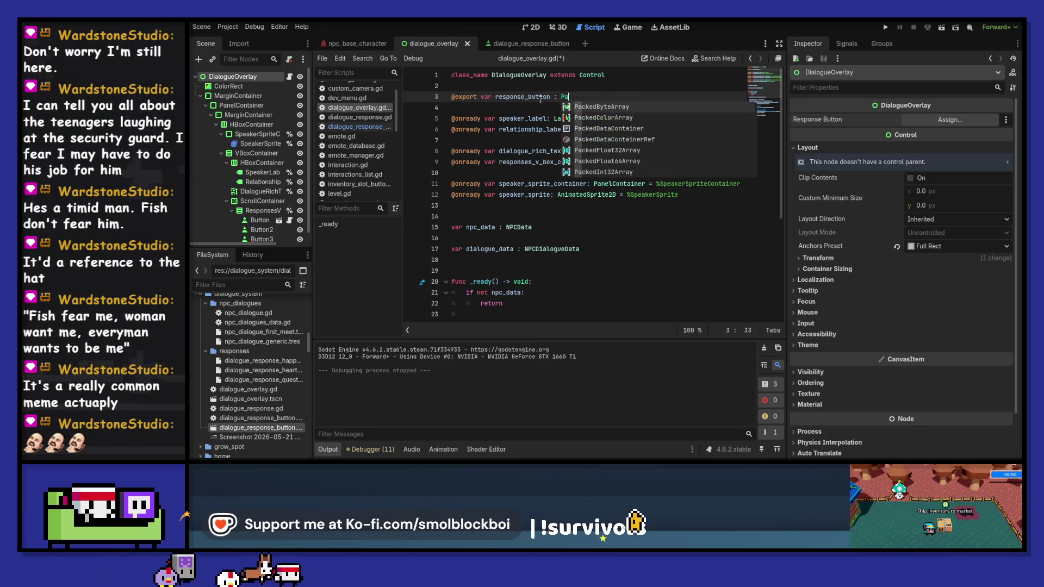
type("ckedS")
key("Return")
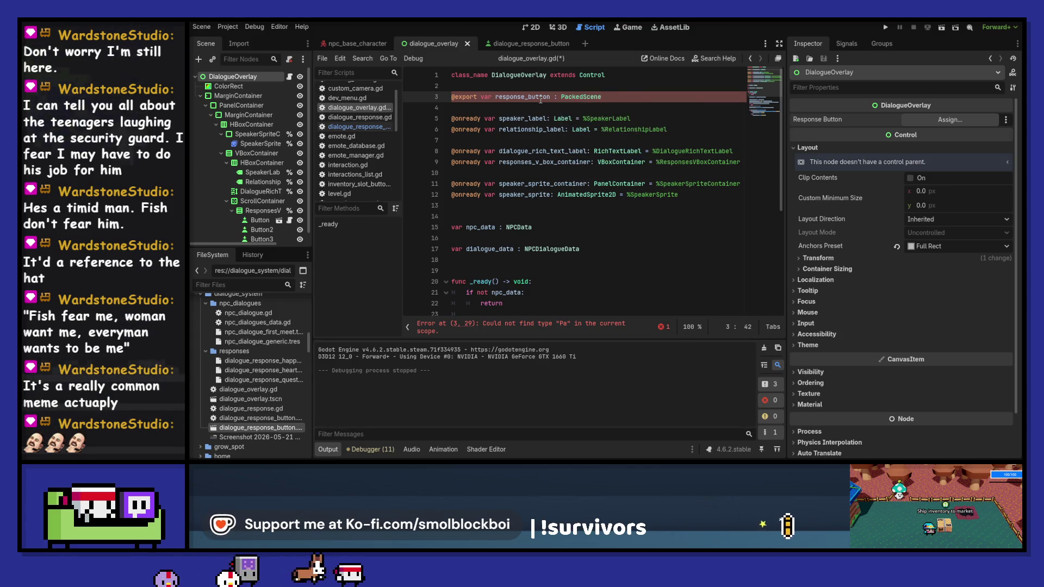
Step: Assign dialogue_response_button.tscn to the Response Button slot and save the overlay
key("ctrl+s")
mouse_move(258, 418)
left_mouse_down()
mouse_move(983, 114)
mouse_move(973, 118)
left_mouse_up()
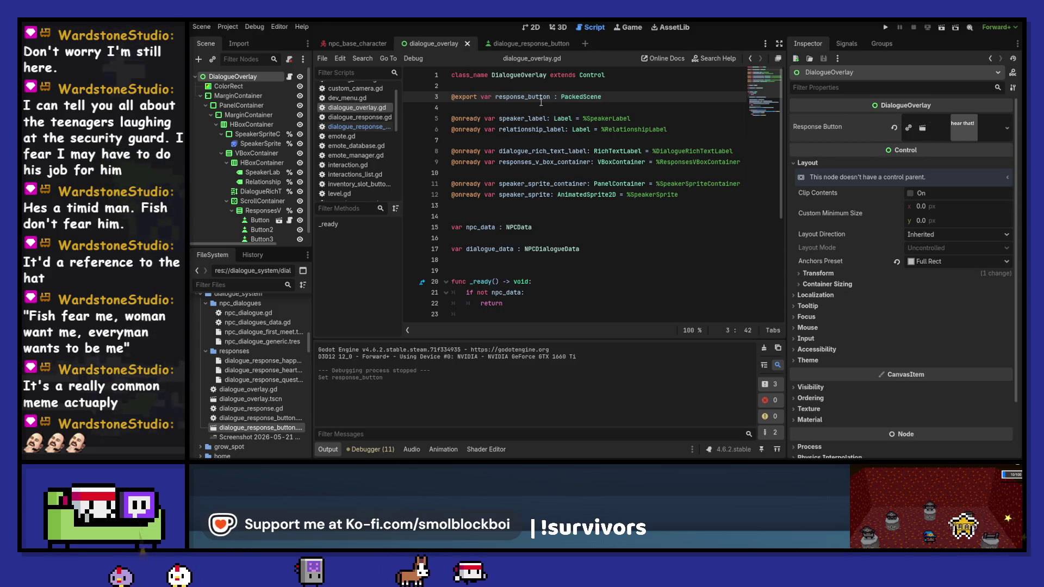
key("ctrl+s")
scroll(536, 224, "down", 5)
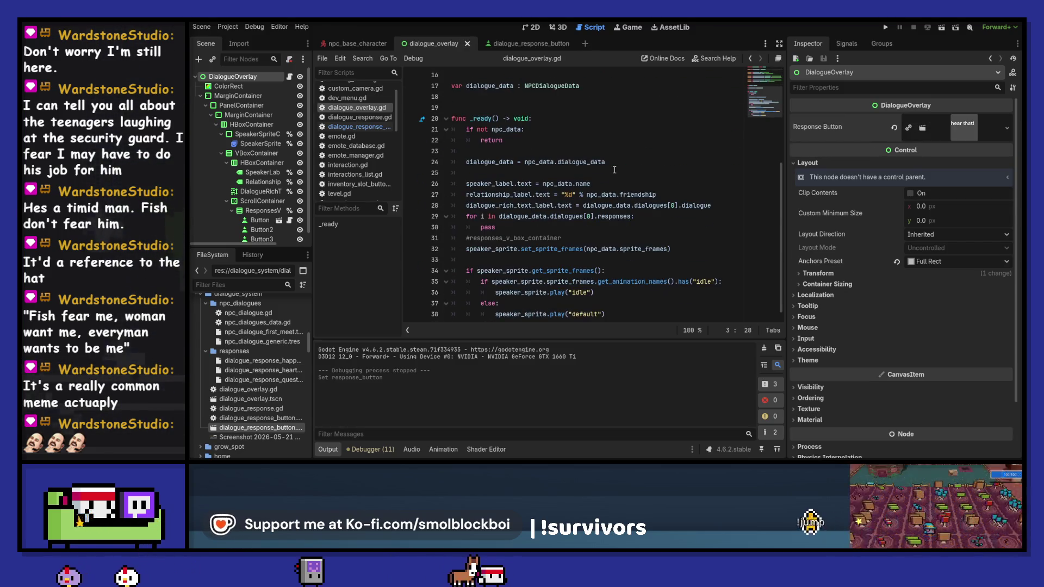
Step: Instantiate response_button as DialogueResponseButton in the loop and set its response_data
double_click(490, 227)
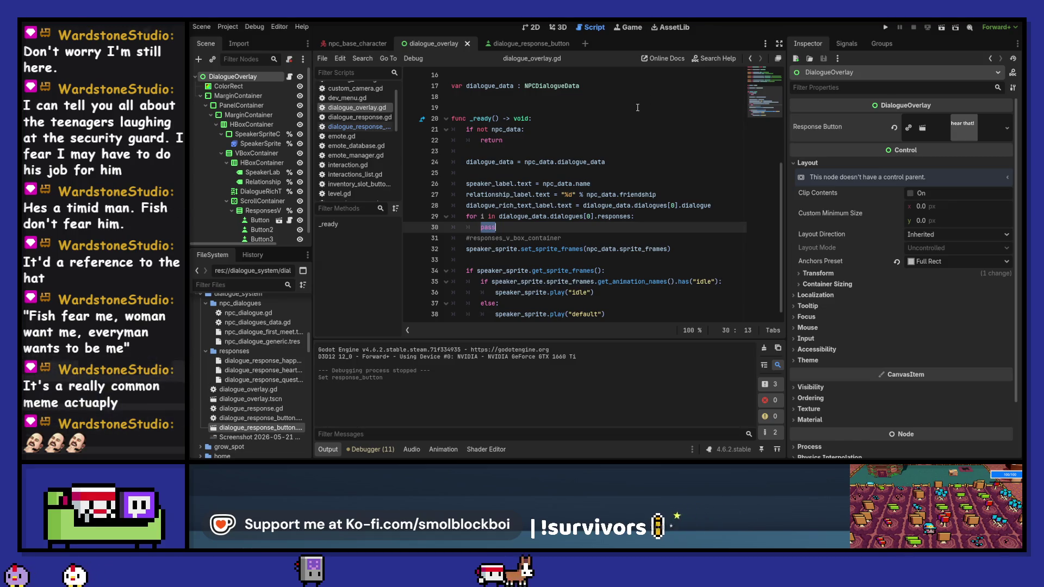
type("var b")
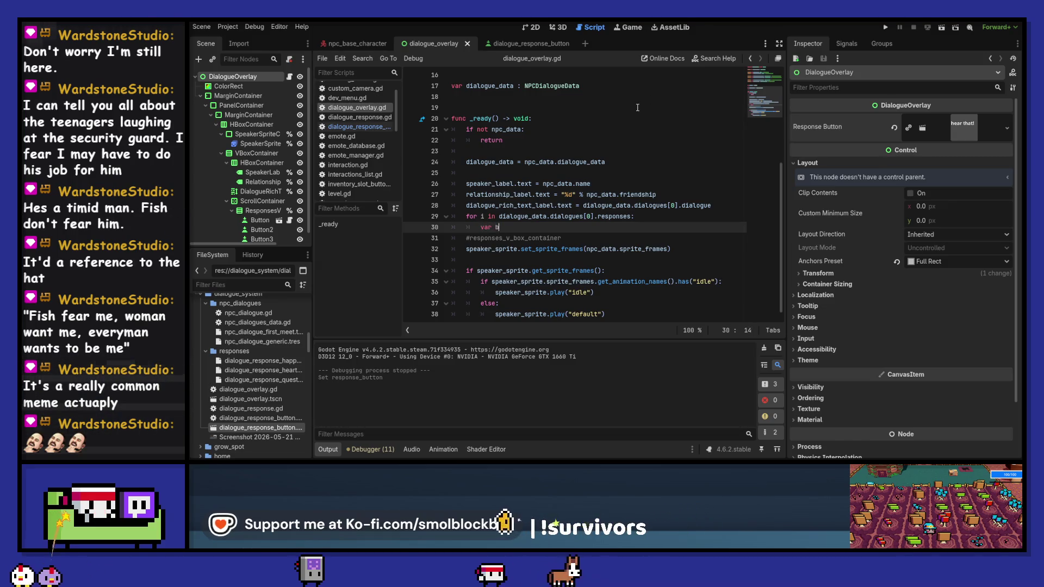
type("utton := response_button.instantiate(")
key("Return")
key("Return")
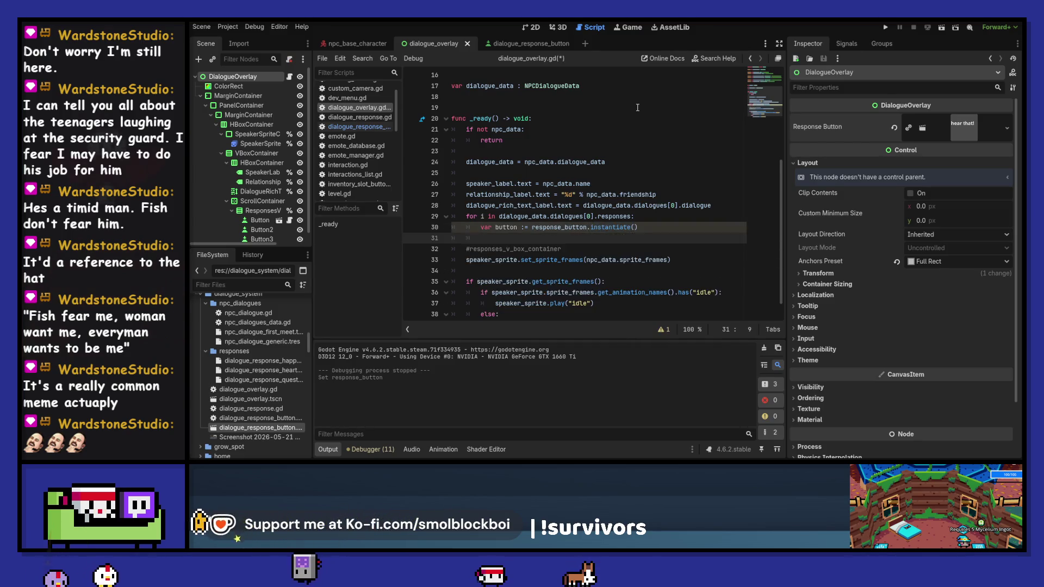
type(".")
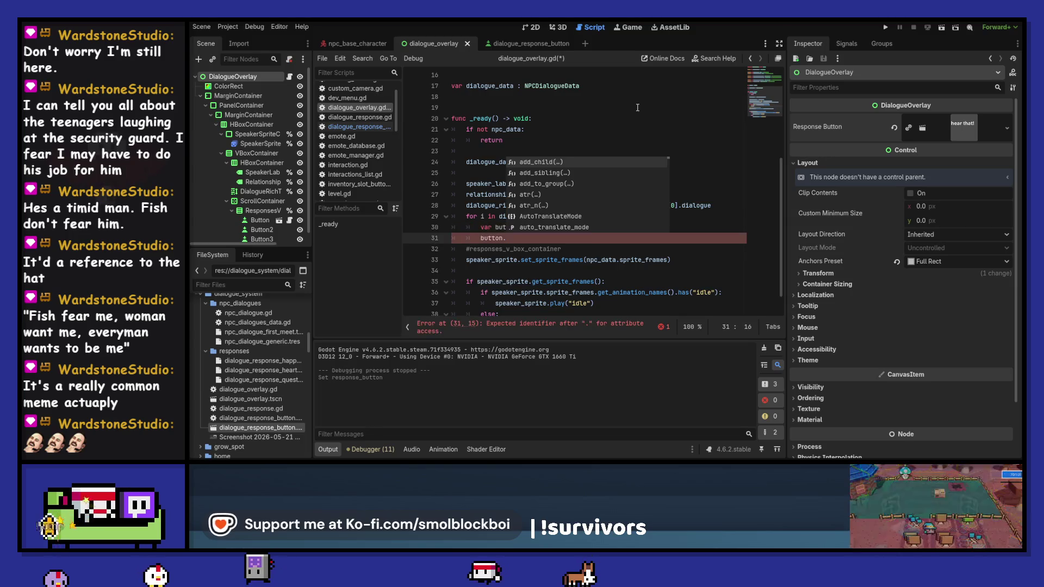
key("Up")
key("End")
type("as ")
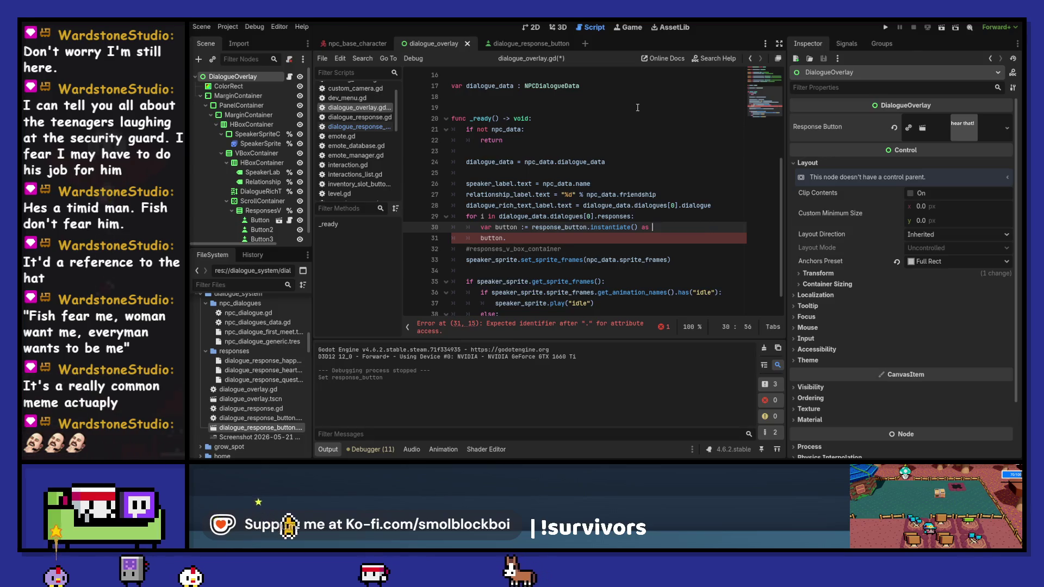
type("Response")
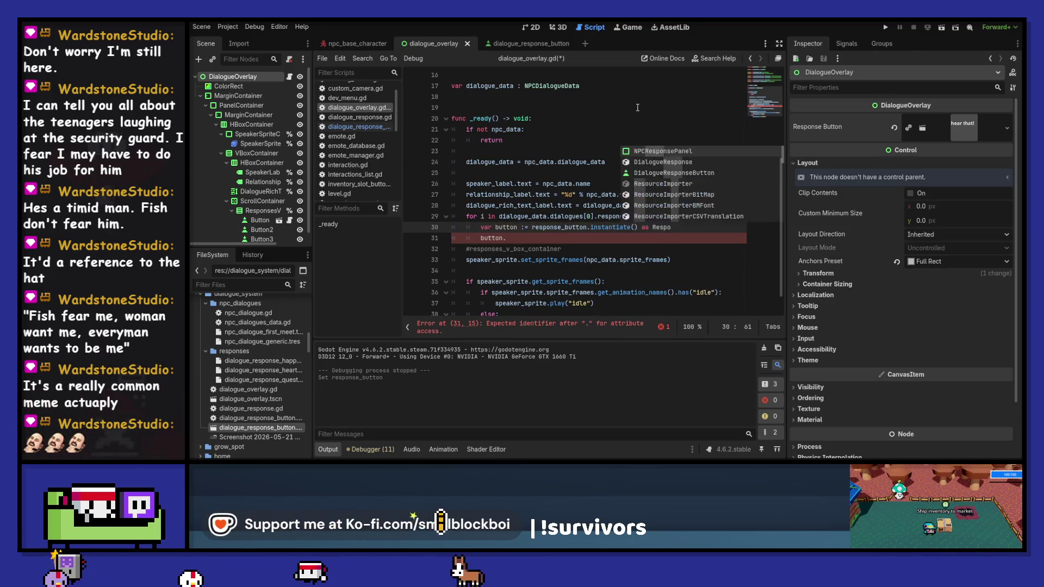
key("Tab")
key("Down")
key("End")
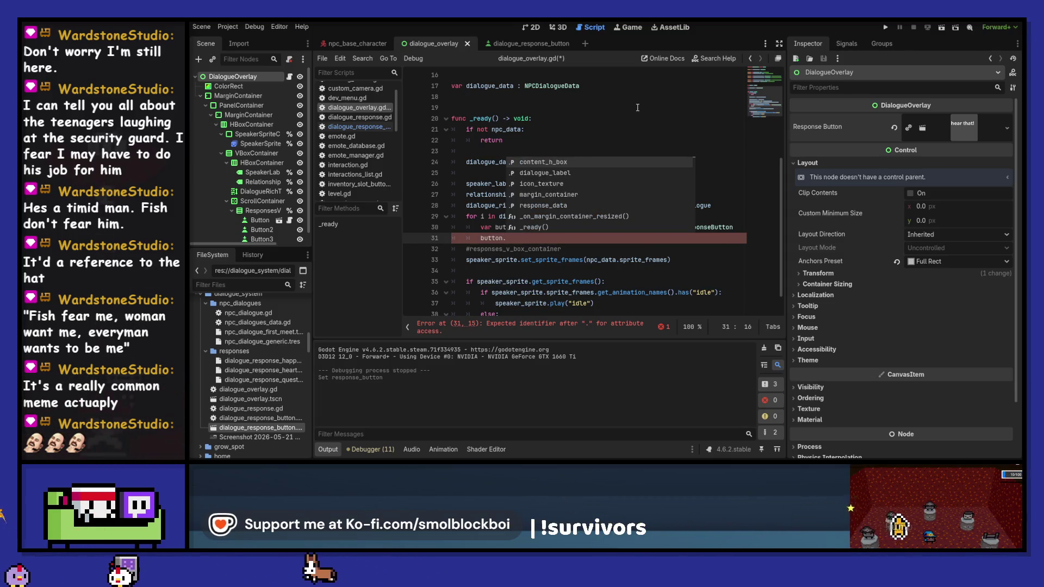
key("Down")
key("Down")
key("Down")
key("Tab")
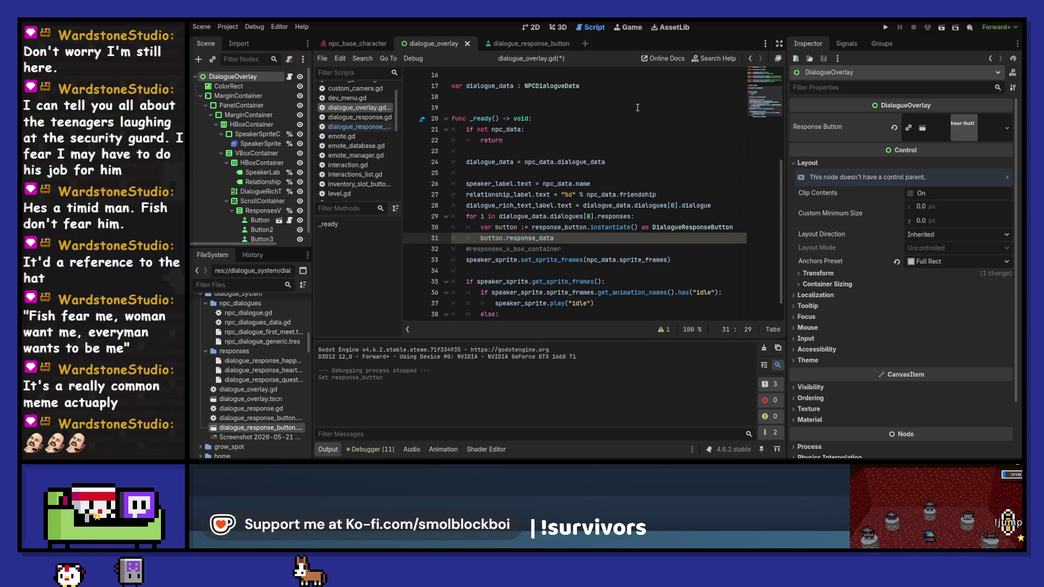
type("= i")
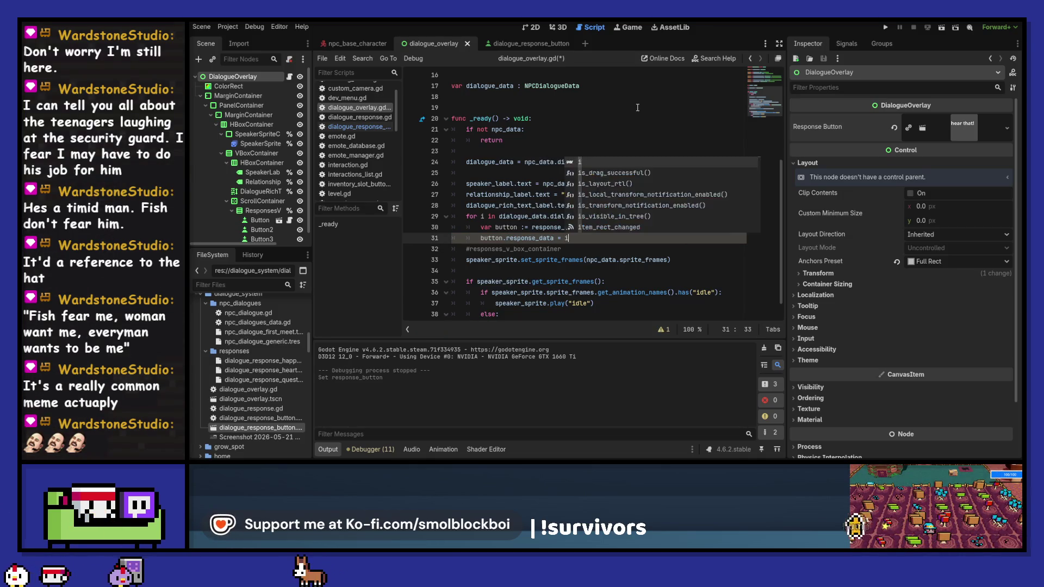
key("Escape")
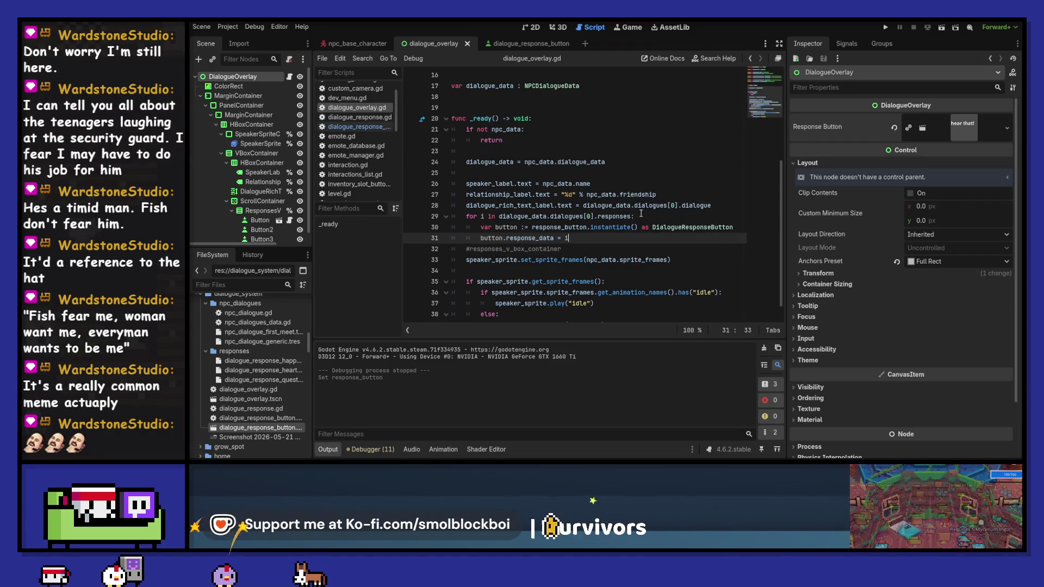
Step: Add 'responses_v_box_container.add_child(button)' inside the loop and run the game
left_click(513, 42)
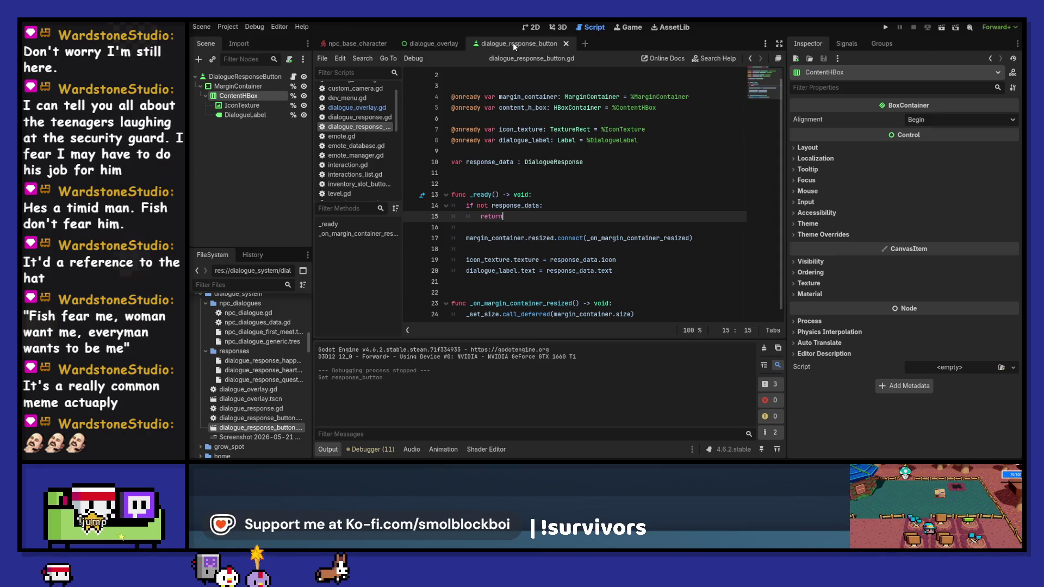
left_click(434, 44)
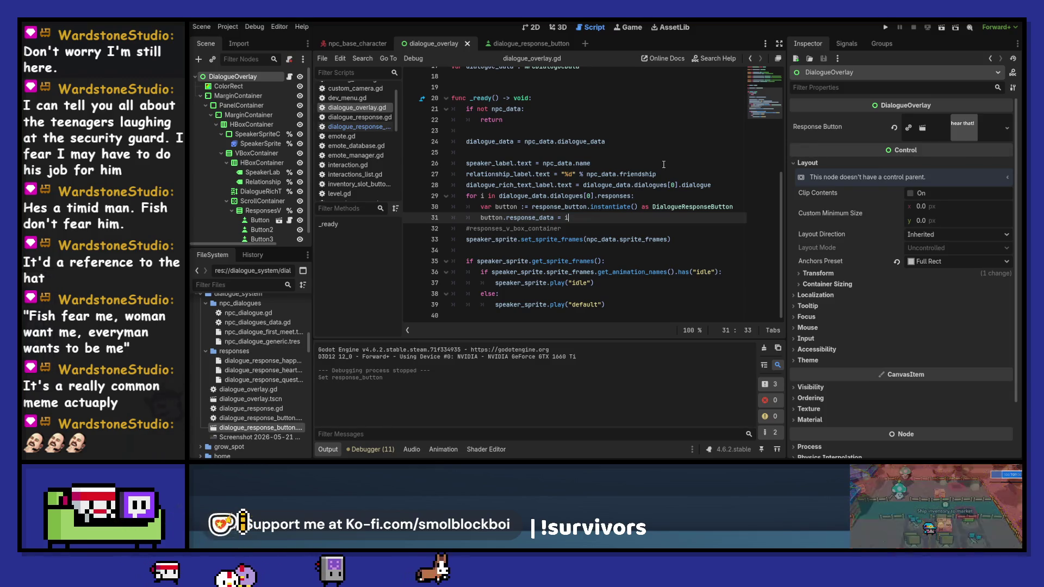
key("Return")
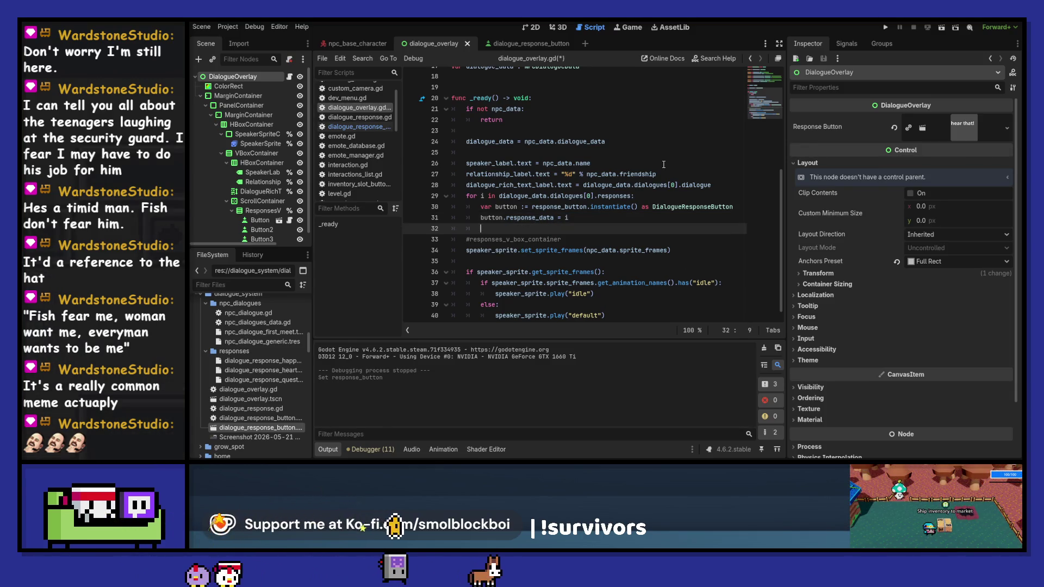
type("respo")
key("Tab")
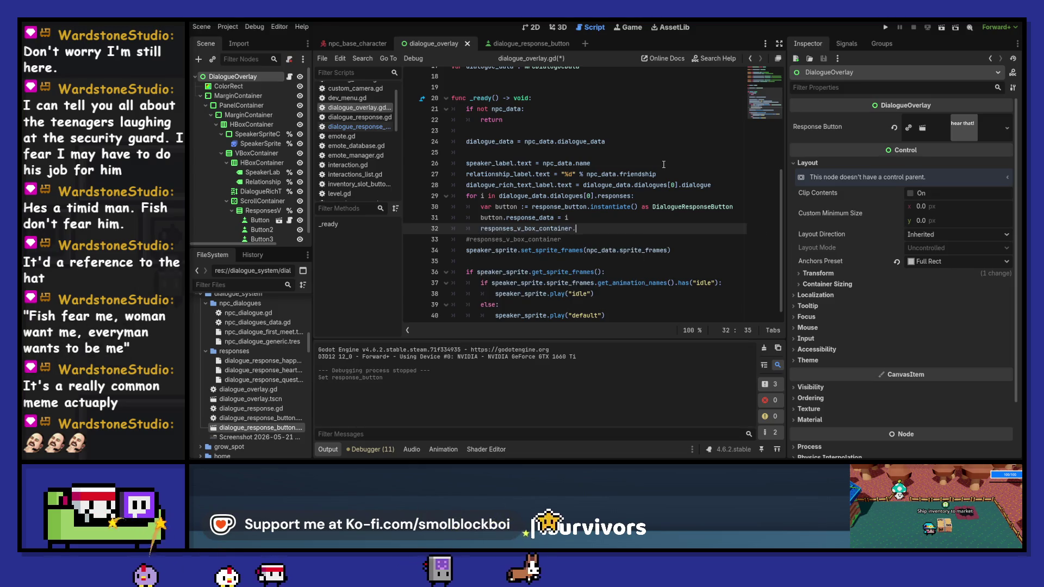
type(".add")
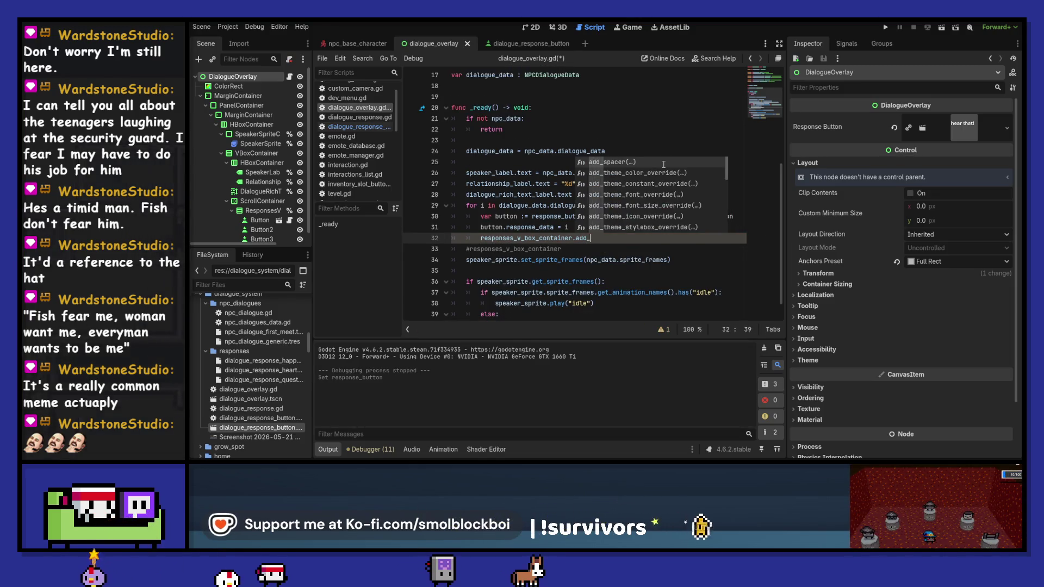
type("_c")
key("Tab")
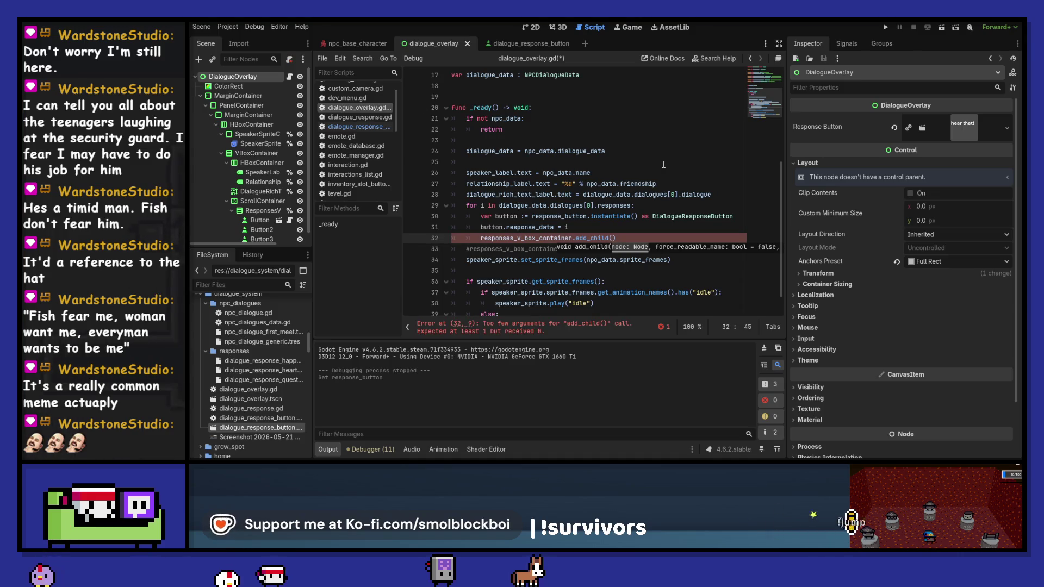
type("on")
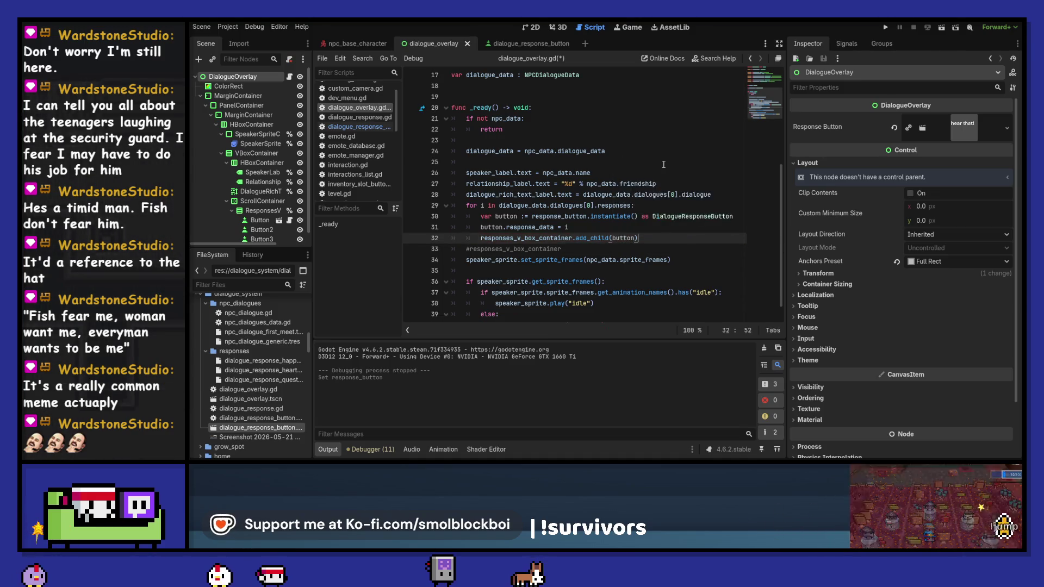
left_click(655, 248)
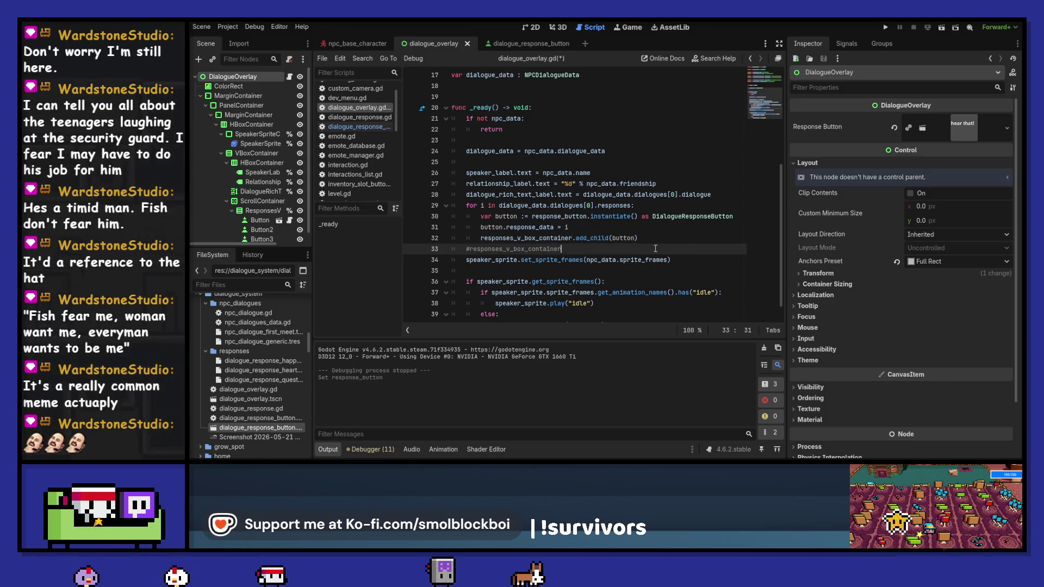
key("F5")
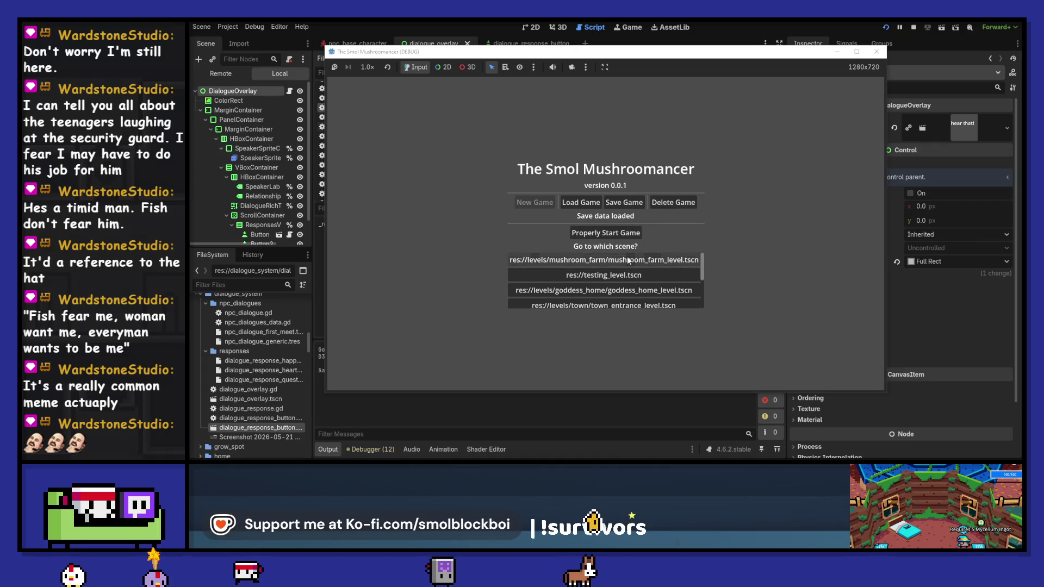
Step: Relaunch the game, load testing_level and talk to the NPC to show its three responses
left_click(604, 260)
key("Right")
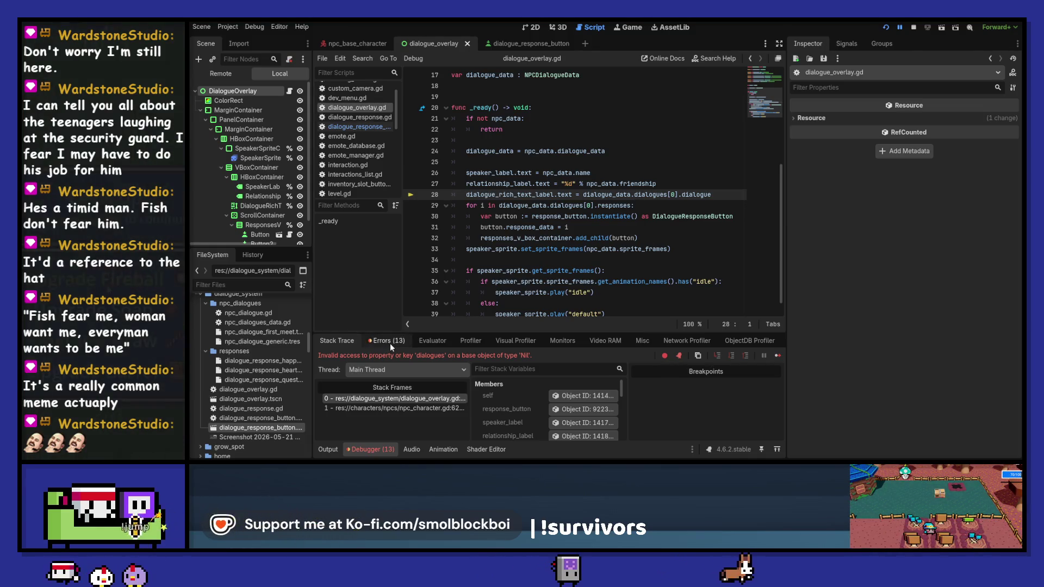
left_click(907, 27)
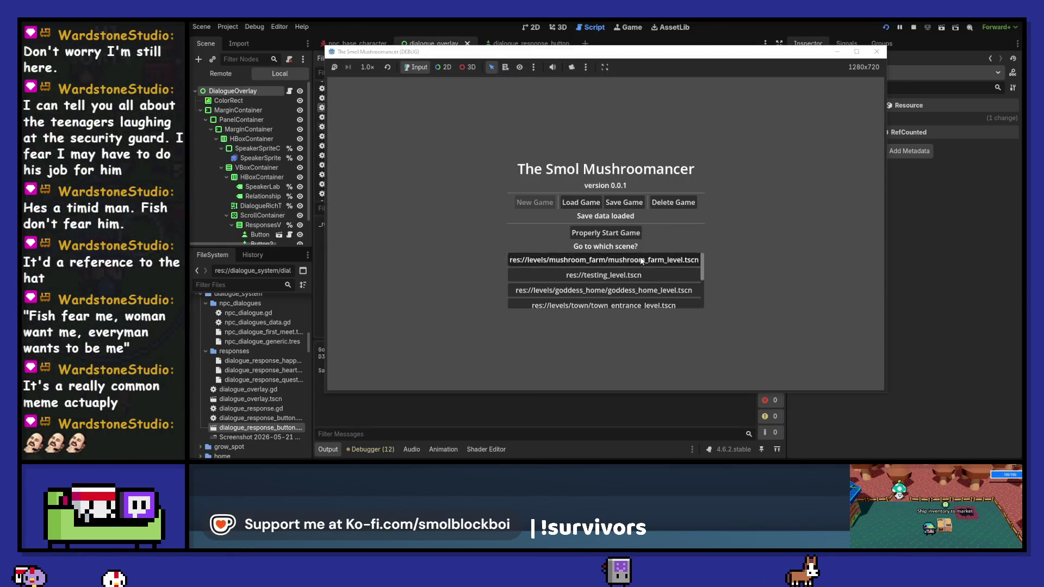
left_click(604, 275)
key("Left")
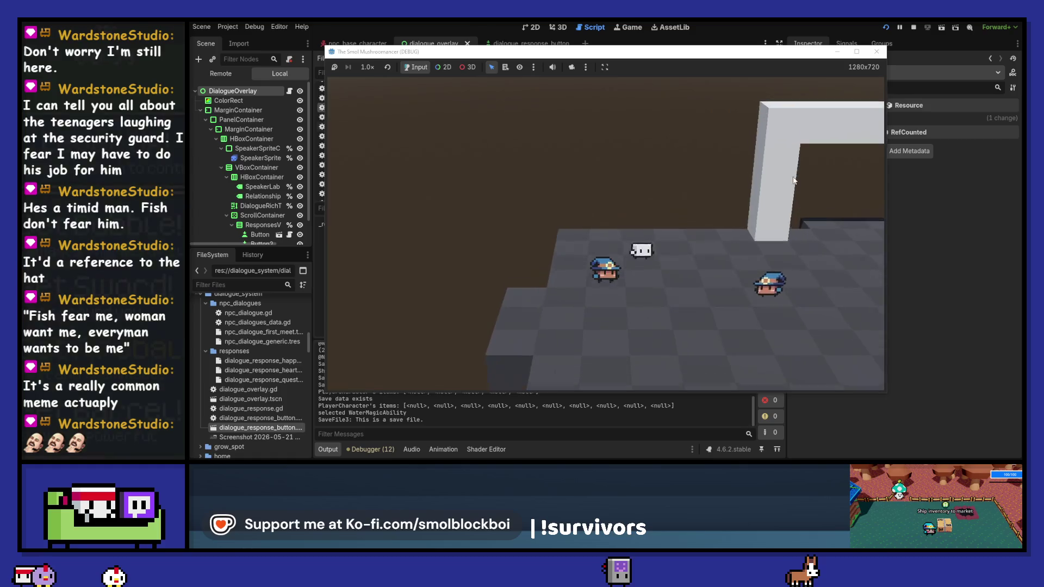
key("e")
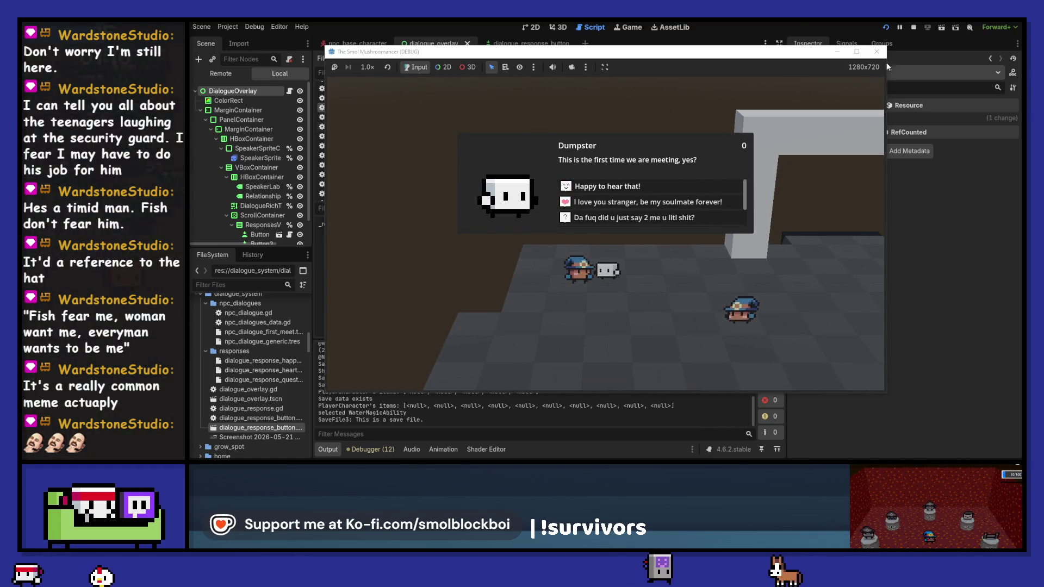
Step: Stop the game and select the three response button nodes in the scene tree
key("F8")
scroll(241, 197, "down", 1)
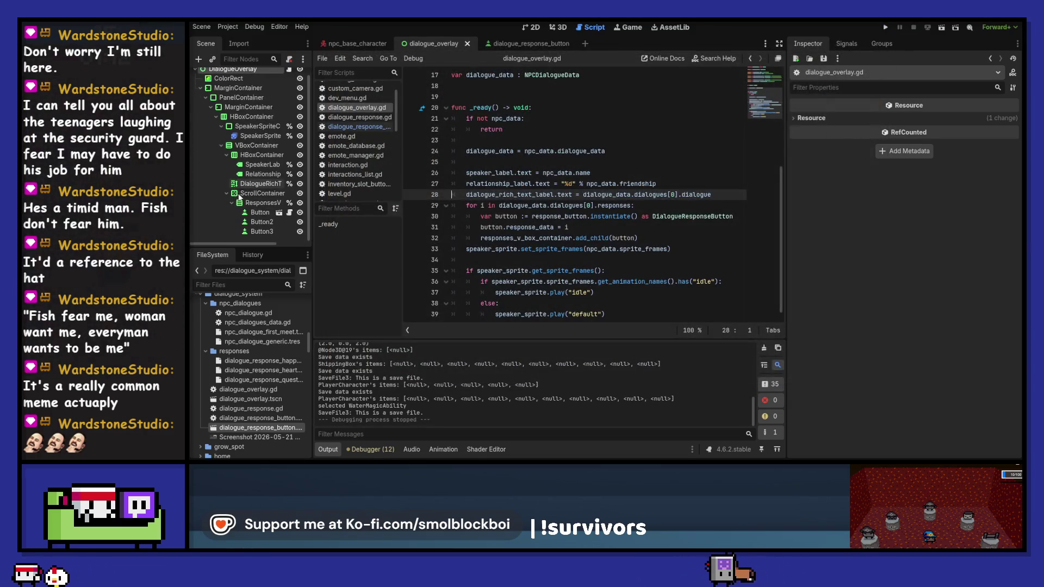
left_click(259, 212)
left_click(262, 231, "shift")
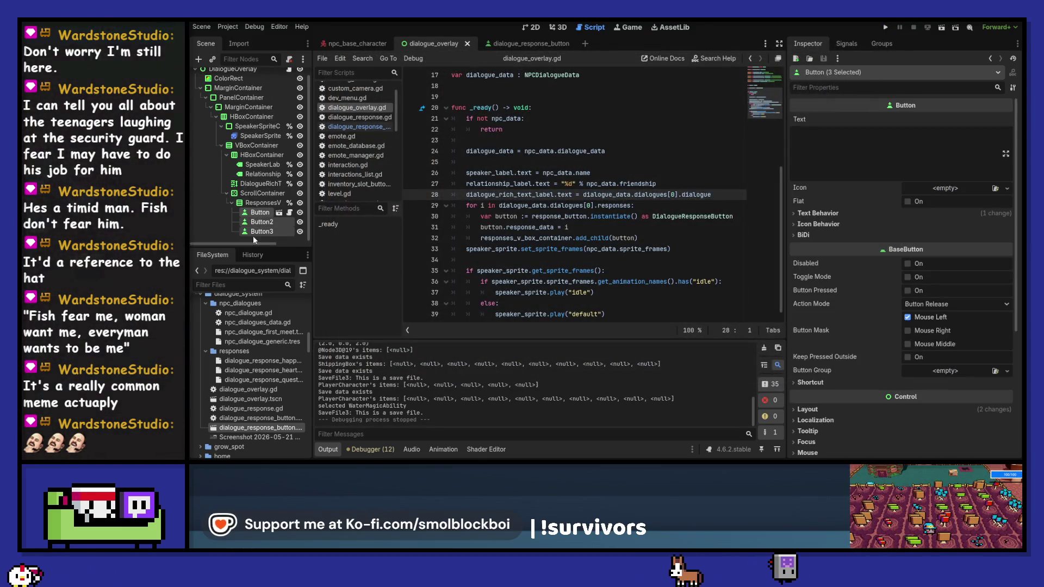
left_click(534, 27)
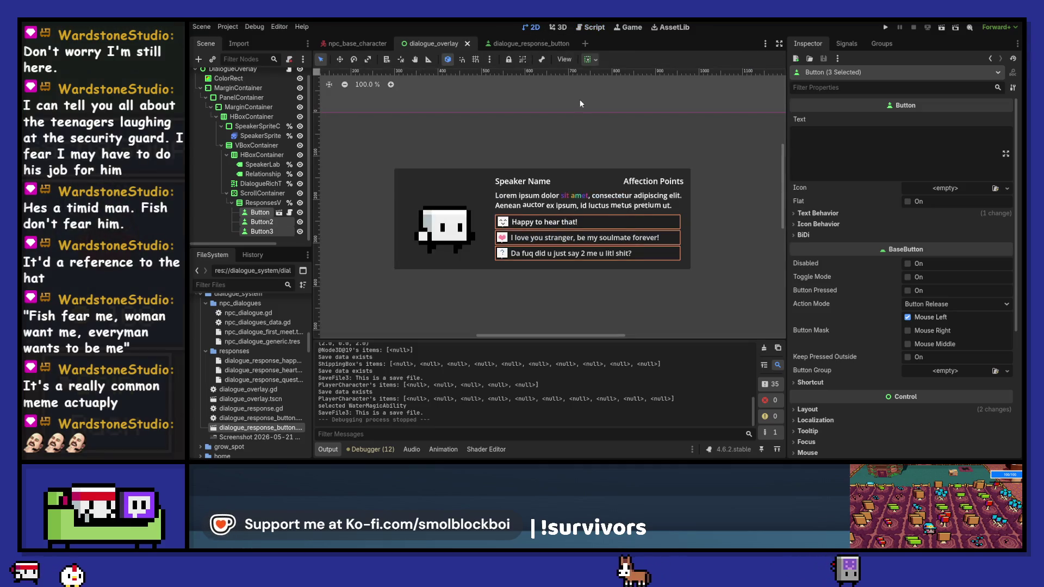
left_click(260, 212)
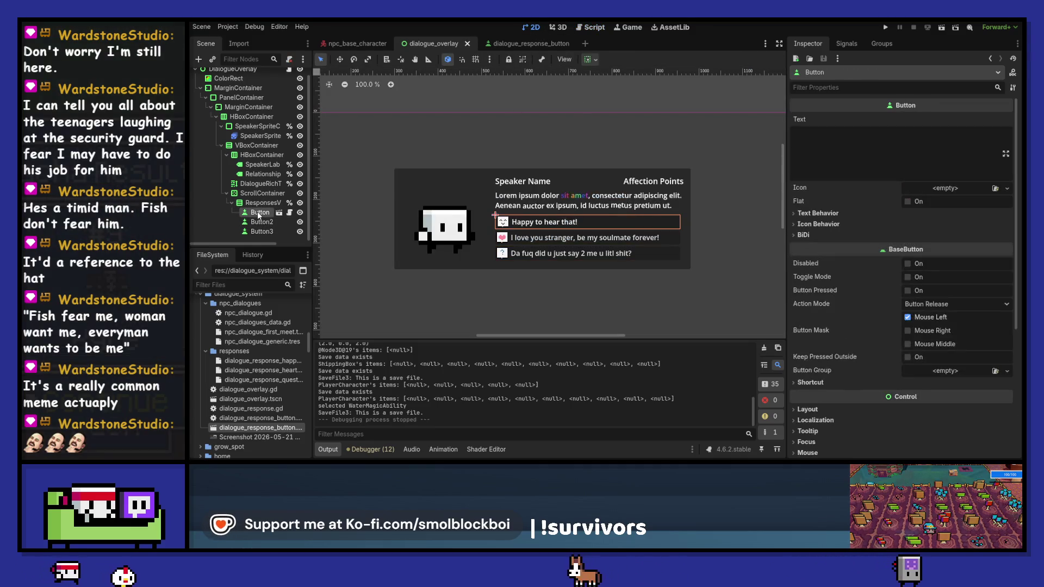
scroll(258, 164, "up", 1)
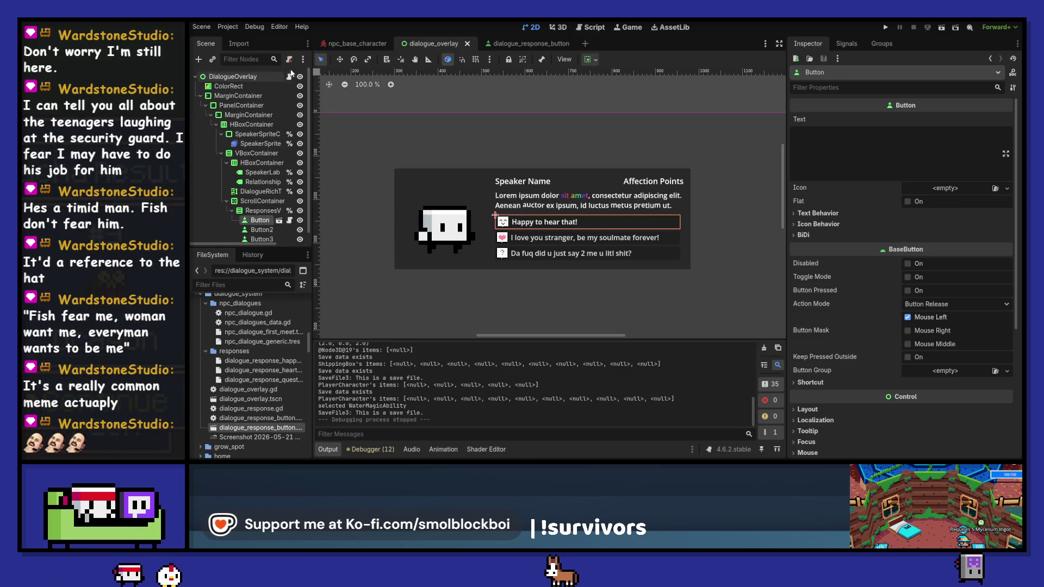
left_click(289, 77)
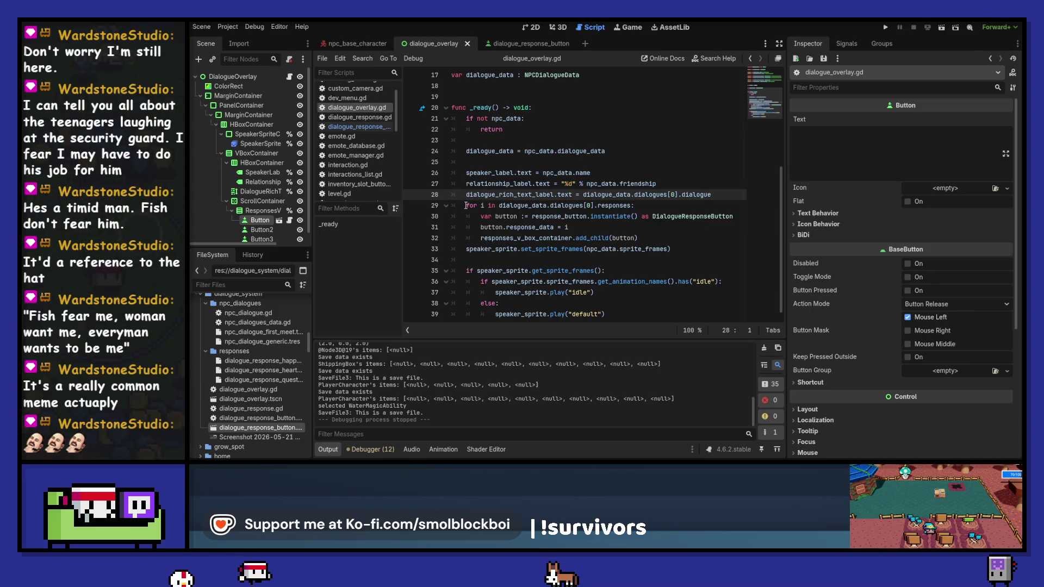
scroll(466, 206, "down", 1)
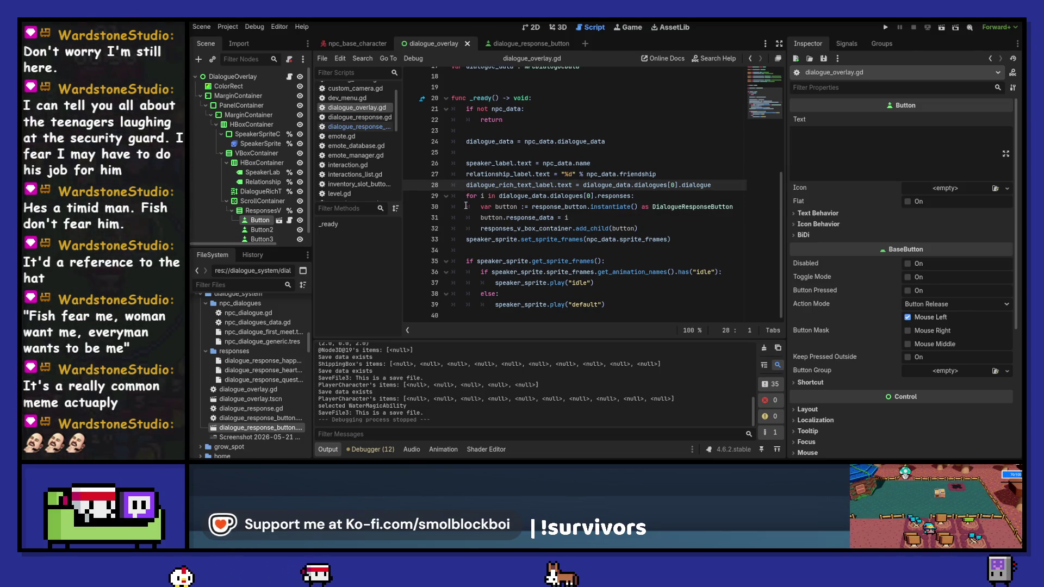
left_click(498, 316)
Step: Write a clear_responses function that loops over the responses container's children to free them
key("Return")
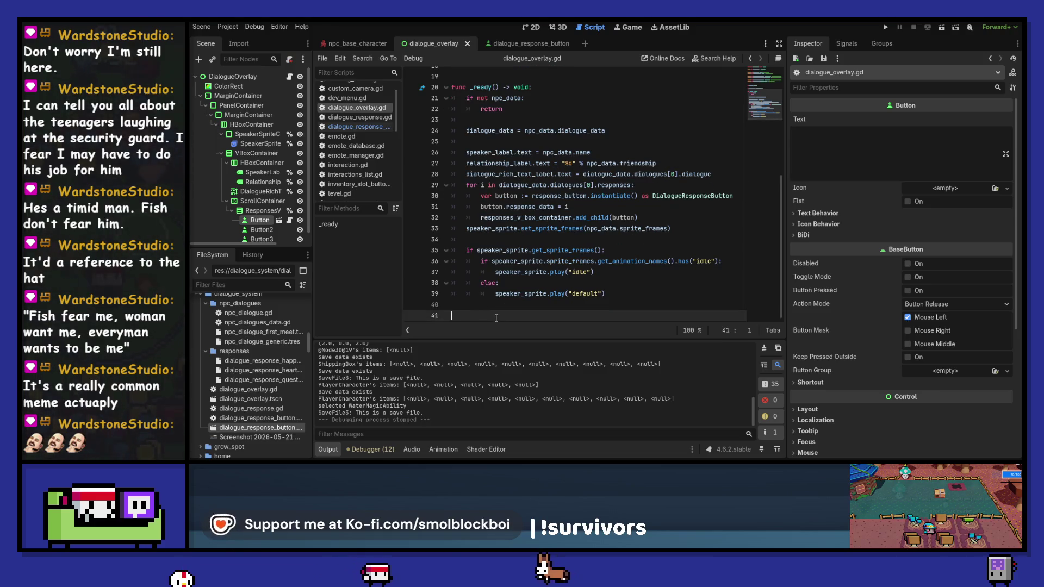
key("Return")
type("func clear_responses() -")
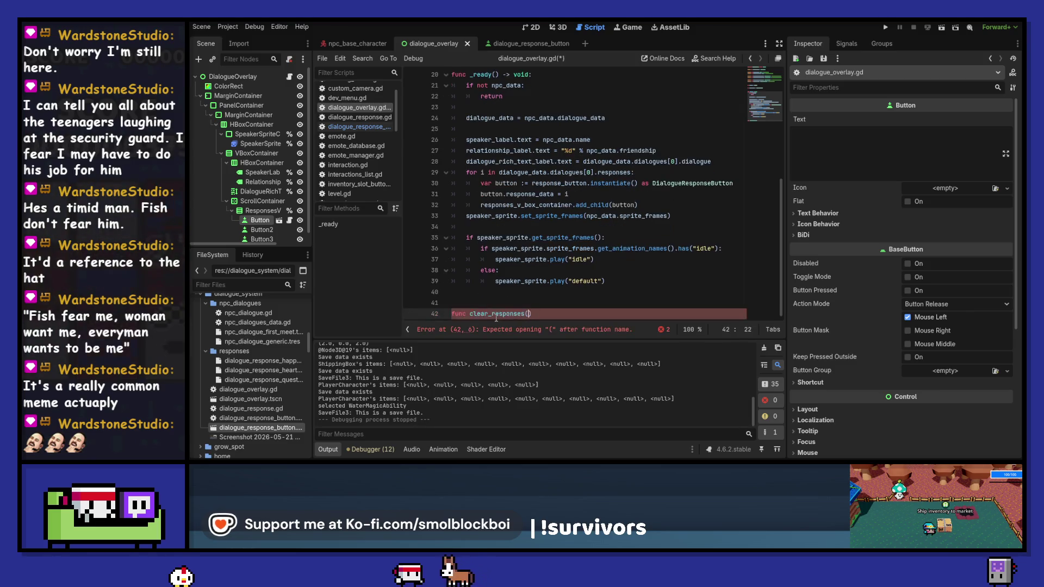
type("> void:")
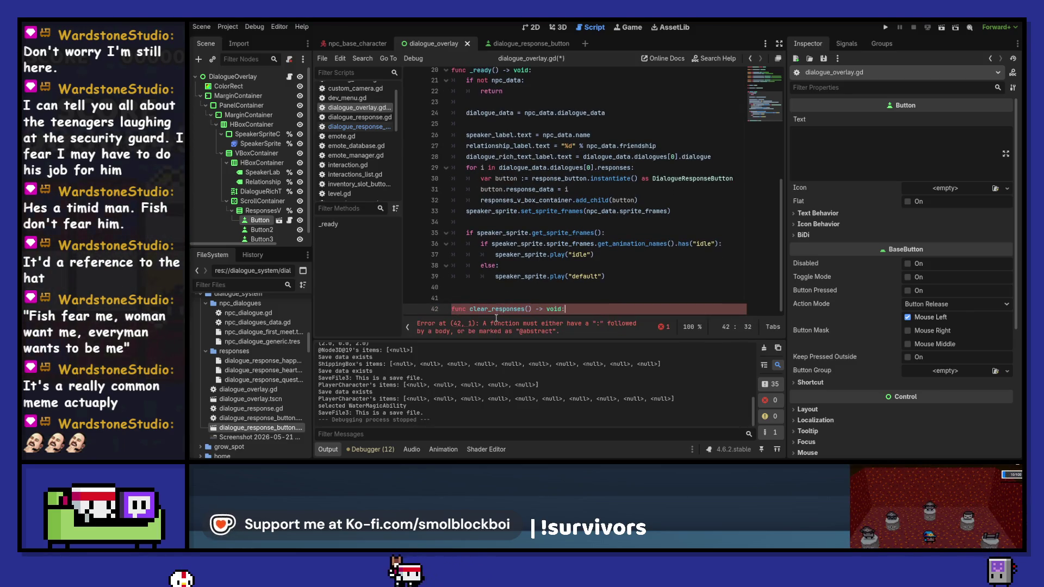
key("Return")
type("fo")
type(" in responses_v_box_container")
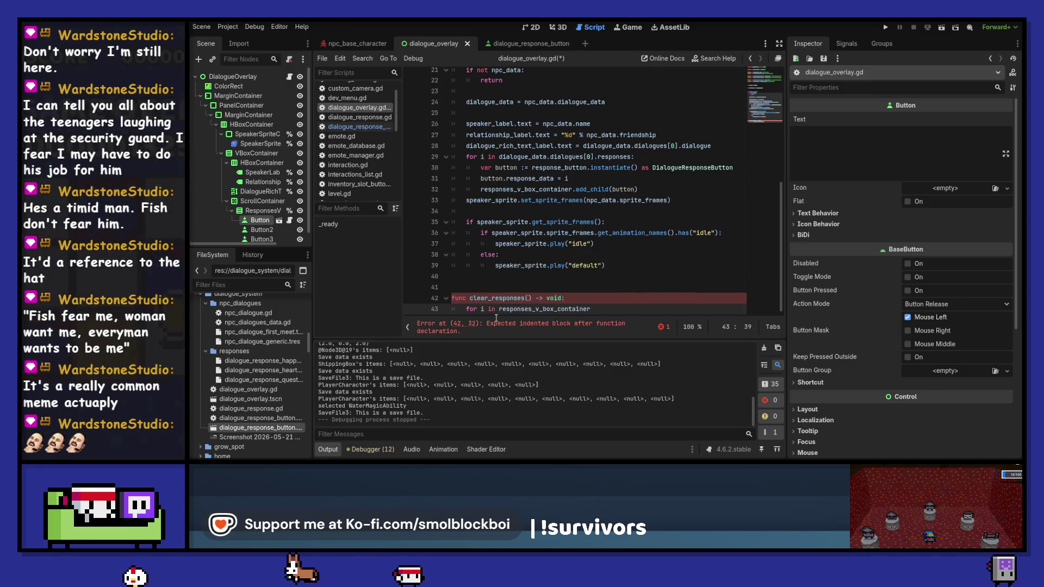
key("Tab")
type(".get_chi")
type("ldren(")
type("n():")
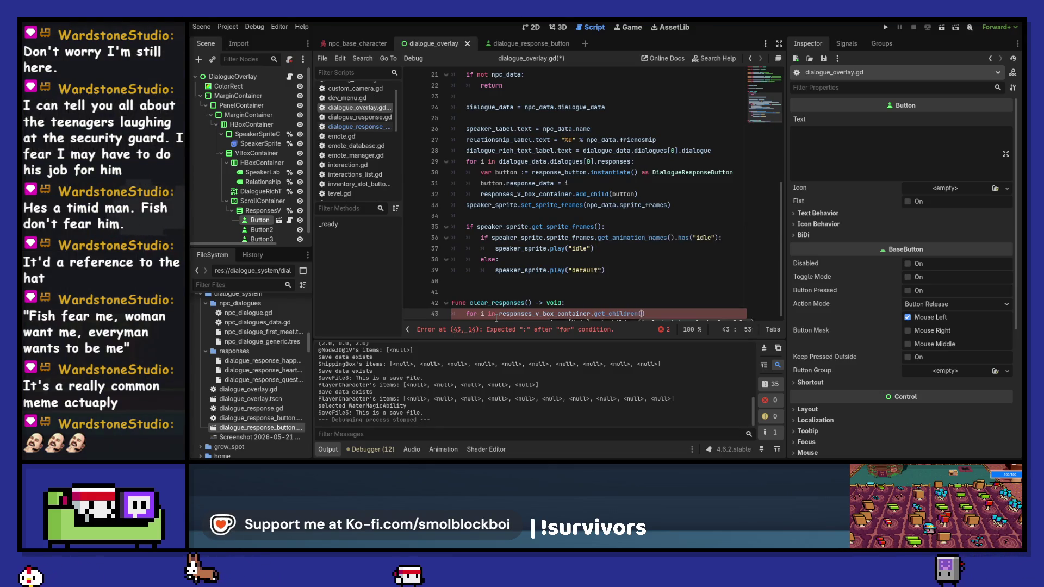
key("Return")
type("i.queue")
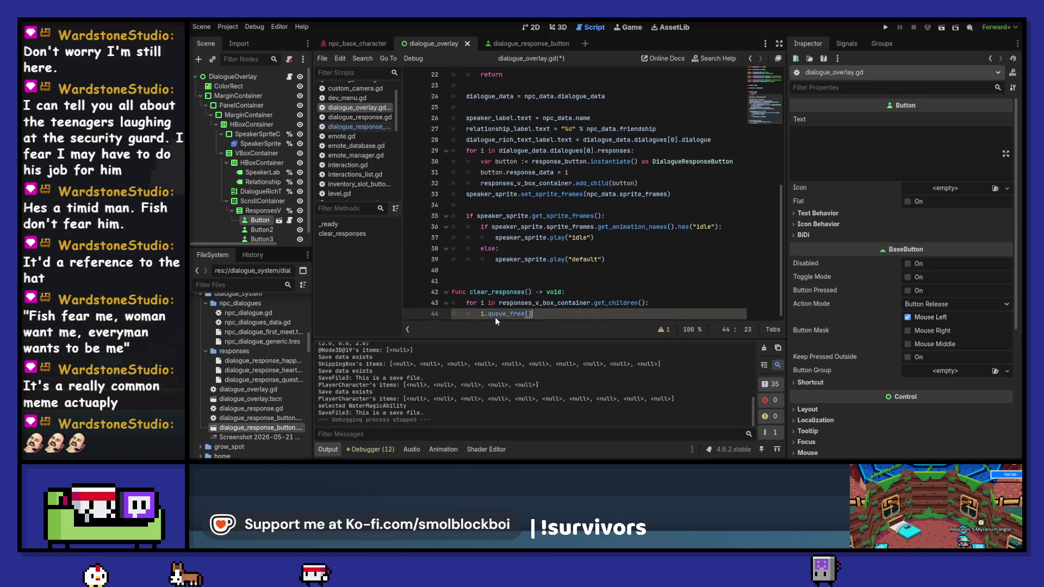
type("_free()")
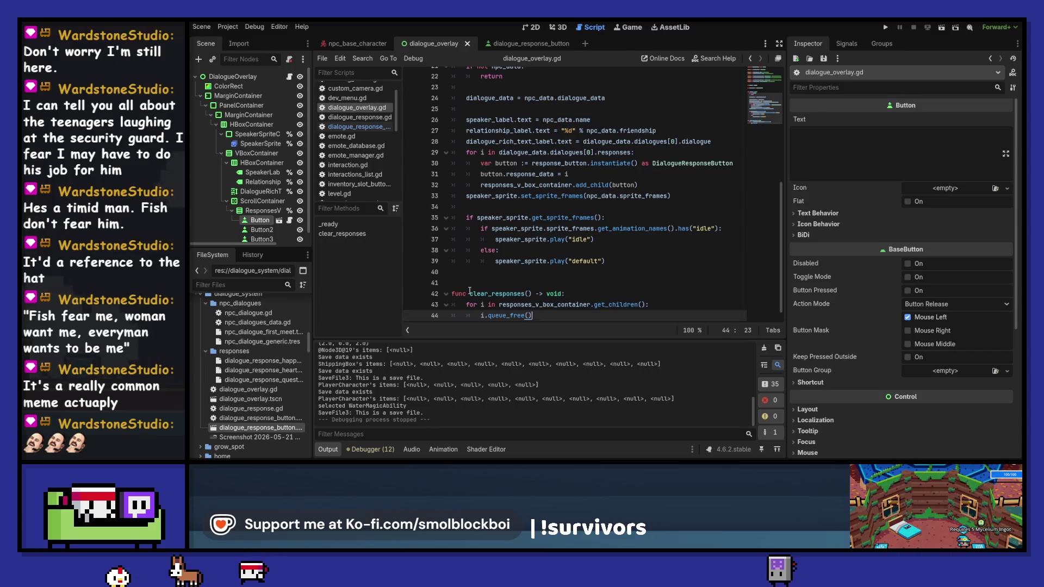
Step: Call clear_responses after the dialogue text assignment, before the response loop
double_click(527, 295)
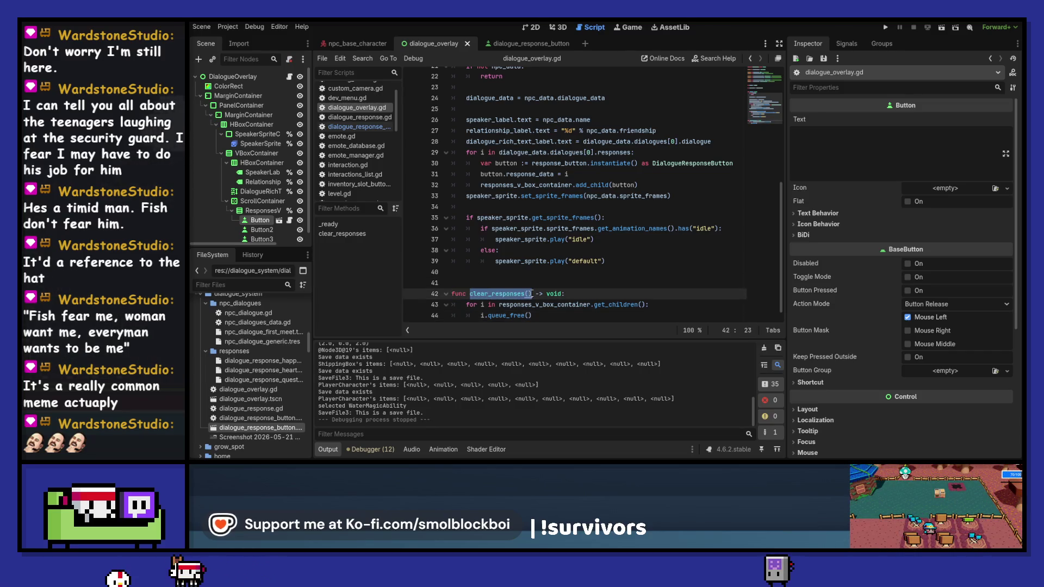
left_click(711, 141)
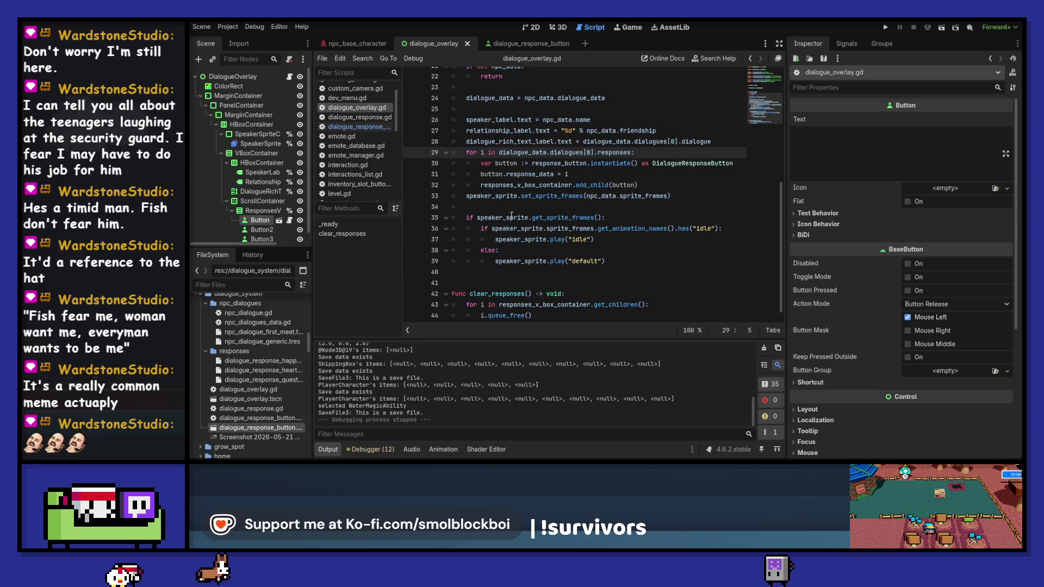
key("Return")
key("Return")
key("ctrl+v")
type("()")
Step: Add blank lines around the relationship label and sprite frames lines, then run the game
left_click(523, 217)
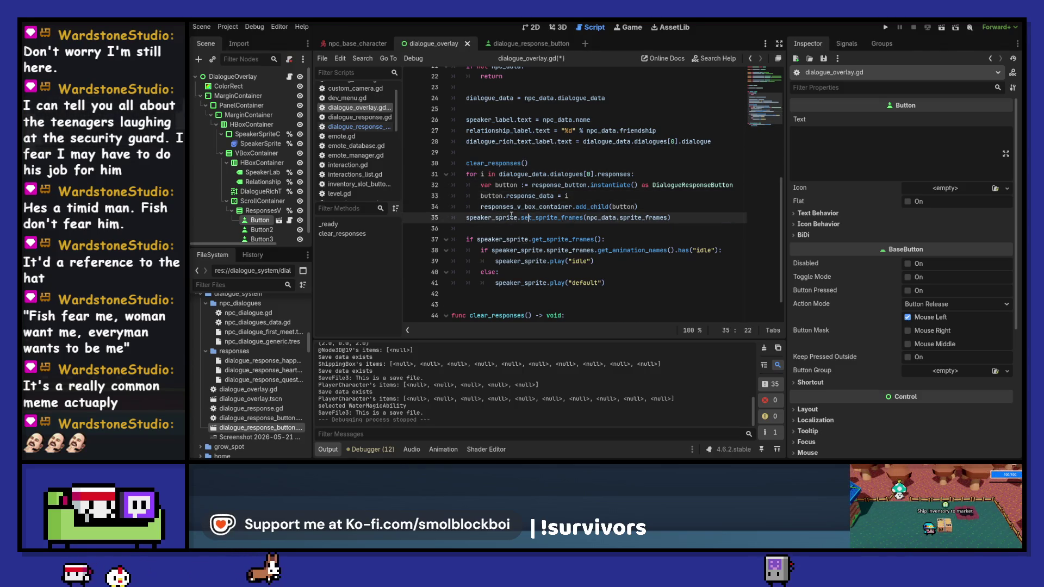
key("Home")
key("Return")
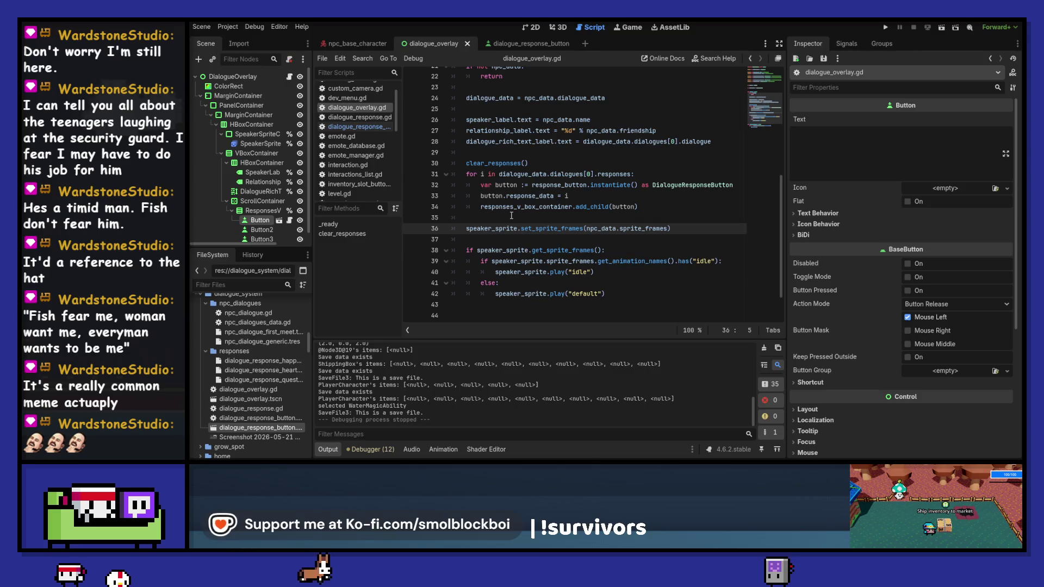
key("Up")
key("Up")
key("Up")
key("End")
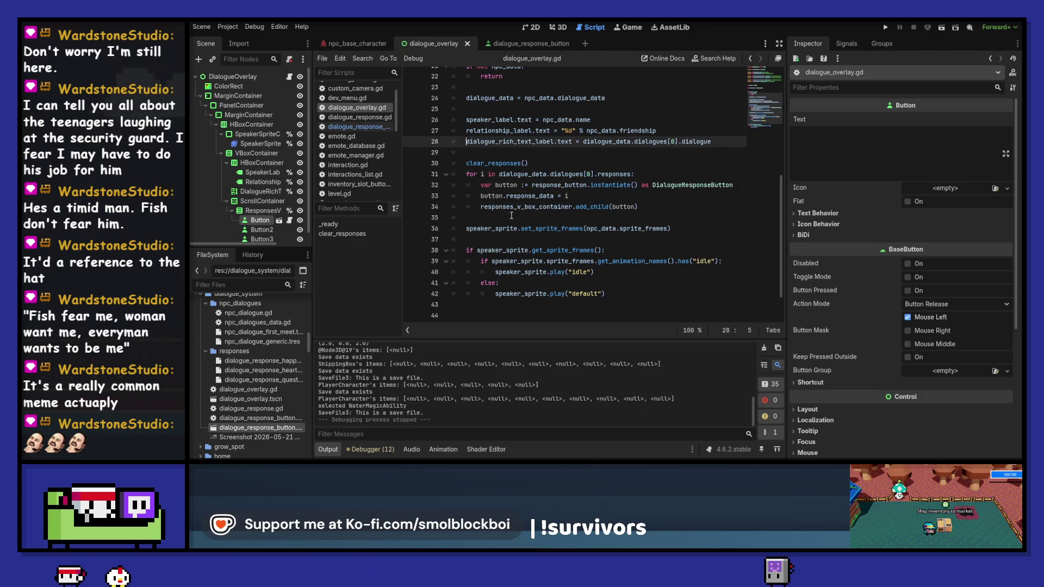
key("Return")
key("ctrl+z")
key("Home")
key("Return")
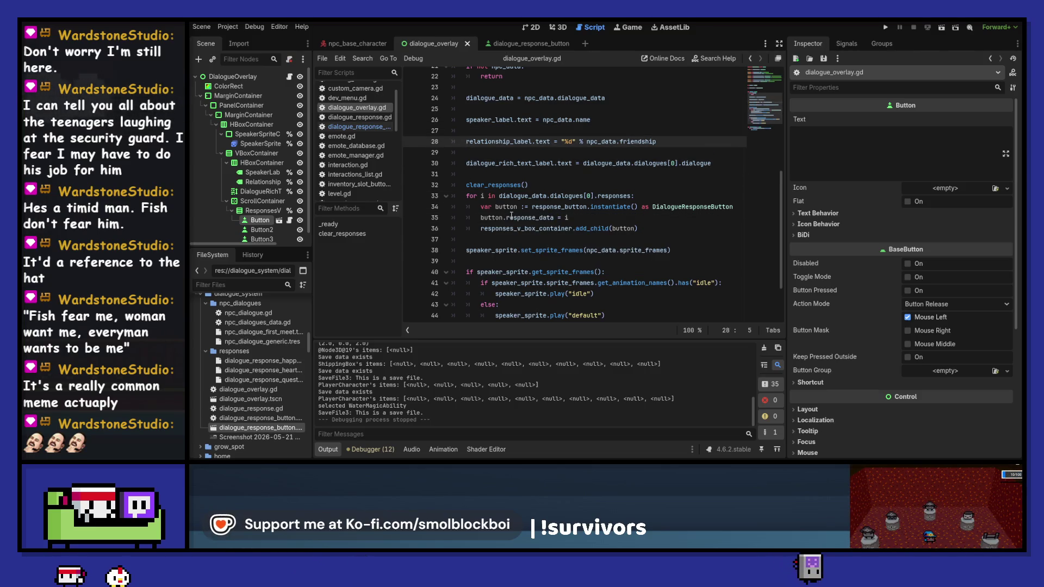
key("F5")
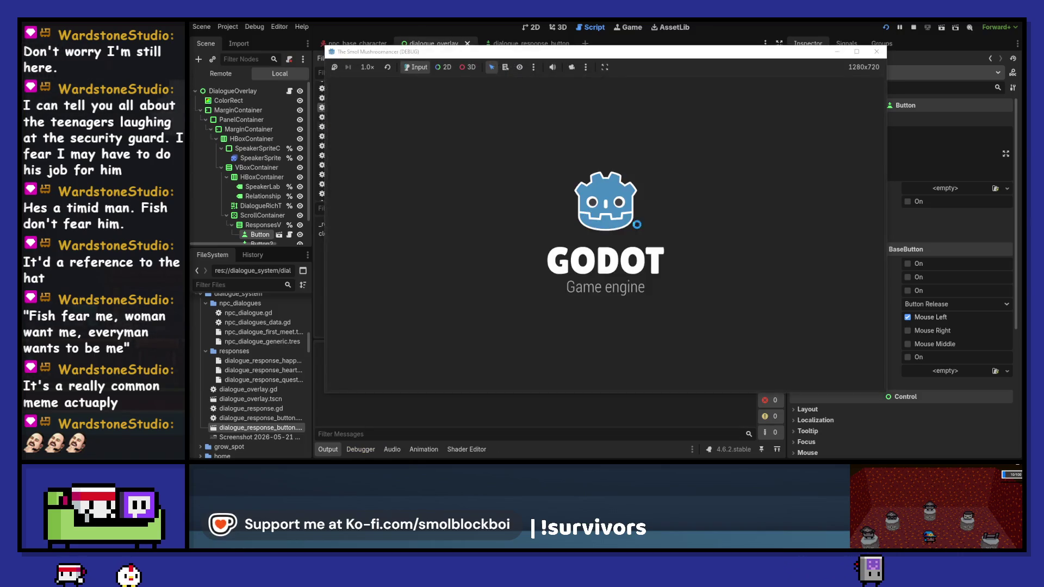
Step: Load a save, walk to the Robot NPC and choose one of its two responses
left_click(555, 260)
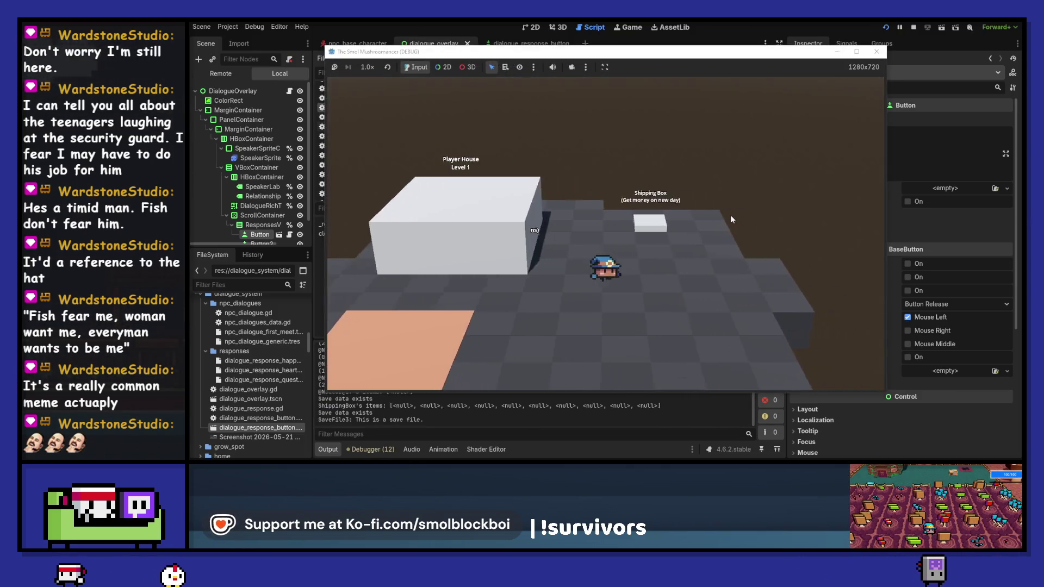
key("Up")
key("Left")
key("Left")
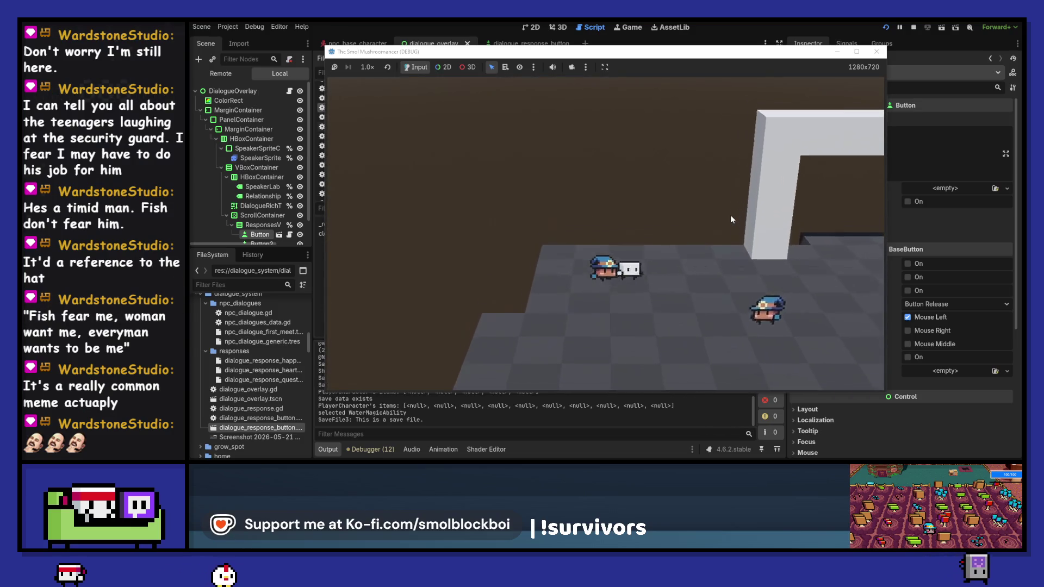
key("e")
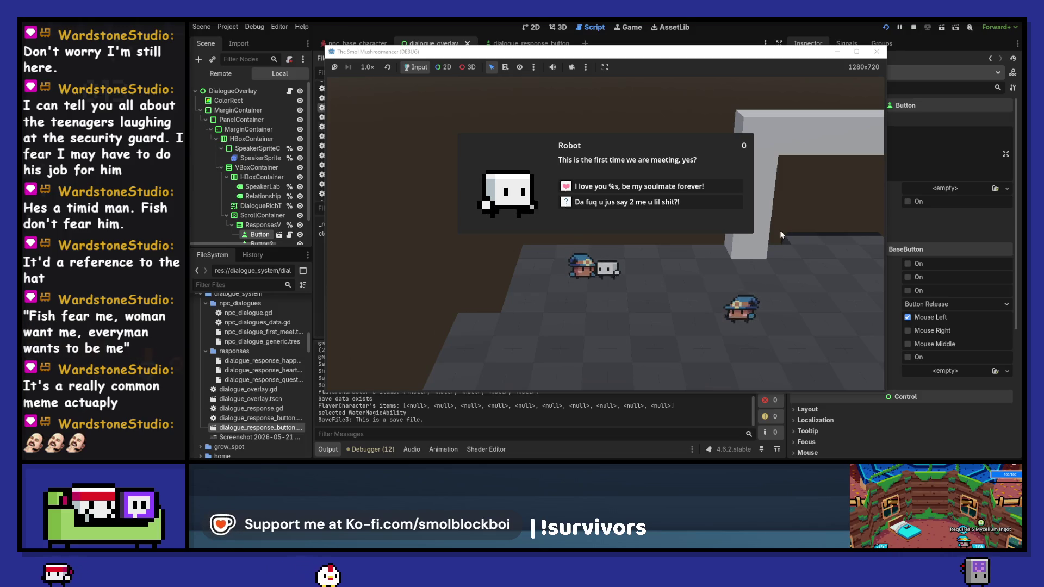
left_click(634, 204)
Step: Reopen and dismiss the robot's dialogue, then close the running game
key("Down")
key("e")
key("Return")
key("Down")
left_click(877, 54)
left_click(626, 220)
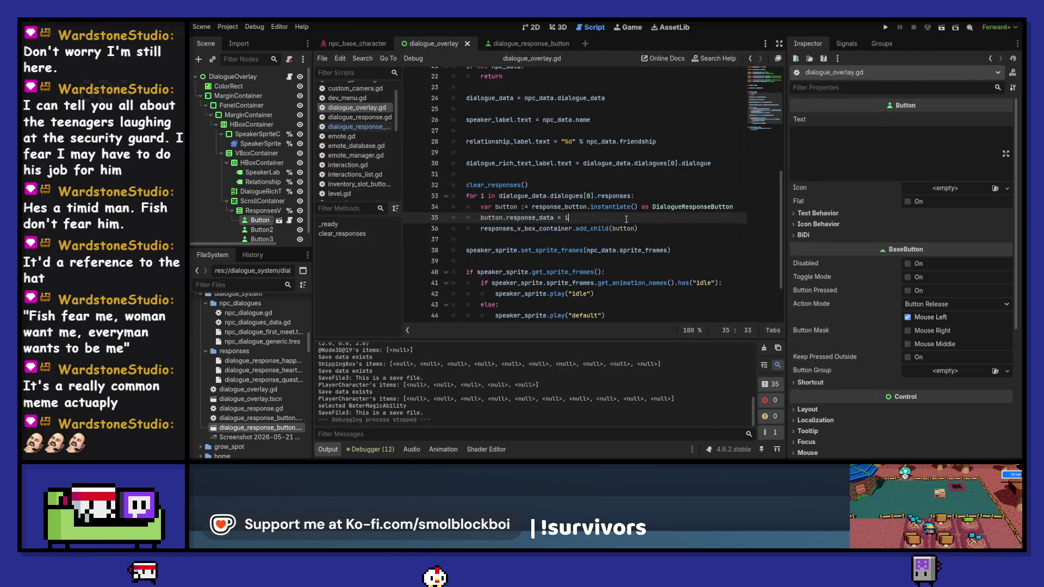
Step: Declare 'var npc_name : String' above response_data in the dialogue_response_button script
left_click(539, 45)
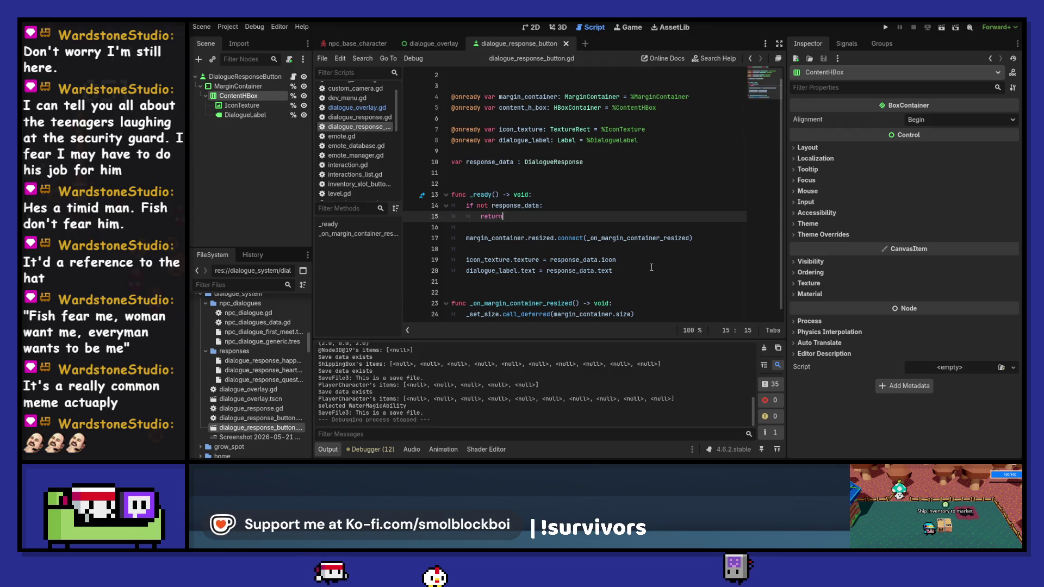
scroll(651, 267, "up", 1)
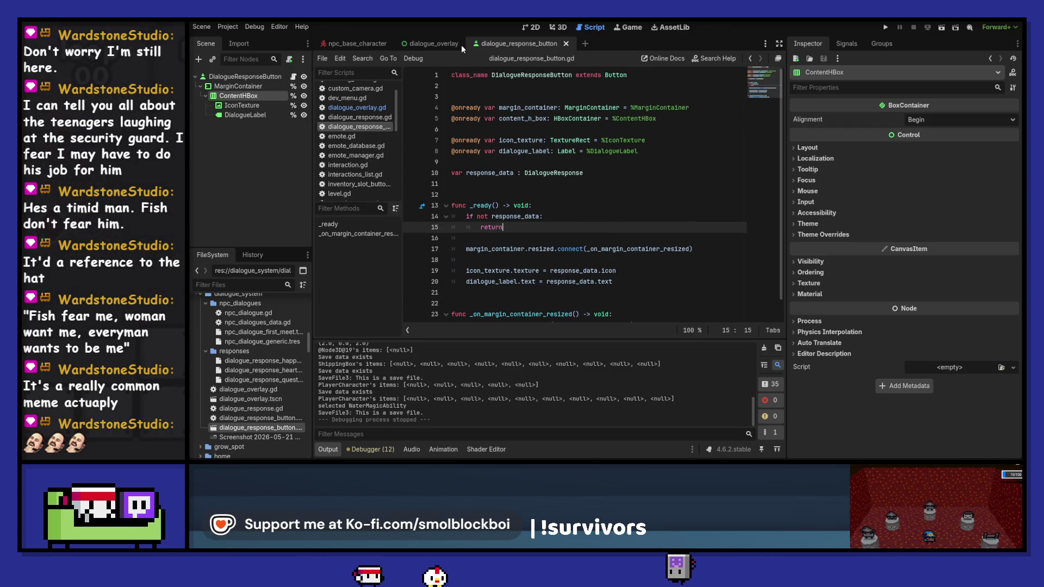
left_click(432, 44)
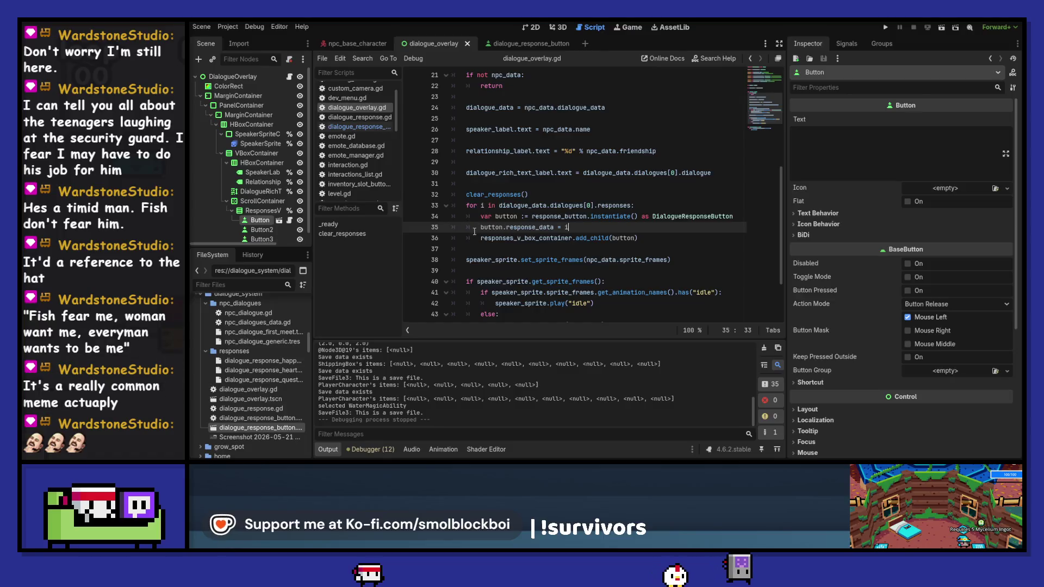
mouse_move(618, 173)
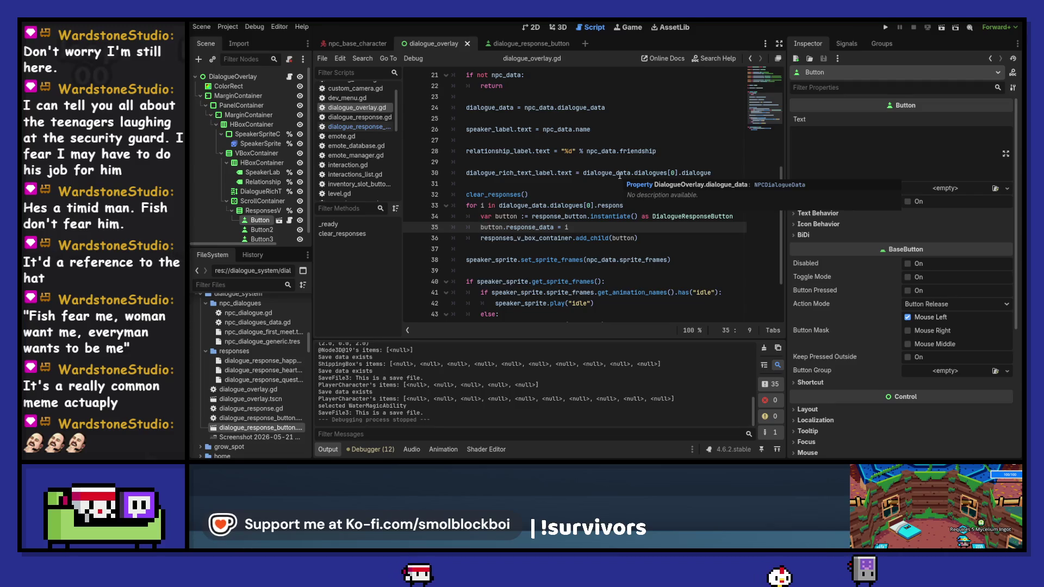
left_click(534, 45)
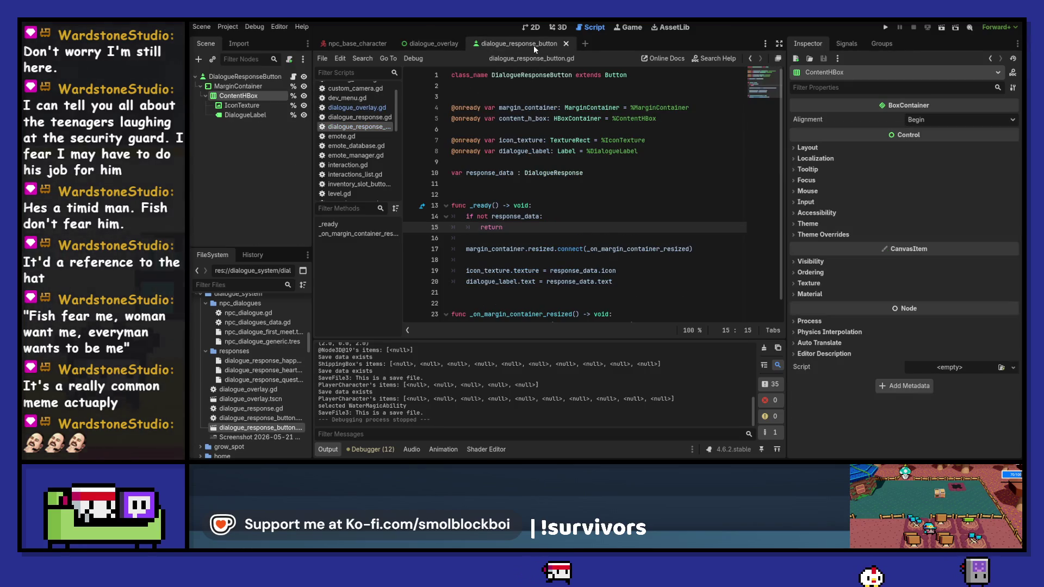
left_click(489, 162)
key("Return")
type("var npc_")
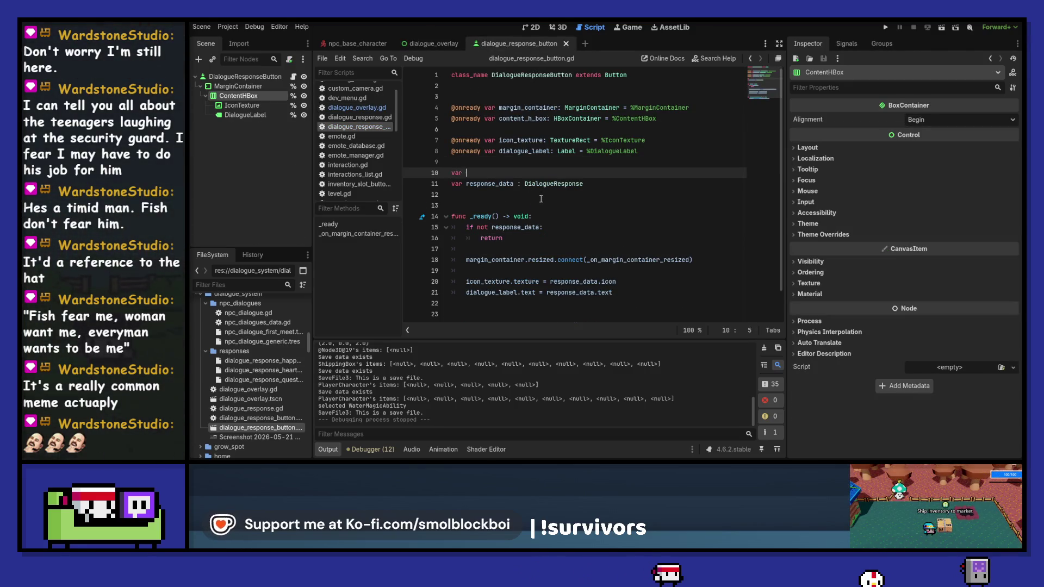
type("data : ")
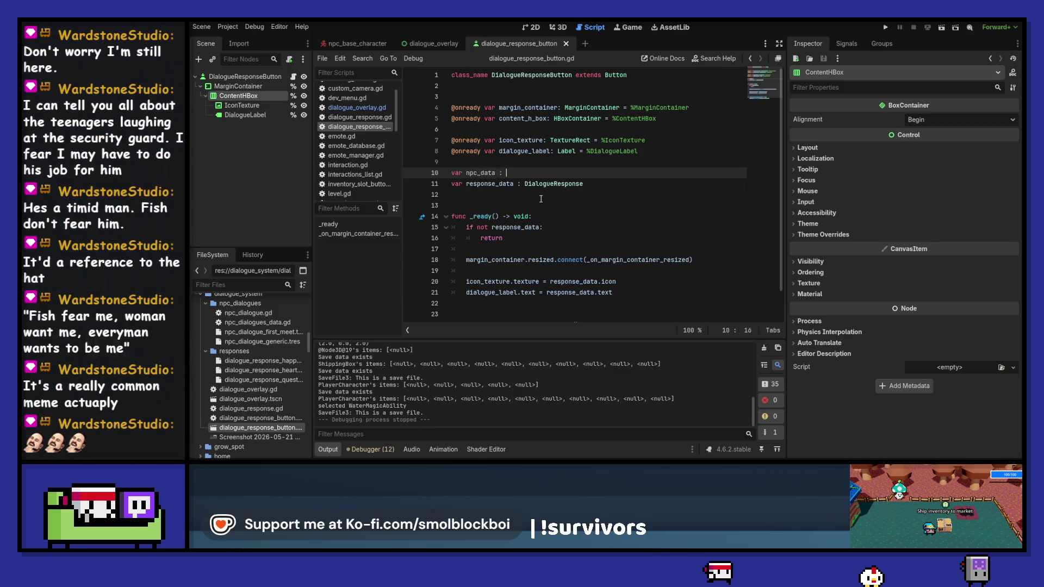
type("NPC")
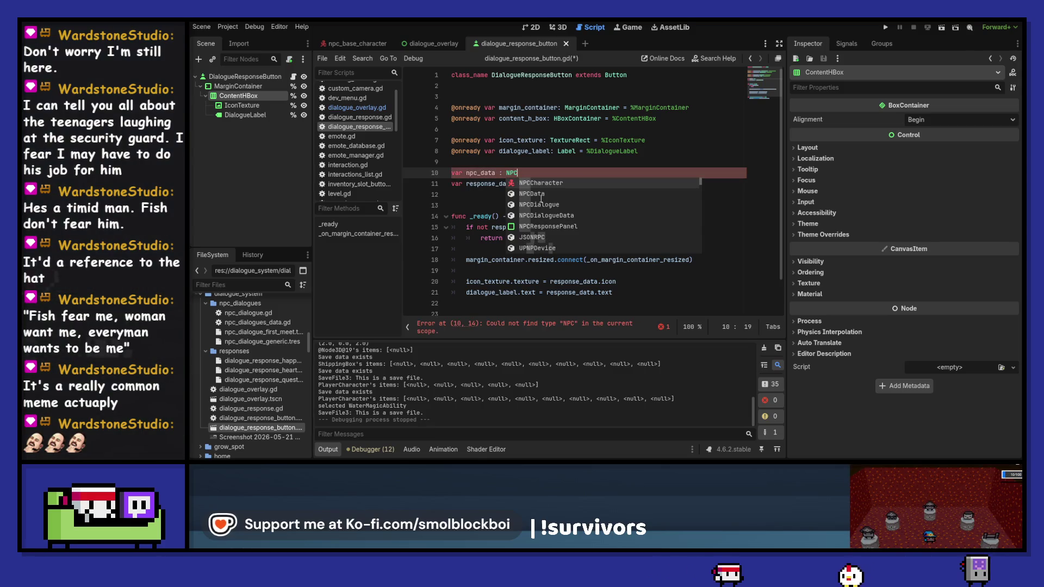
key("ctrl+shift+Left")
key("ctrl+shift+Left")
key("ctrl+shift+Left")
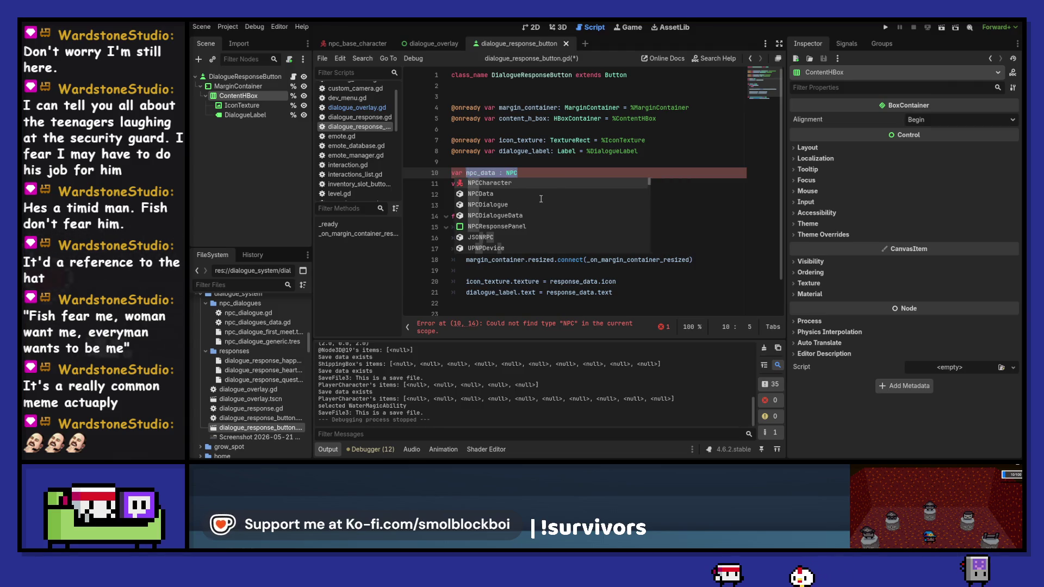
type("npc")
type("name")
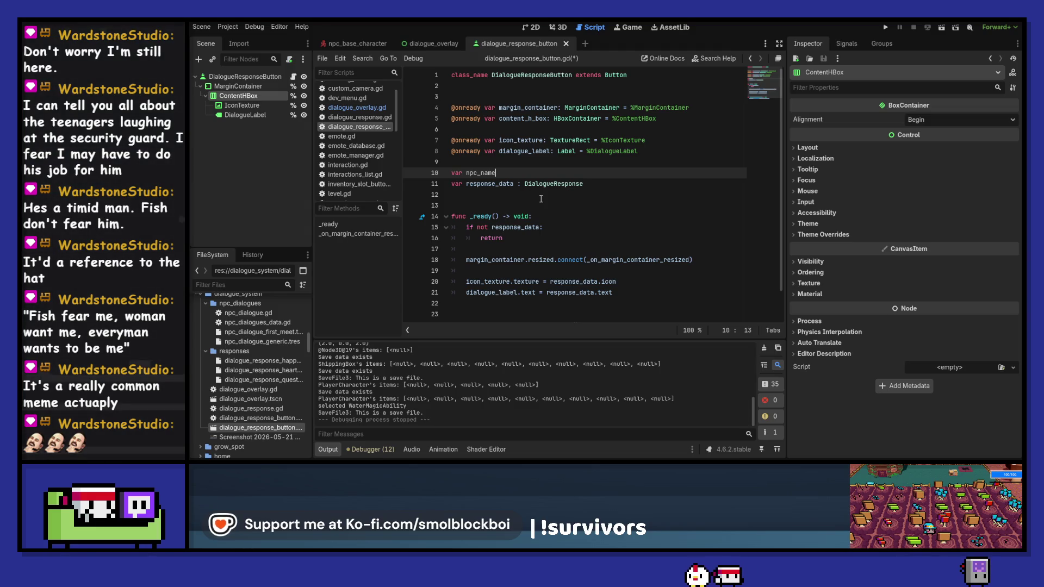
type("ng")
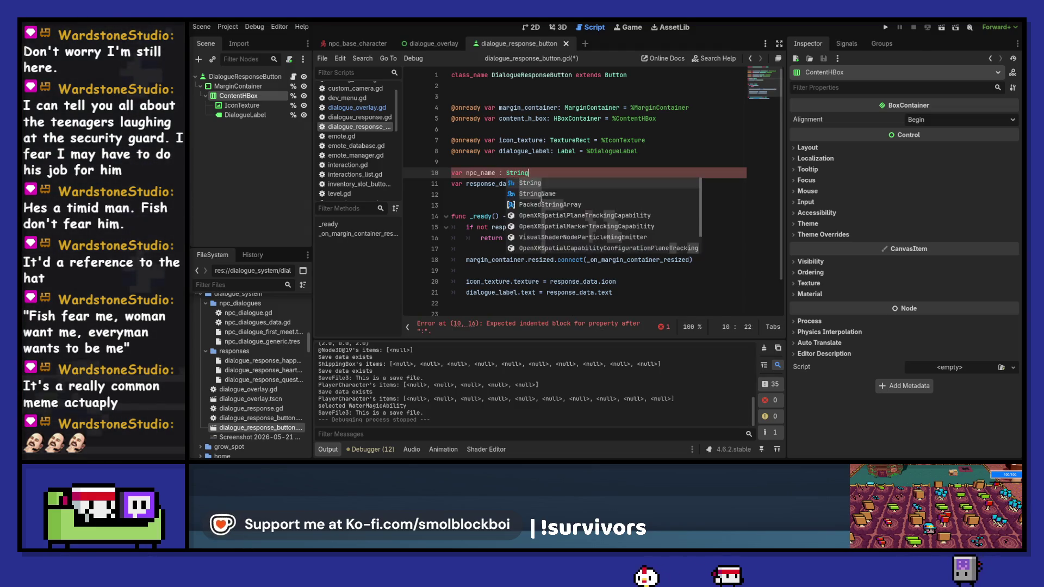
key("Return")
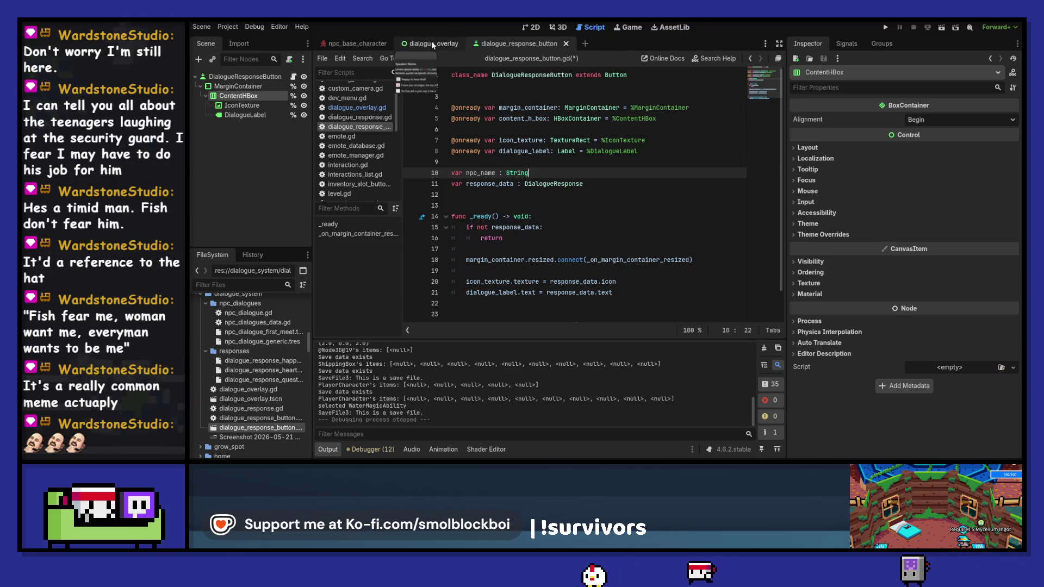
Step: Assign button.npc_data = npc_data before the response_data line in the overlay loop
left_click(433, 43)
type("button.")
key("Return")
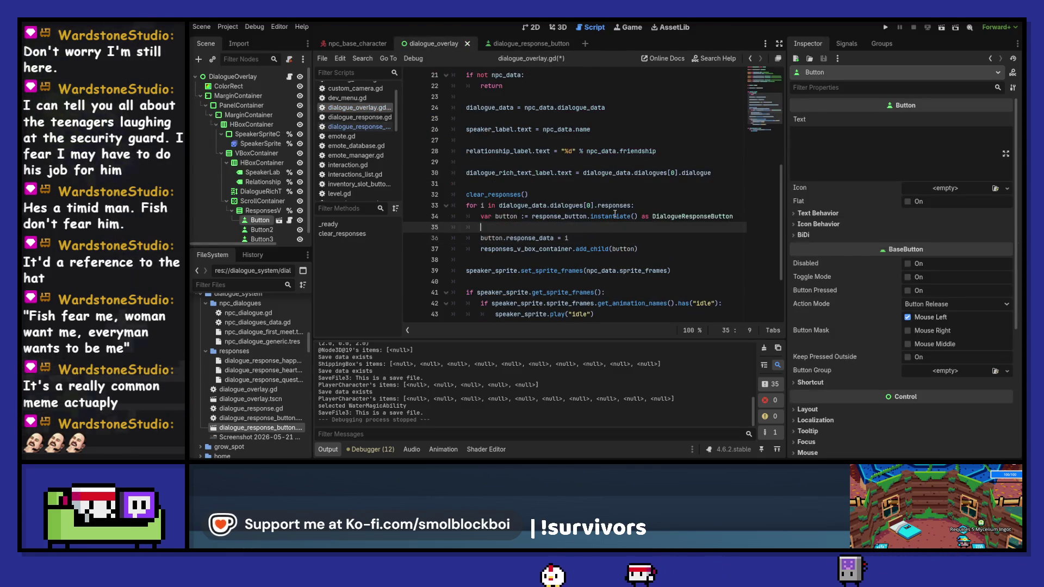
type("npc")
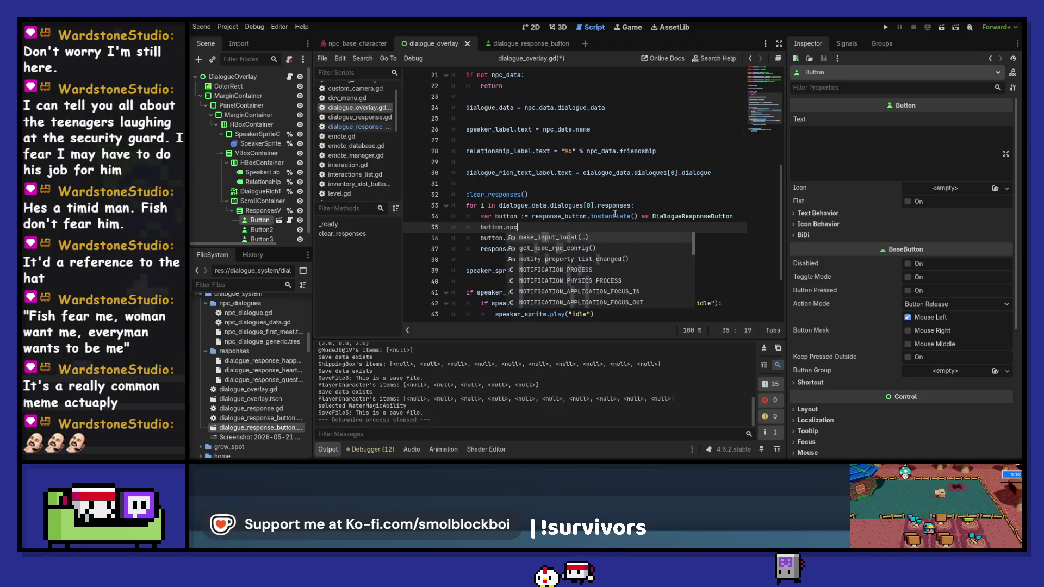
type("_name")
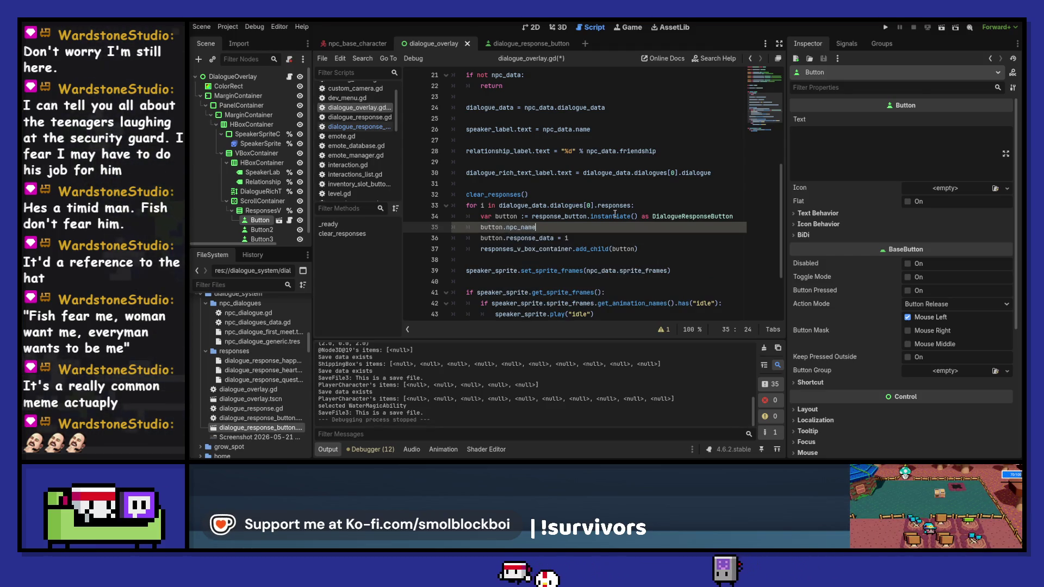
type(" = ")
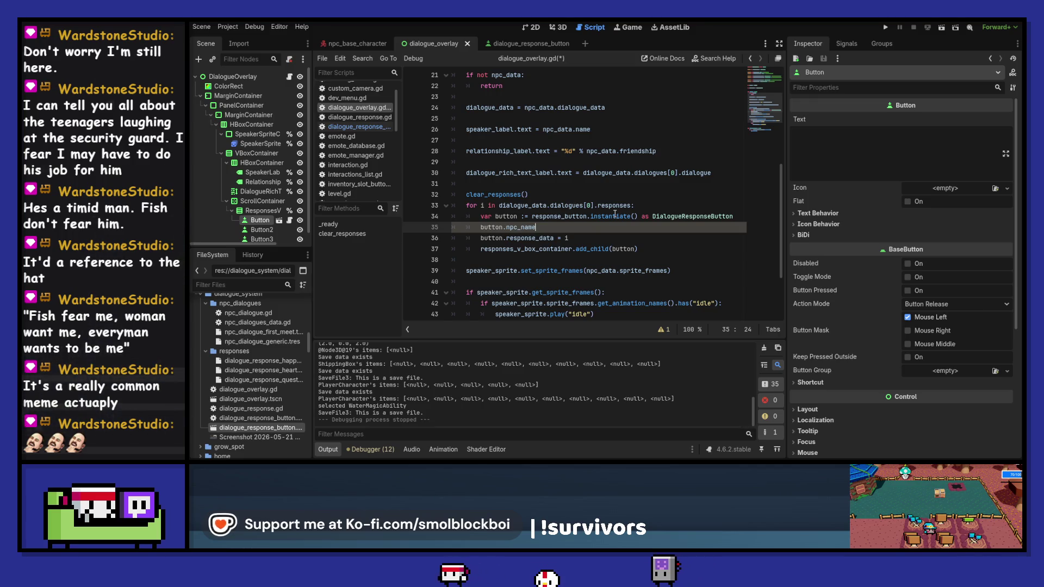
type("npc_data.n")
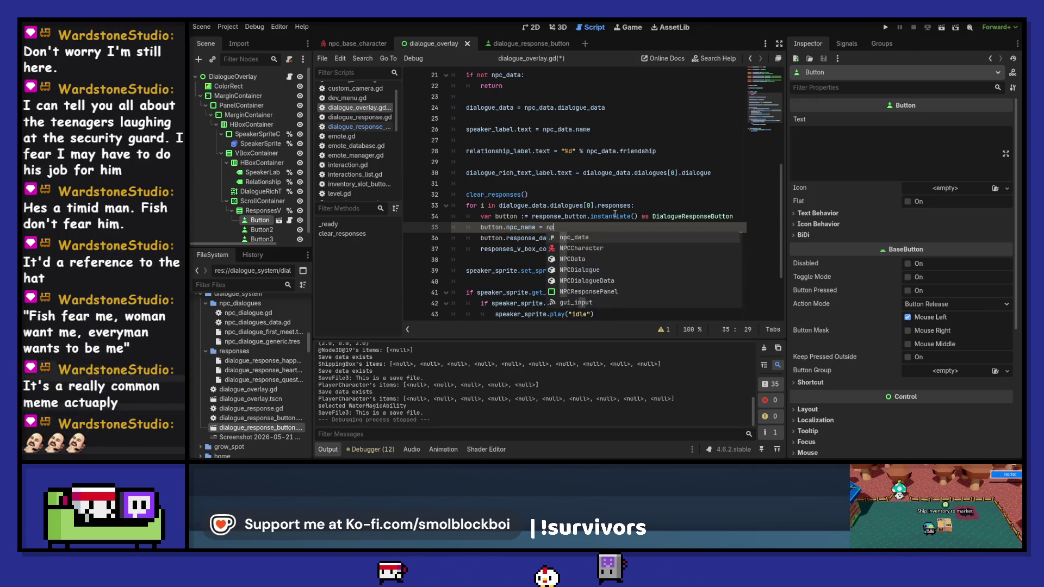
key("Tab")
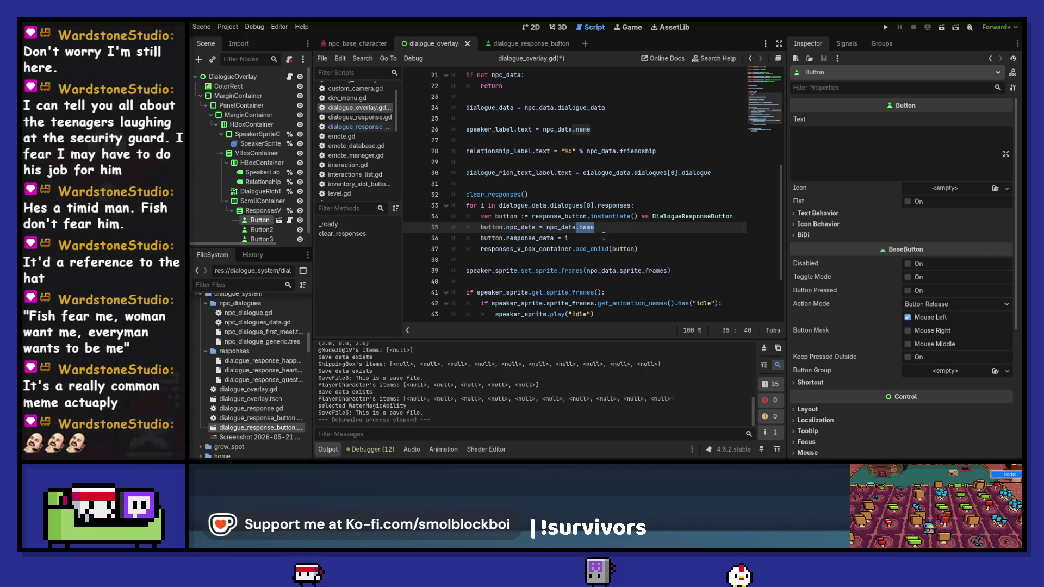
key("BackSpace")
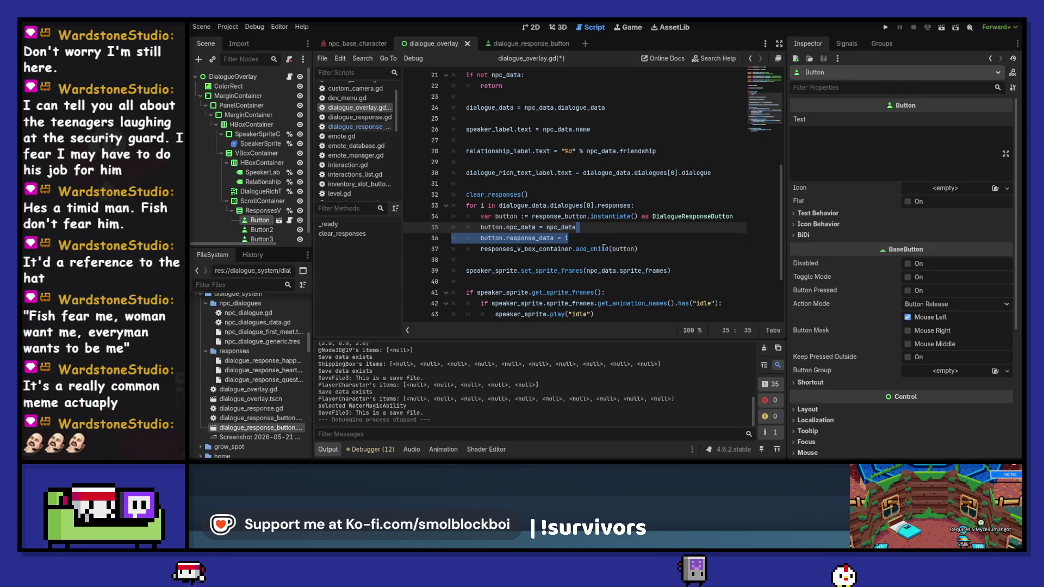
left_click(606, 238)
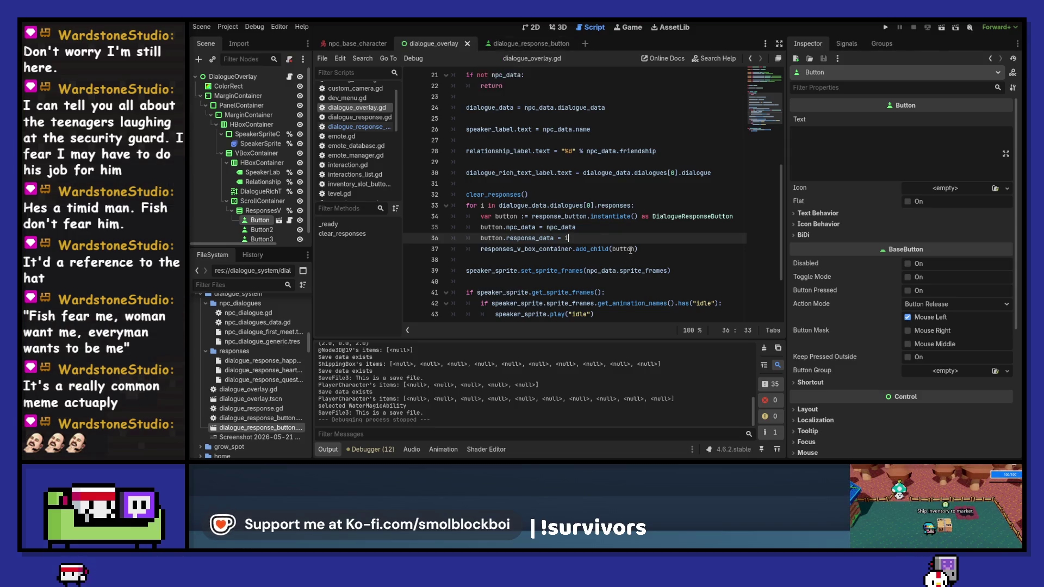
left_click(519, 44)
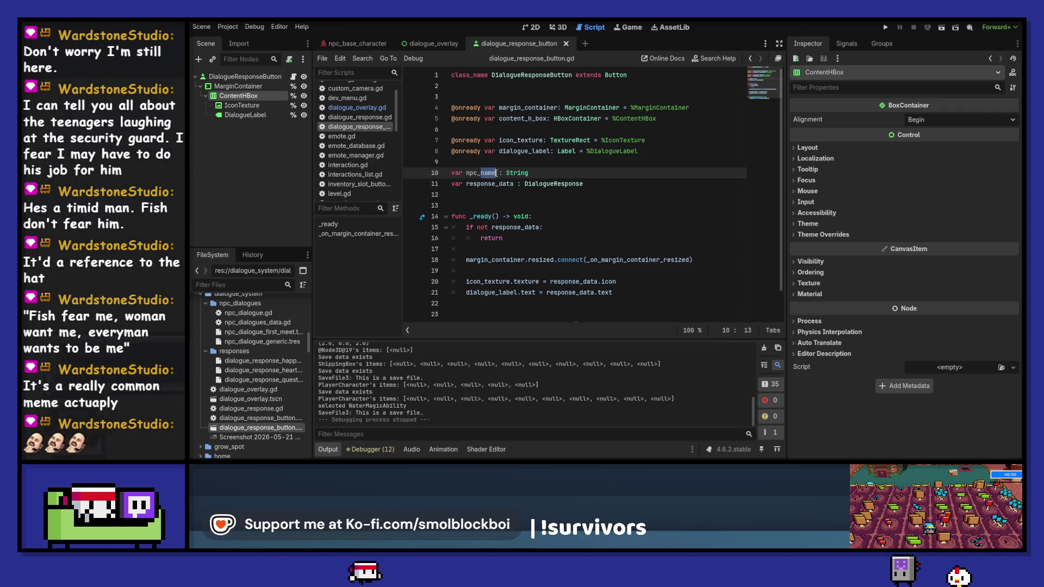
type("data")
double_click(518, 173)
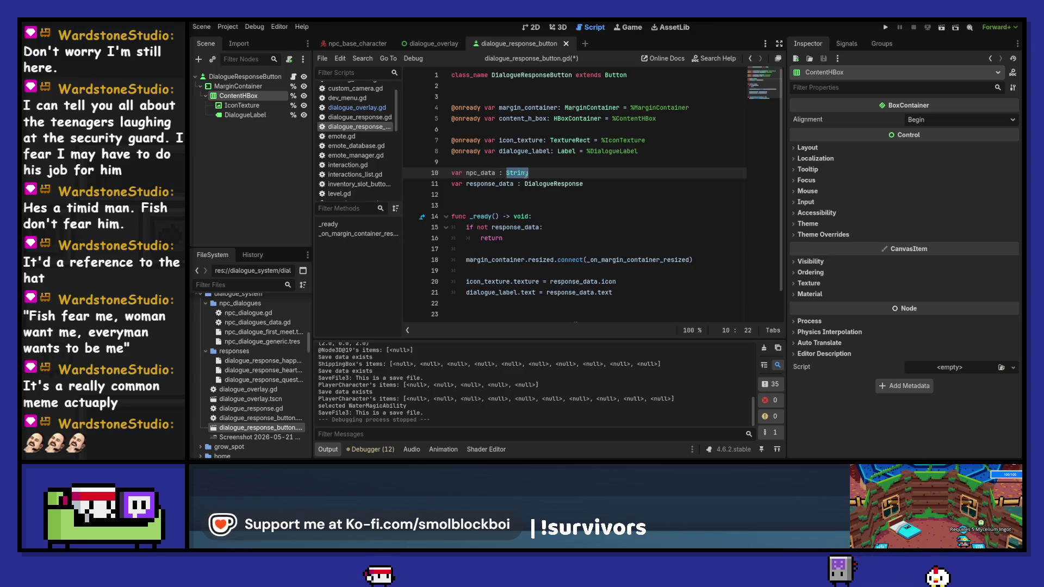
type("CData")
key("Escape")
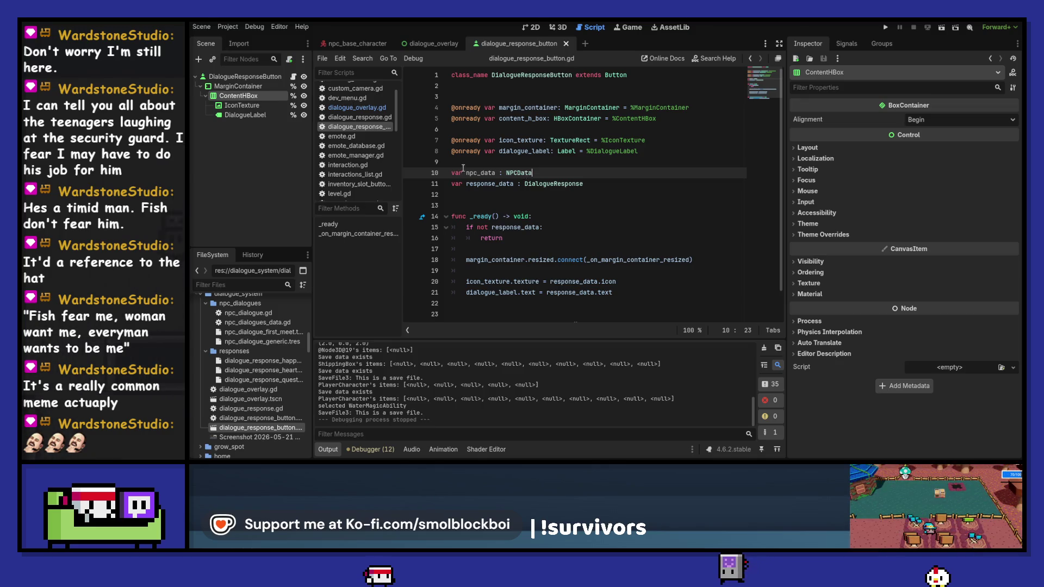
left_click(434, 43)
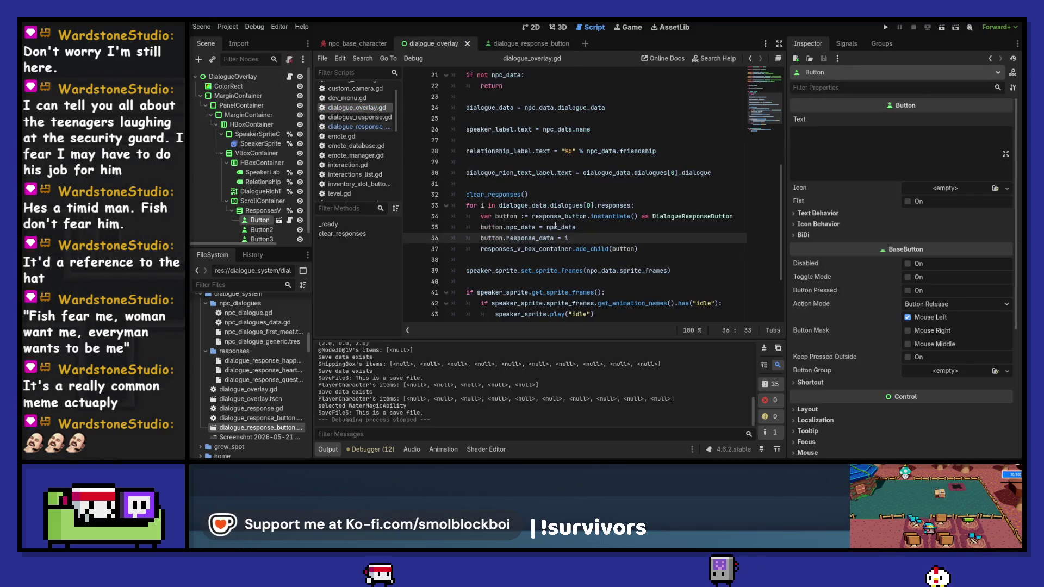
left_click(520, 43)
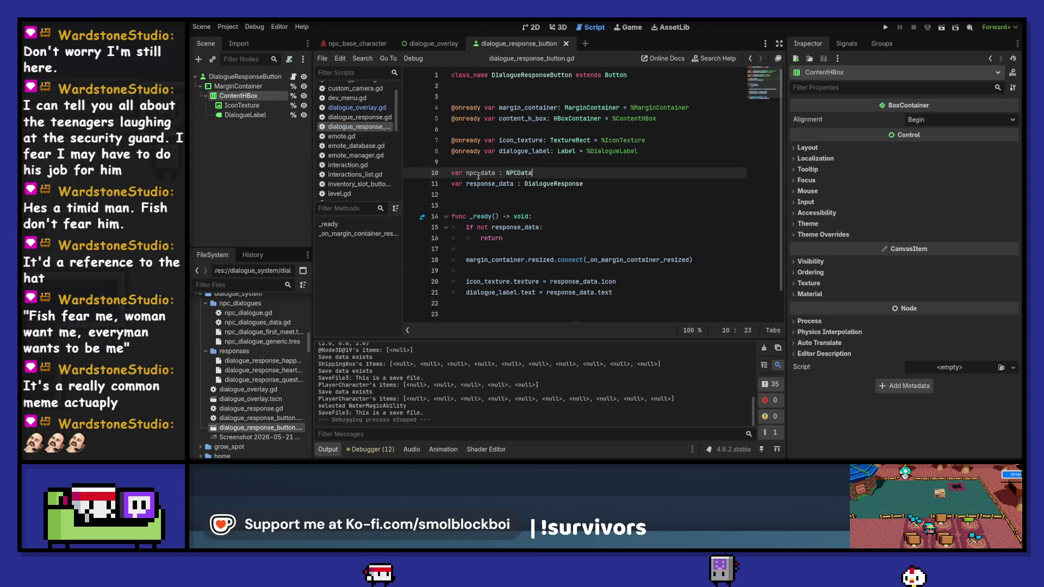
double_click(480, 172)
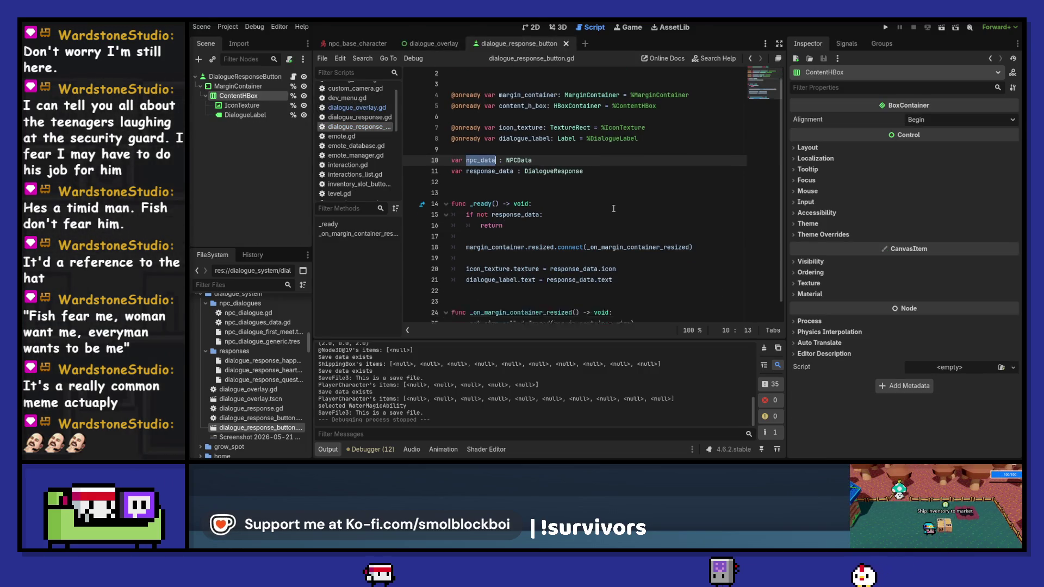
scroll(614, 208, "down", 1)
left_click(647, 259)
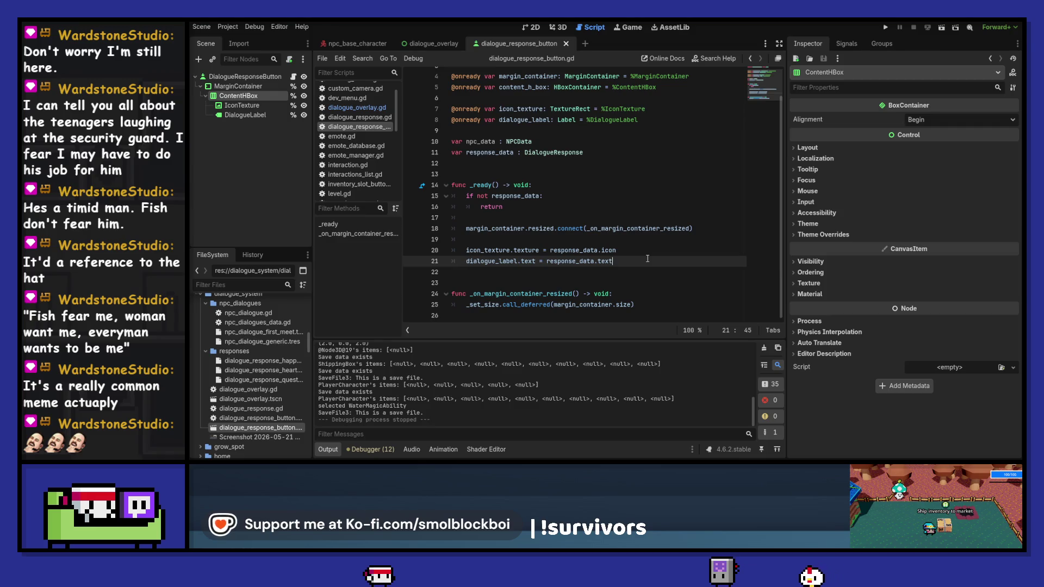
key("Return")
type("if")
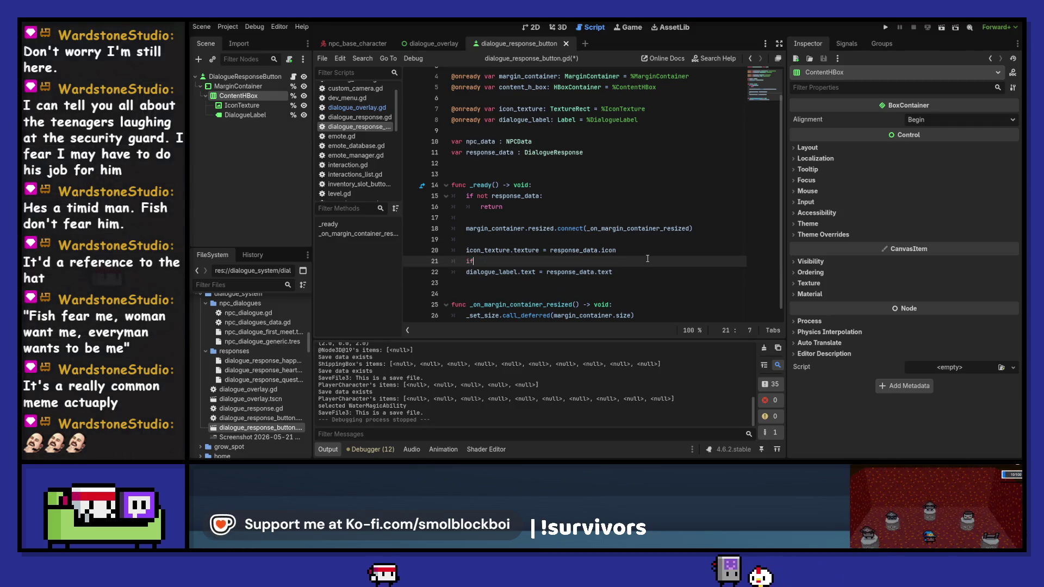
Step: Wrap the label assignment in 'if response_data.text.contains("%s")' using the copied text expression
key("Escape")
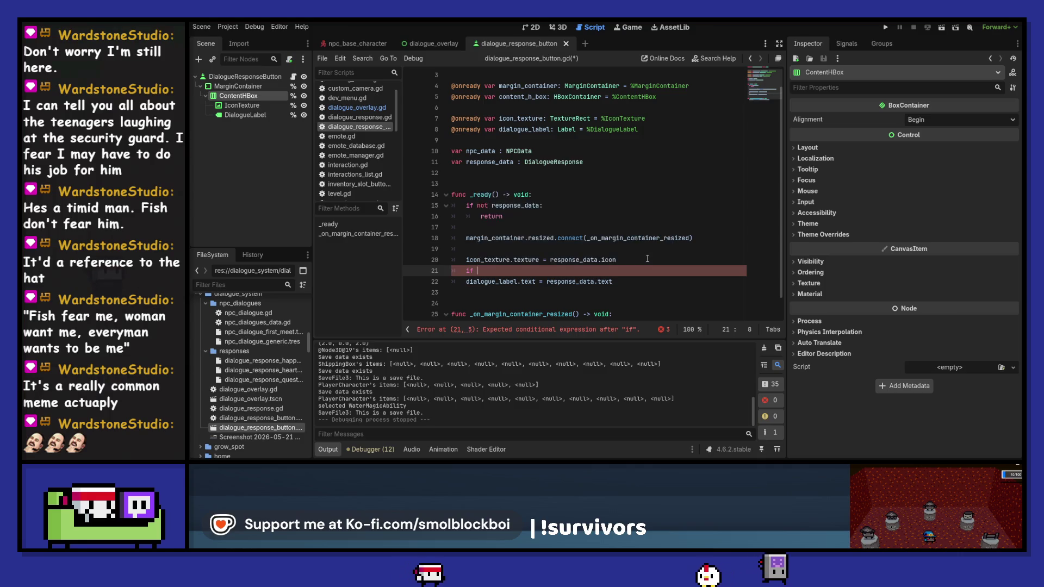
key("Down")
key("ctrl+Right")
key("End")
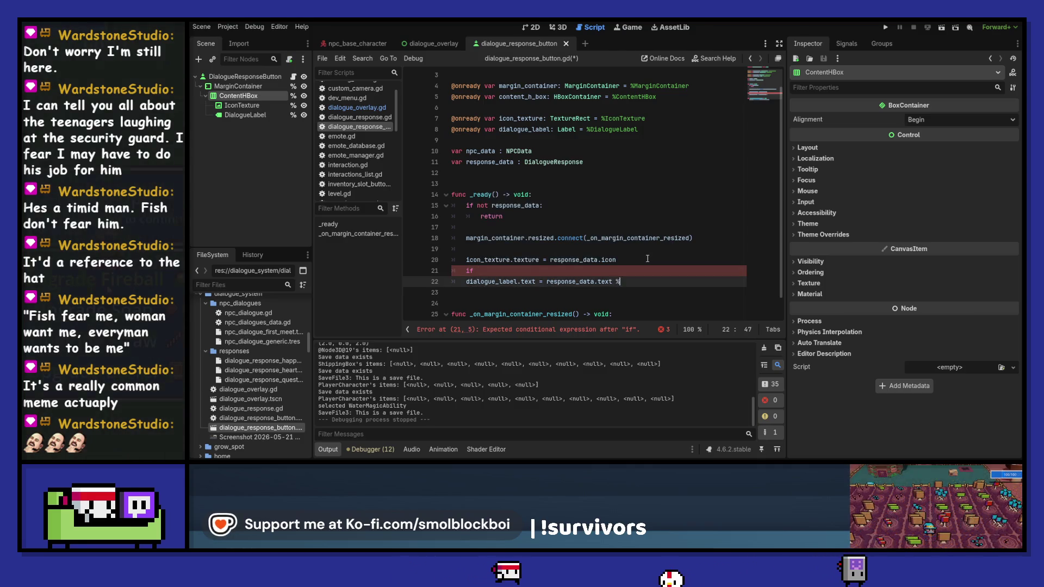
type("% npc_data")
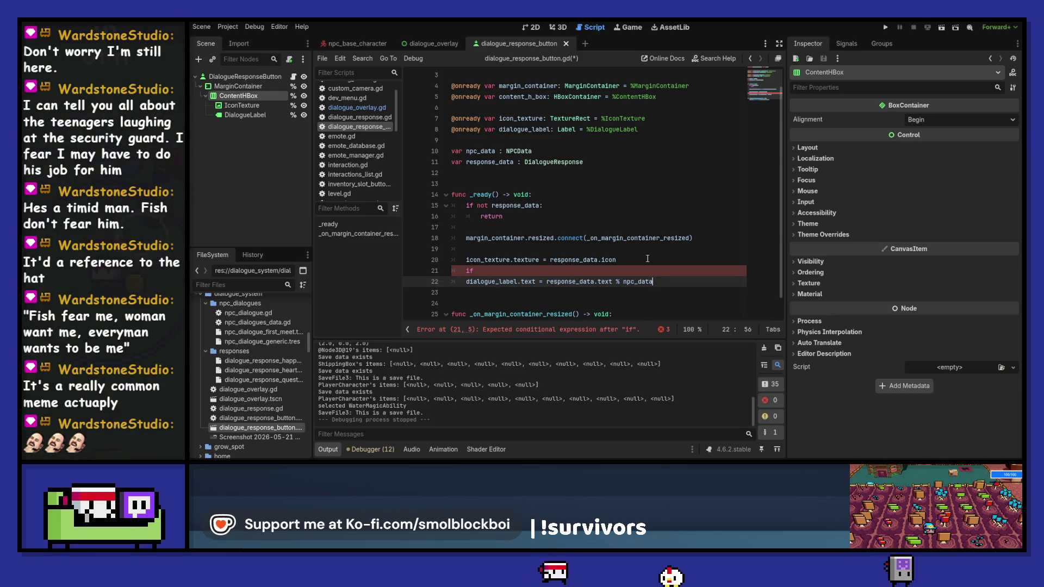
key("Up")
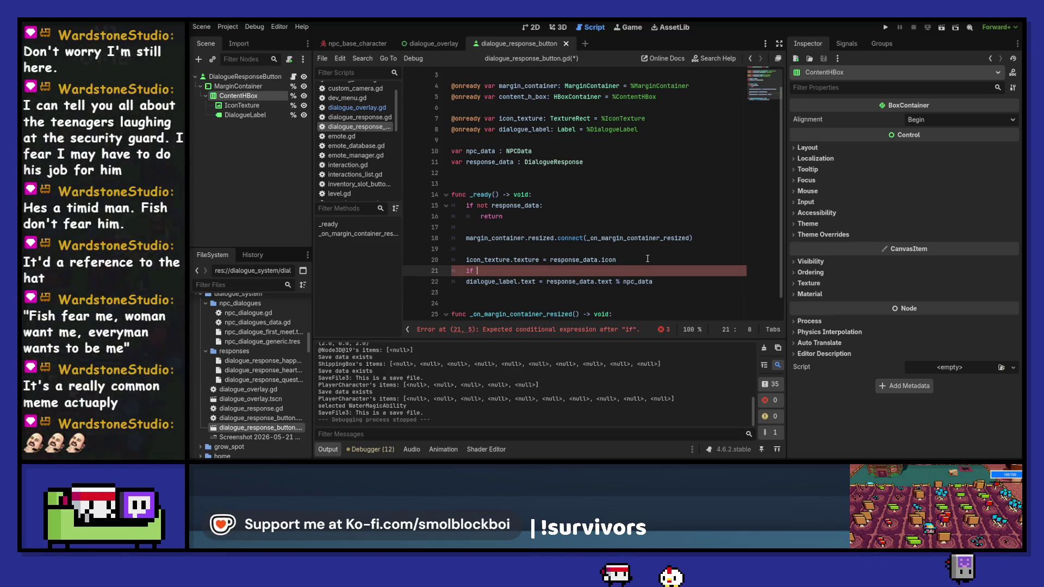
key("Down")
key("ctrl+Left")
key("ctrl+shift+Right")
key("ctrl+c")
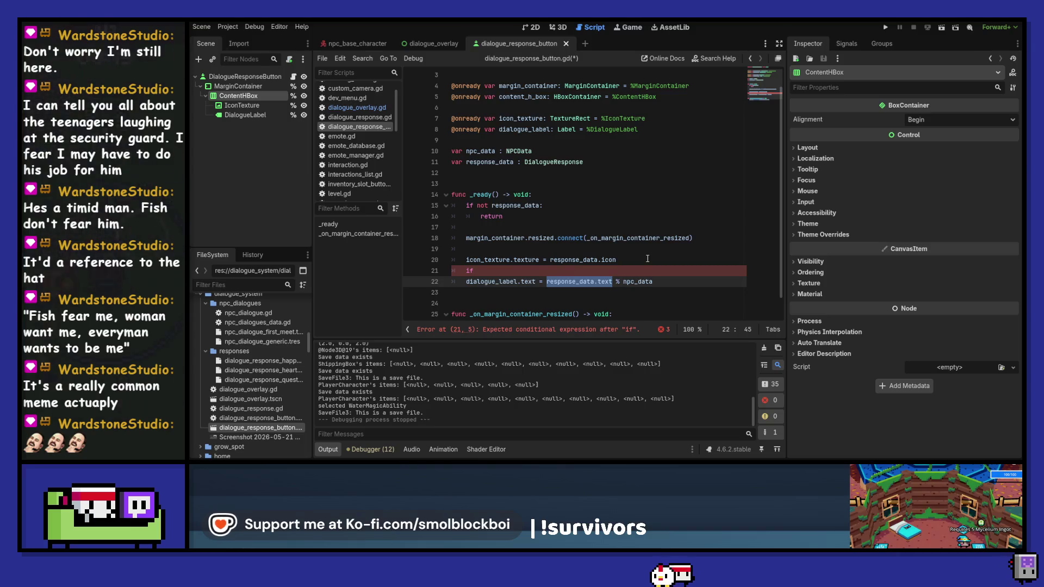
key("Up")
key("ctrl+v")
type(".con")
key("Return")
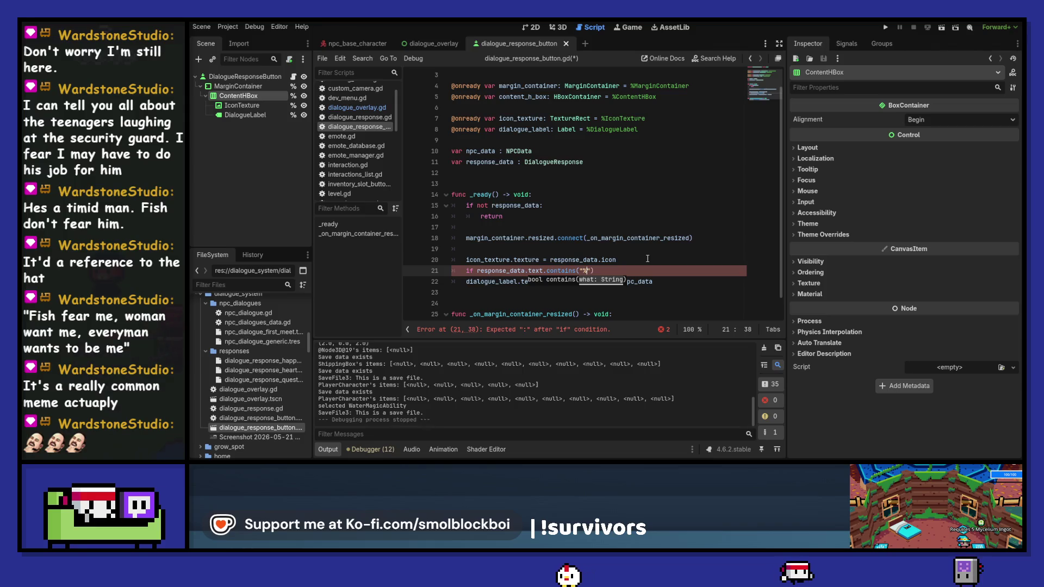
type("s")
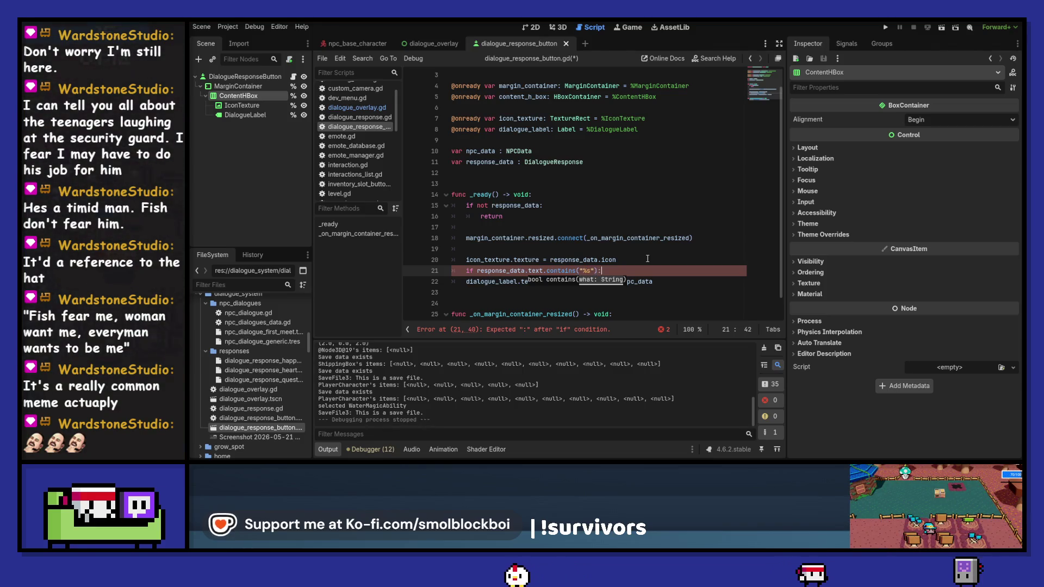
Step: Add an else branch with plain text, format the if branch with npc_data.name, and save
key("Down")
key("End")
key("Return")
type("lse:")
key("Return")
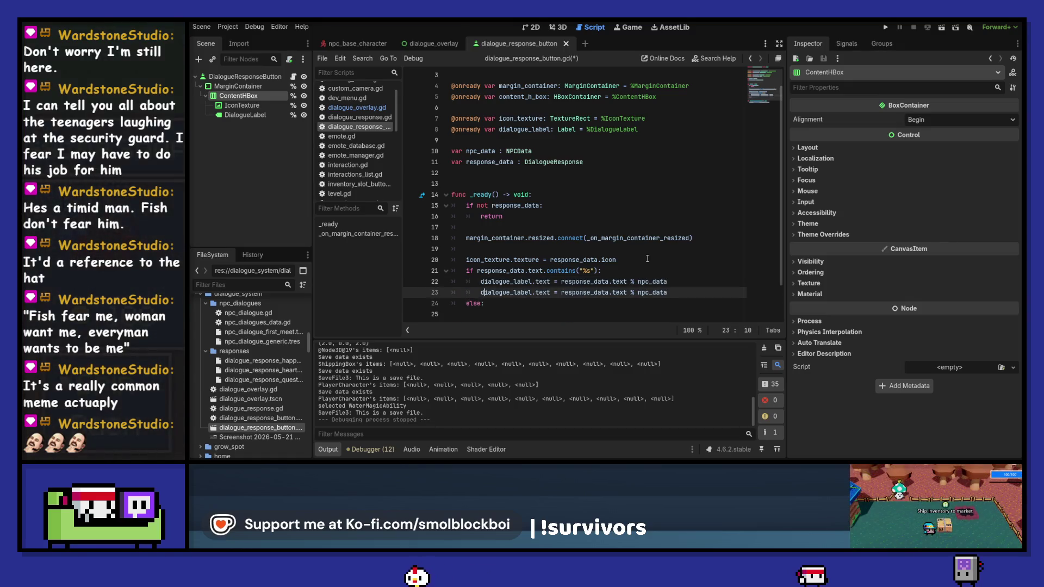
type("dialogue_label.text = response_data.text % npc_data")
key("ctrl+s")
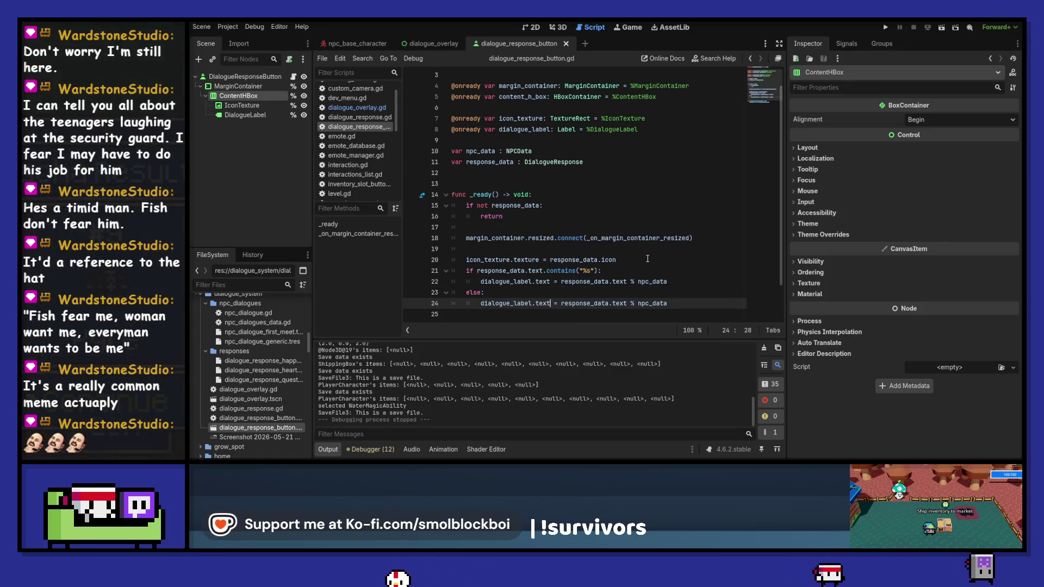
key("shift+End")
key("Delete")
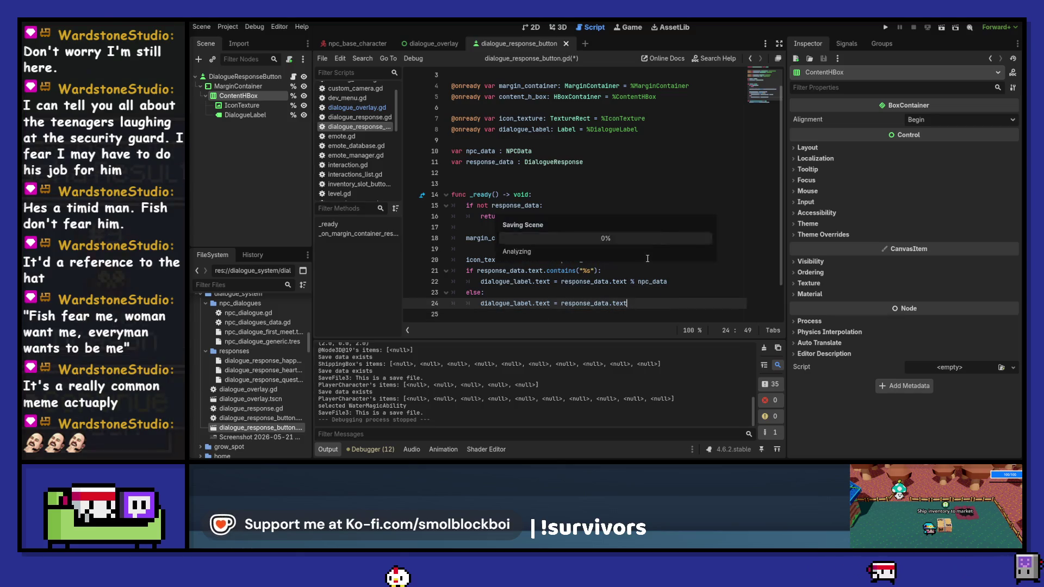
key("Up")
key("Up")
key("End")
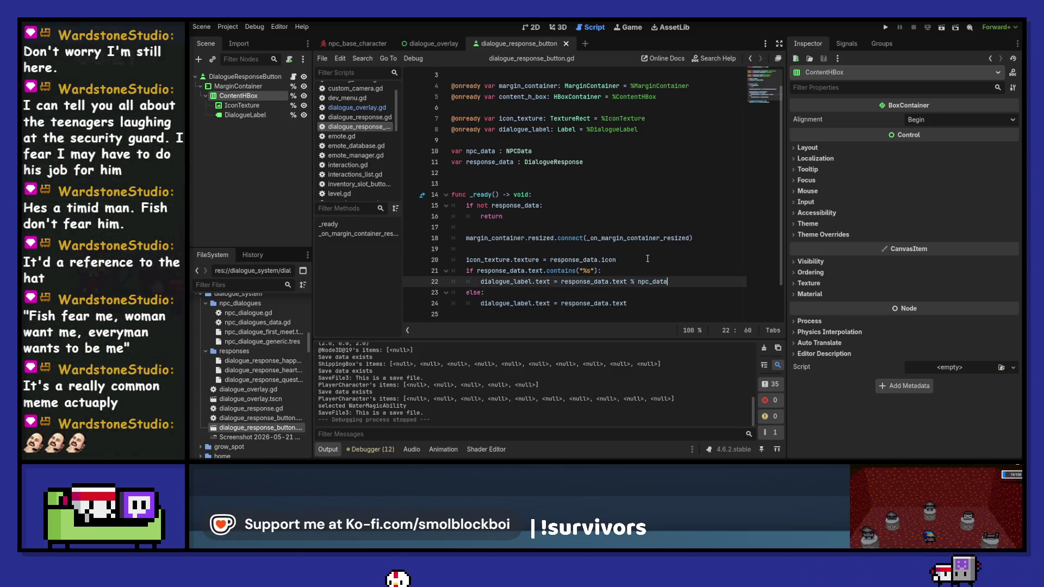
type("name")
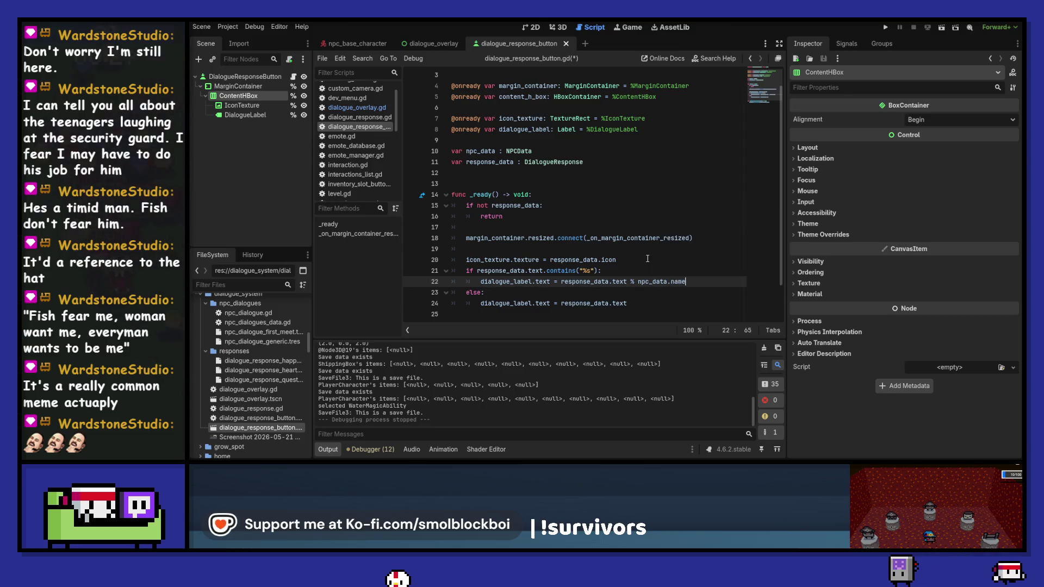
key("ctrl+s")
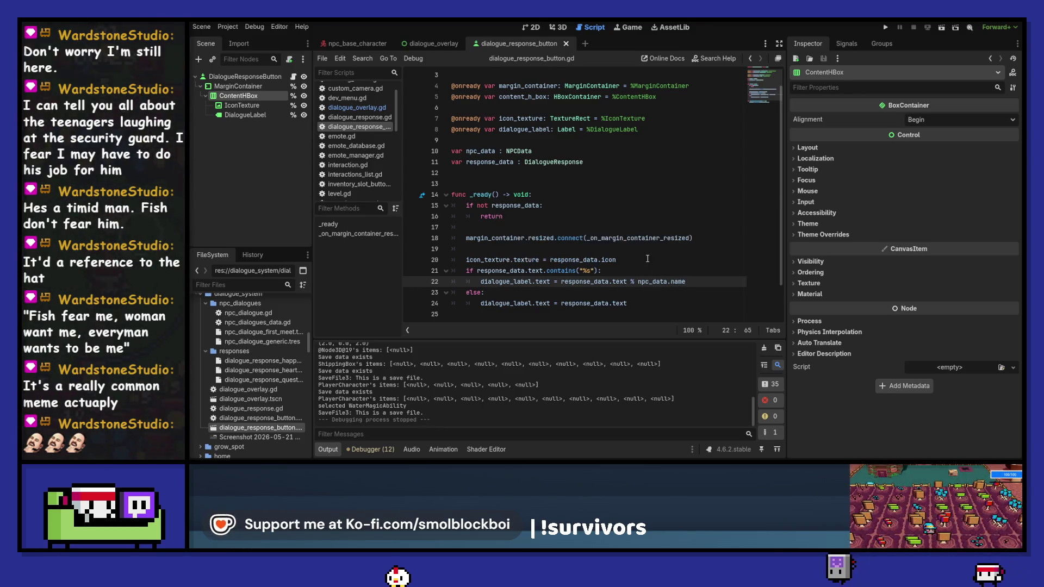
Step: Run the game, talk to Valkyrie and pick the first response showing her name
key("F5")
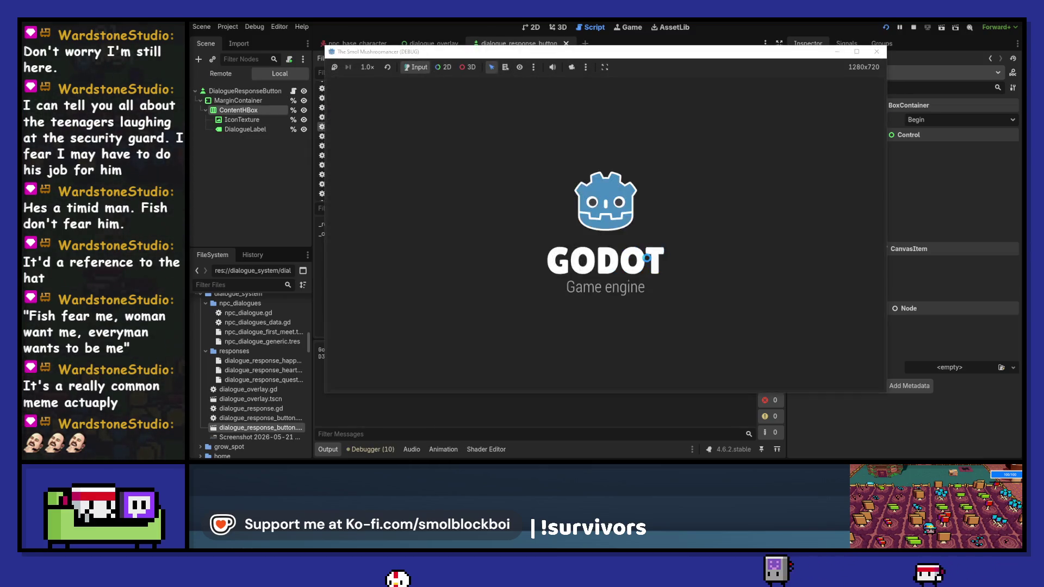
key("Left")
key("Left")
key("Left")
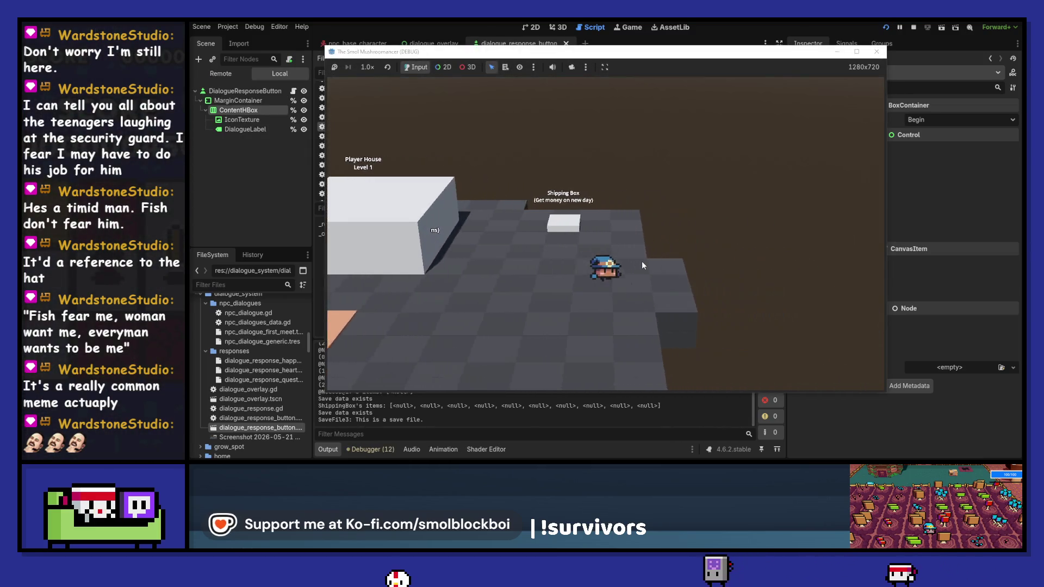
key("Up")
key("e")
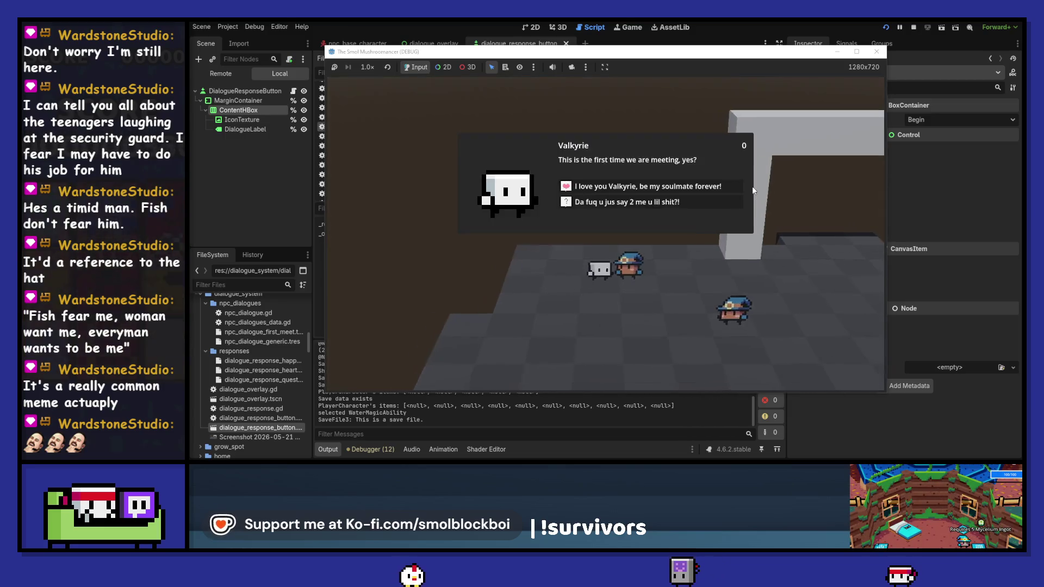
left_click(621, 191)
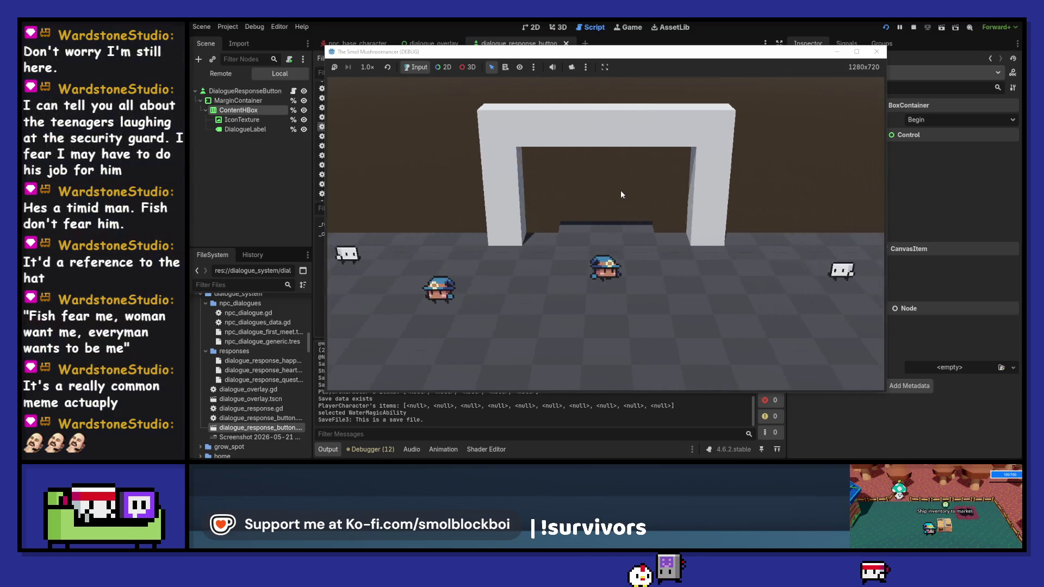
Step: Reopen Valkyrie's dialogue in the next area, close the game and view the response button scene in 2D
key("Right")
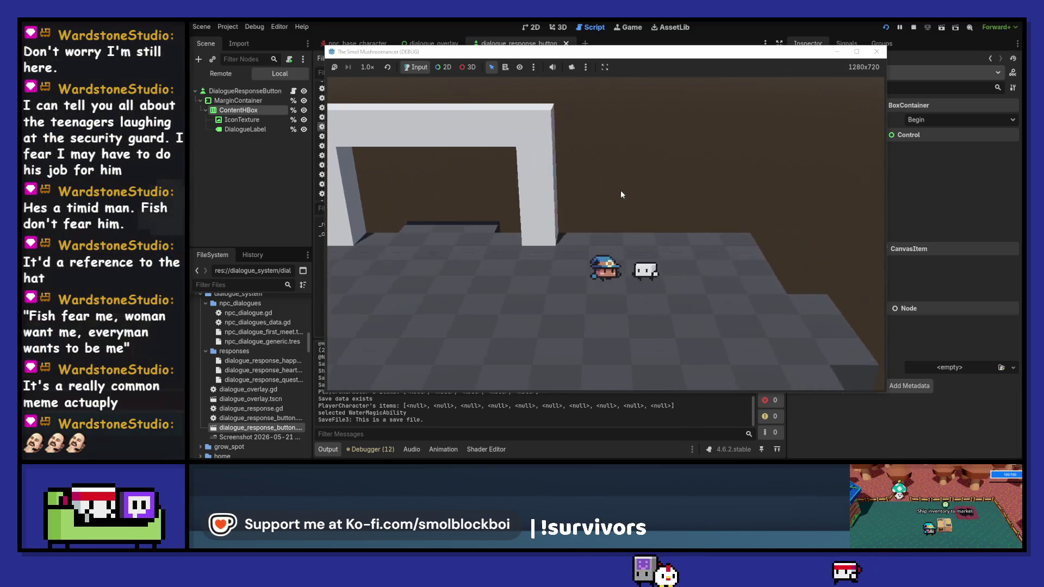
key("e")
key("e")
key("Up")
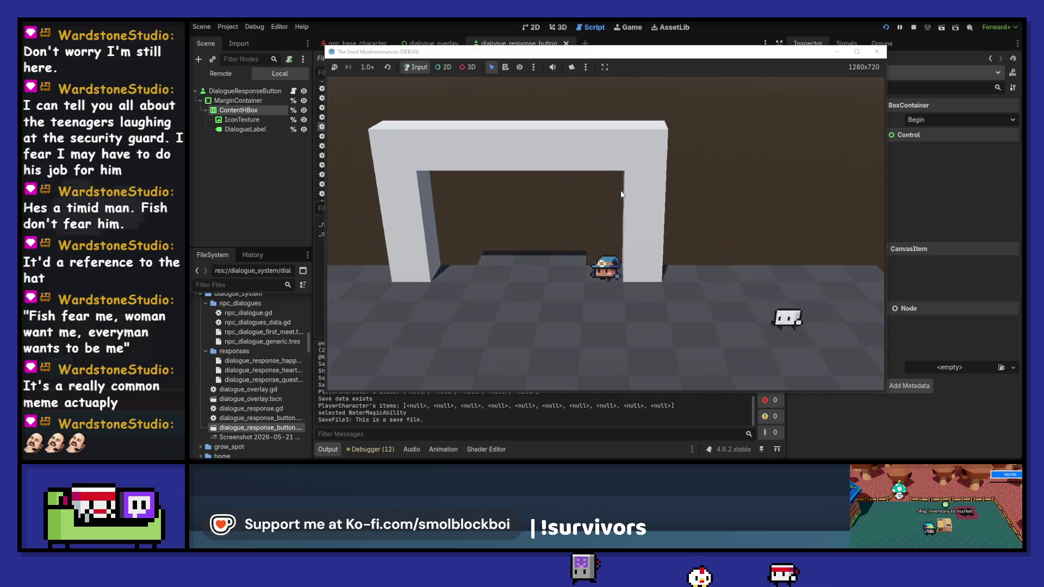
key("Up")
key("e")
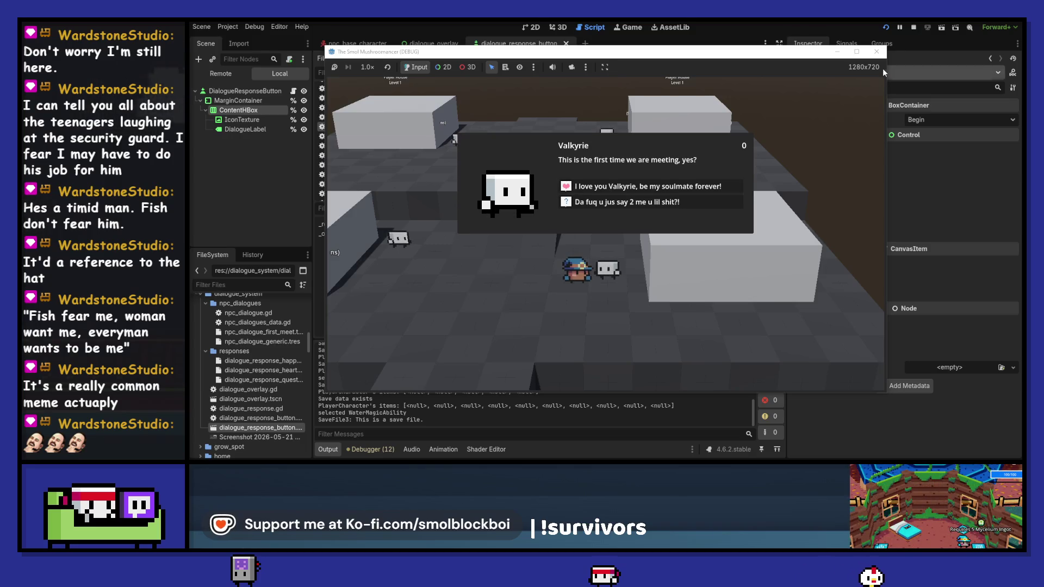
left_click(878, 51)
left_click(533, 27)
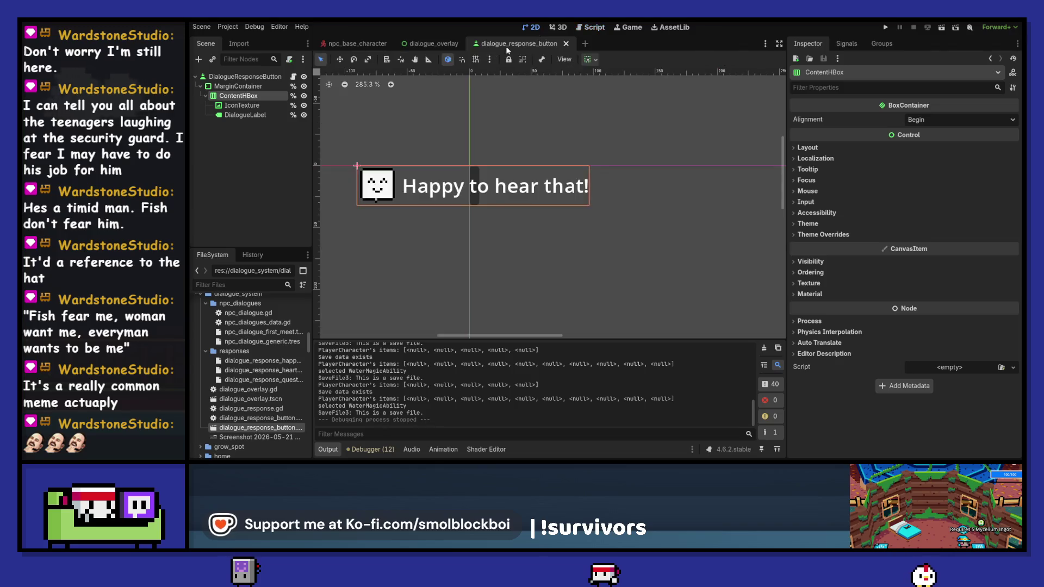
Step: Select DialogueRichTextLabel in the overlay scene and inspect its font size overrides
left_click(420, 46)
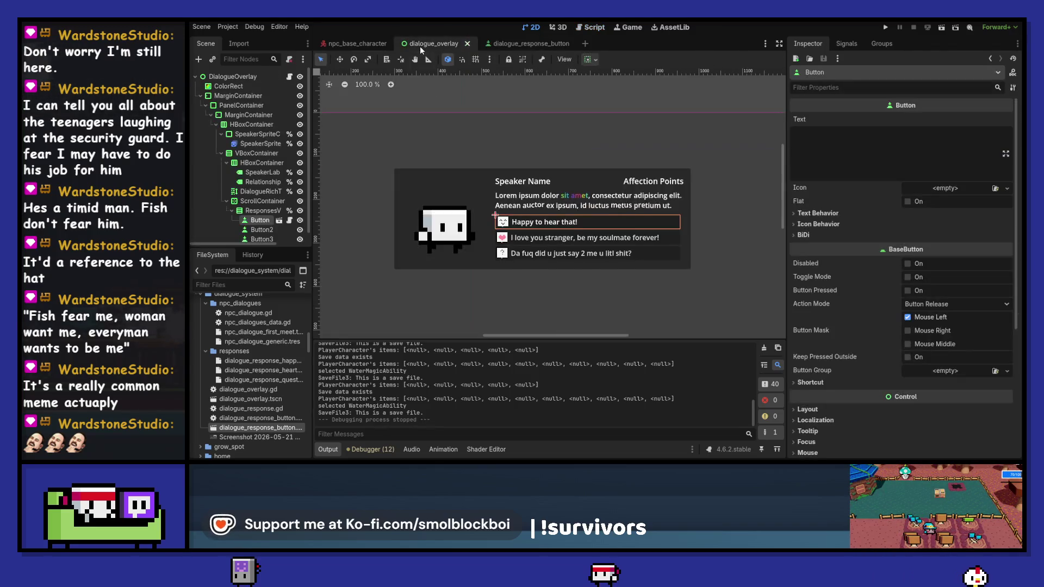
left_click(544, 198)
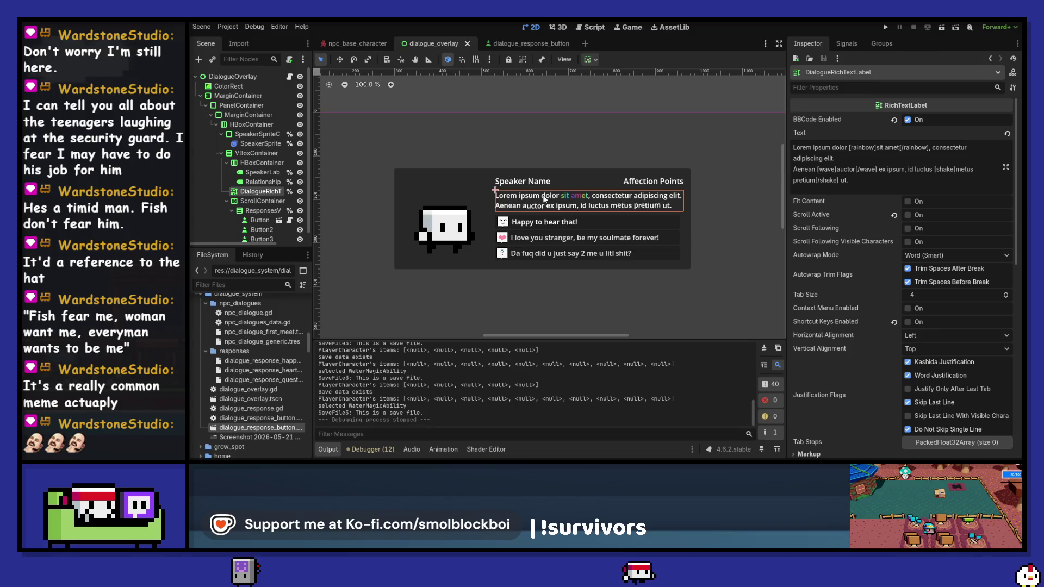
scroll(843, 254, "down", 5)
scroll(849, 309, "down", 5)
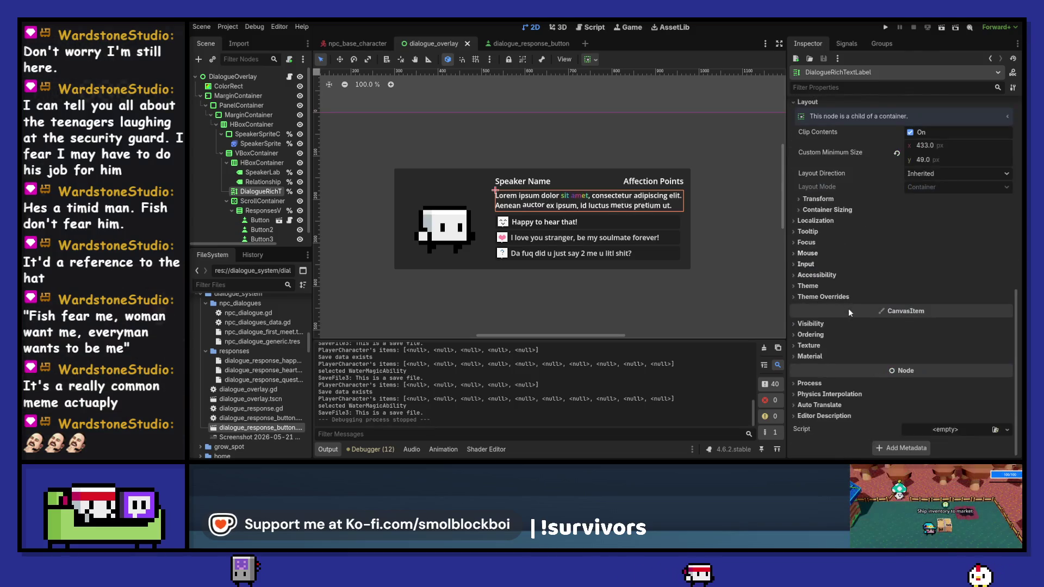
left_click(819, 339)
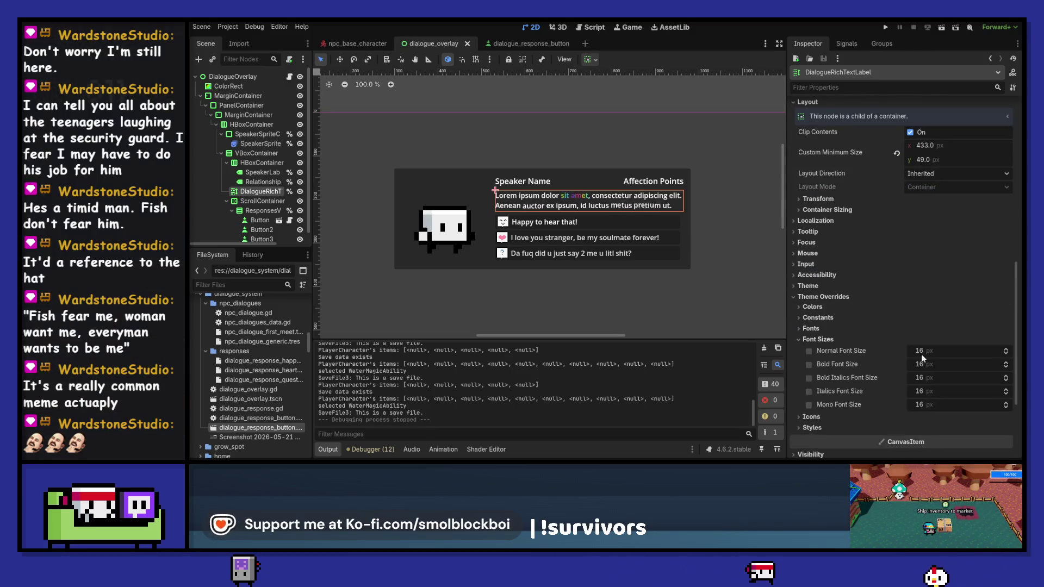
scroll(857, 341, "down", 3)
Step: Try a normal font size of 18 on the dialogue label, then undo back to 16 and launch a test run
left_click(957, 261)
type("1")
key("Return")
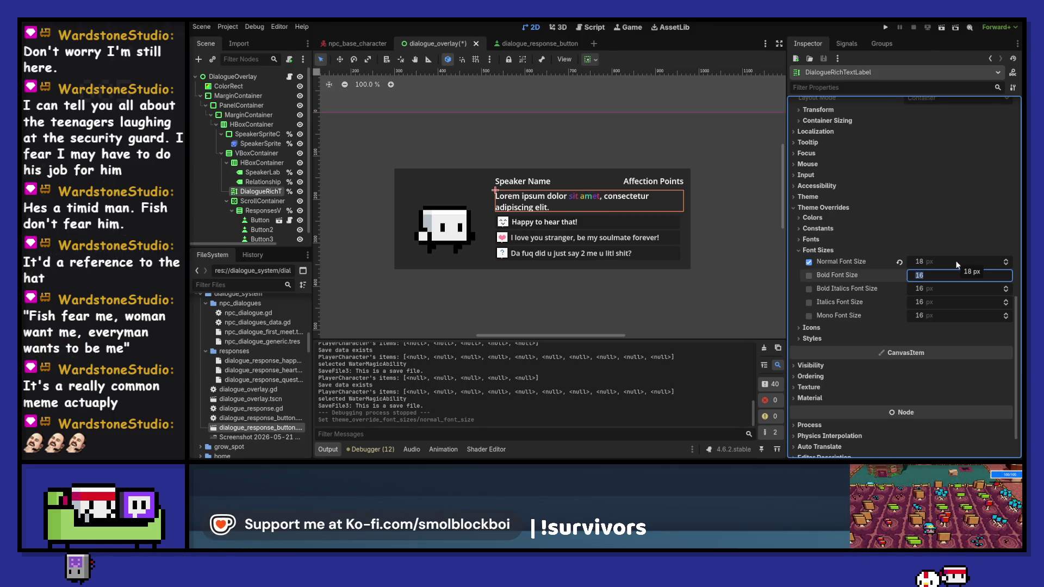
key("ctrl+z")
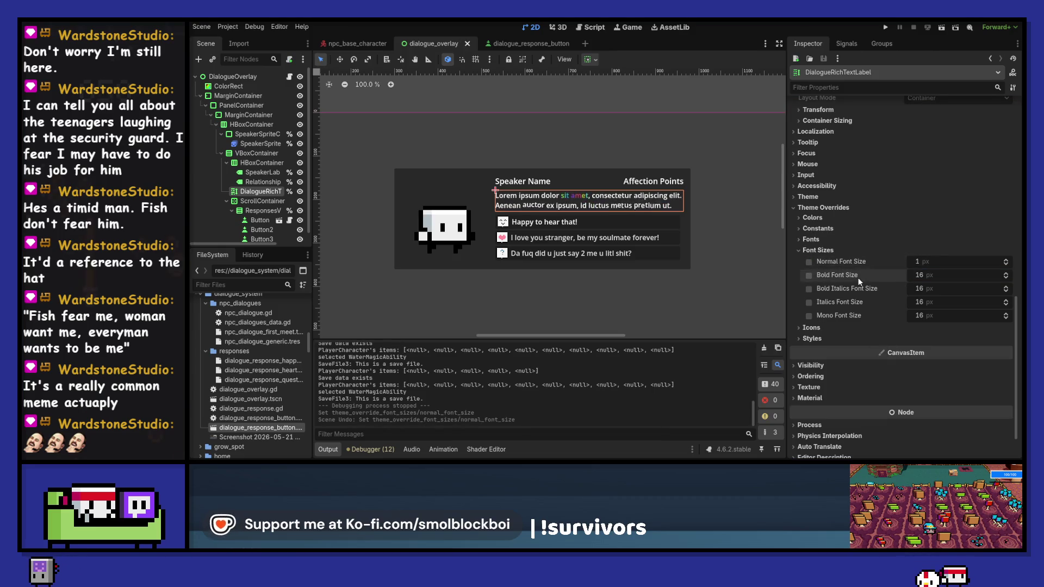
left_click(263, 210)
left_click(261, 191)
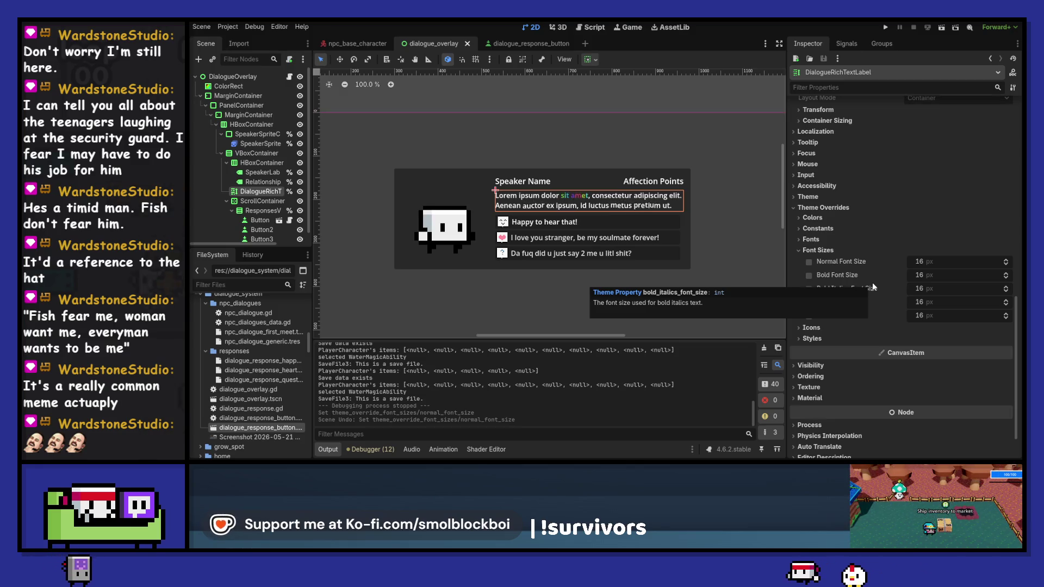
key("F5")
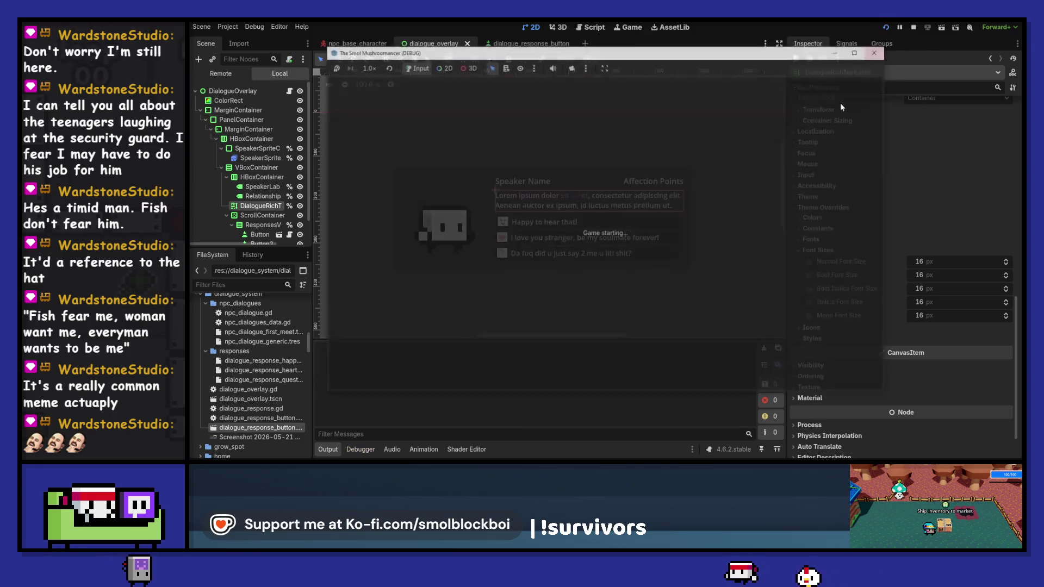
Step: Start the game, walk up to the Dragon NPC and open its dialogue
left_click(616, 273)
key("w")
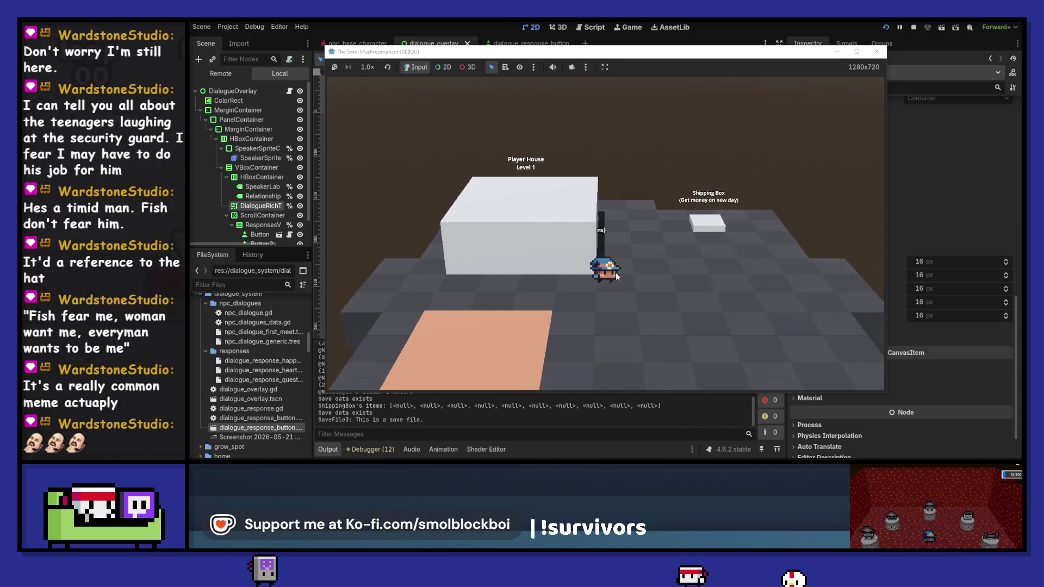
key("w")
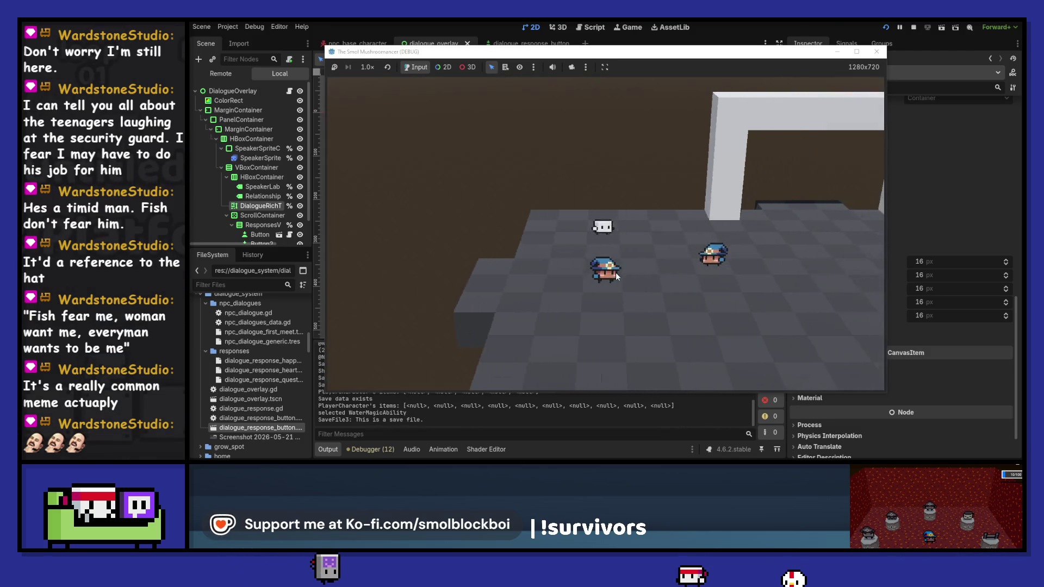
key("w")
key("e")
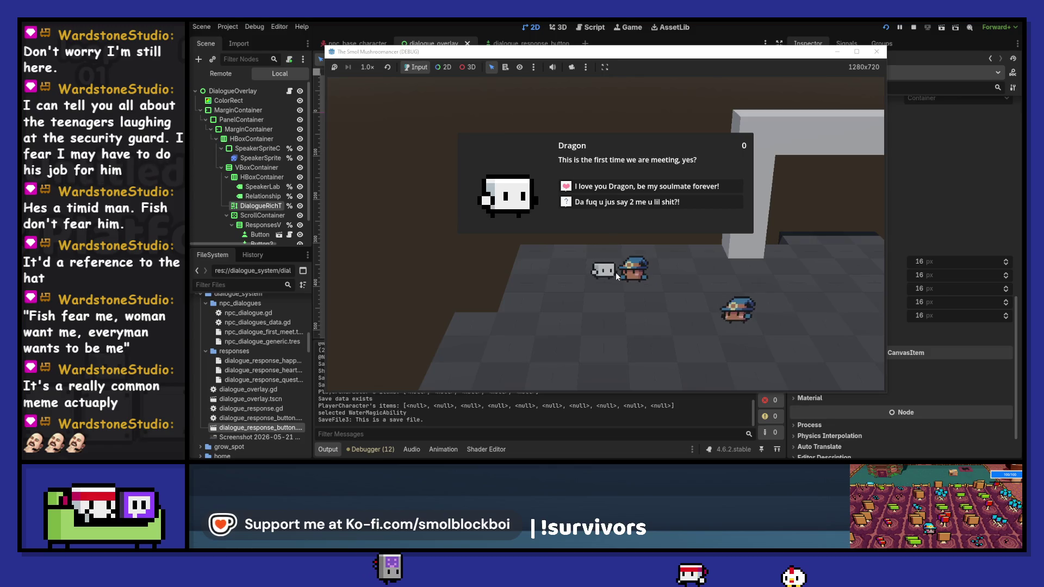
Step: Move the game window aside to compare, then close the running game
mouse_move(660, 54)
left_mouse_down()
mouse_move(759, 92)
mouse_move(836, 266)
mouse_move(817, 124)
mouse_move(764, 118)
left_mouse_up()
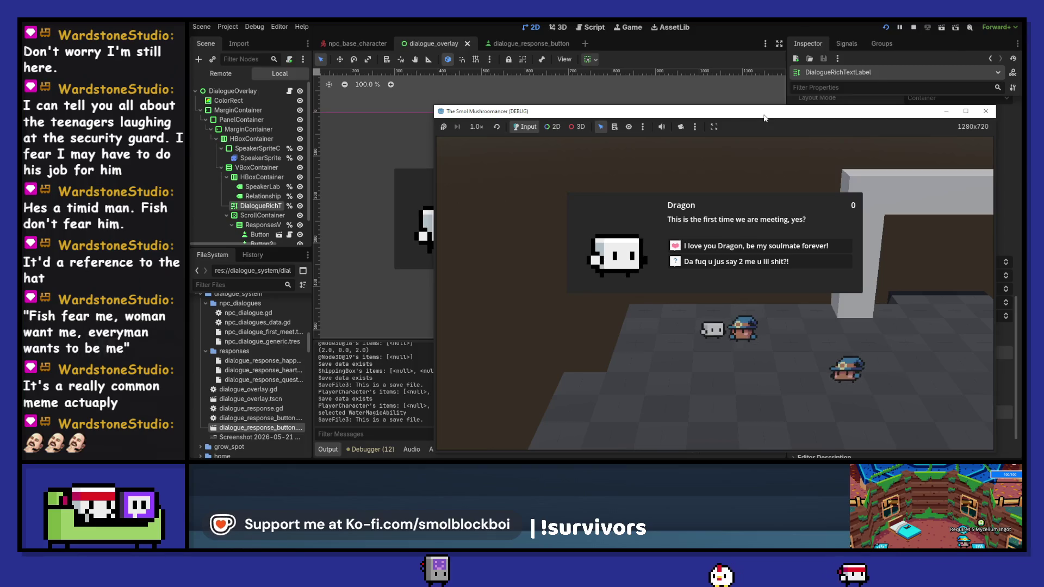
left_click_drag(764, 113, 682, 66)
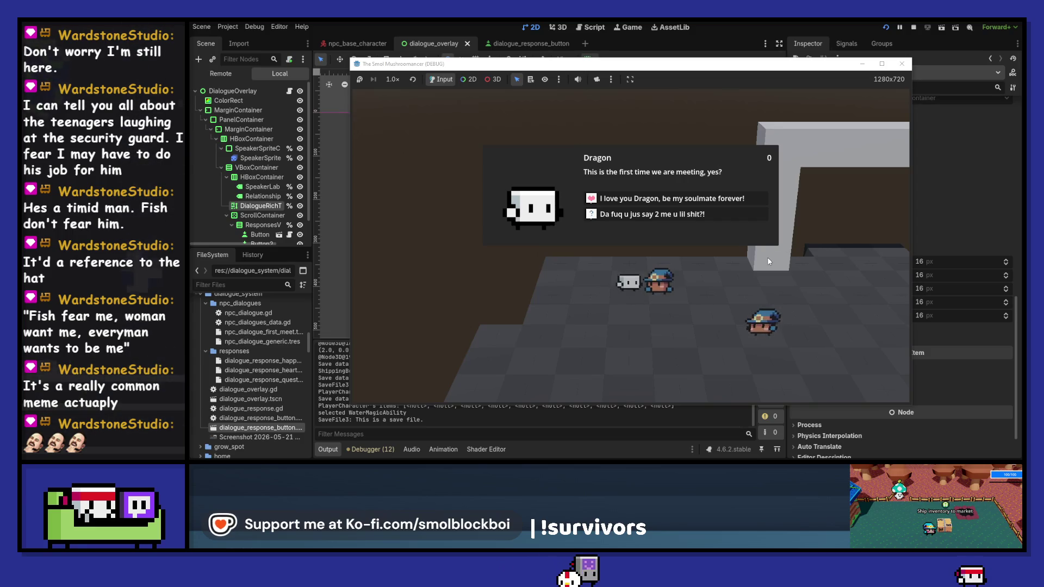
left_click(903, 65)
key("ctrl+s")
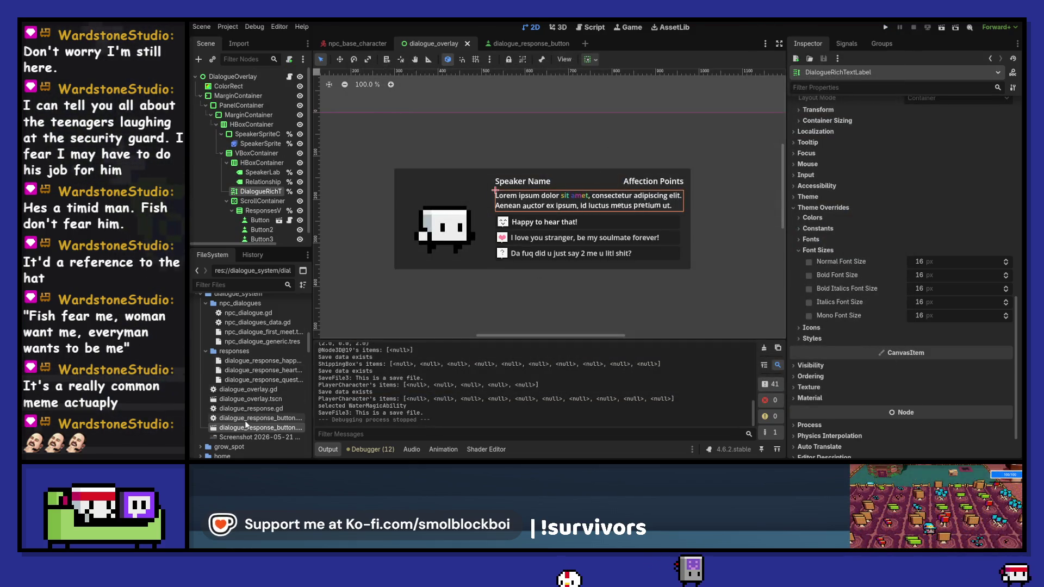
Step: Open npc_dialogue_first_meet.tres, start duplicating dialogue_response_happy_01.tres and cancel it
double_click(266, 332)
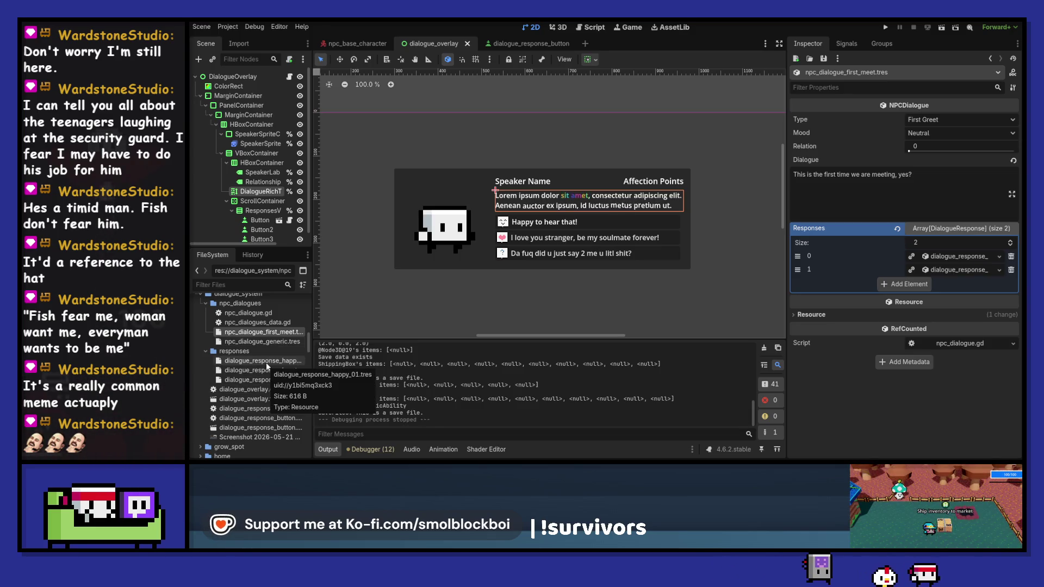
left_click(266, 362)
key("ctrl+d")
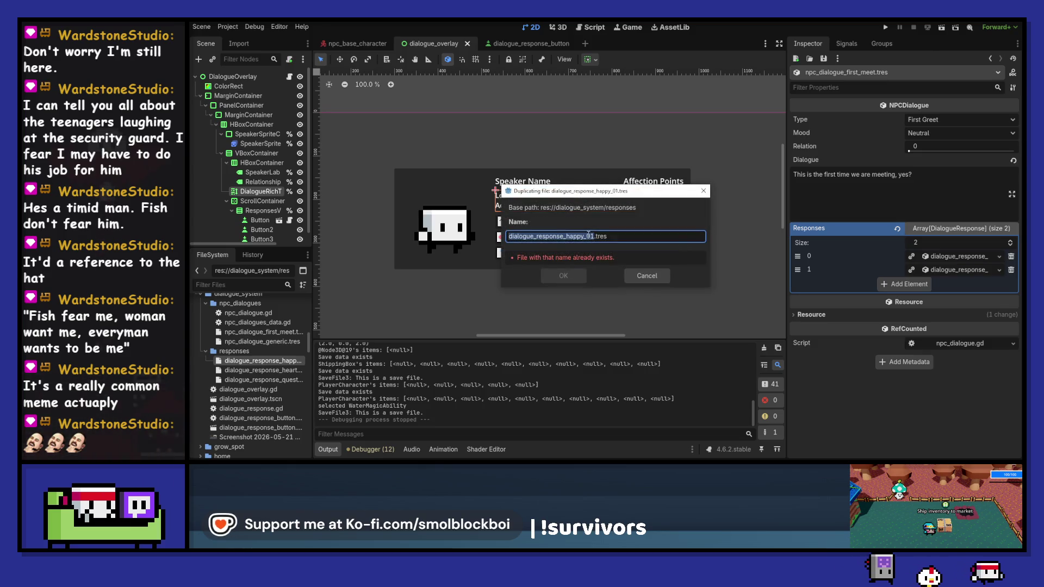
left_click(589, 236)
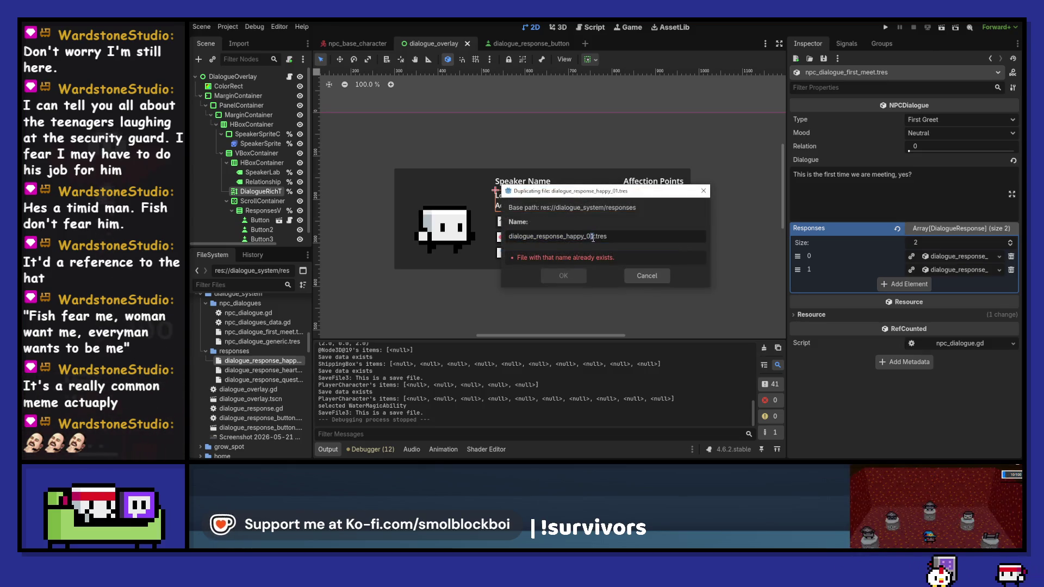
left_click(646, 276)
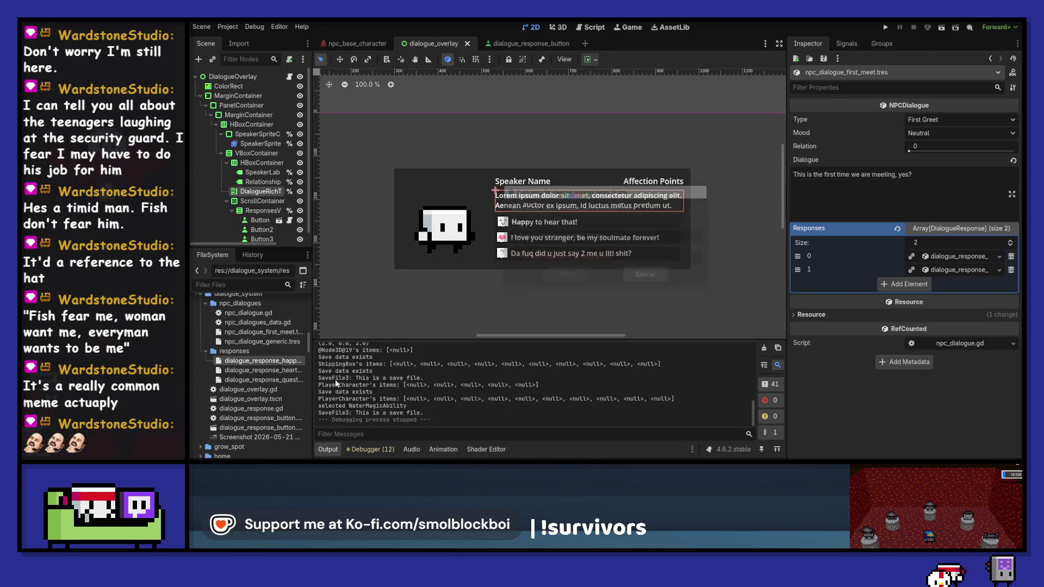
Step: Open dialogue_response_happy_01.tres and begin editing its Text field
double_click(261, 360)
left_click(897, 181)
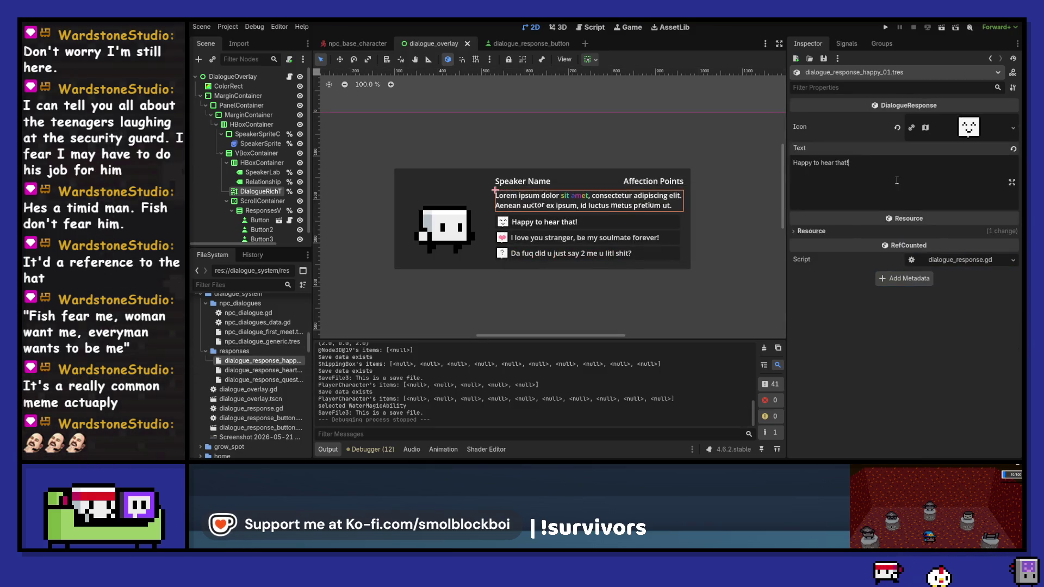
Step: Replace the happy response text with "It's nice to see you, %s!" and add a third response slot to the first-meet dialogue
key("BackSpace")
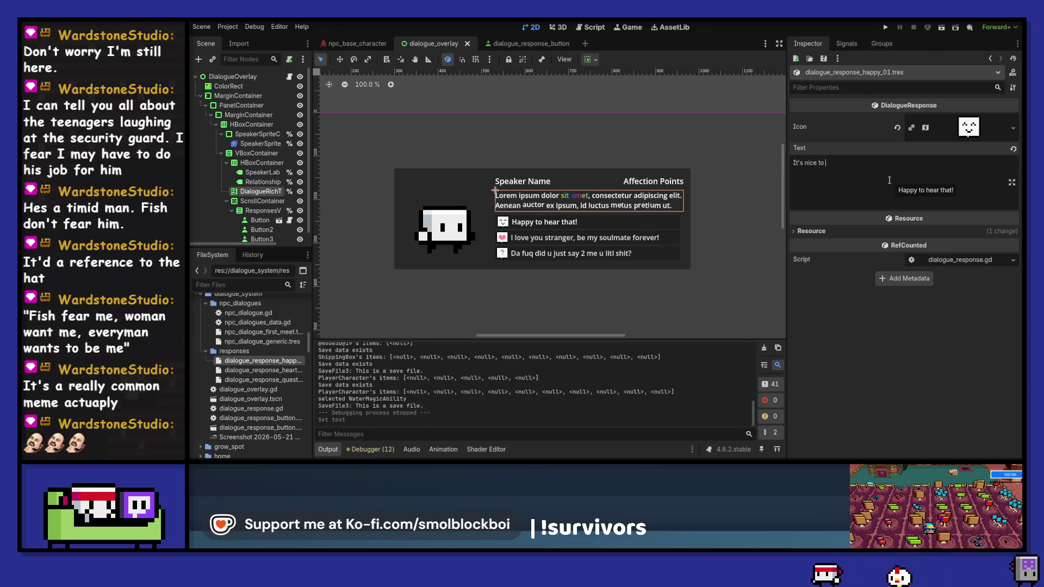
type("s")
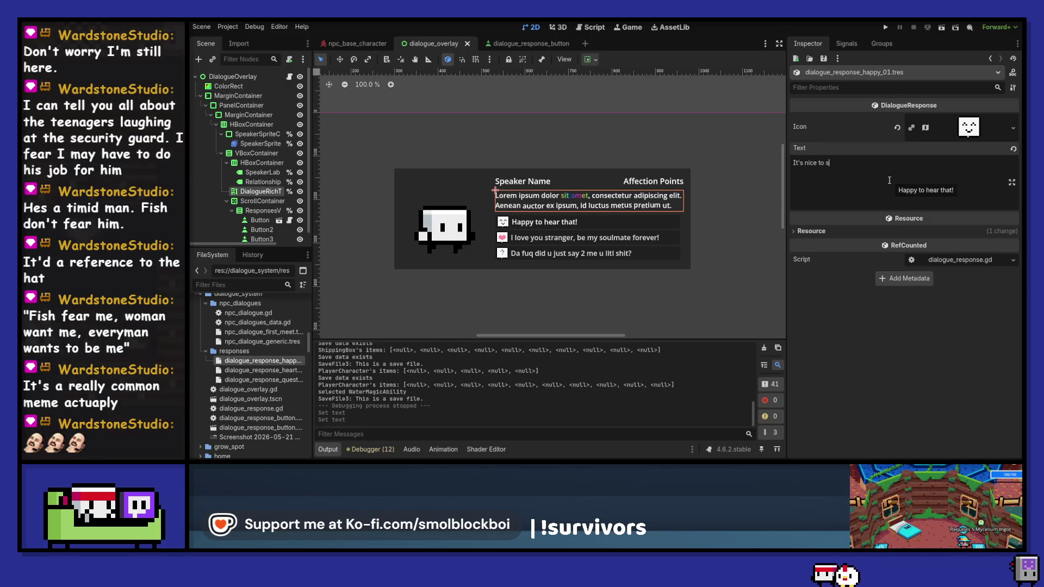
type("ee ")
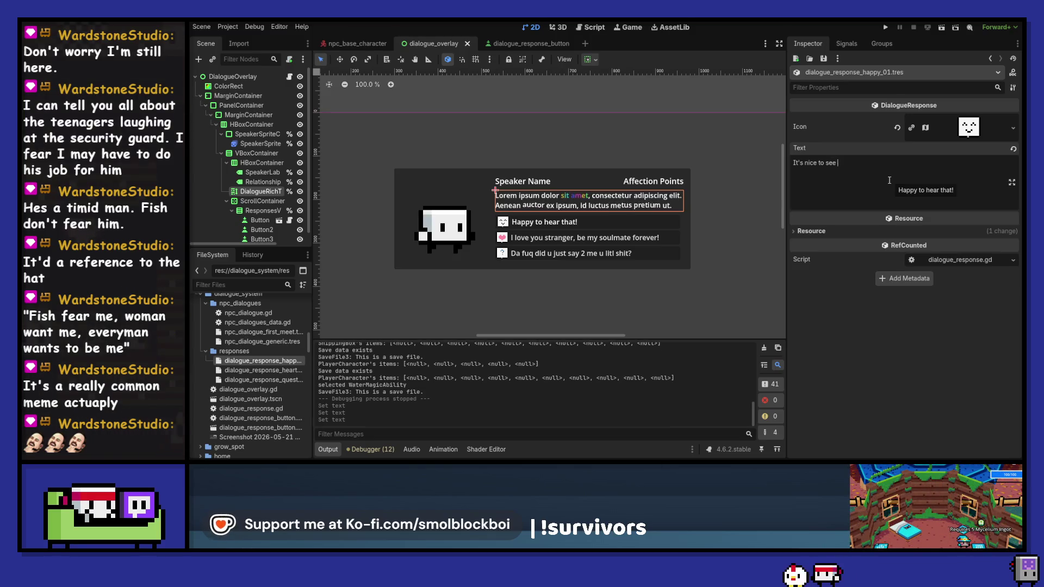
type("you!")
key("BackSpace")
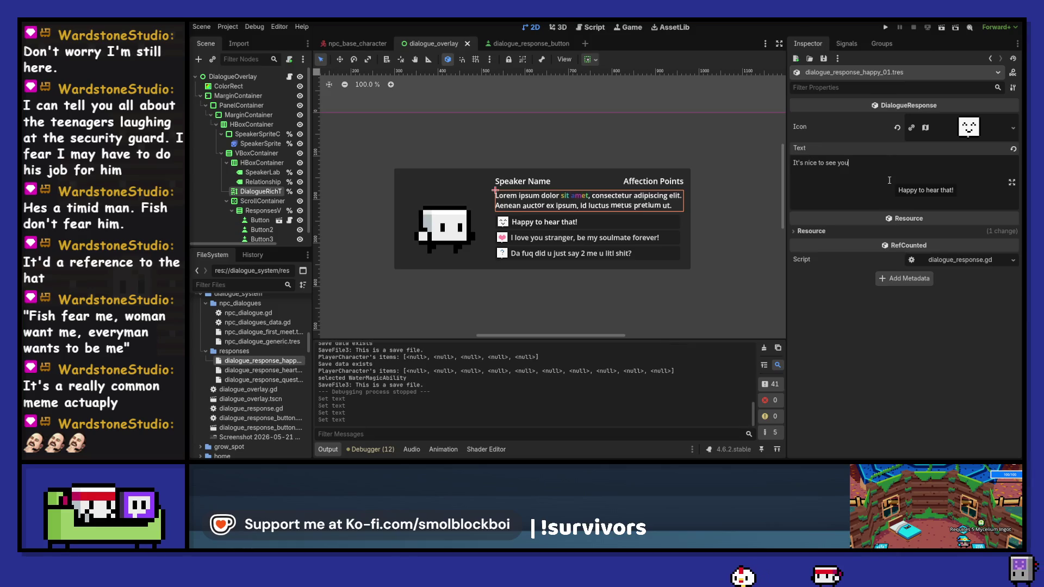
type(", %s!")
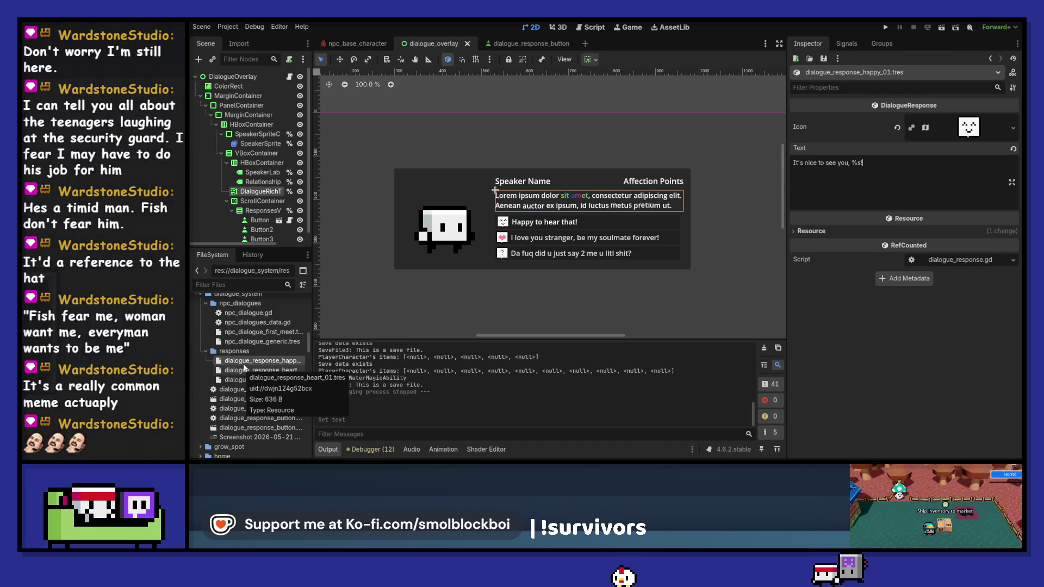
double_click(261, 333)
left_click(1010, 240)
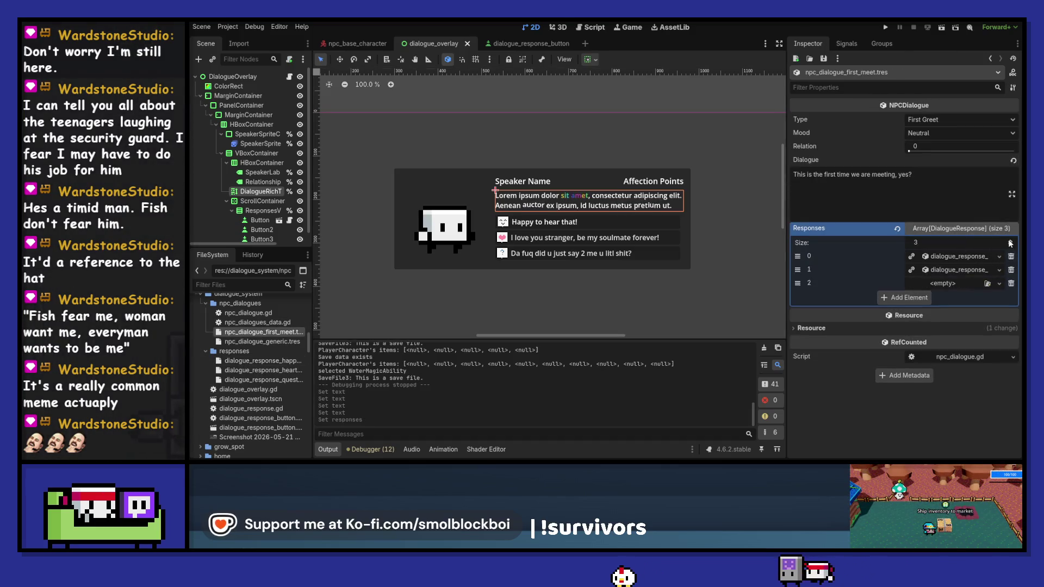
Step: Move the empty response to index 0 in the first-meet dialogue and load happy_01 into it
left_click_drag(798, 283, 798, 255)
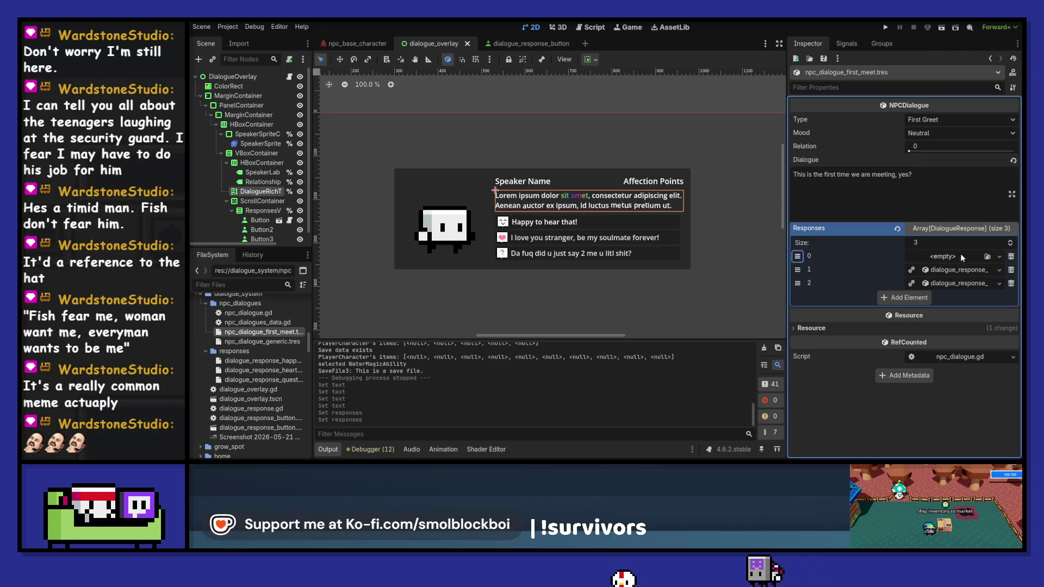
left_click(1001, 256)
left_click(603, 108)
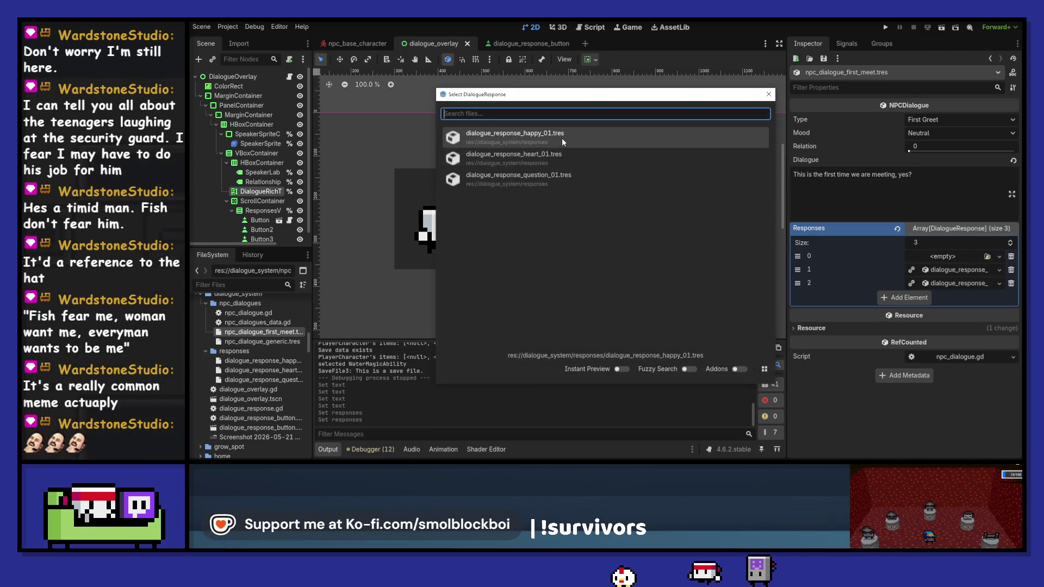
double_click(563, 138)
Step: Add a response slot at index 0 of the generic NPC dialogue, load happy_01, and start a test run
left_click(277, 344)
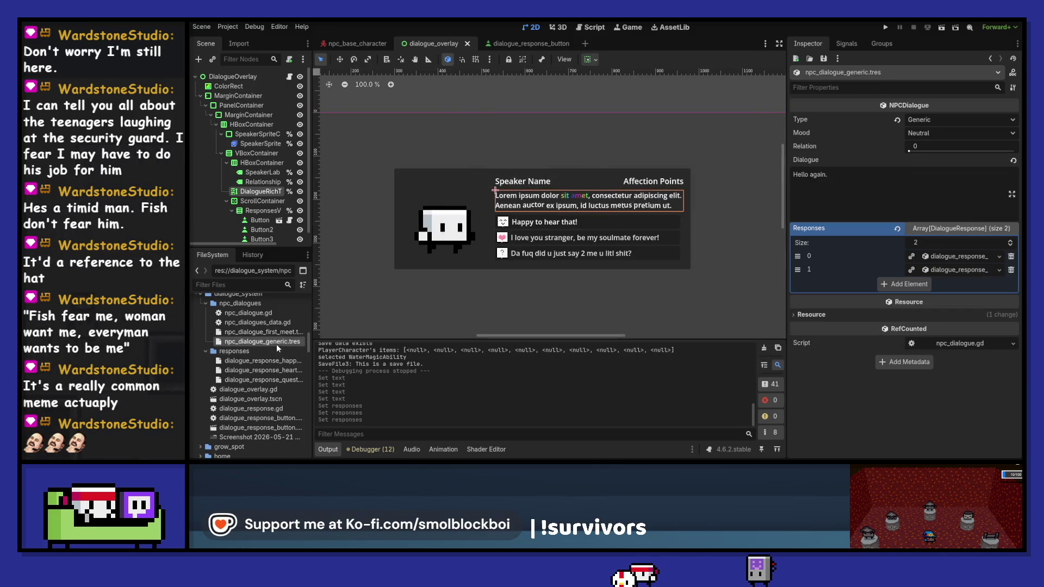
left_click(1012, 243)
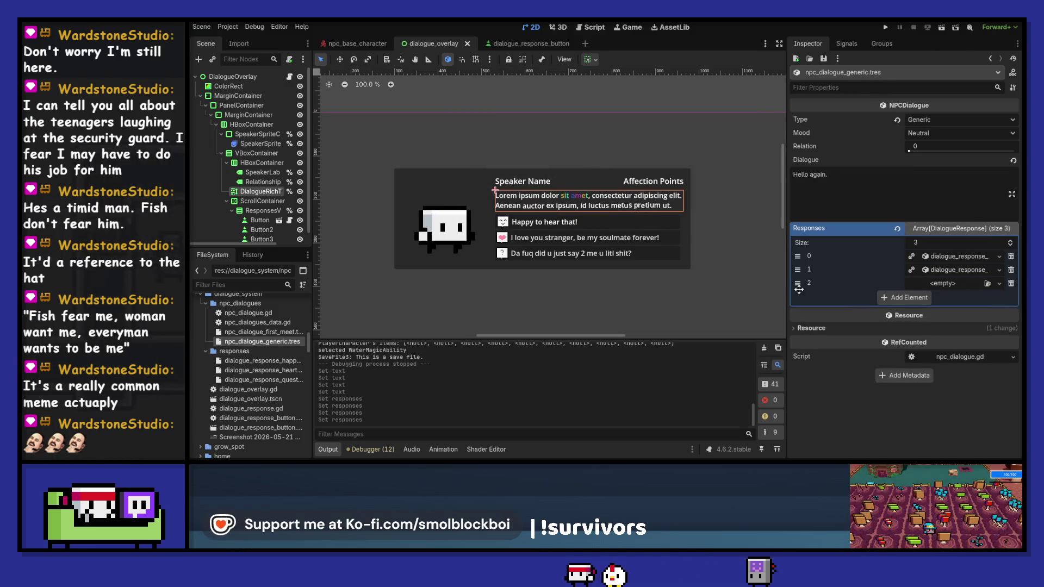
left_click_drag(797, 283, 797, 255)
left_click(988, 256)
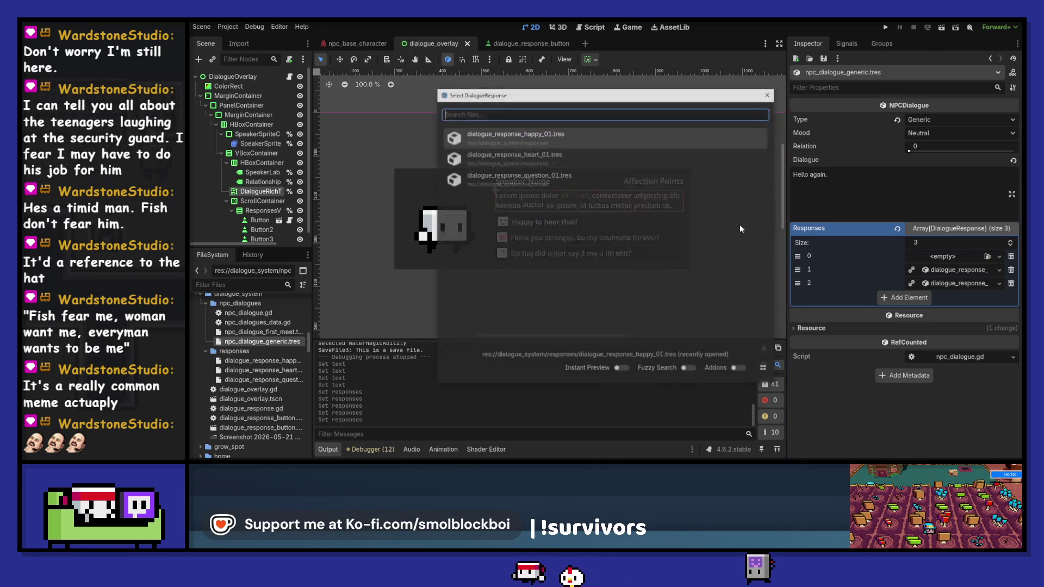
double_click(569, 134)
key("F5")
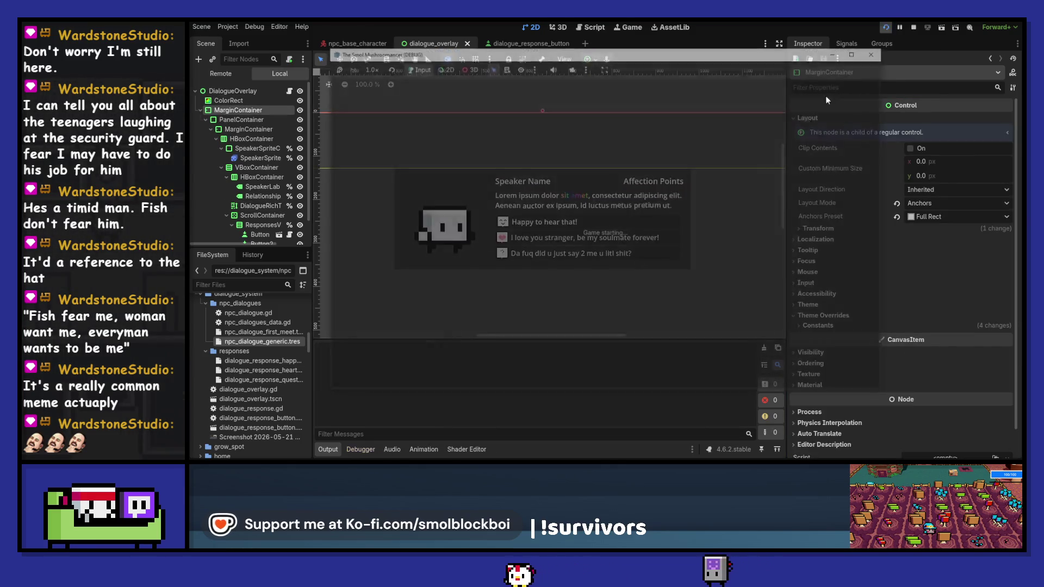
Step: Play, talk to the Dumpster NPC to see its three responses, then close the dialogue and stop the game
left_click(628, 255)
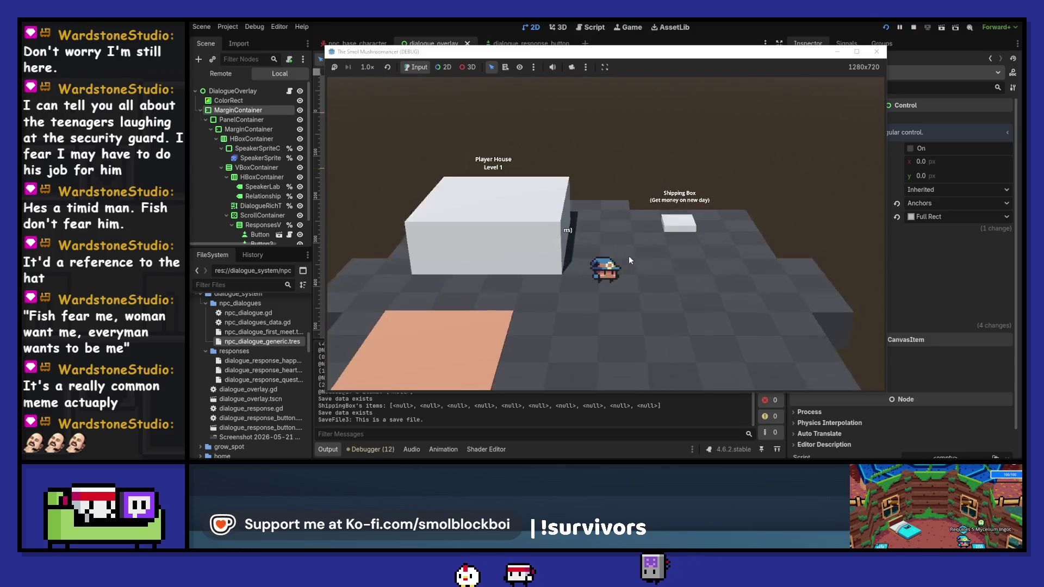
key("Right")
key("Right")
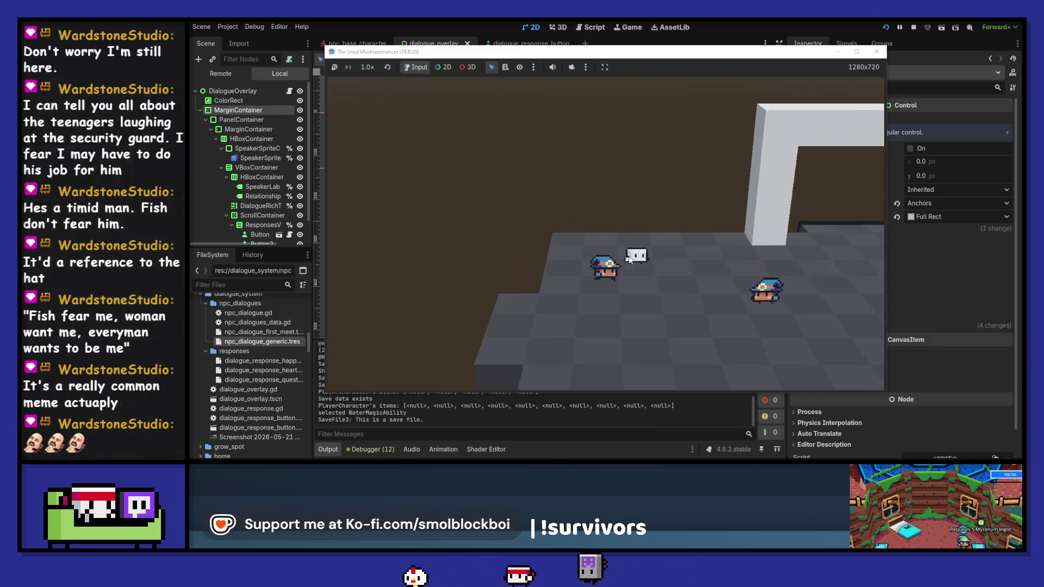
key("e")
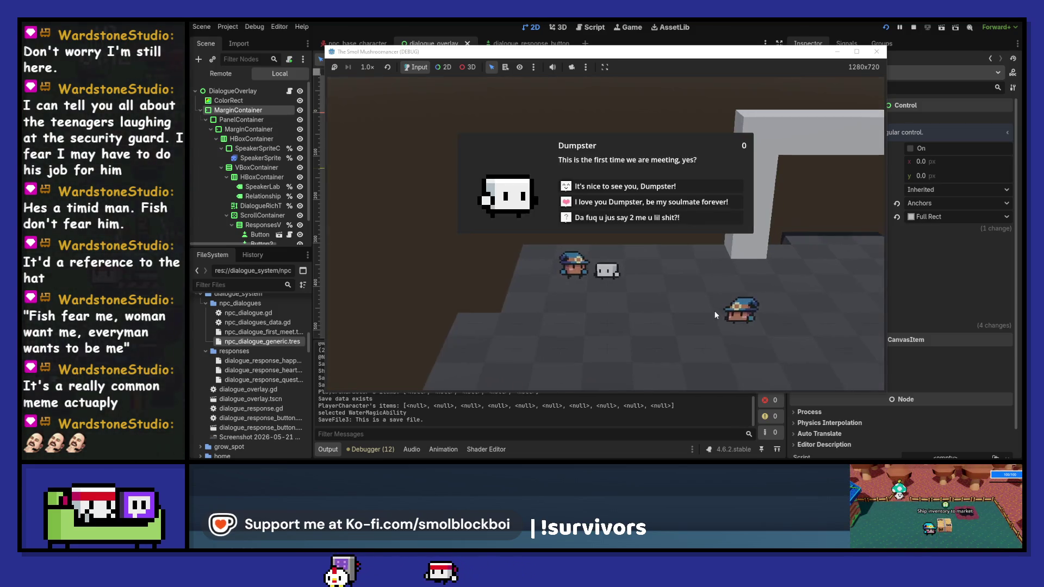
key("Escape")
key("F5")
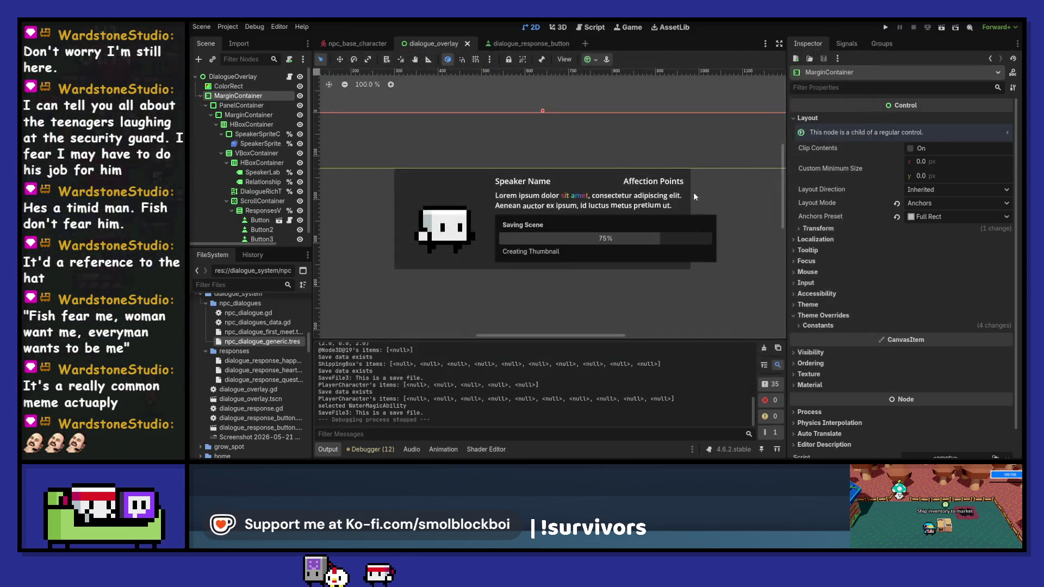
Step: Switch to the npc_base_character scene and open npc_character.gd
left_click(353, 42)
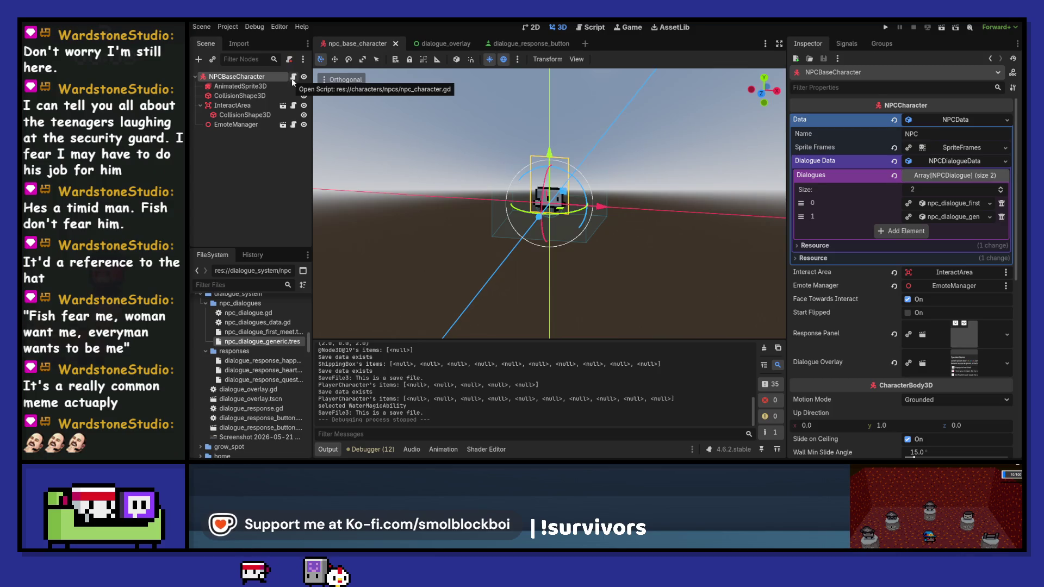
left_click(958, 120)
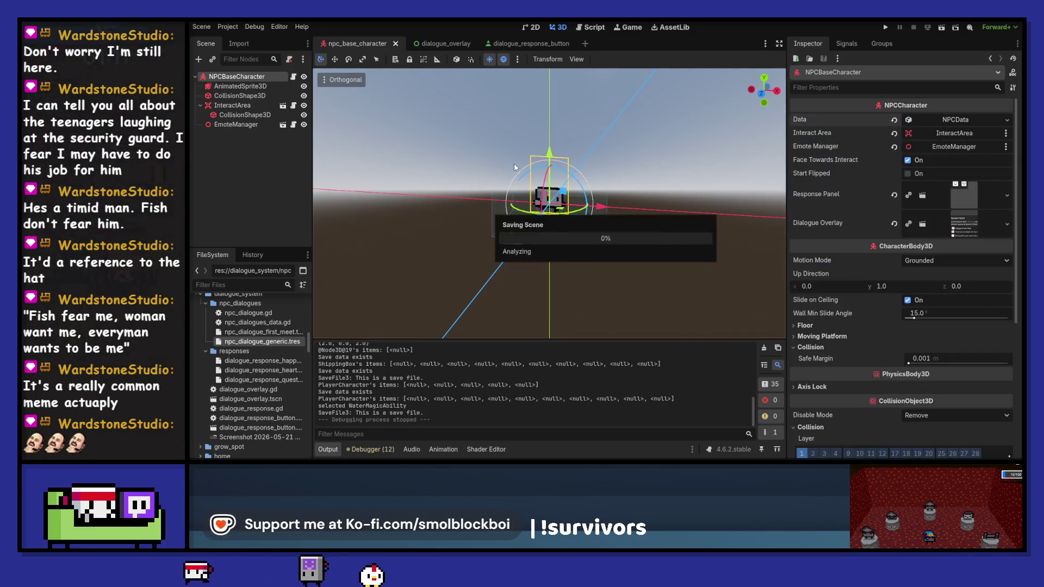
key("ctrl+F3")
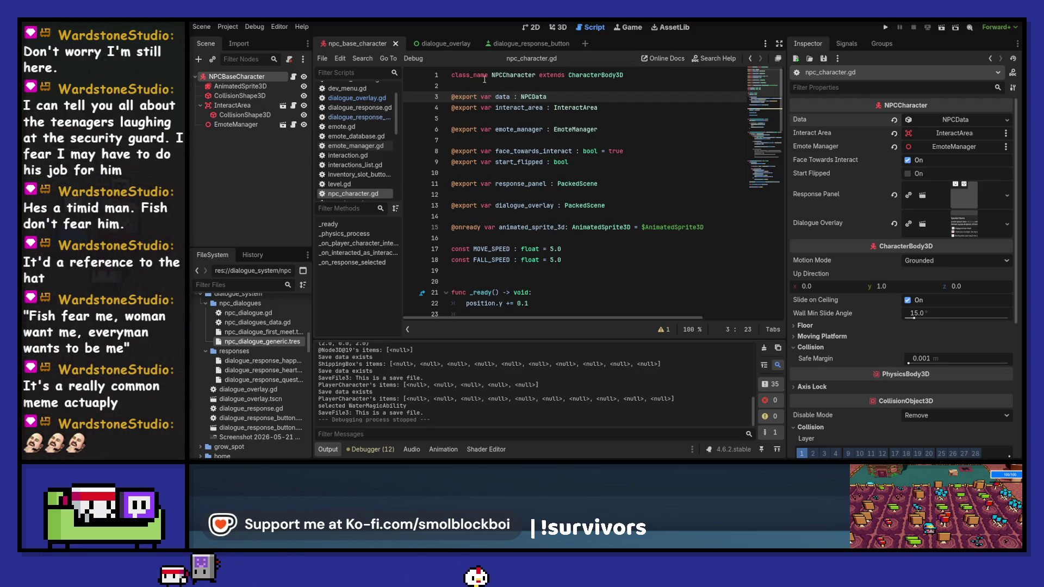
Step: Compare the dialogue_overlay and dialogue_response_button scripts by switching between them
left_click(481, 44)
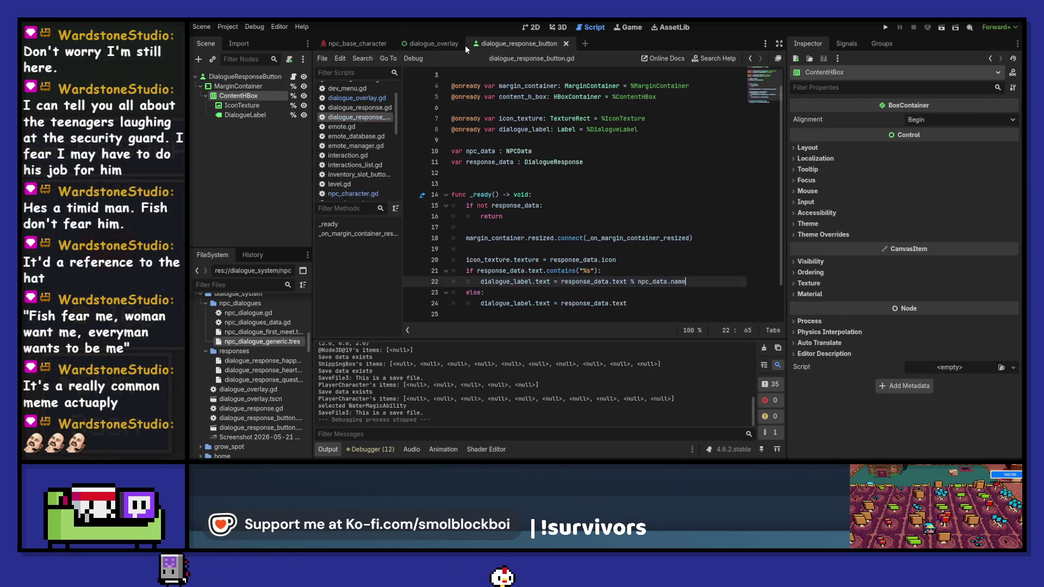
left_click(428, 44)
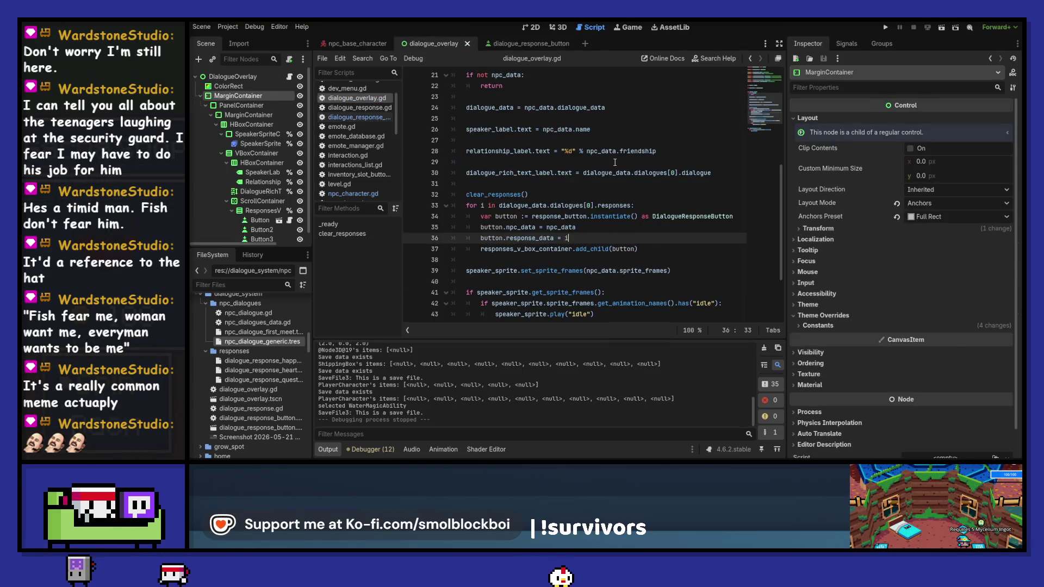
left_click(519, 43)
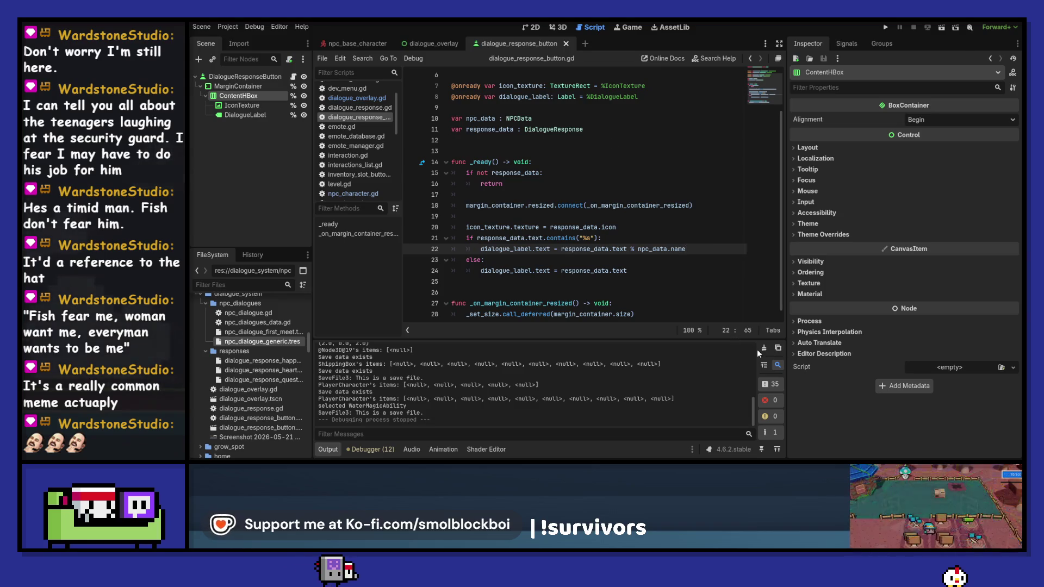
left_click(522, 184)
left_click(430, 42)
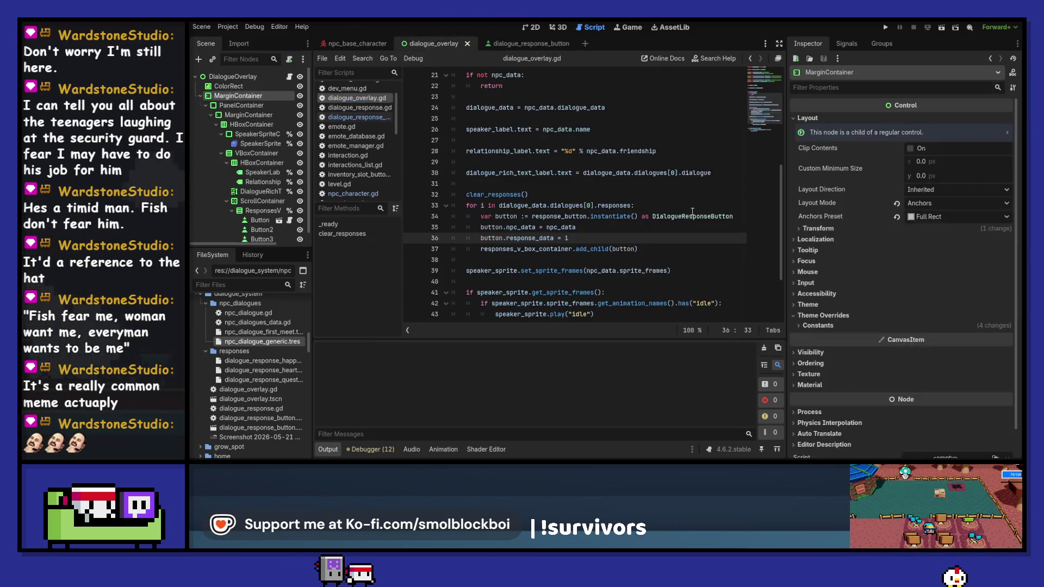
left_click(523, 43)
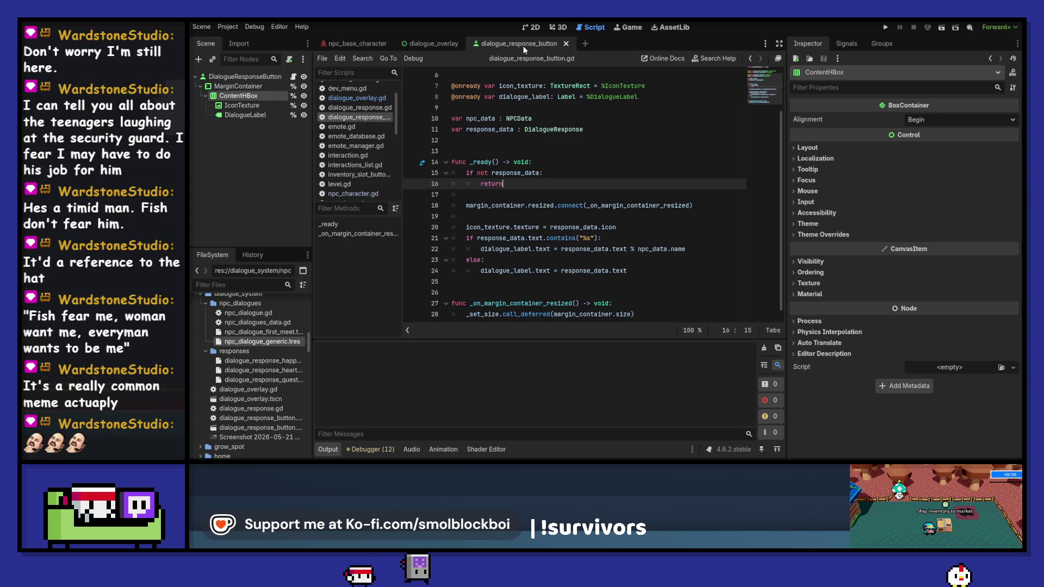
scroll(560, 144, "up", 2)
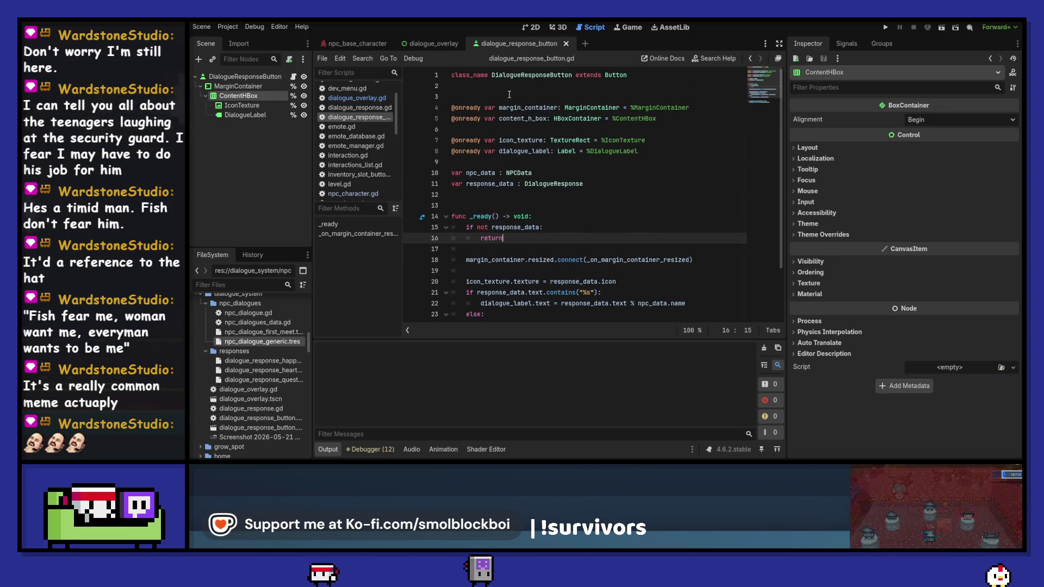
left_click(434, 43)
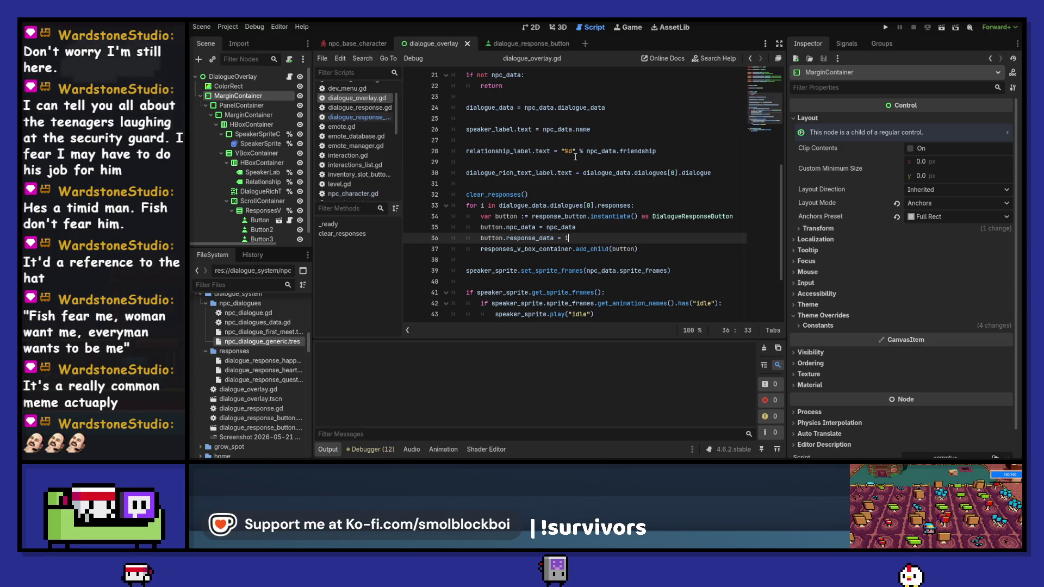
left_click(531, 44)
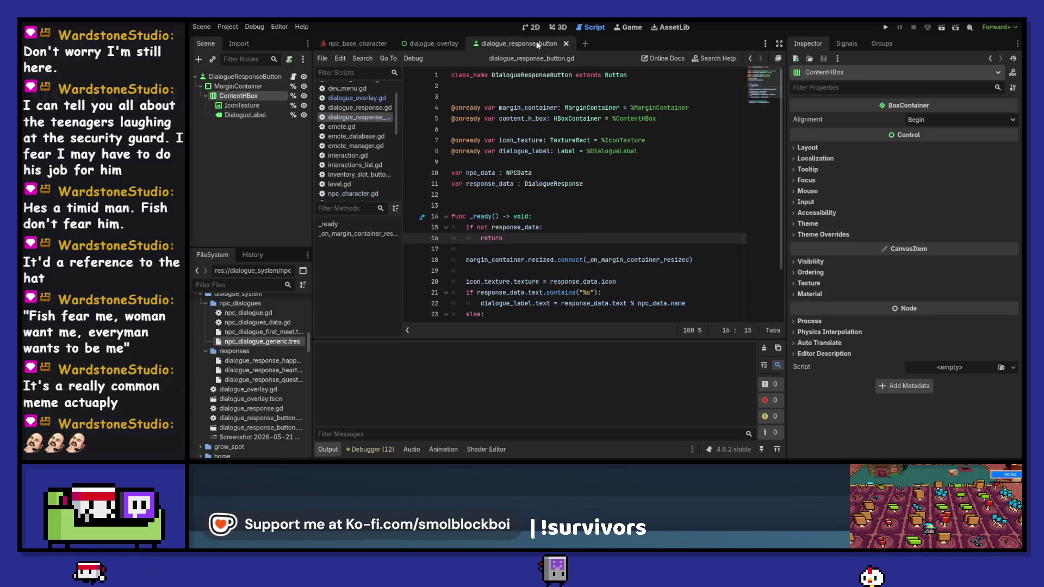
Step: Check the DialogueResponseButton node's signals, then declare 'signal response_pressed(type)' on line 3
left_click(281, 75)
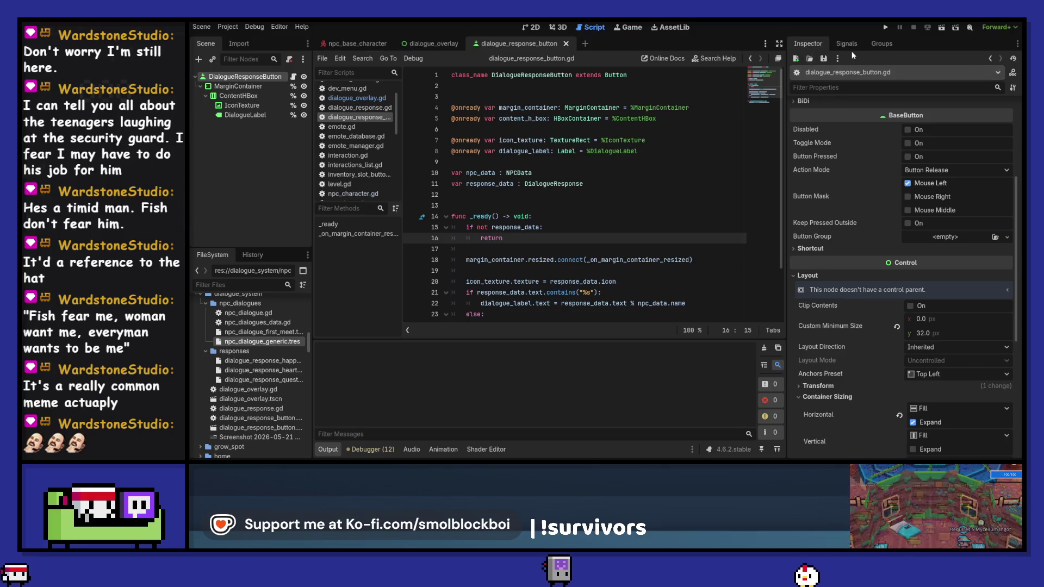
left_click(847, 44)
left_click(809, 45)
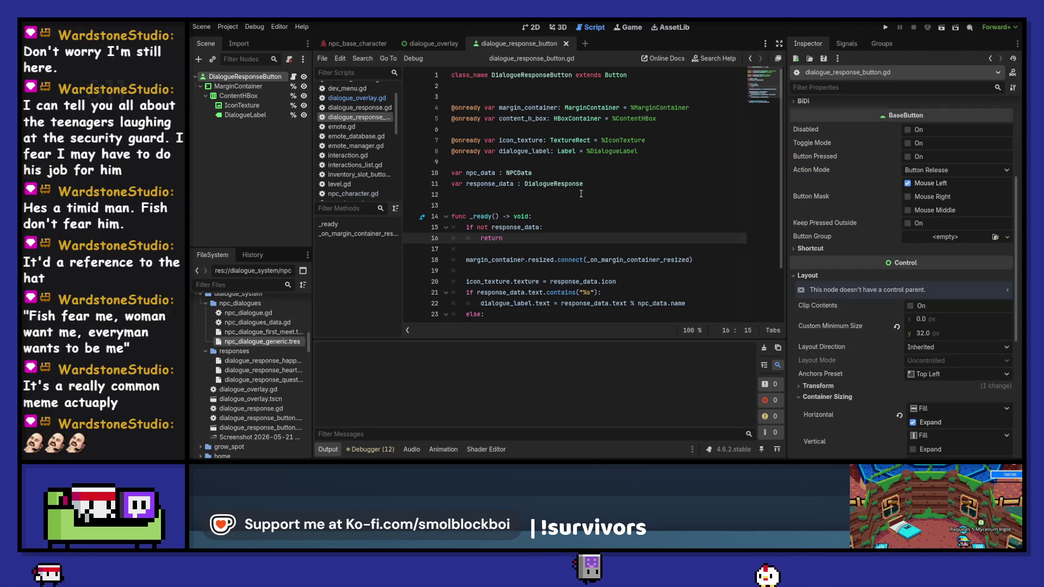
left_click(530, 98)
key("Return")
key("Up")
type("signal")
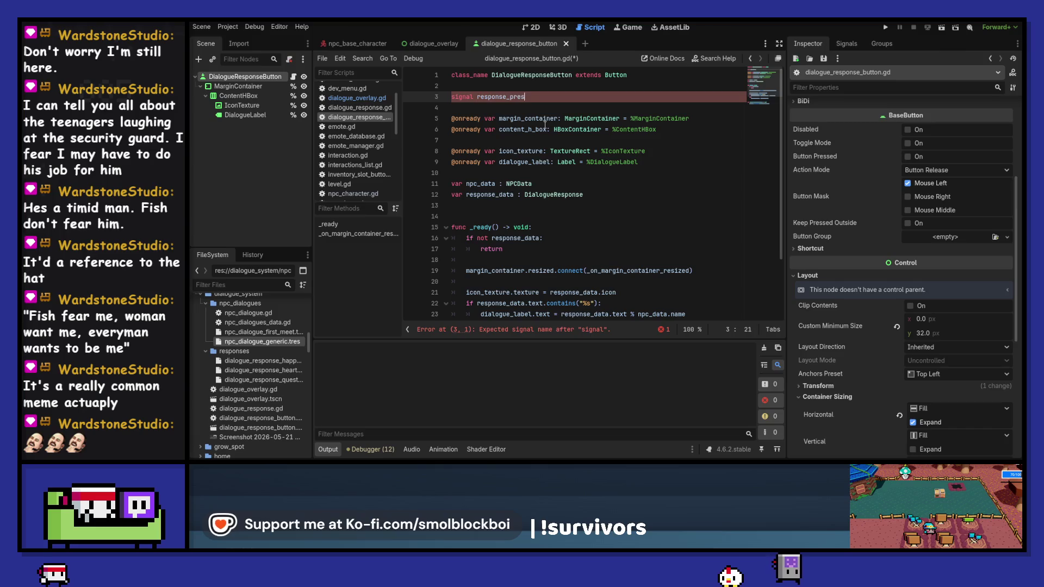
type(" ()")
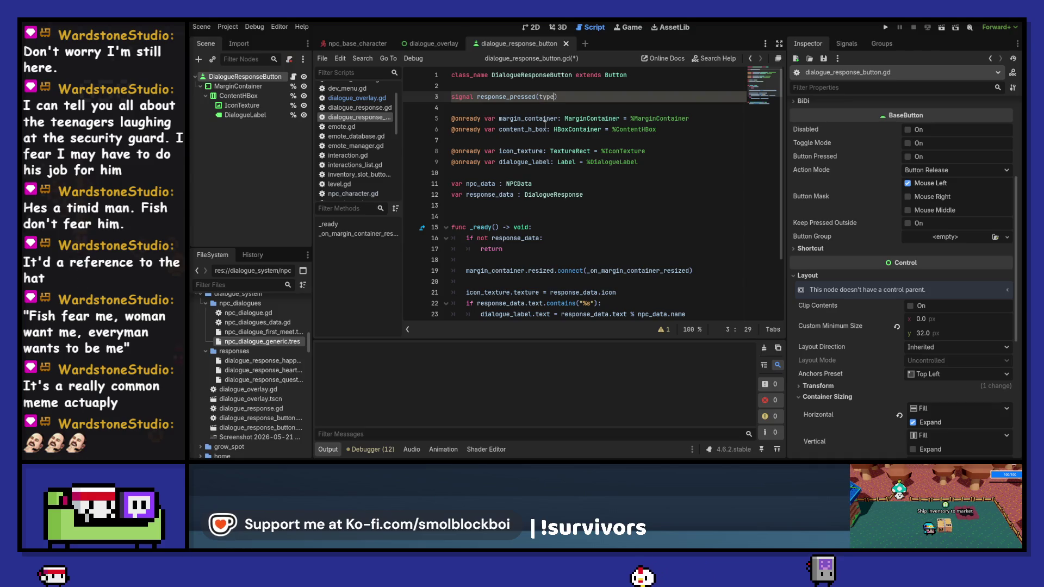
Step: Peek at the DialogueResponse class, inspect happy_01 and npc_dialogue_first_meet.tres, then return to the signal's argument
left_click(563, 194, "ctrl")
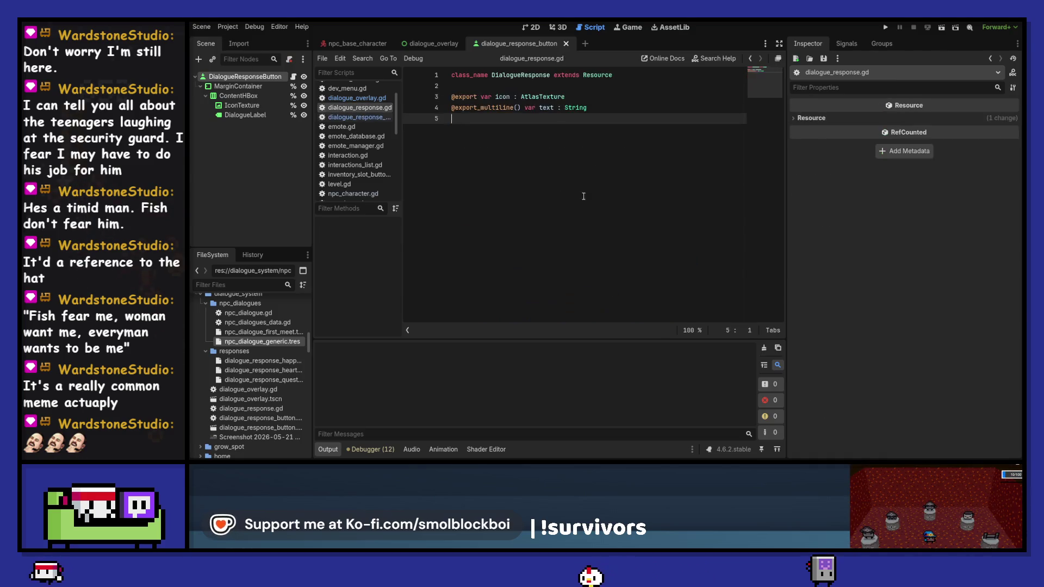
left_click(751, 59)
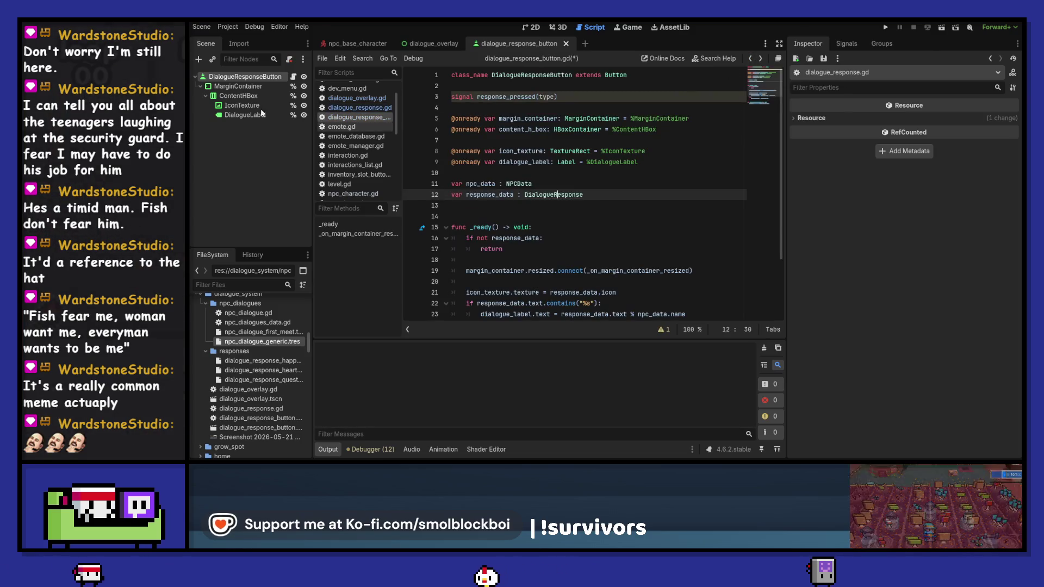
left_click(245, 77)
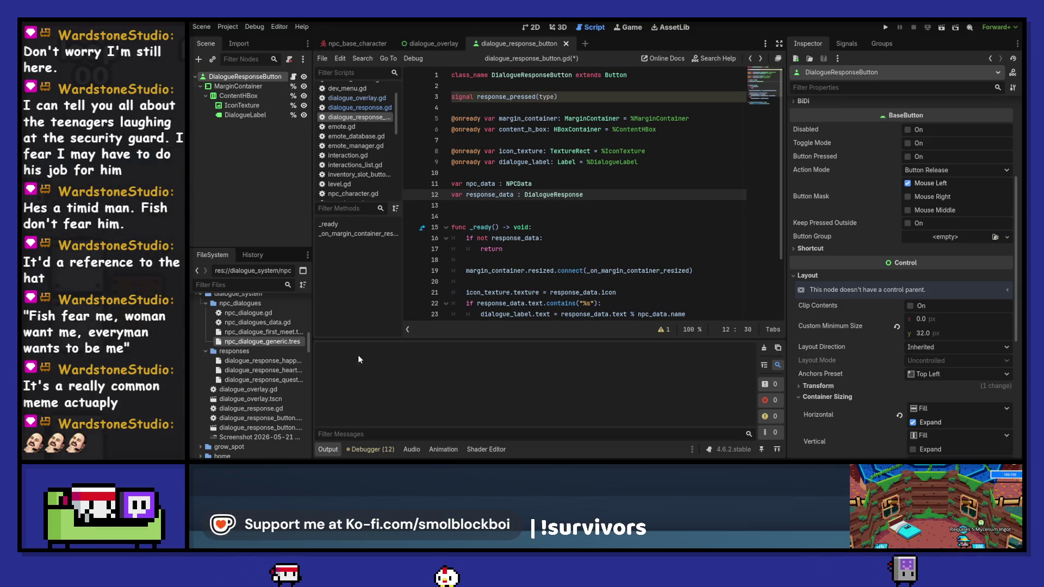
left_click(278, 361)
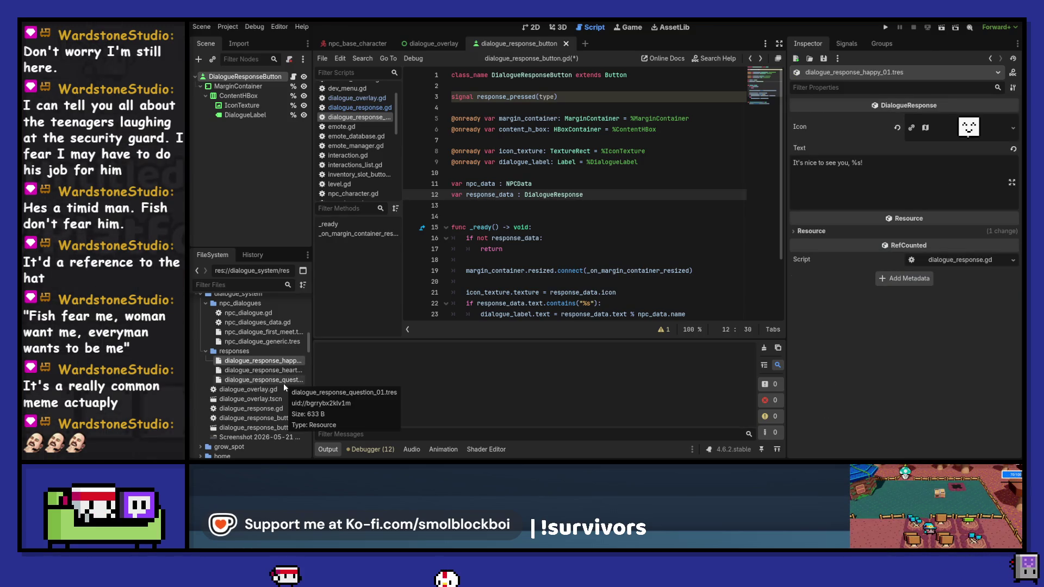
left_click(260, 332)
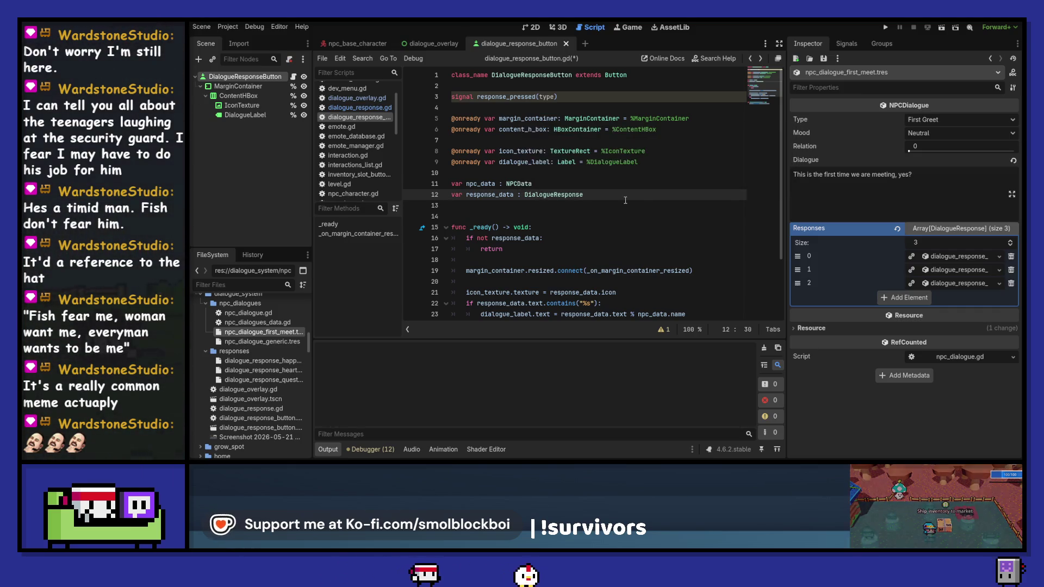
left_click(589, 96)
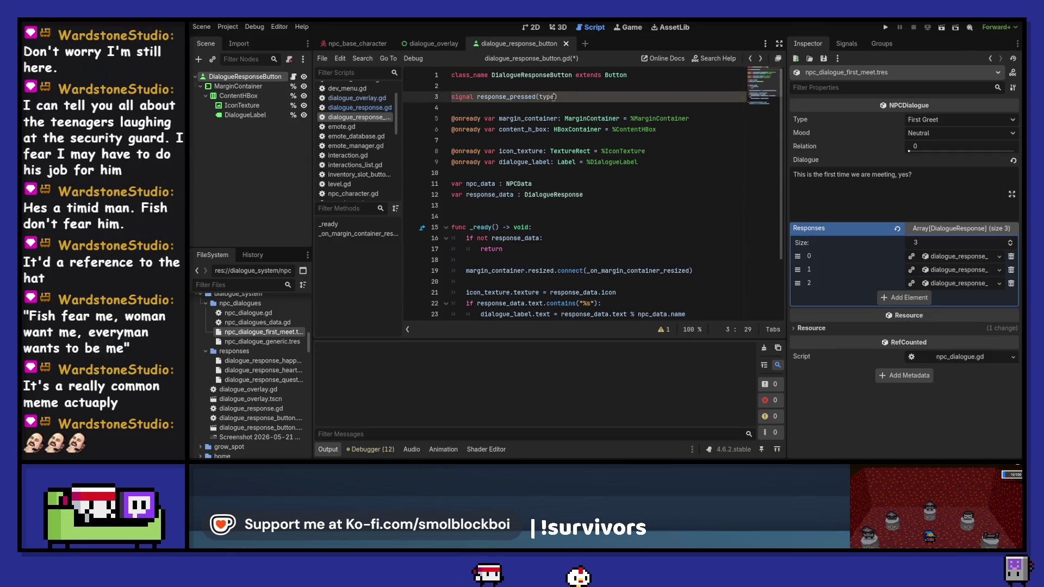
type(": Di")
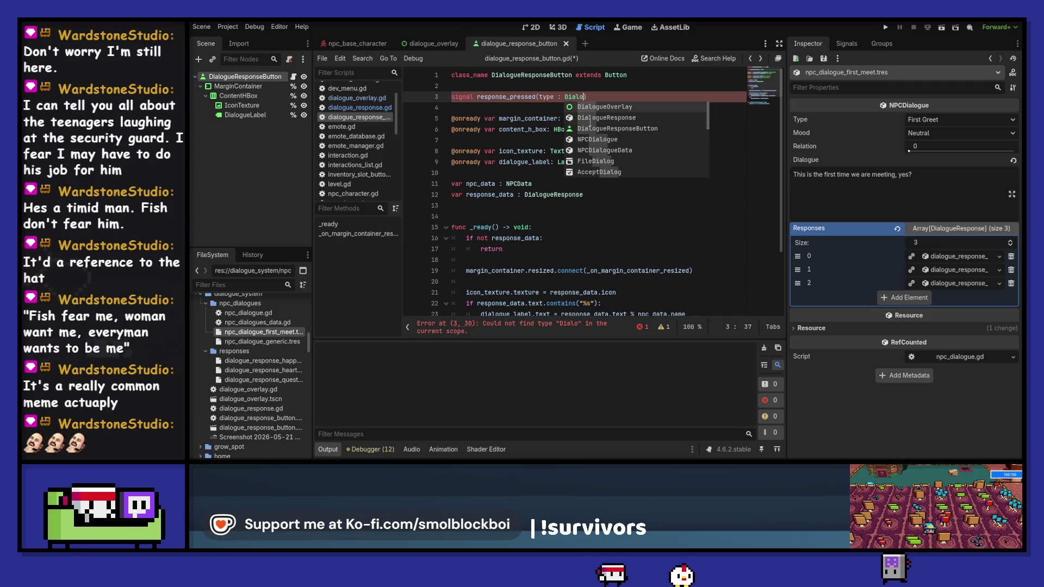
type("alo")
Step: Type the signal argument as NPCDialogue.DialogueTypes, save the script, and open dialogue_response.gd
key("Down")
key("Return")
type(".T")
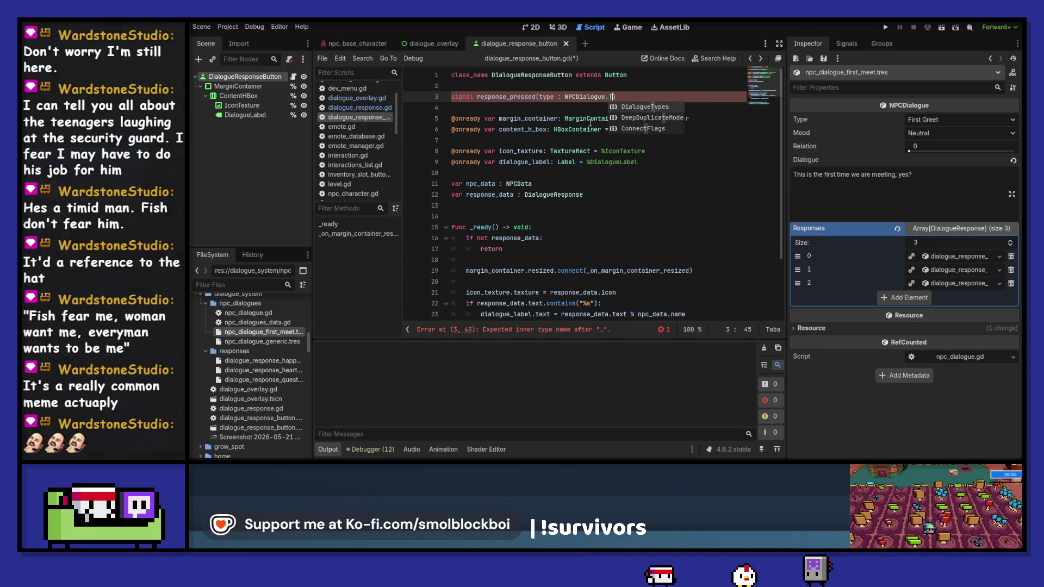
key("Return")
key("ctrl+s")
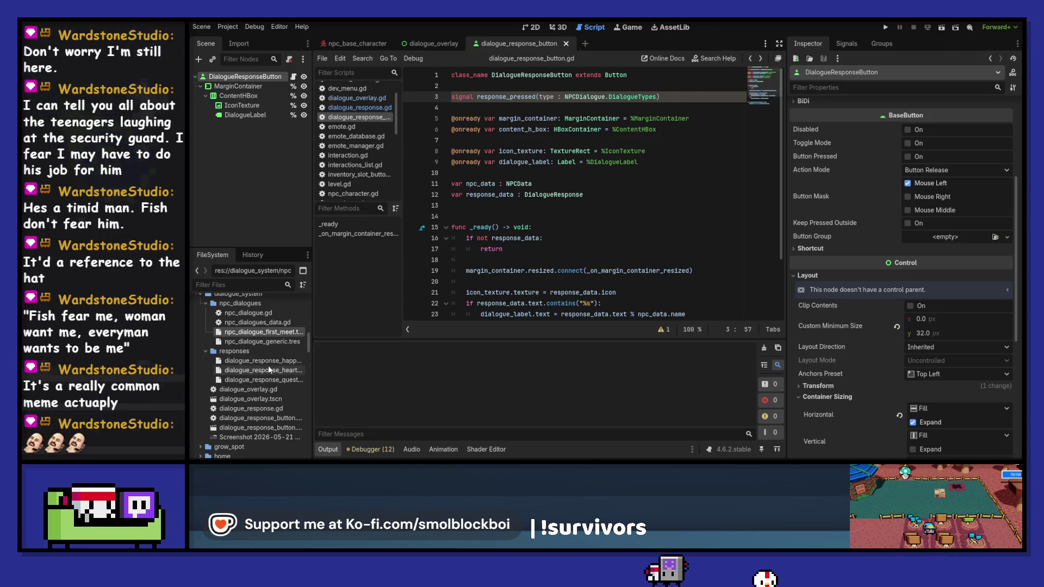
left_click(270, 409)
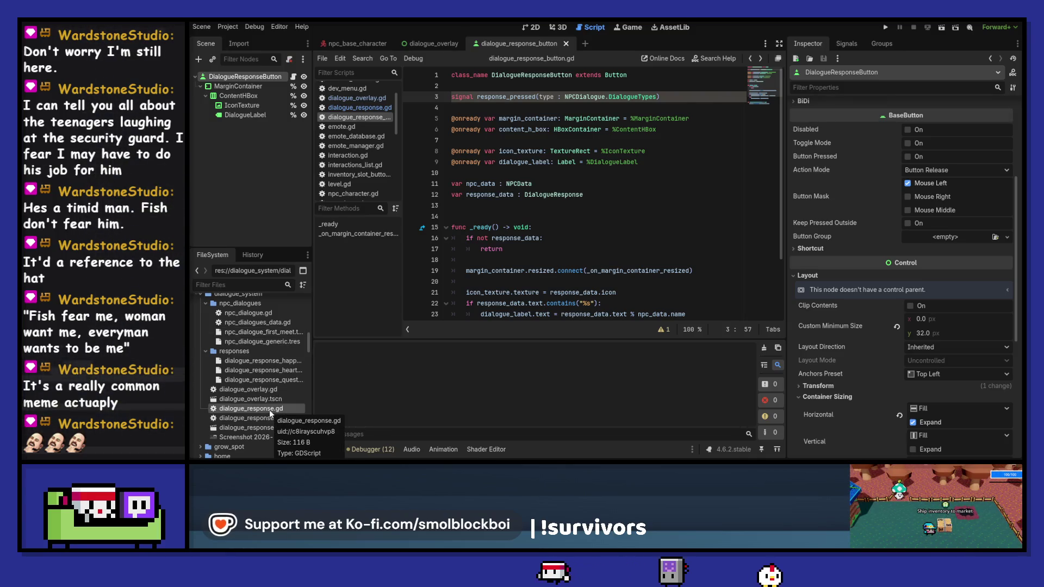
double_click(269, 410)
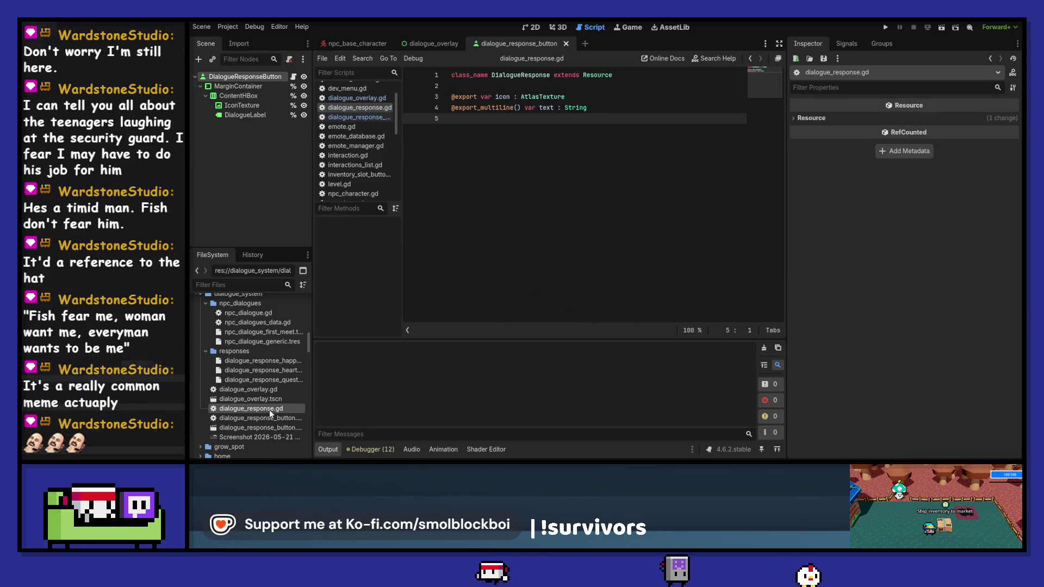
left_click(571, 85)
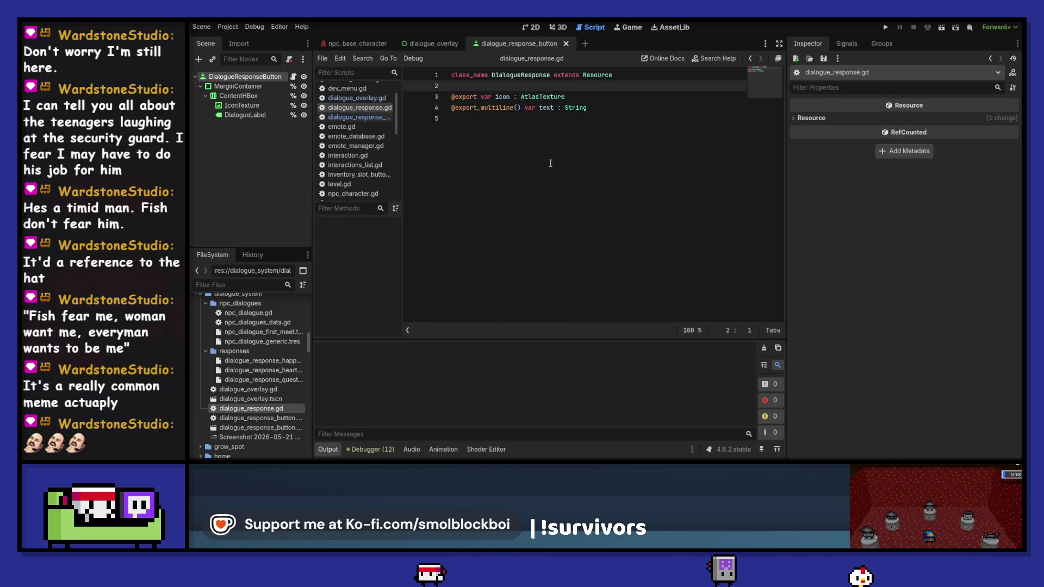
key("Return")
type("Export")
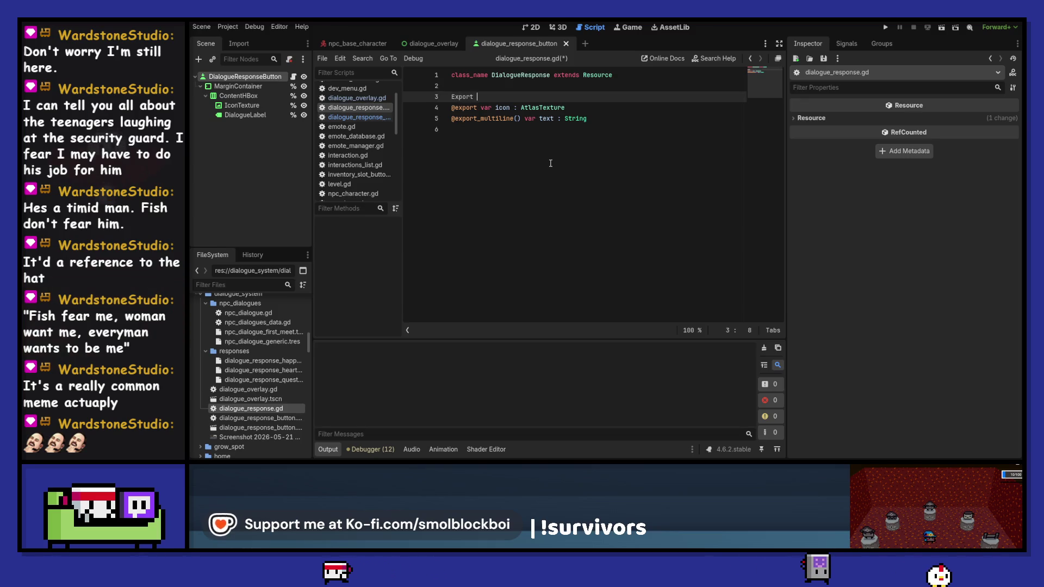
key("BackSpace")
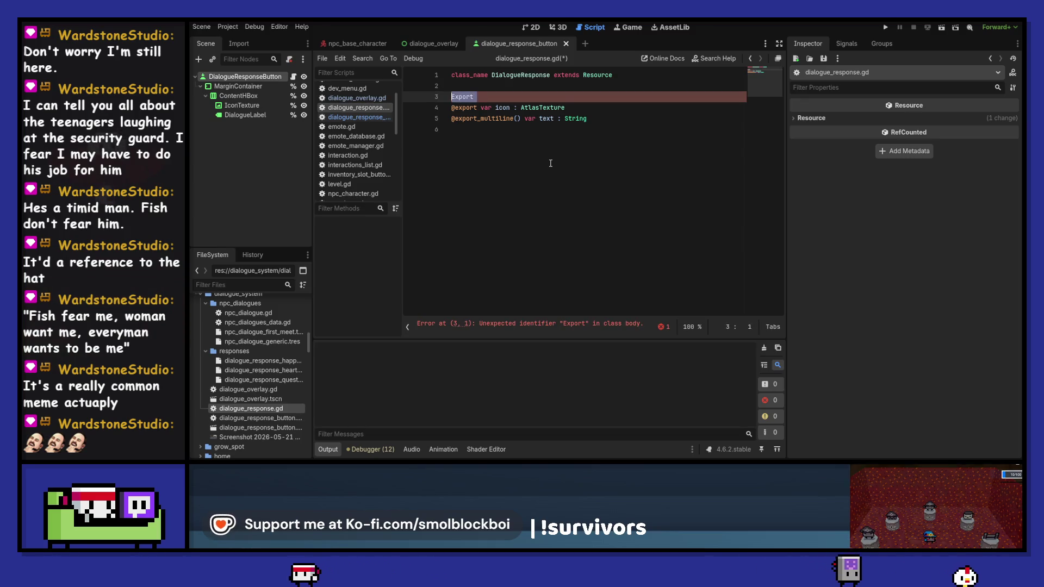
type("port var type ")
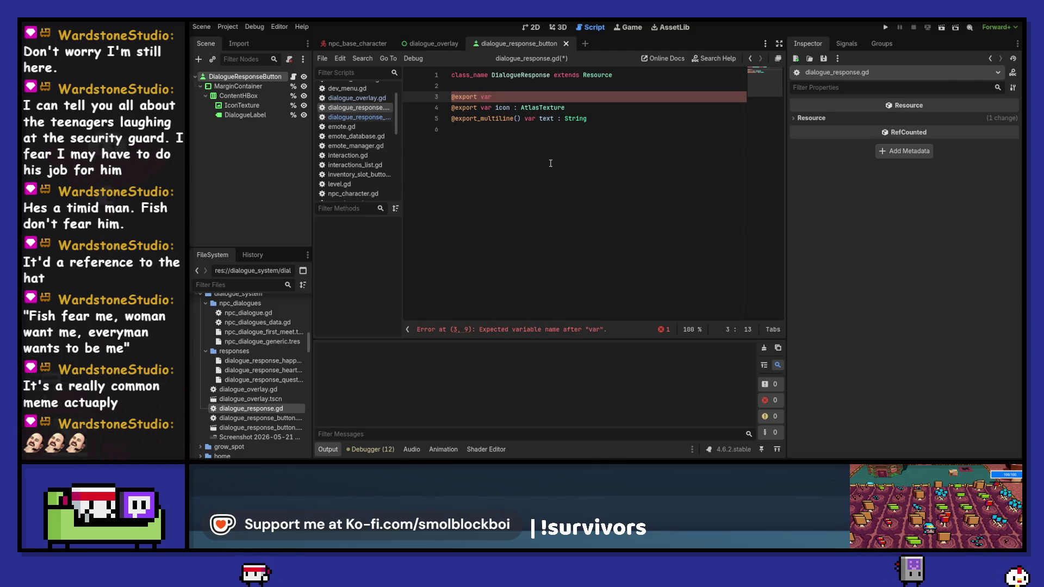
type(": Dialog")
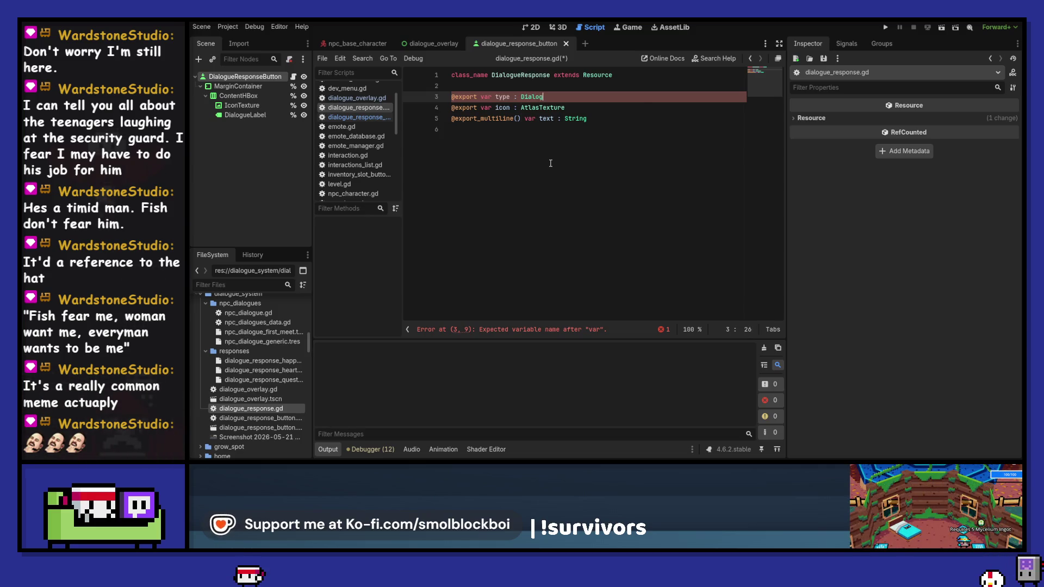
type("ue")
key("Down")
key("Down")
key("Down")
key("Return")
type(".")
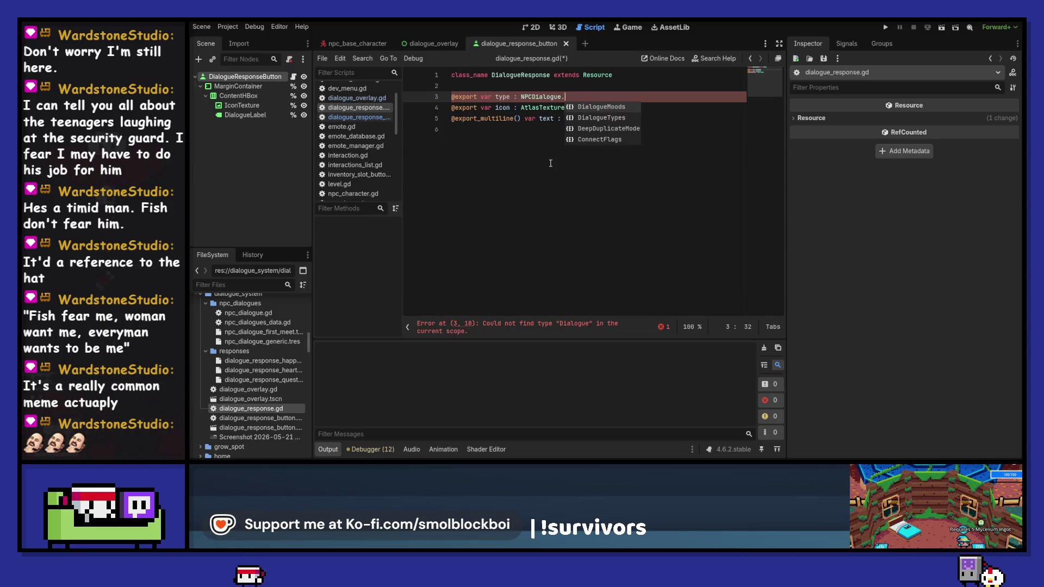
key("Down")
key("Return")
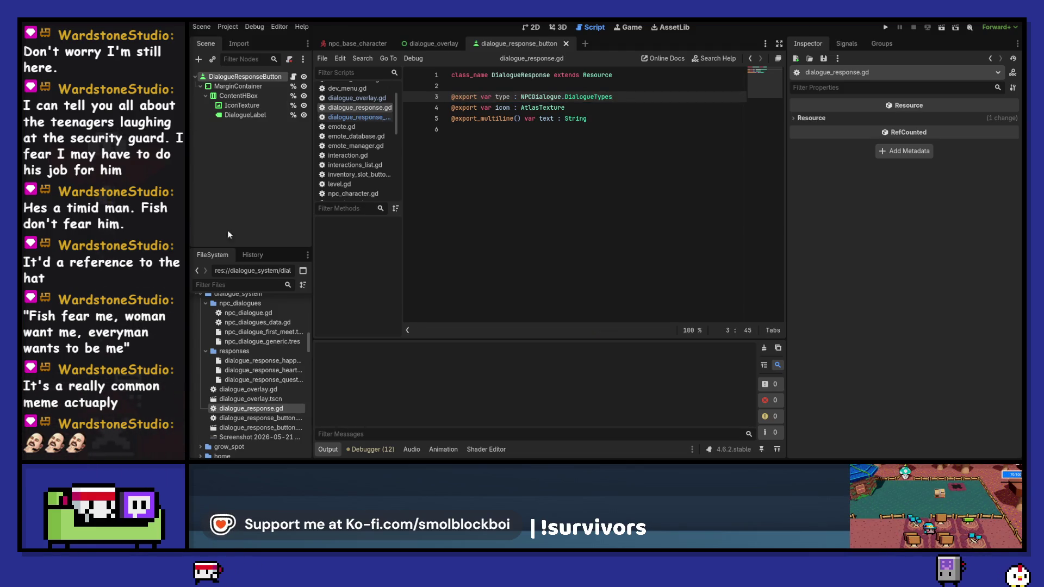
Step: Inspect npc_dialogue_first_meet.tres and the happy_01 response resource
left_click(277, 333)
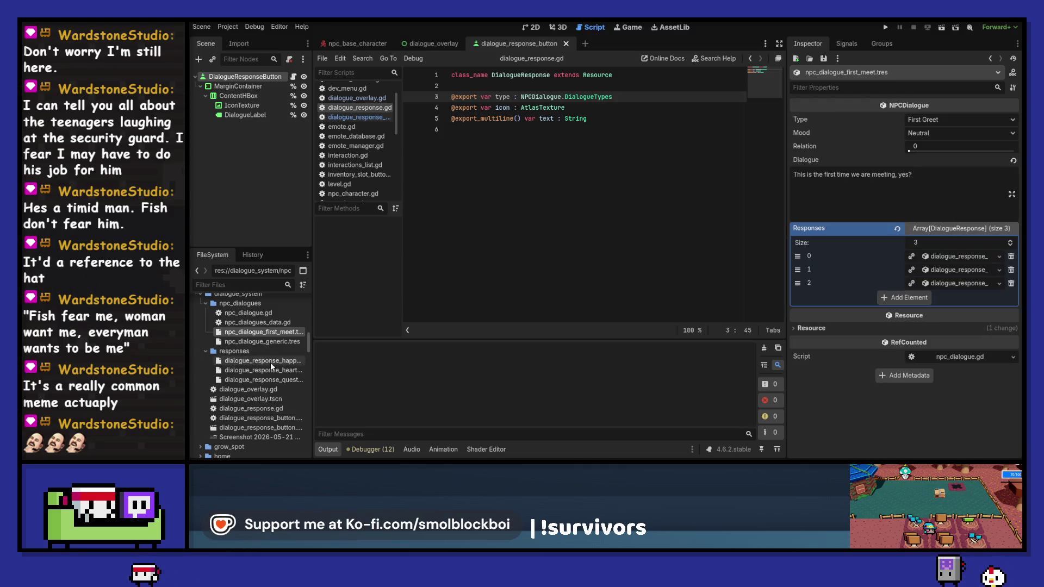
left_click(270, 362)
Step: Retype the exported response field as NPCDialogue.DialogueMoods and save the script
left_click(943, 116)
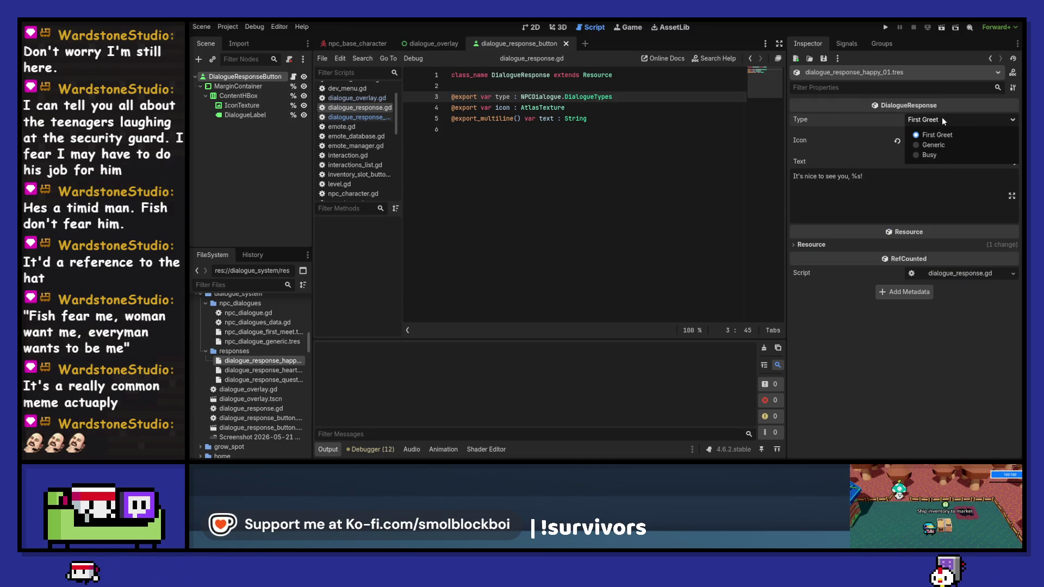
double_click(599, 96)
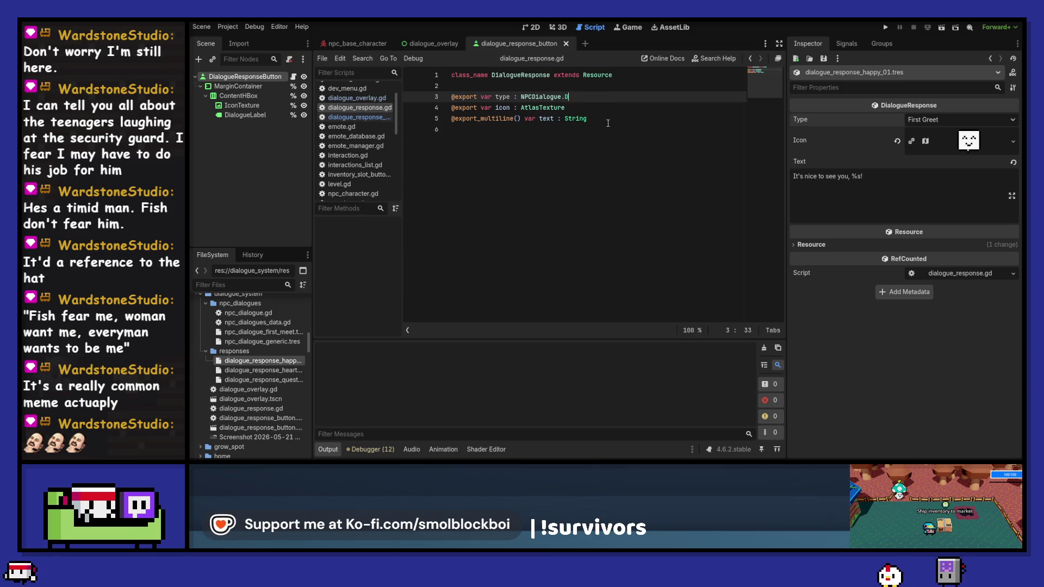
type("DialogueMoods")
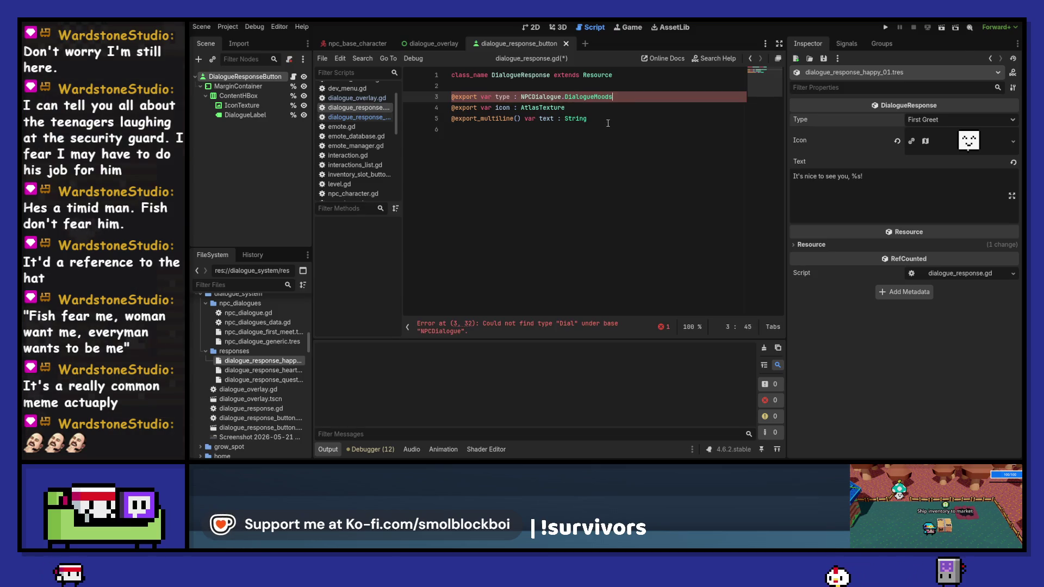
key("Return")
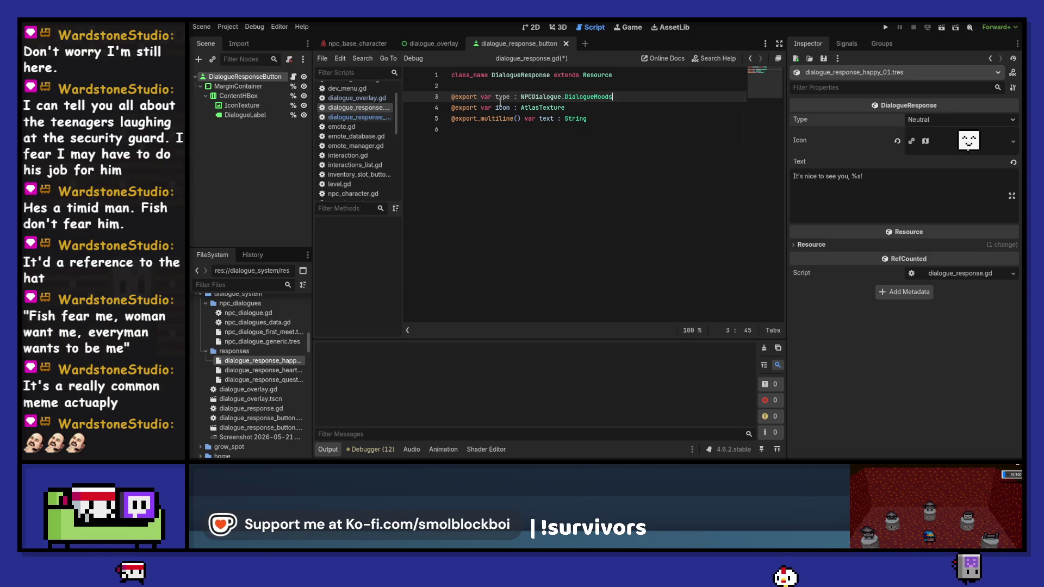
type("mood")
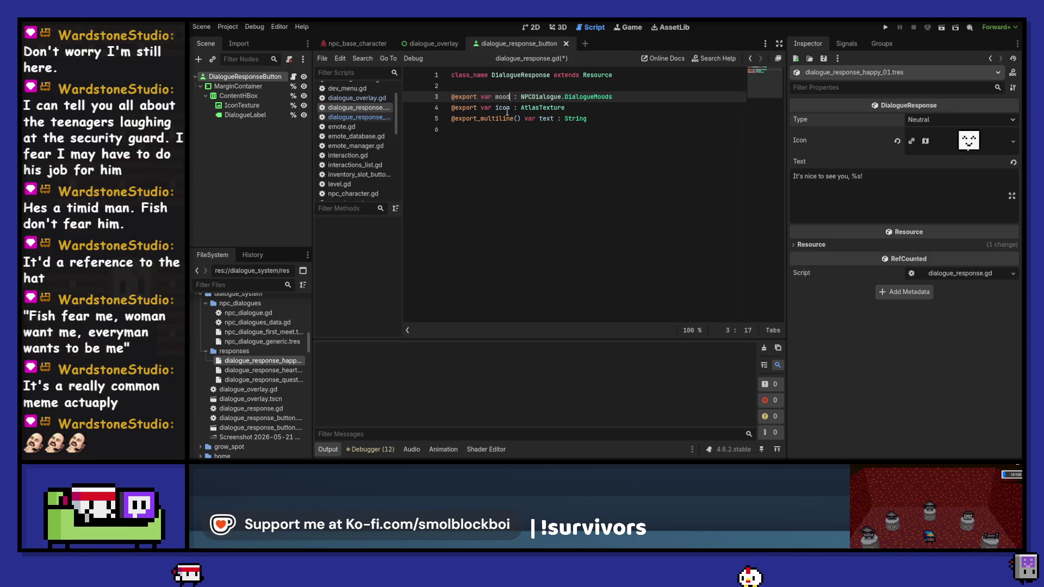
key("ctrl+s")
Step: Set the happy response's Mood to Happy and save the resource
left_click(961, 119)
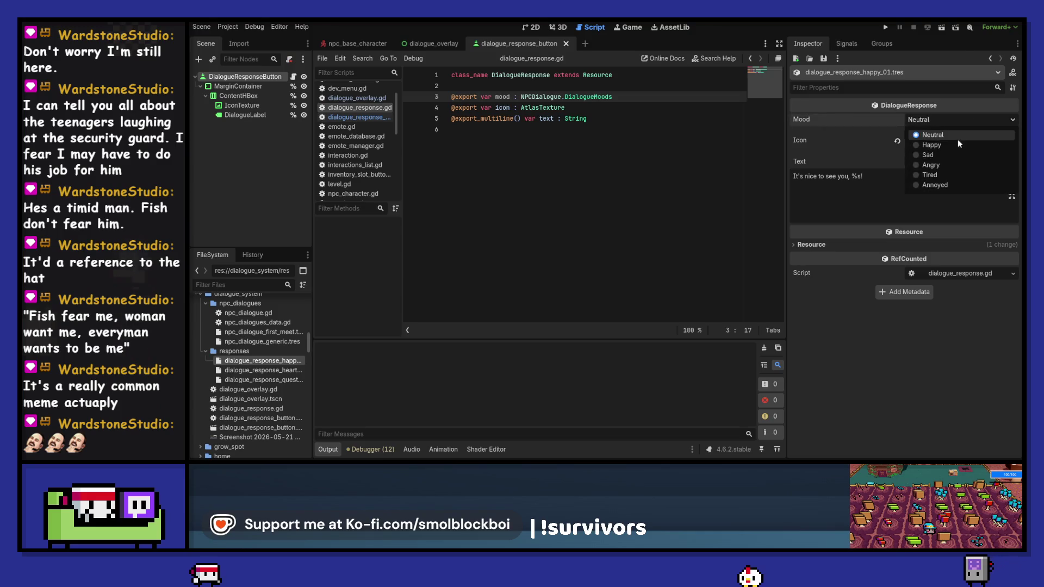
left_click(932, 145)
key("ctrl+s")
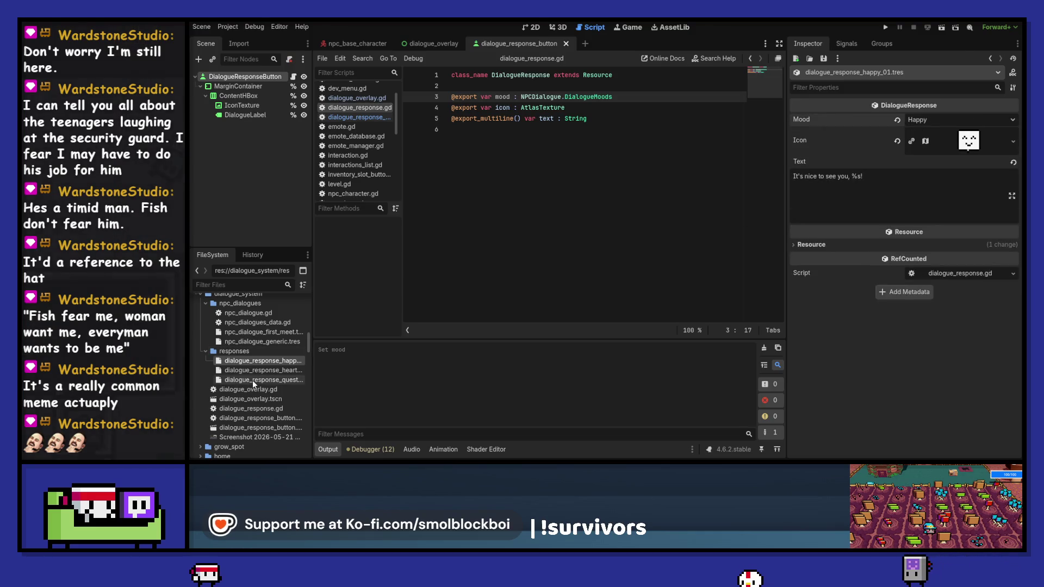
Step: Inspect dialogue_response_heart_01.tres and review its mood choices without changing them
left_click(260, 370)
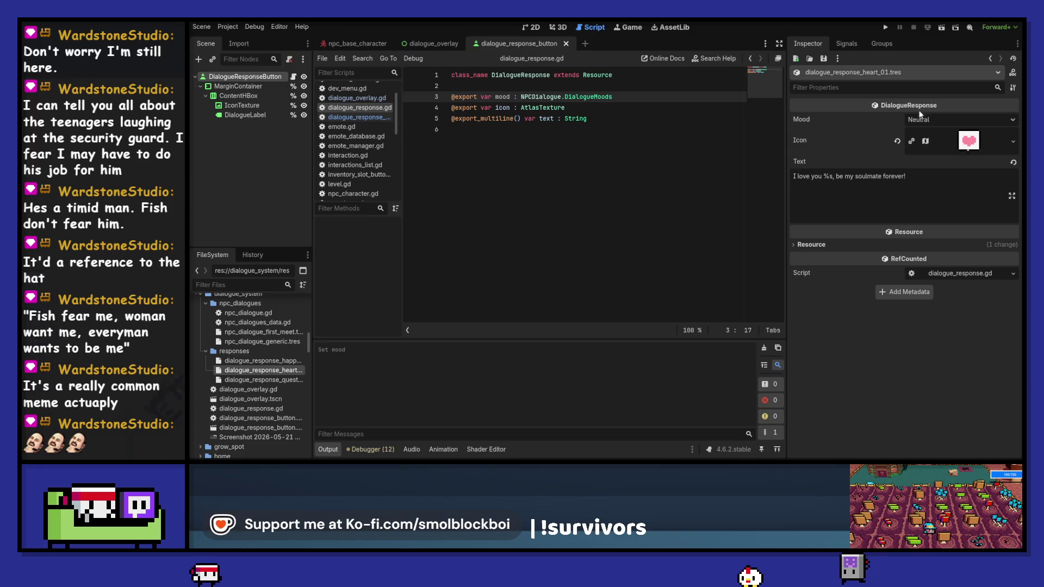
left_click(961, 119)
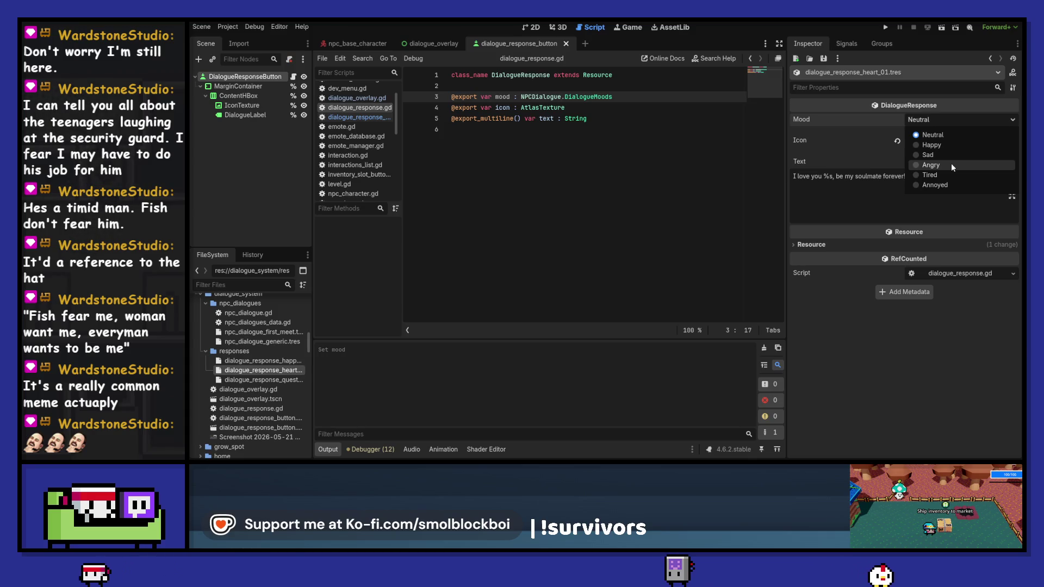
key("Escape")
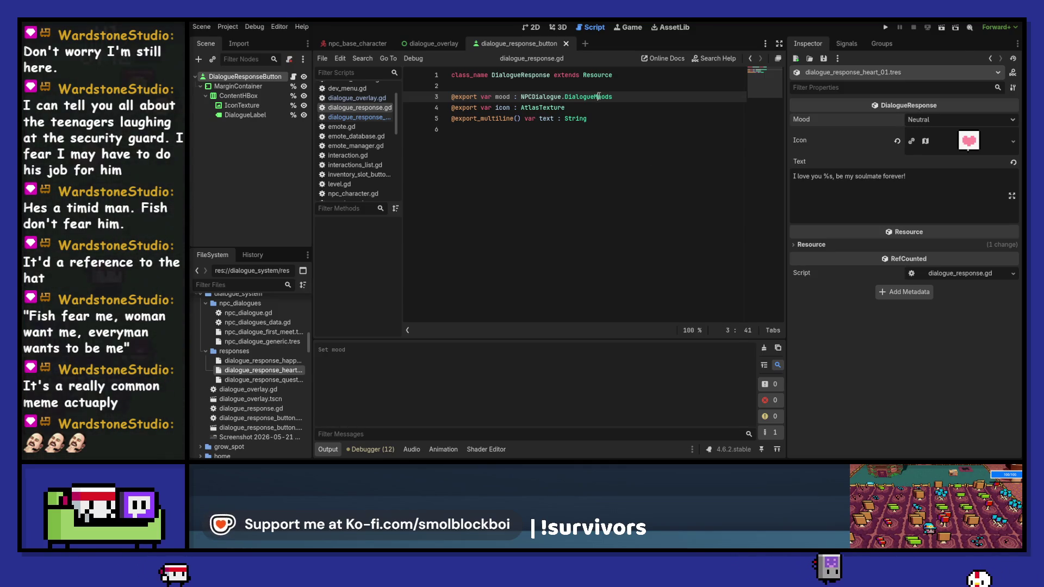
type("Dialo")
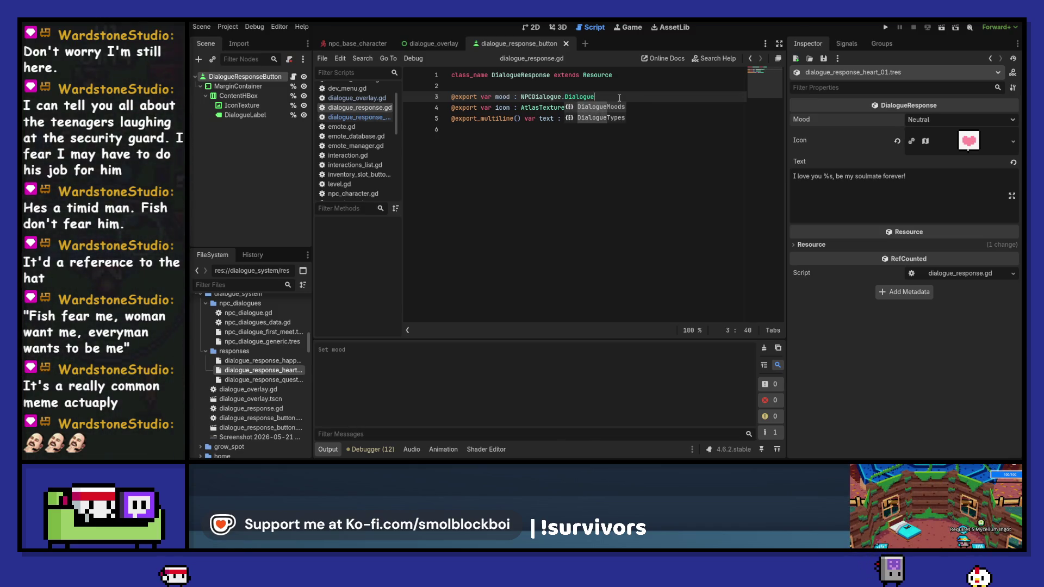
type("gue")
Step: Revert the field's type to DialogueTypes, save, and confirm the Mood dropdown now offers First Greet
key("Down")
key("Return")
key("ctrl+s")
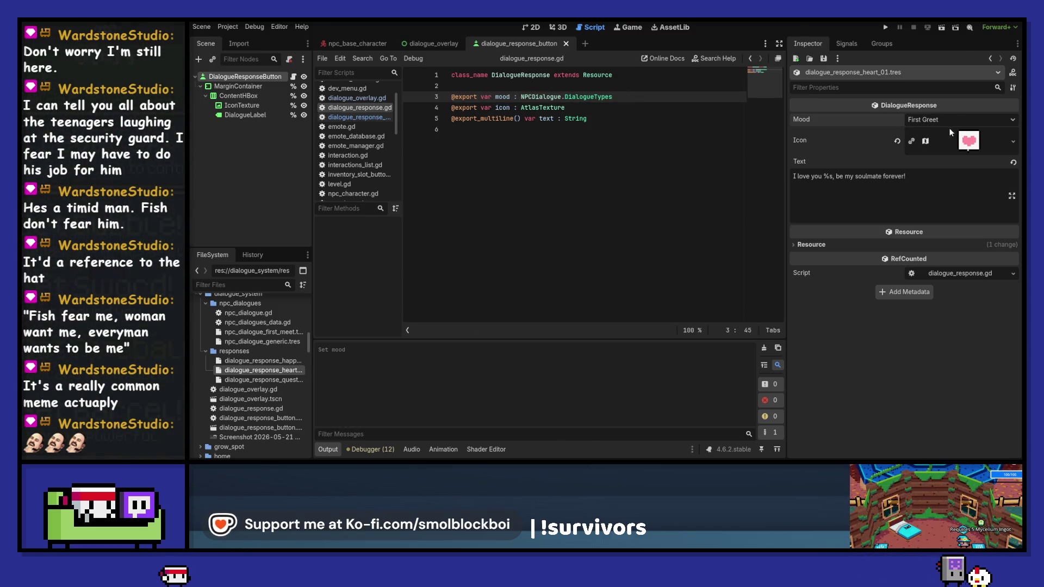
left_click(952, 119)
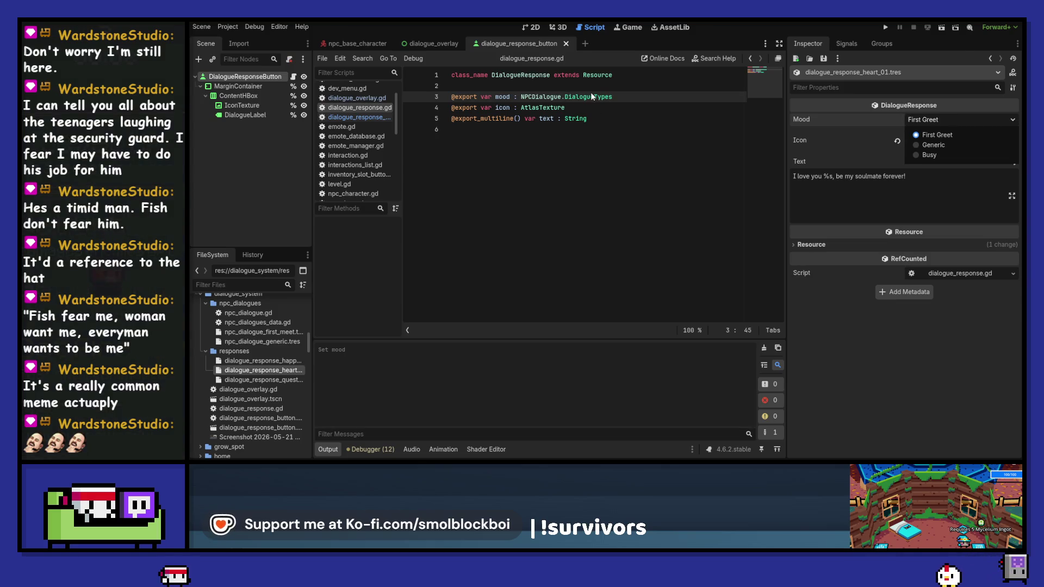
key("Escape")
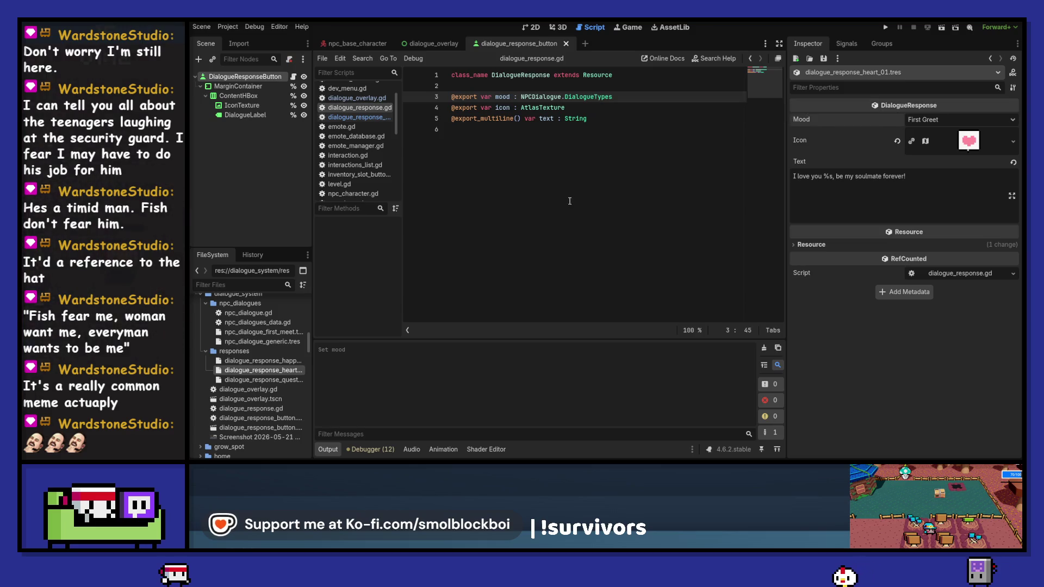
Step: Search the project for 'heart', then start retyping the mood export's type as Emote
key("ctrl+shift+f")
type("heart")
key("Return")
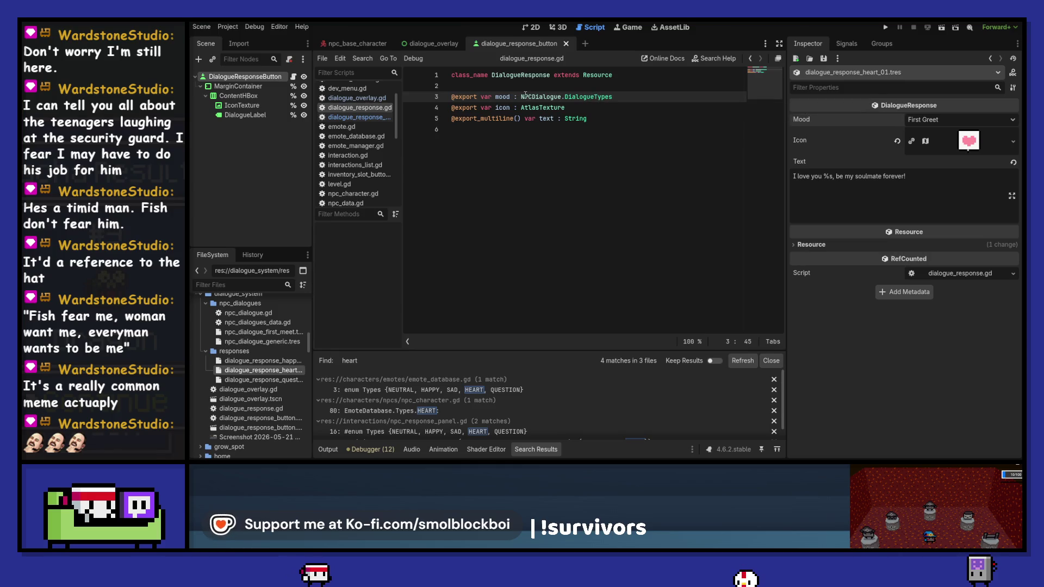
type("Emote")
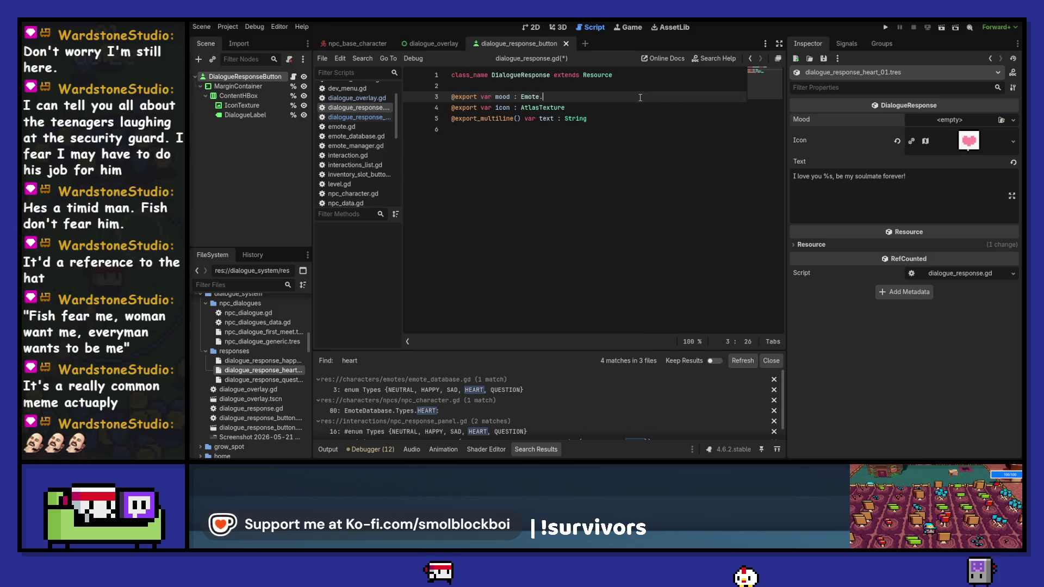
type(".")
key("ctrl+shift+Left")
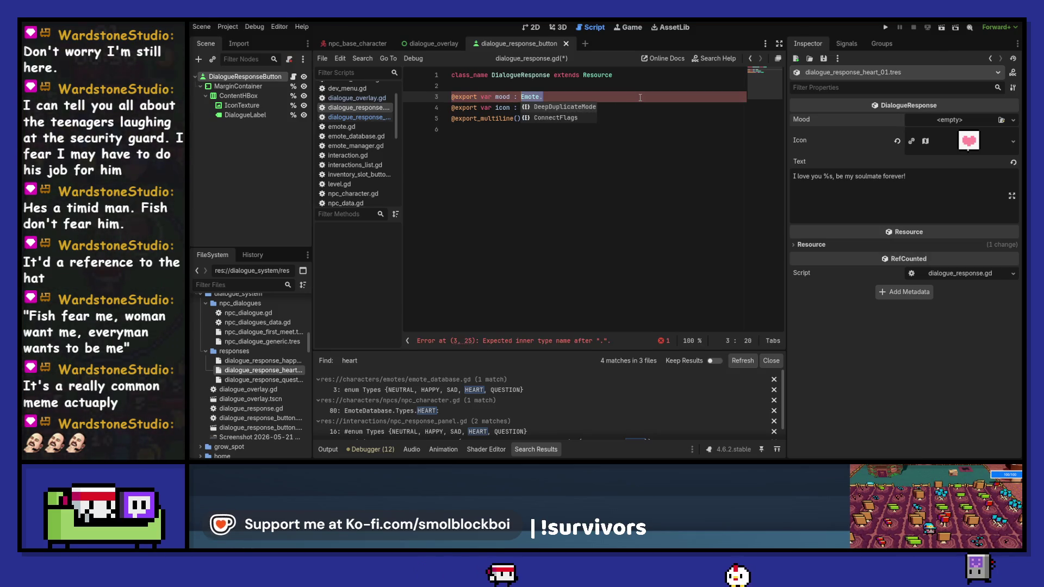
type("Emot")
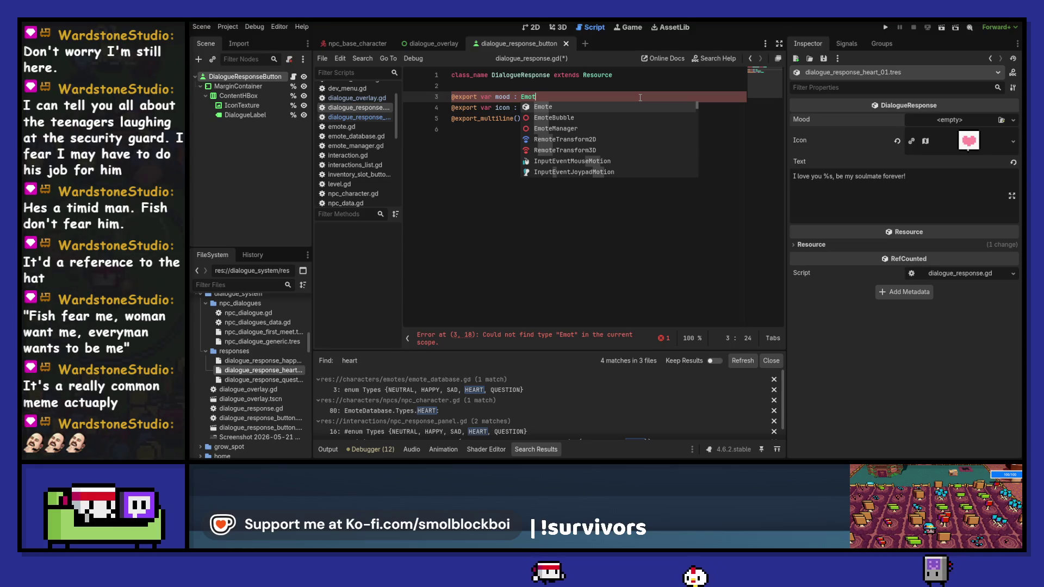
type("e")
key("Down")
key("Down")
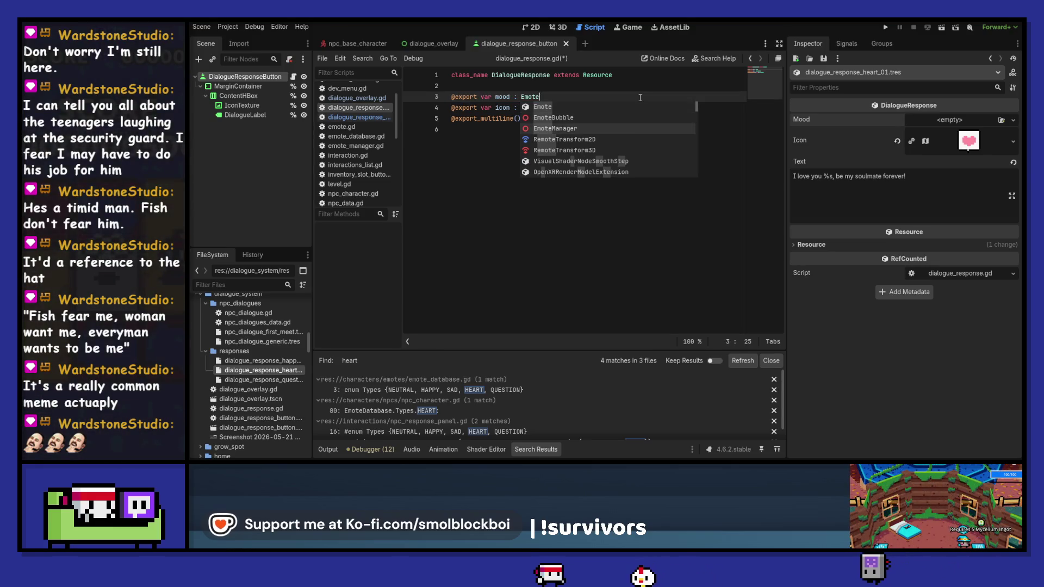
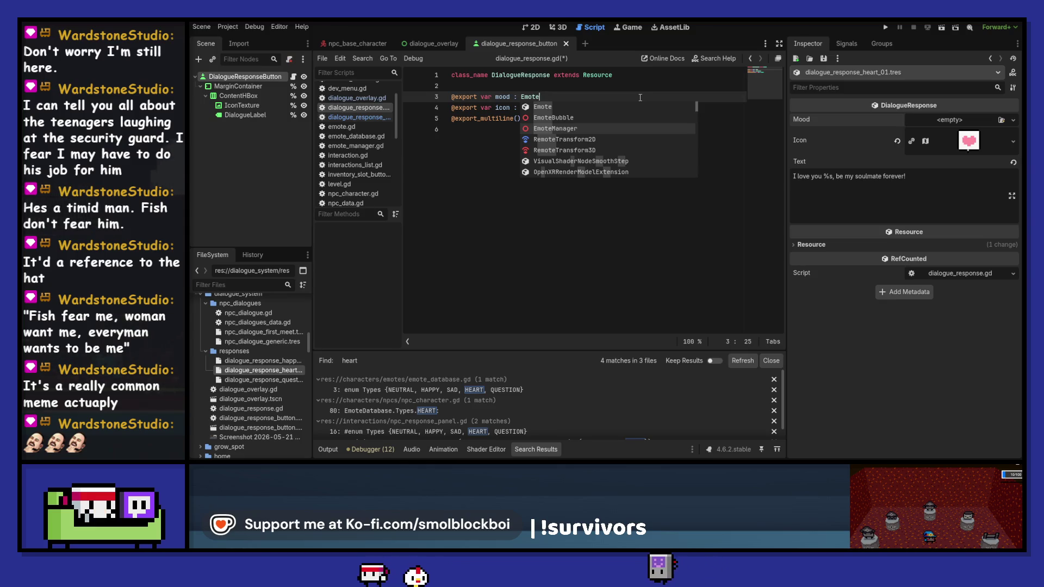
Step: Type the mood field on line 3 as NPCDialogue.DialogueMoods instead of Emote
key("ctrl+shift+Left")
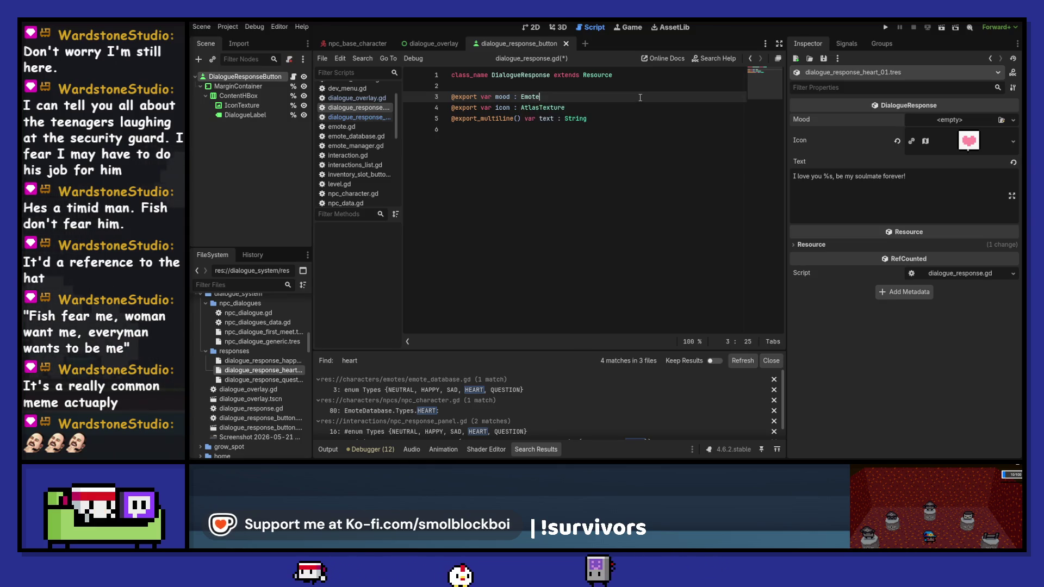
key("ctrl+z")
key("ctrl+z")
key("ctrl+shift+z")
key("ctrl+shift+Left")
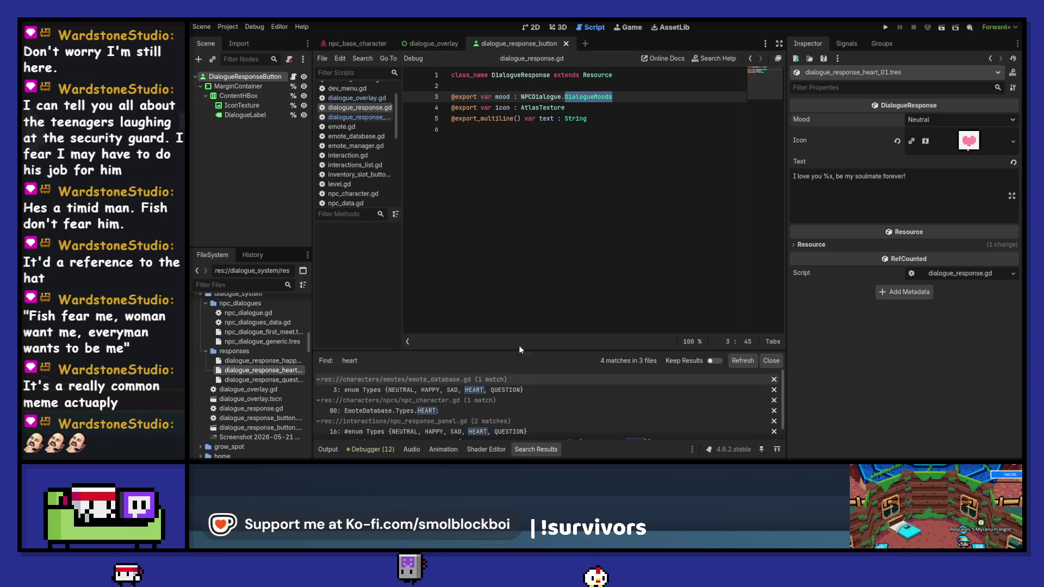
left_click(548, 96)
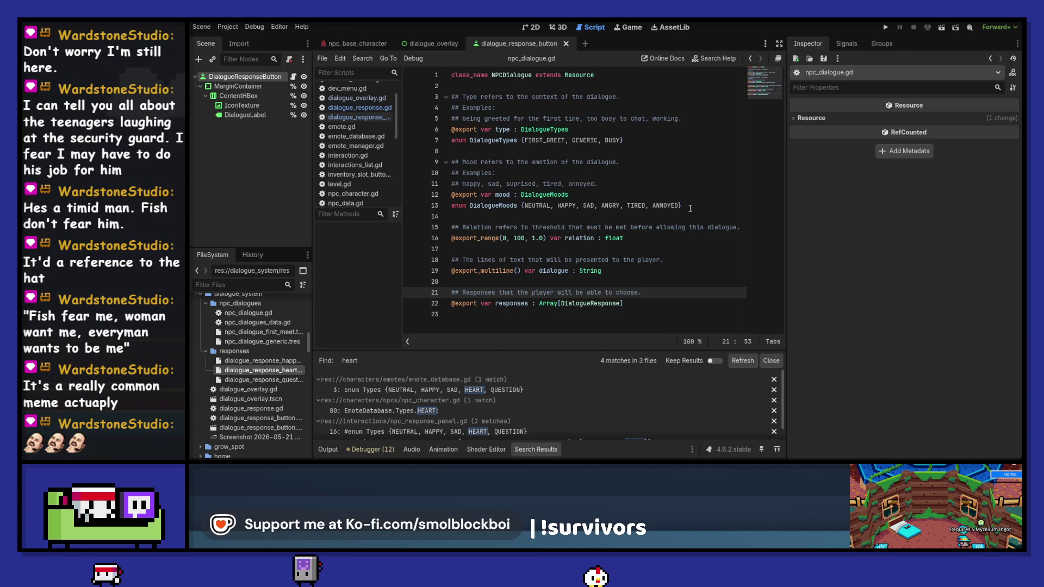
Step: Append LOVE and INTRIGUE after ANNOYED in the DialogueMoods enum and save npc_dialogue.gd
left_click(691, 208)
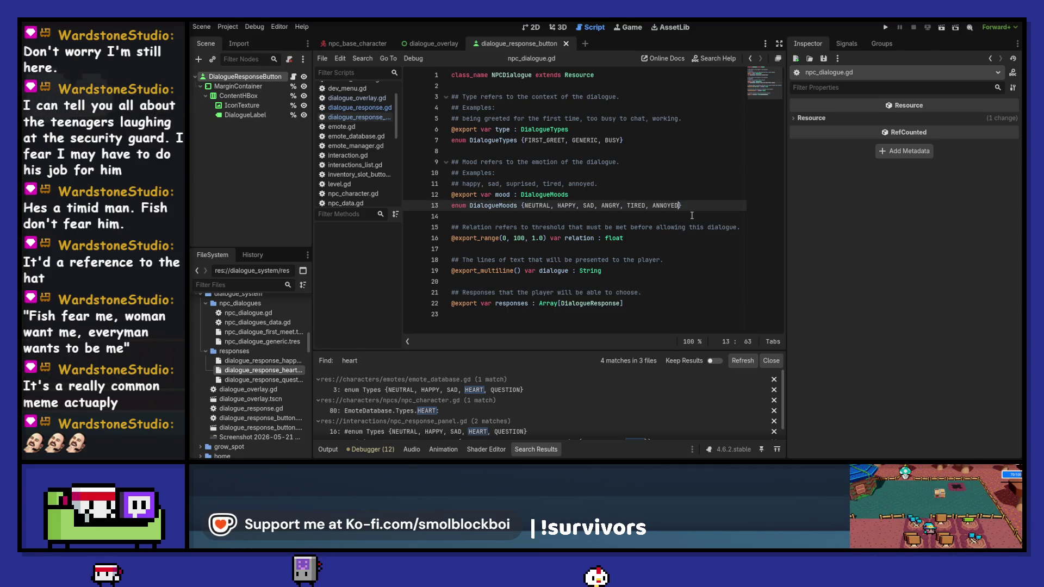
type("LOVE")
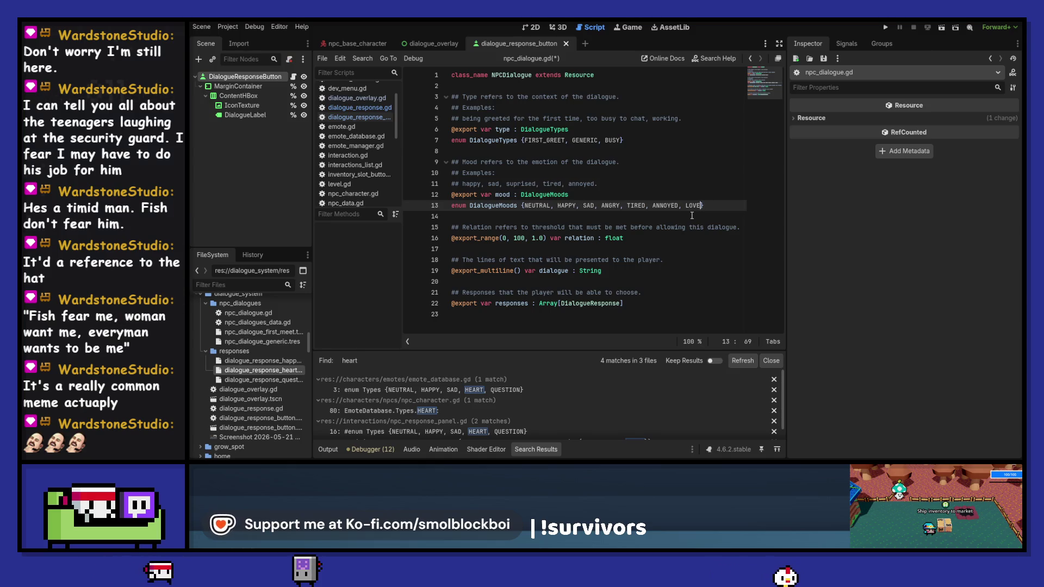
type(", IN")
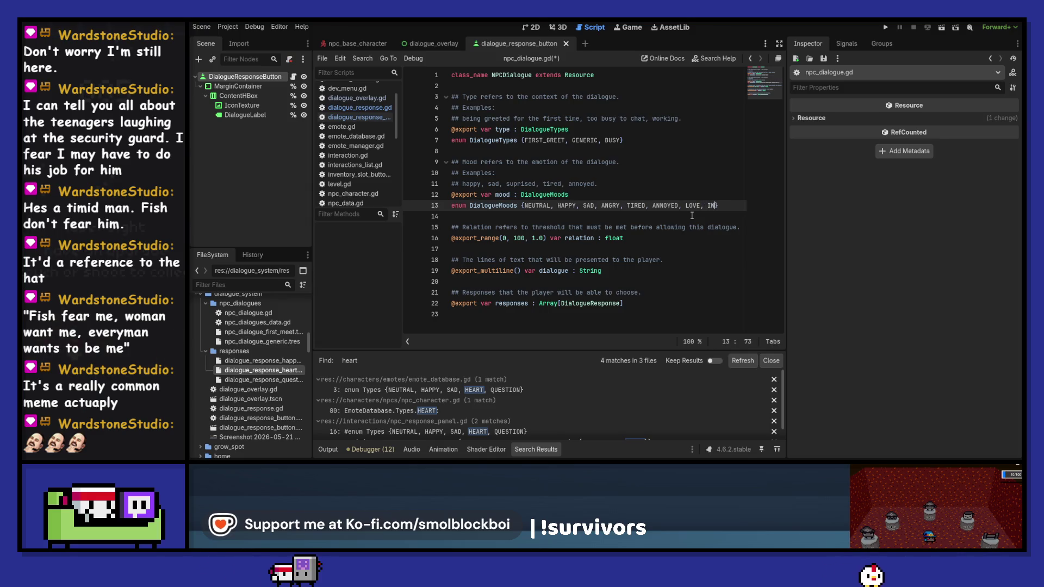
type("UE")
key("ctrl+s")
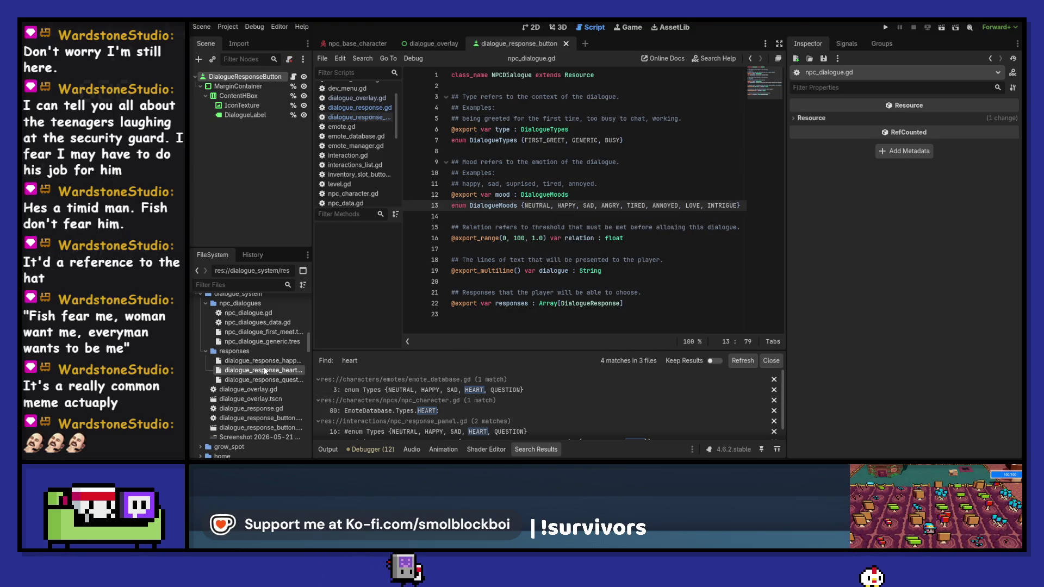
Step: Open dialogue_response_heart_01.tres and review its mood choices in the Inspector
left_click(263, 371)
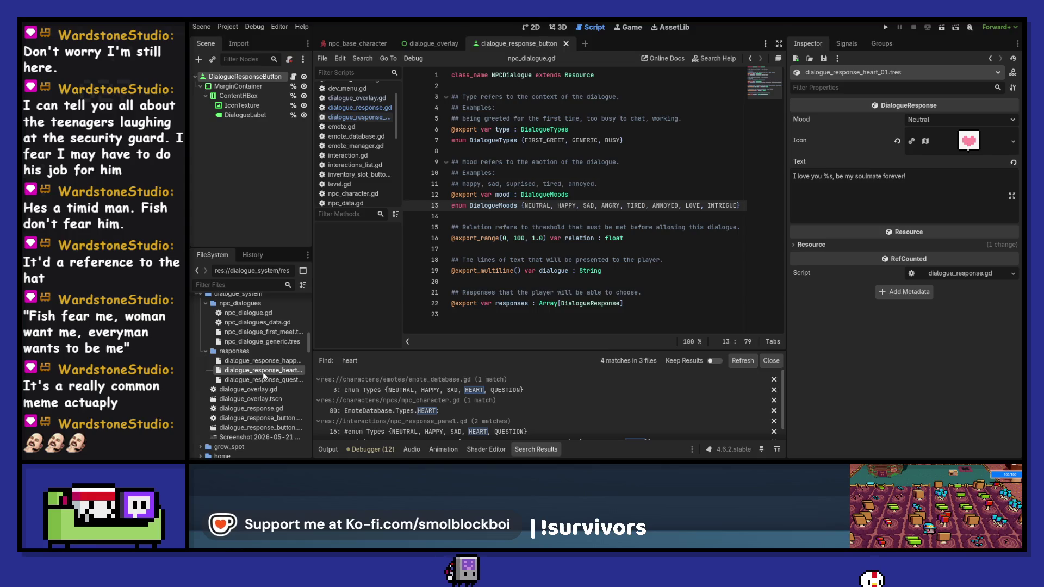
left_click(961, 120)
left_click(961, 130)
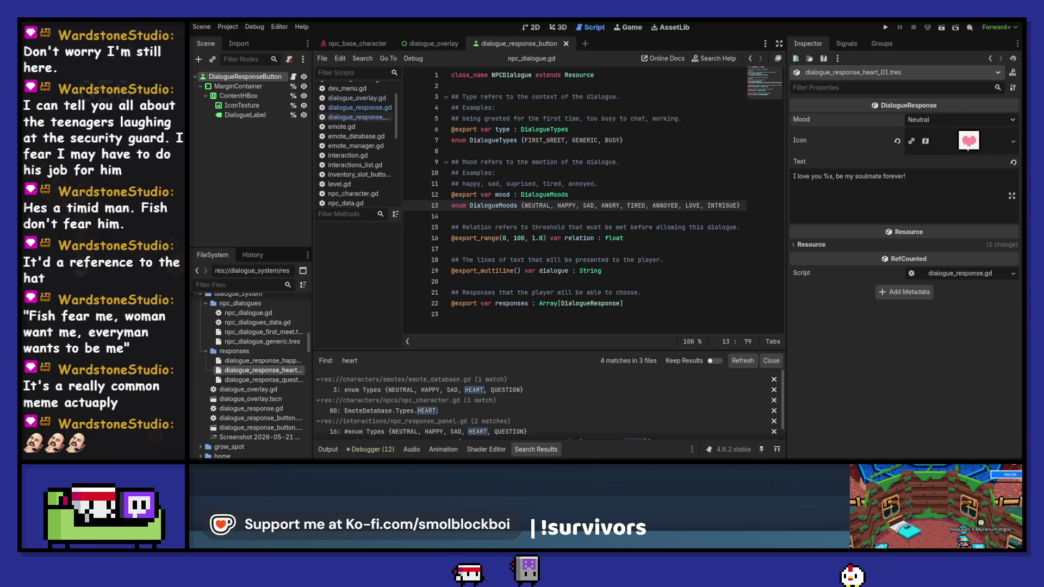
left_click(227, 27)
left_click(261, 137)
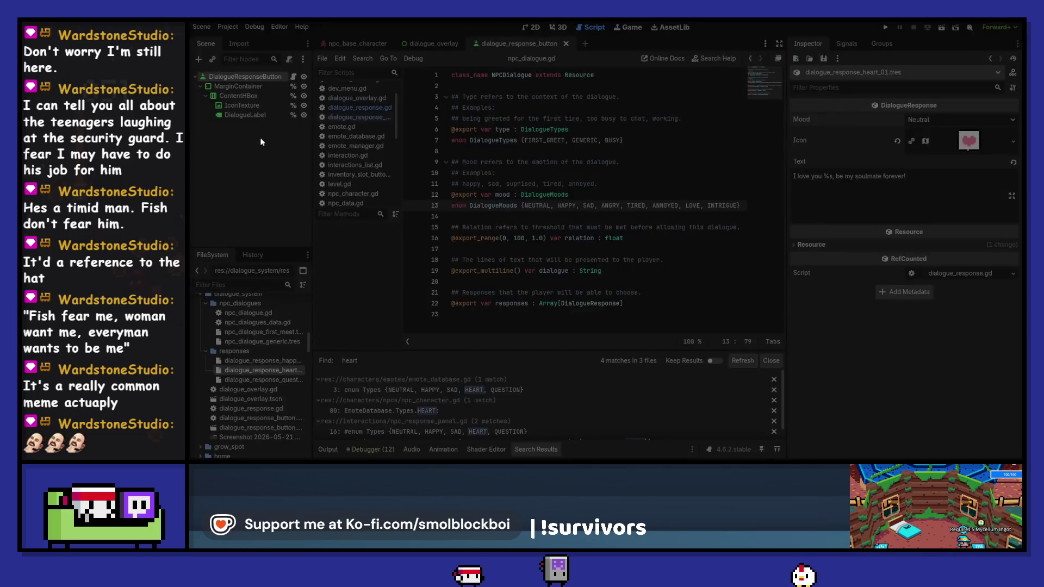
Step: Filter FileSystem by 'response' and set the heart response's Mood to Love
key("alt+Tab")
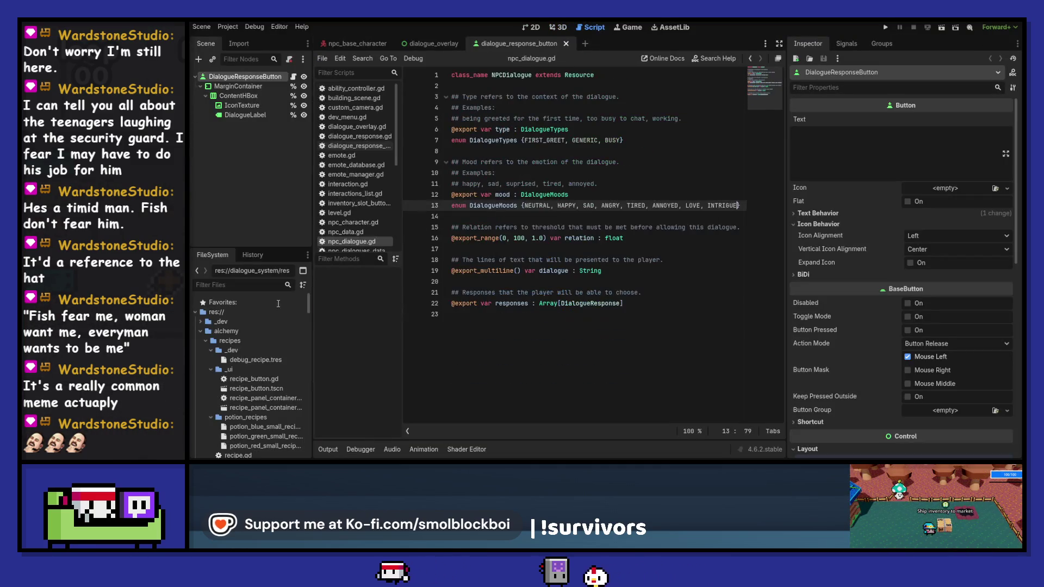
scroll(262, 354, "down", 8)
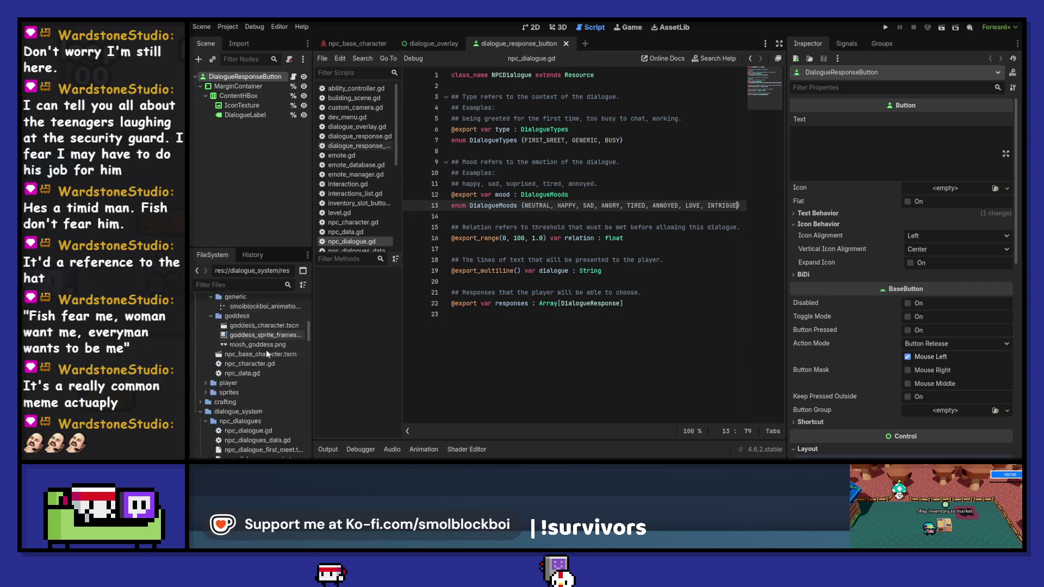
left_click(236, 285)
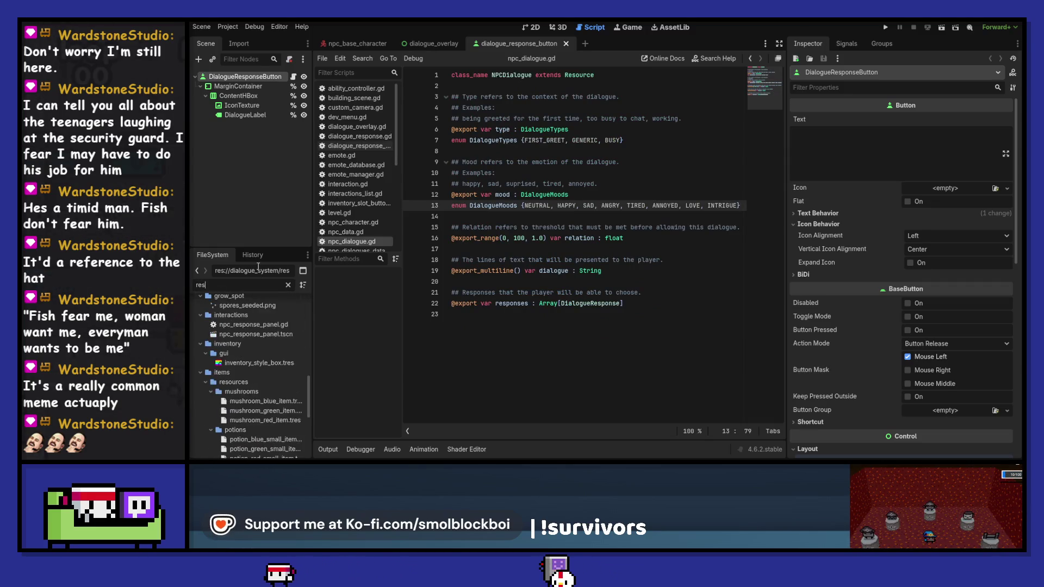
type("response")
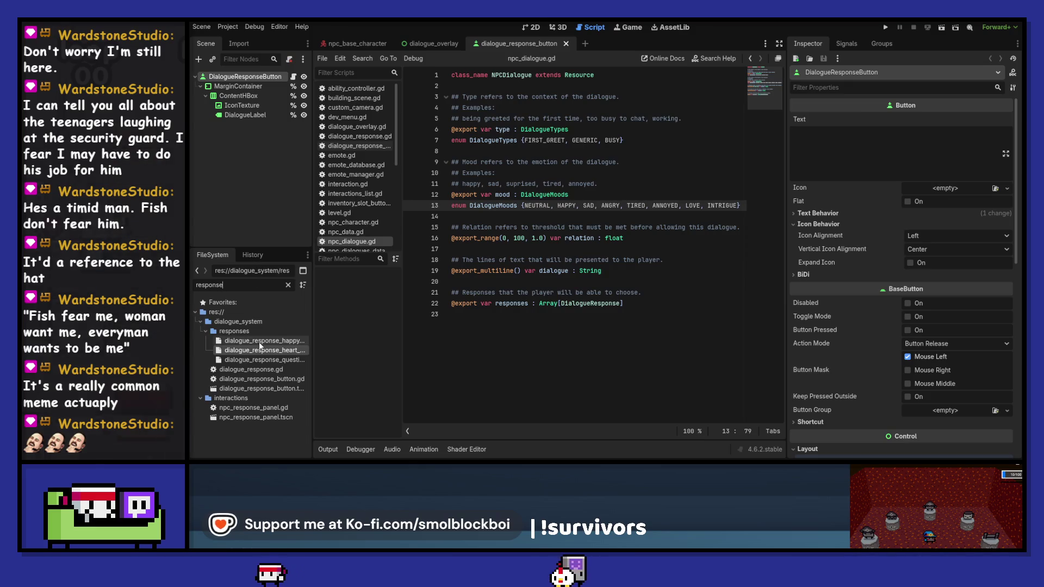
double_click(261, 350)
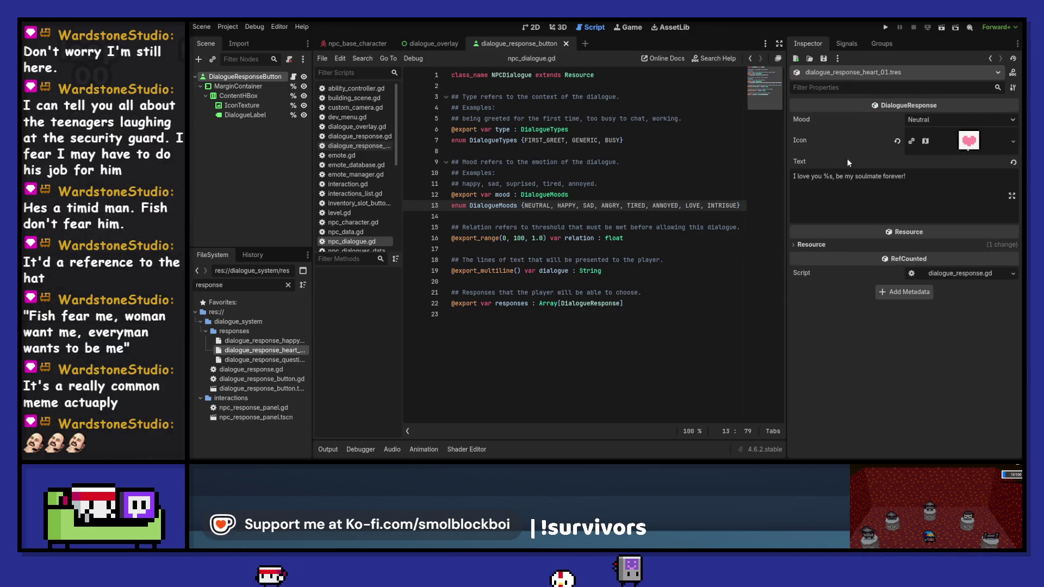
left_click(959, 119)
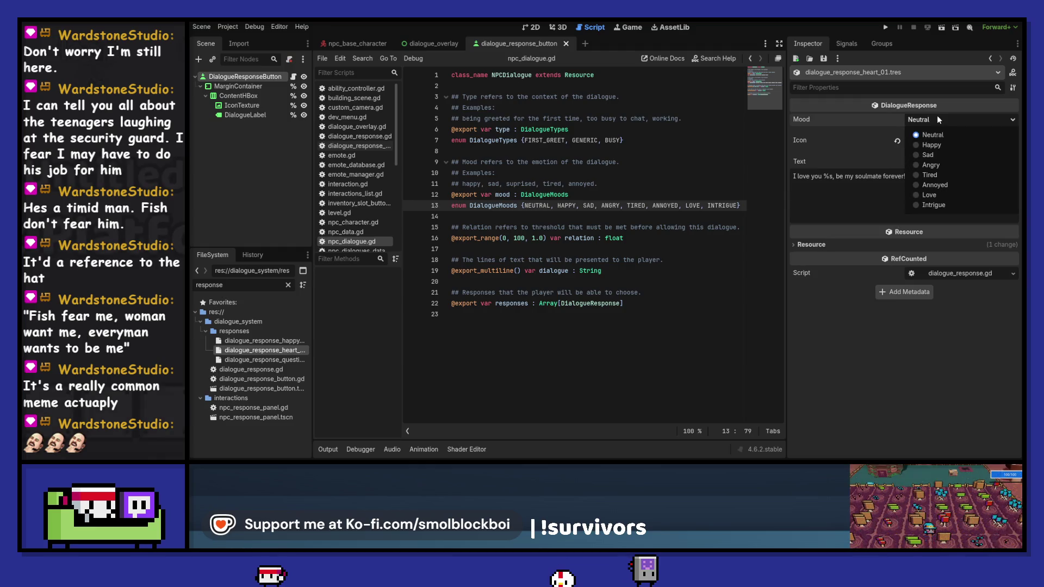
left_click(938, 195)
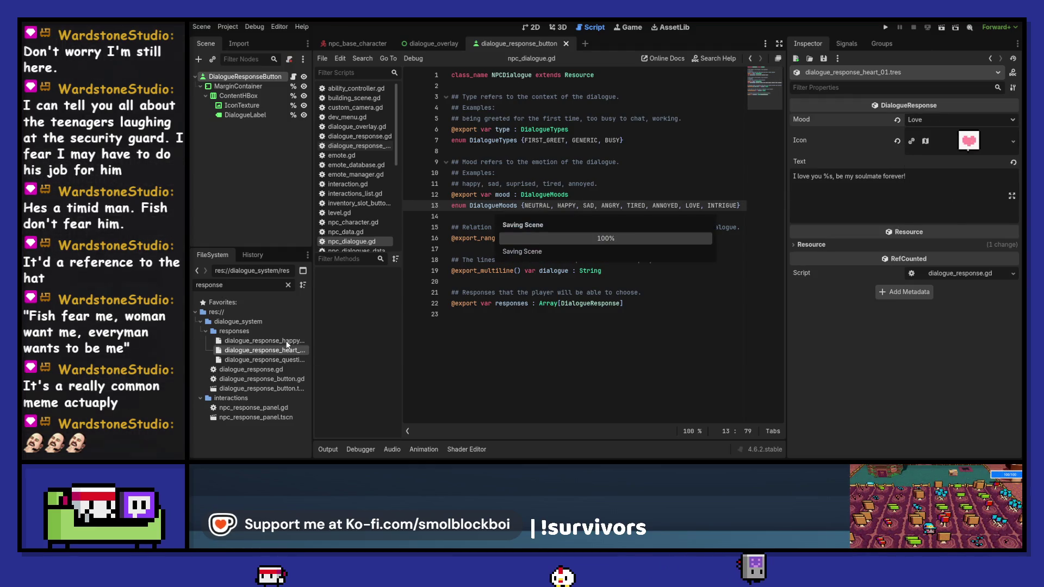
Step: Set the question response's Mood to Intrigue, leaving happy as Happy, and save
double_click(263, 341)
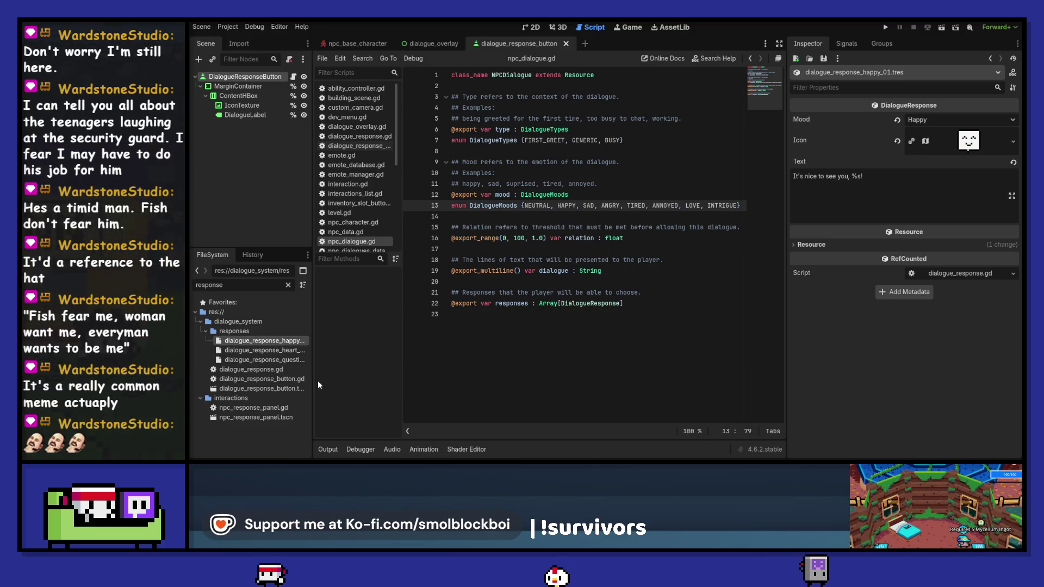
double_click(263, 360)
left_click(937, 120)
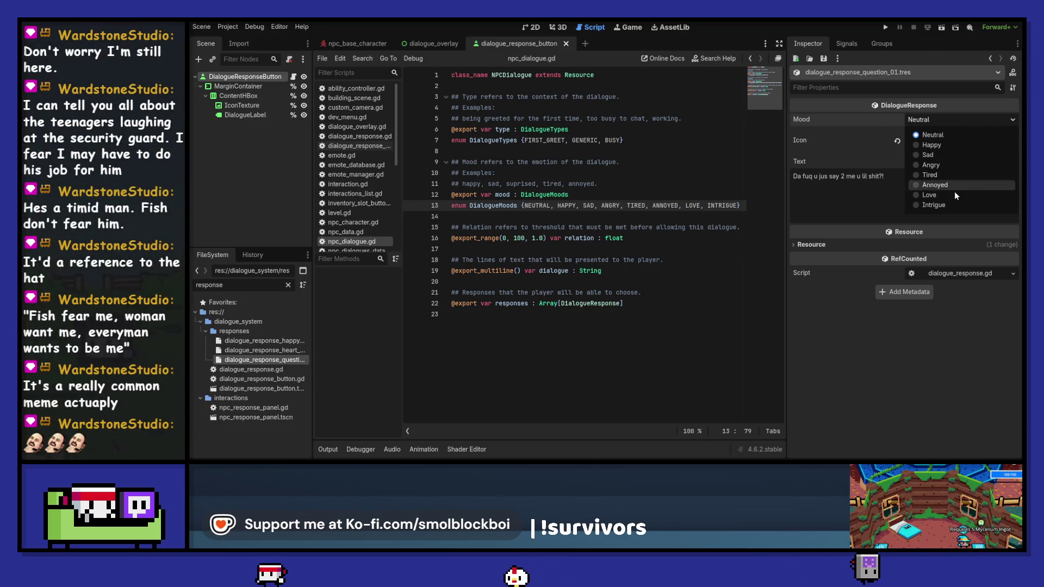
left_click(934, 205)
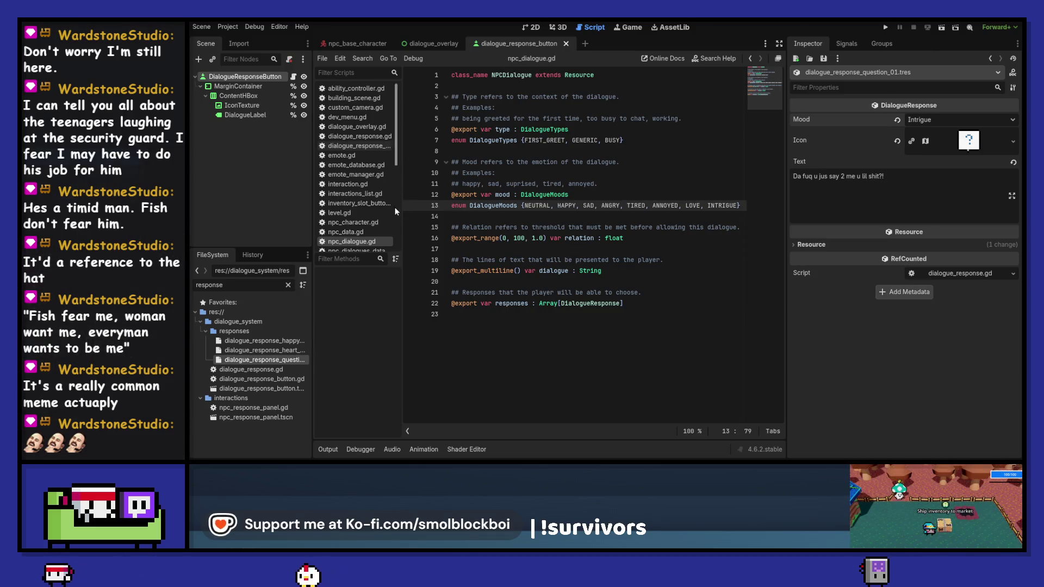
key("ctrl+s")
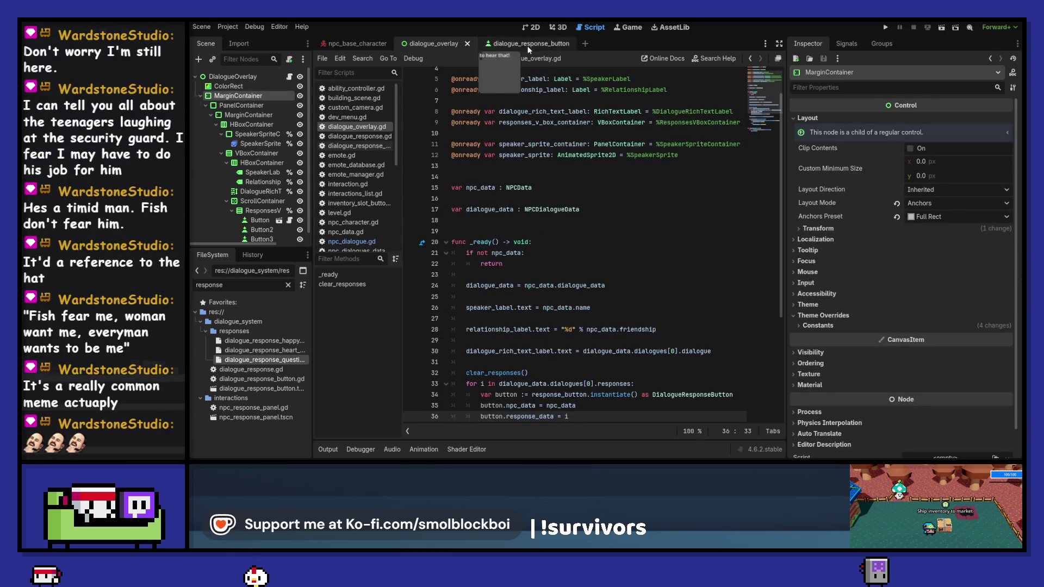
Step: In dialogue_response_button.gd, discard an unfinished response_data line on line 18 and save
left_click(514, 43)
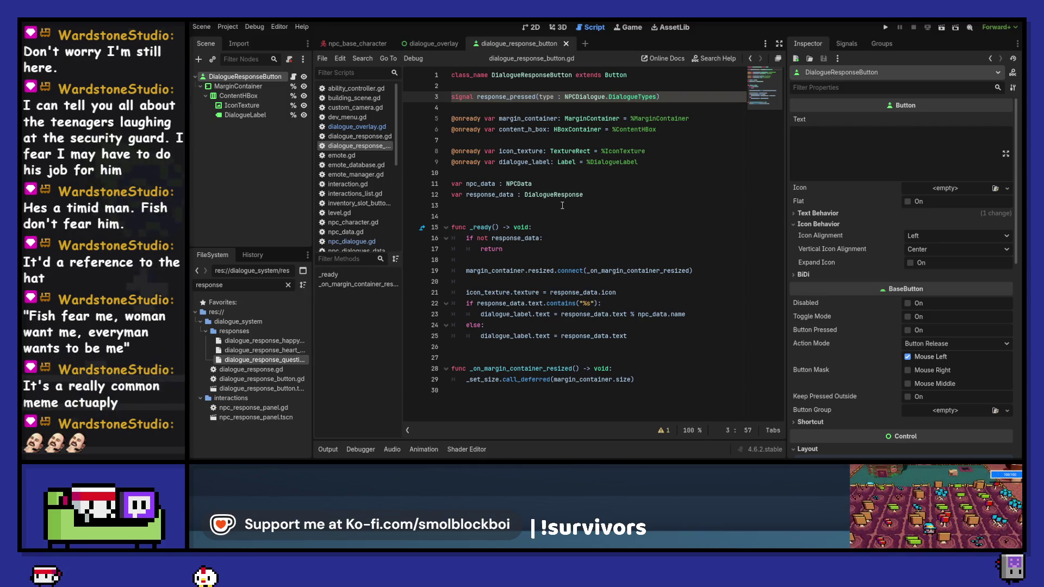
left_click(540, 262)
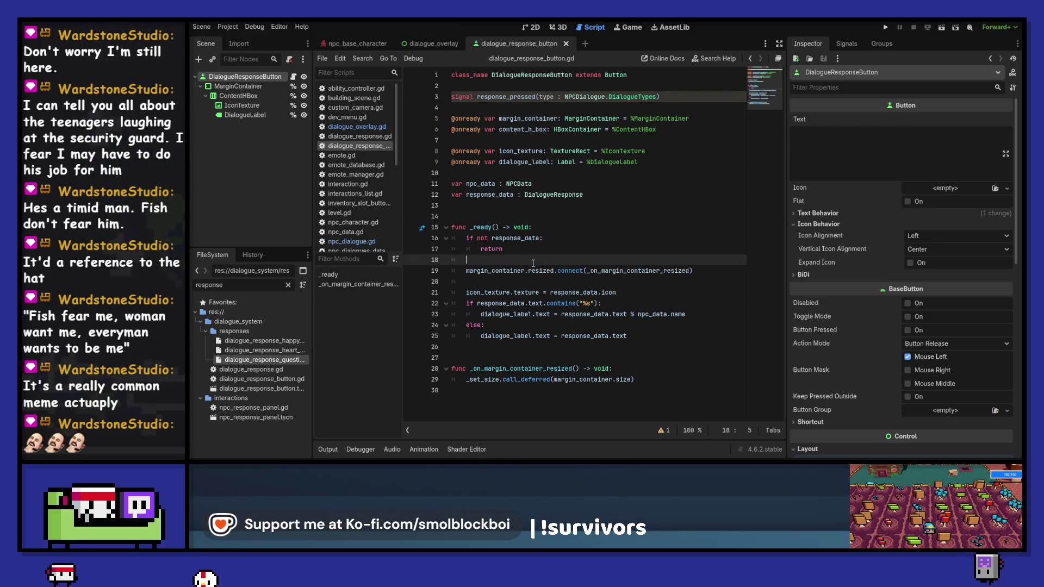
type("respon")
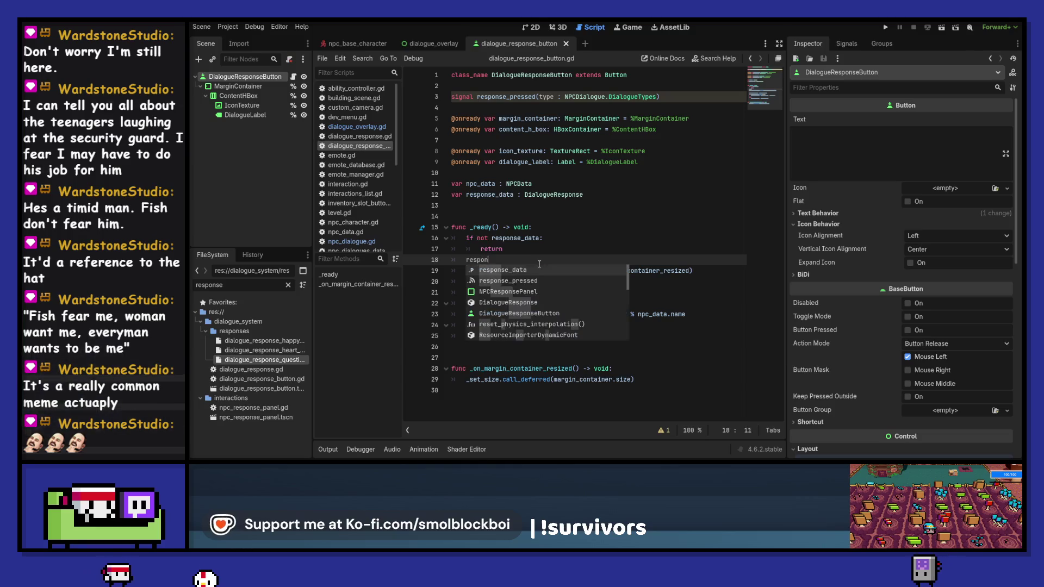
type("se_data.")
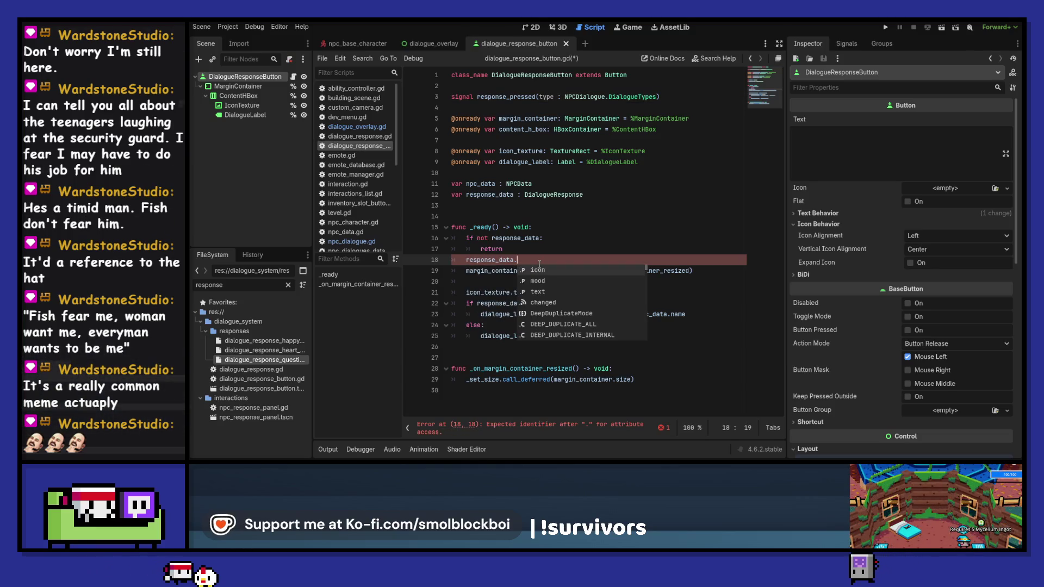
key("Escape")
key("ctrl+BackSpace")
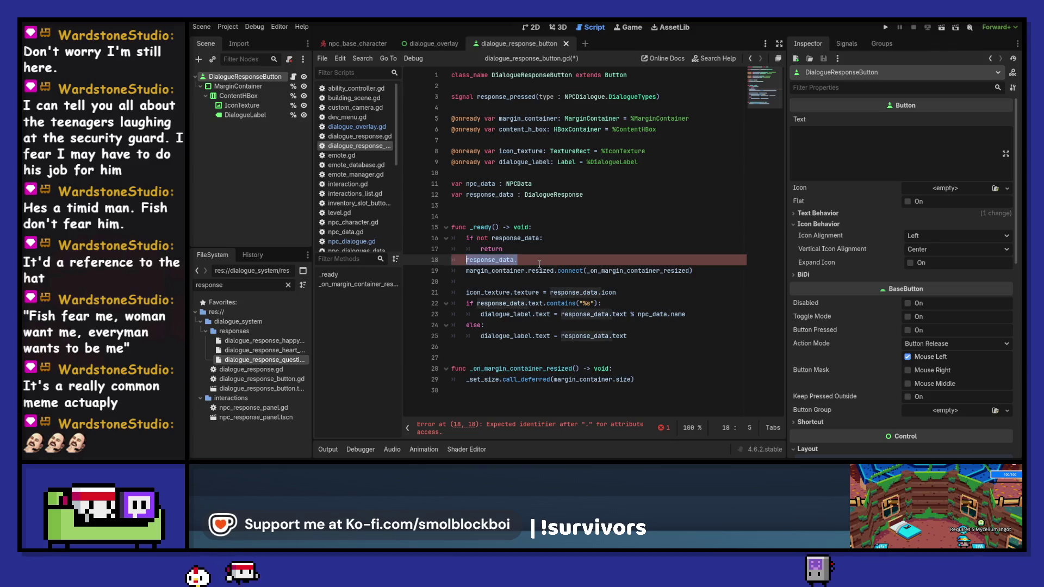
key("ctrl+s")
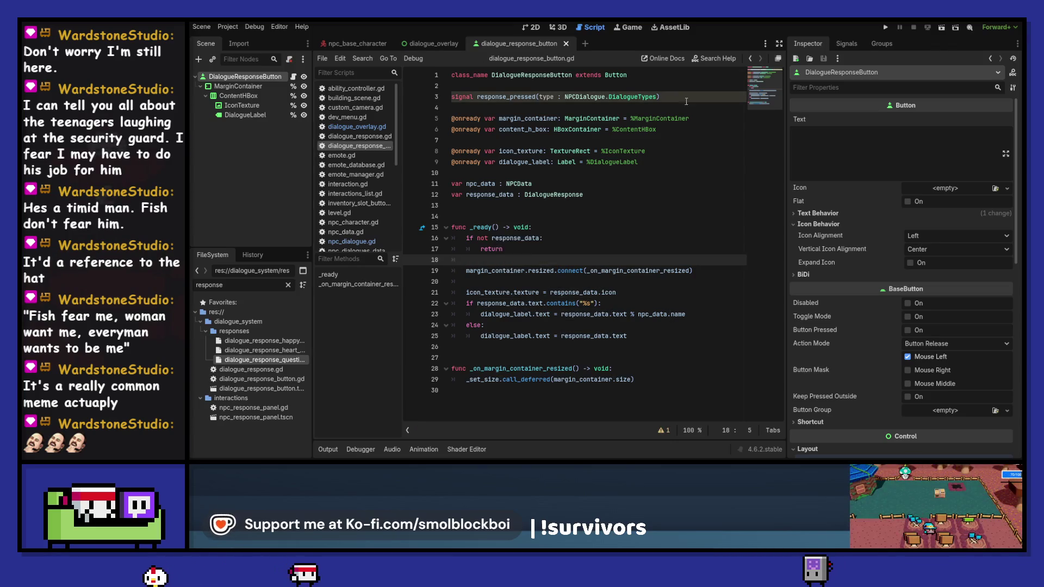
Step: Change the response_pressed signal's argument type from DialogueTypes to DialogueMoods
double_click(645, 97)
type("Dialo")
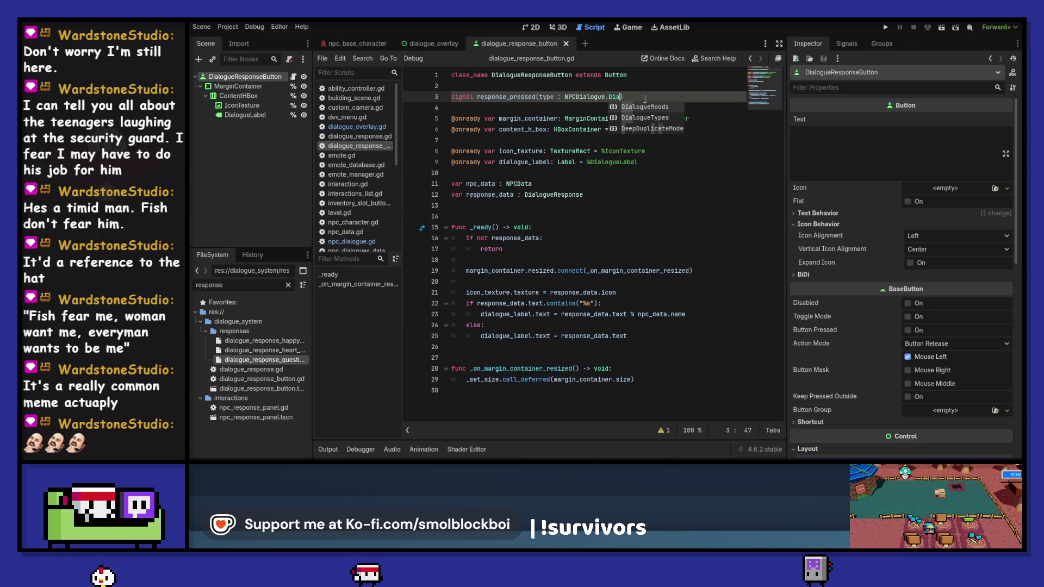
key("Return")
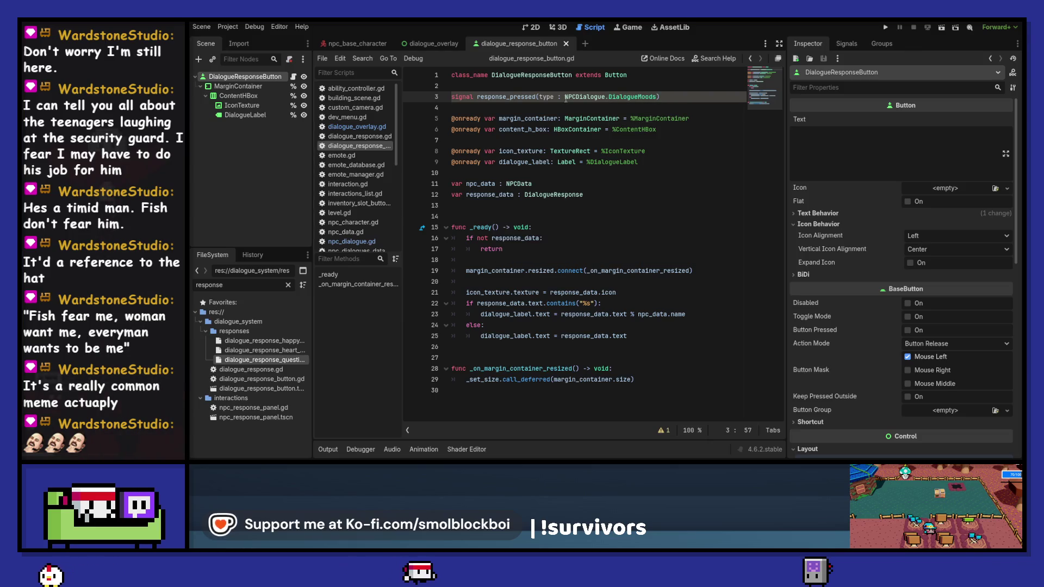
left_click(517, 95)
double_click(516, 96)
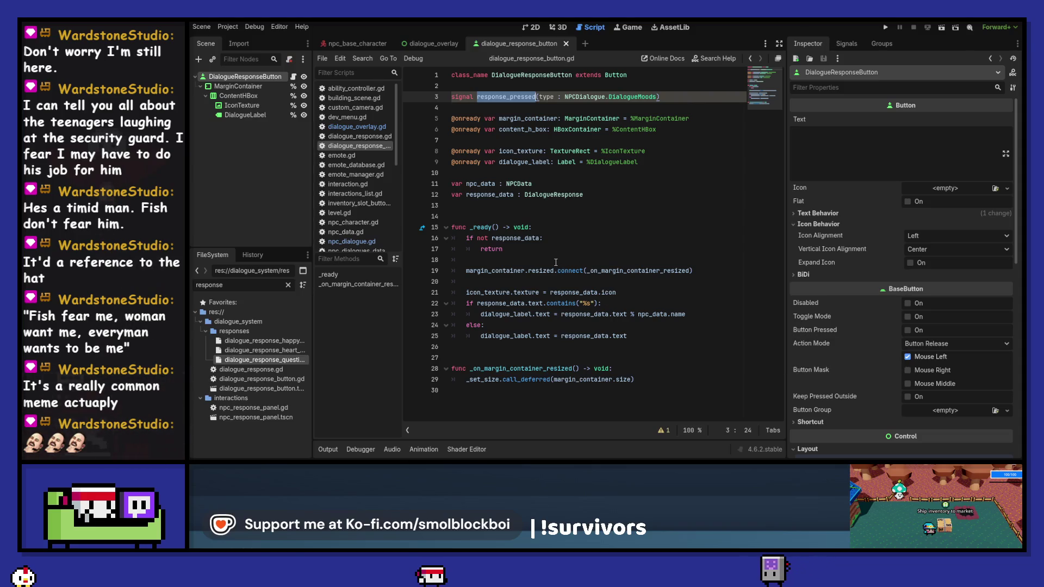
left_click(564, 260)
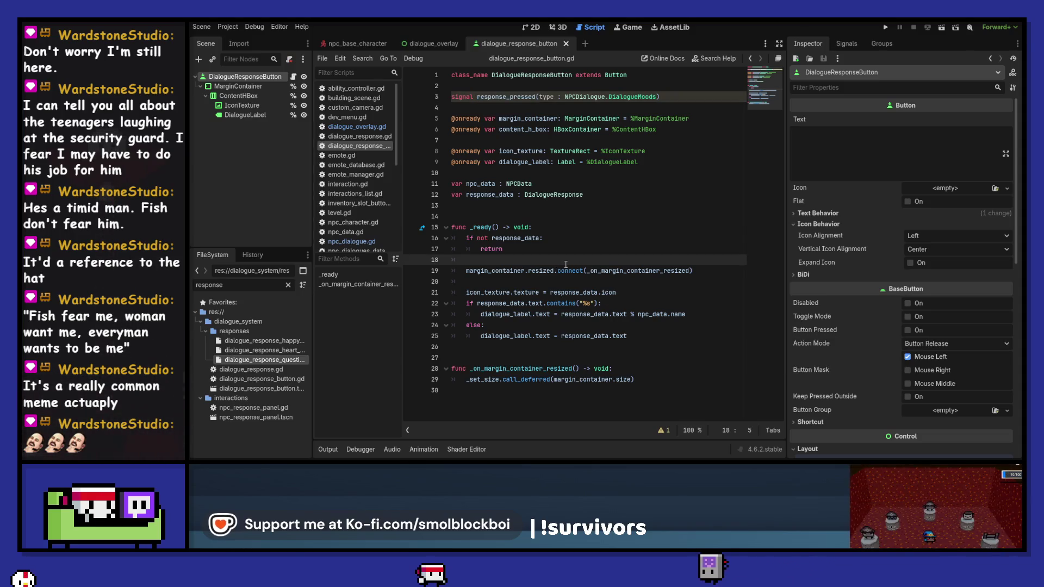
Step: Add pressed.connect(_on_pressed) inside _ready of the response button script
key("Return")
key("Return")
type("n")
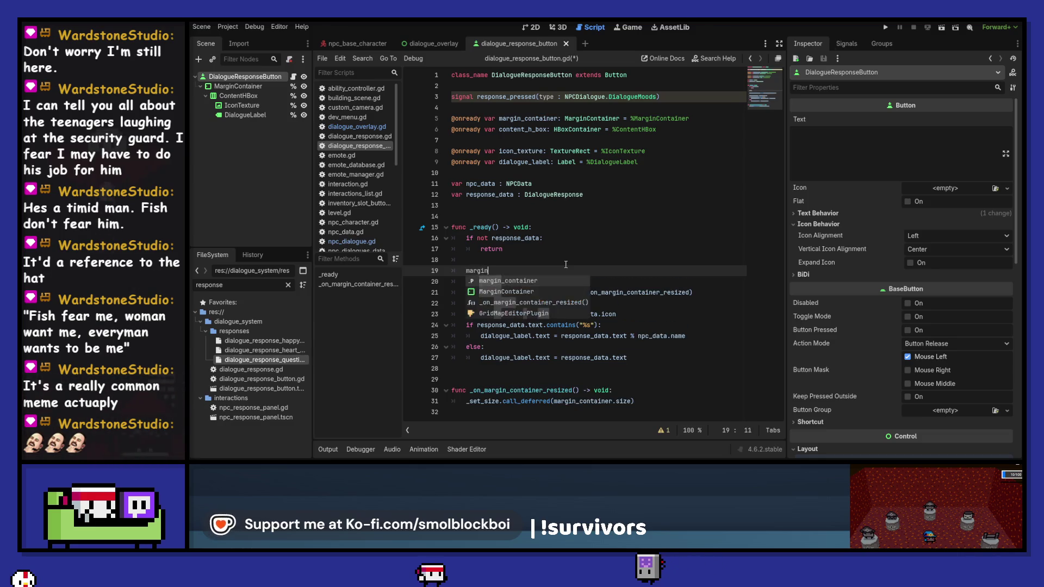
key("Tab")
type(".")
key("ctrl+BackSpace")
key("ctrl+BackSpace")
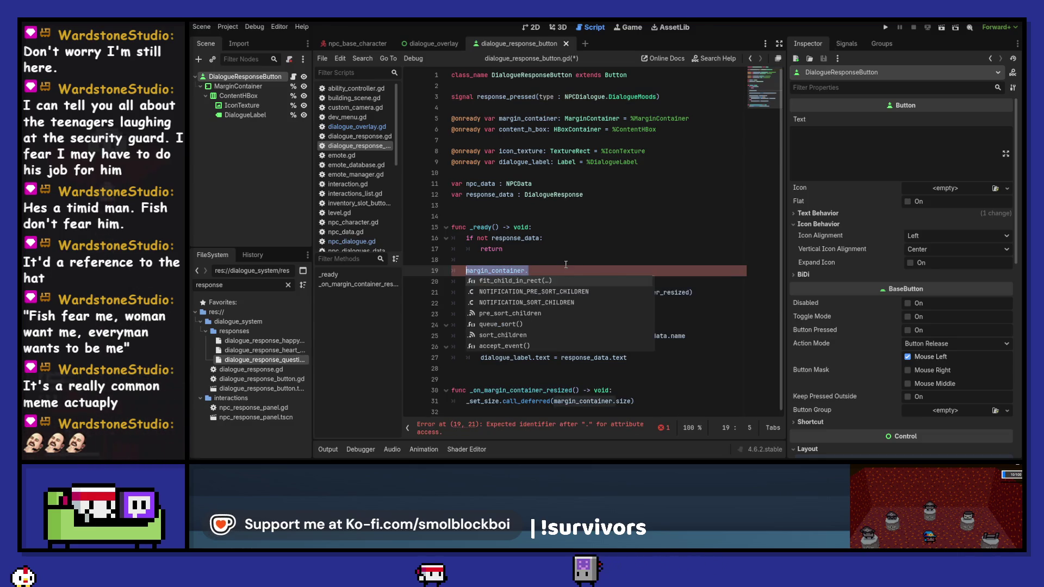
type("pressed.")
key("Escape")
type("con")
key("Tab")
type("_")
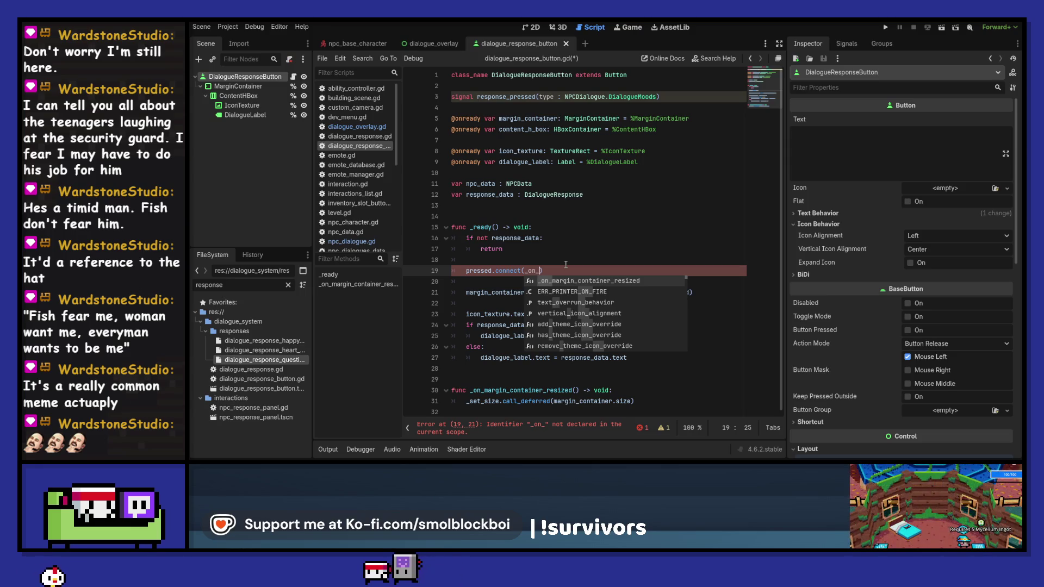
type("presse")
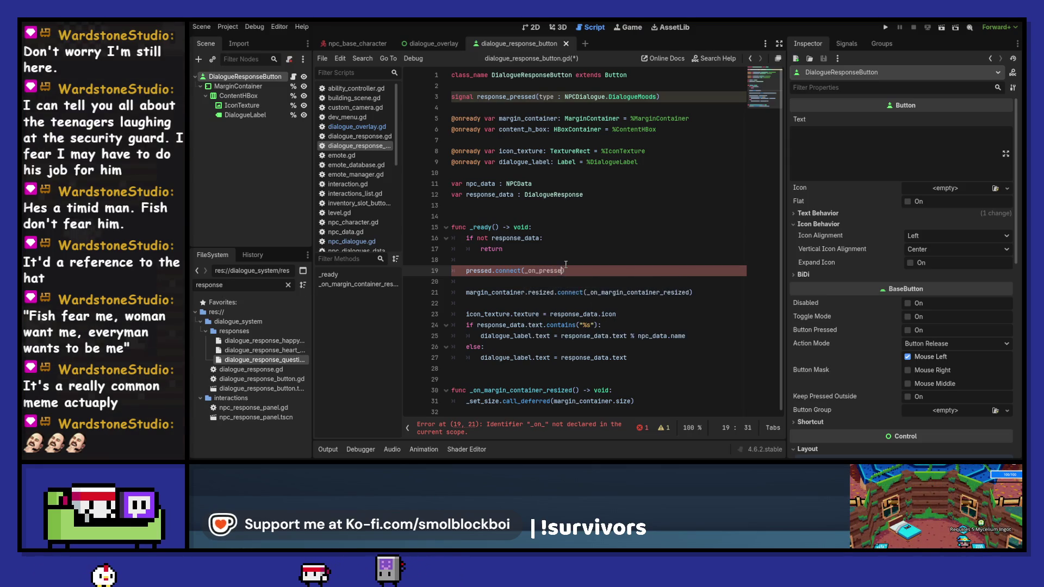
Step: Define _on_pressed() emitting response_pressed with response_data.mood and save
key("Down")
key("Down")
key("Down")
key("Return")
key("Return")
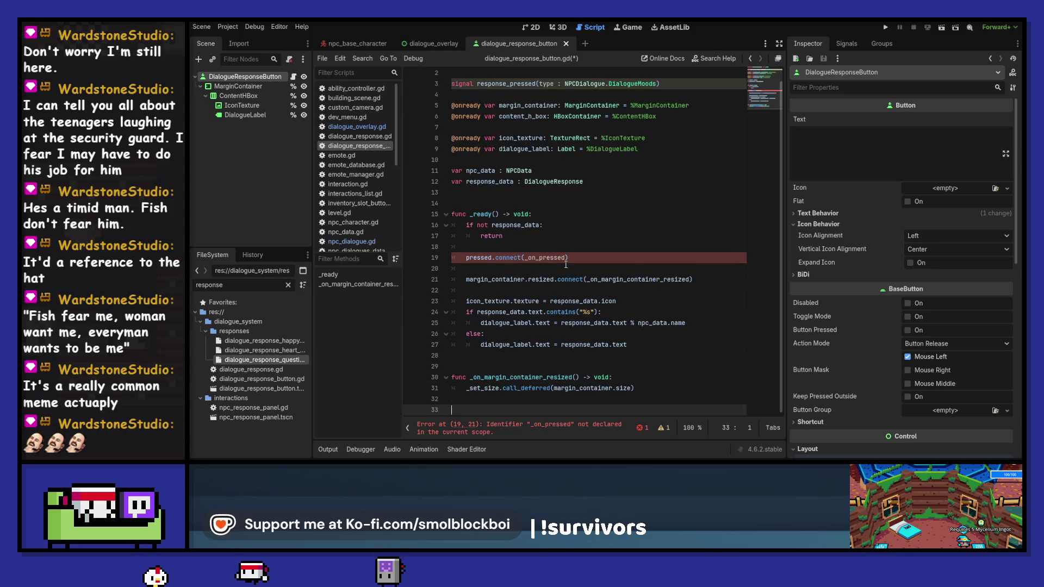
type("func on_")
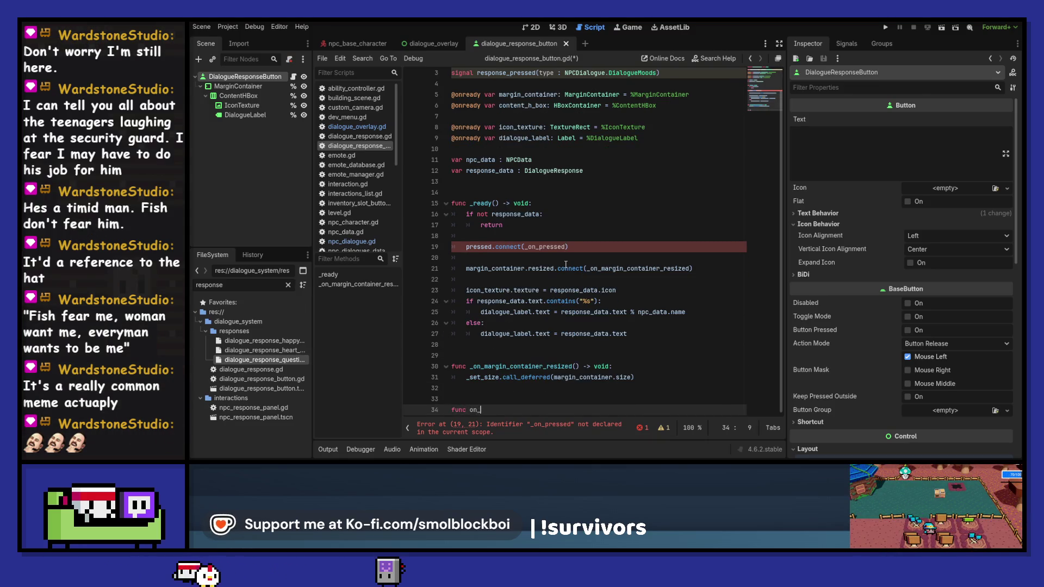
key("BackSpace")
key("BackSpace")
key("BackSpace")
type("_on")
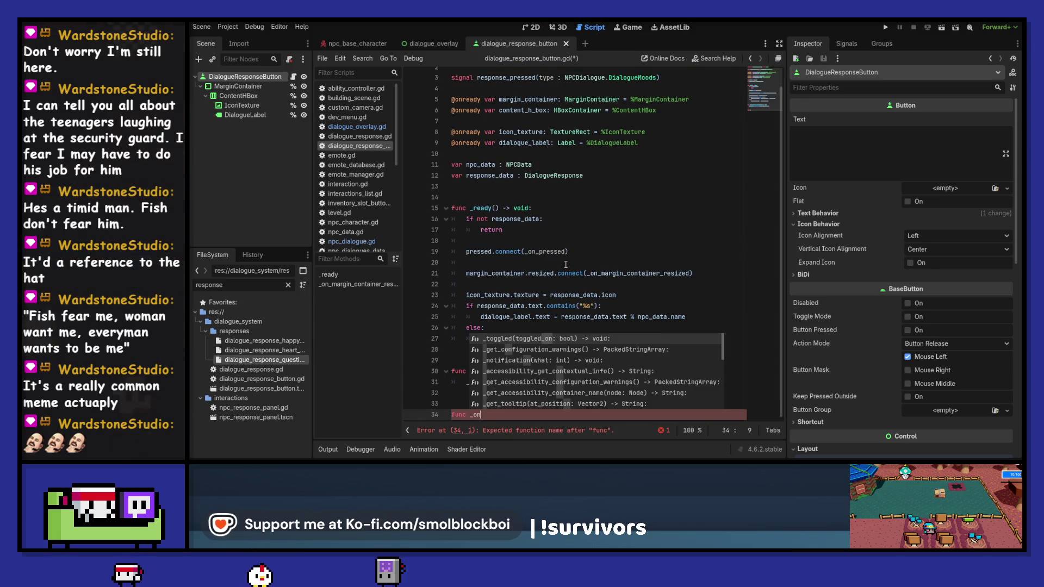
type("_pressed()")
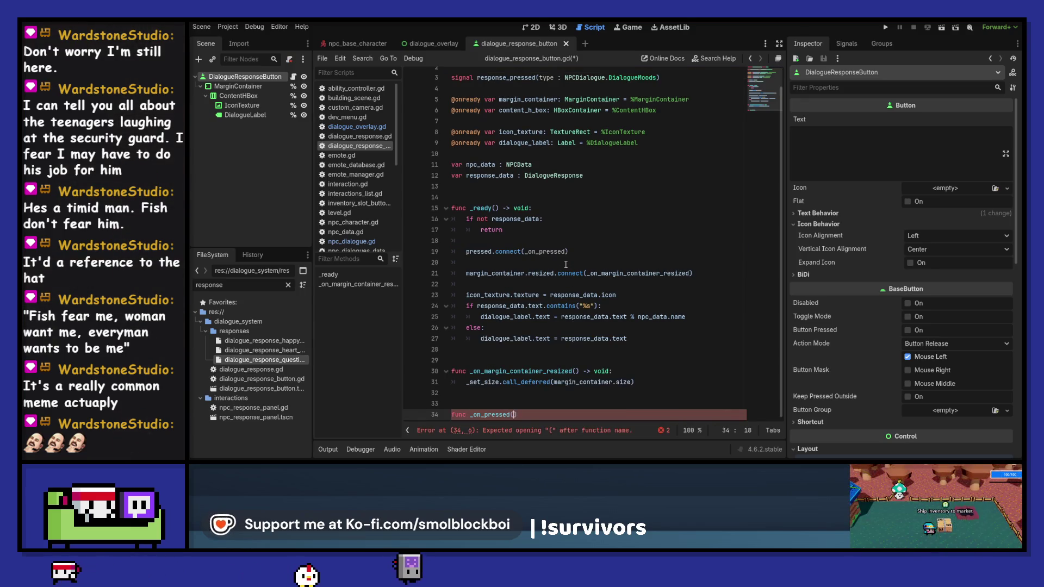
type(" ->")
key("BackSpace")
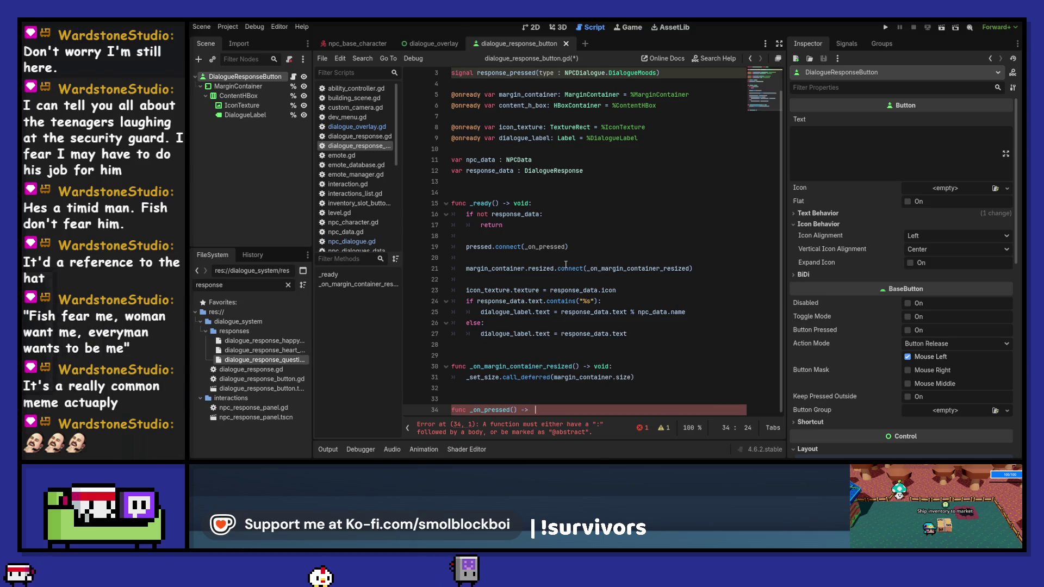
type("d:")
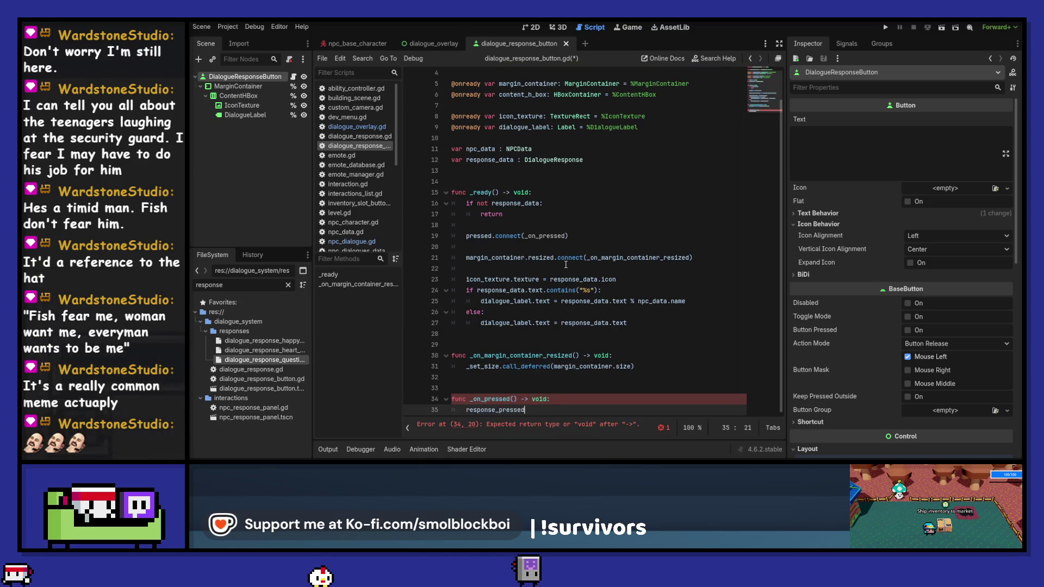
key("Return")
type("emit(re")
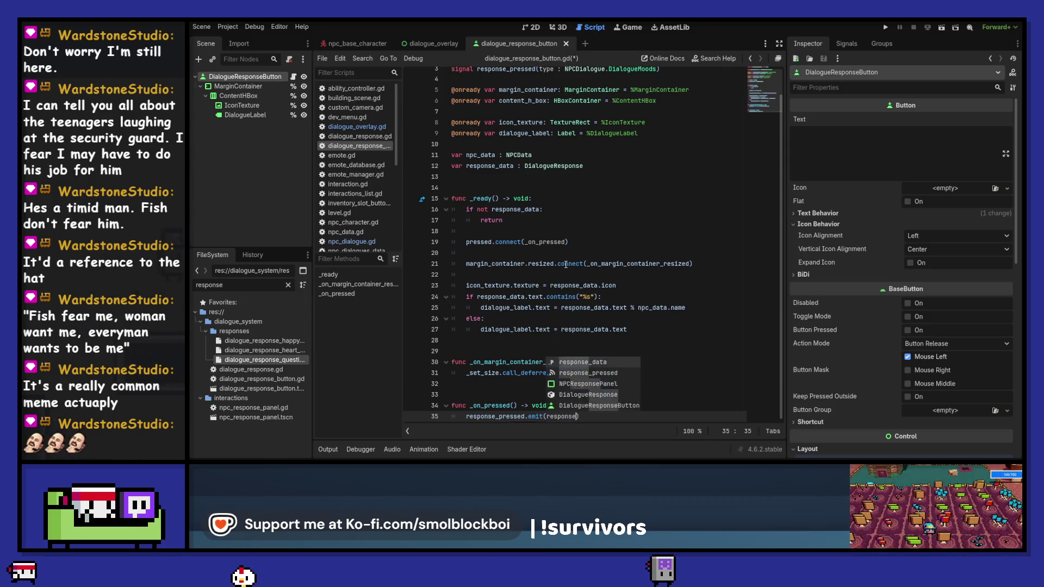
type("sponse_data.")
key("Down")
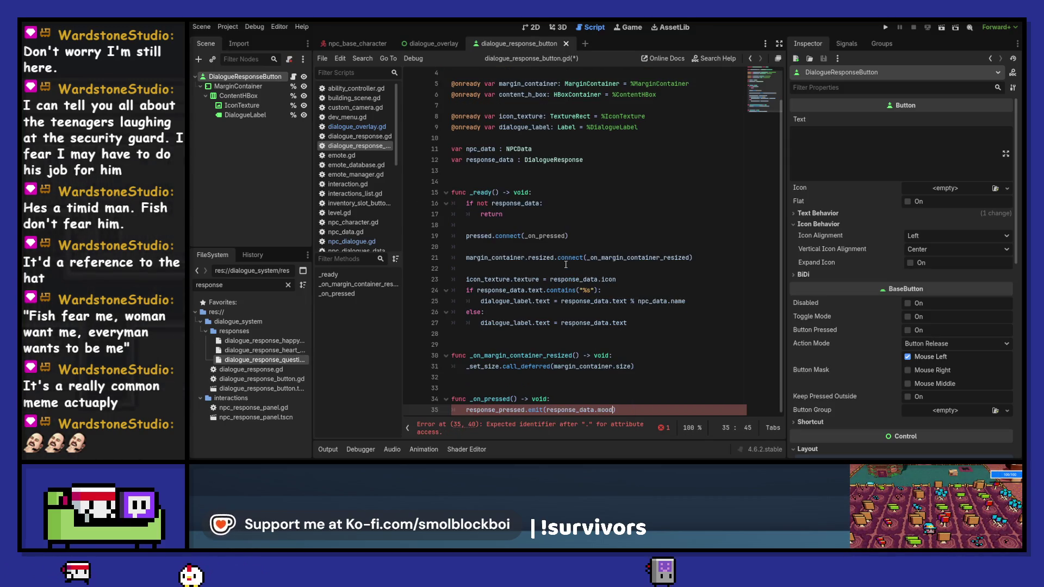
key("Return")
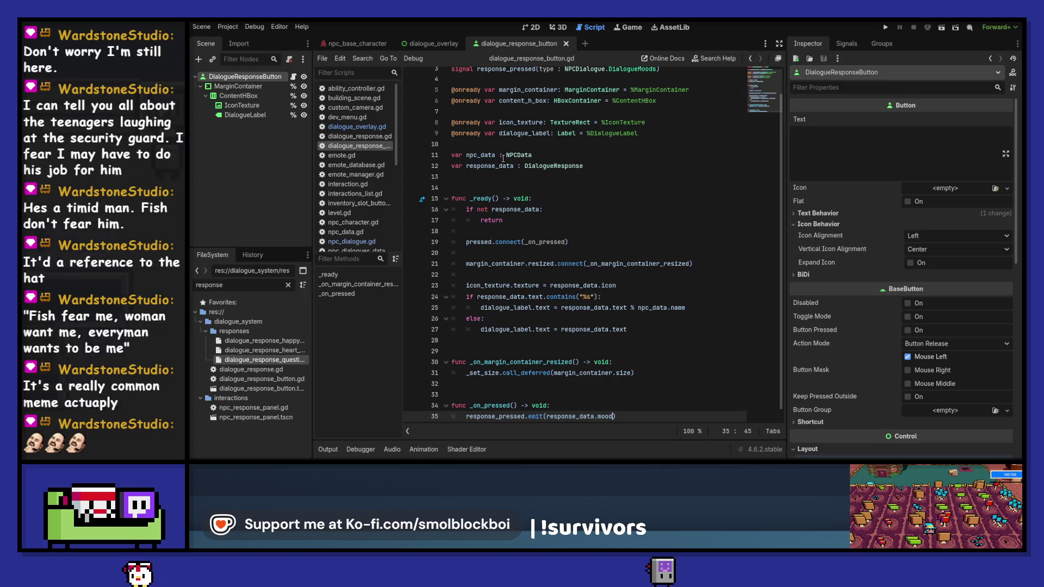
scroll(571, 245, "up", 1)
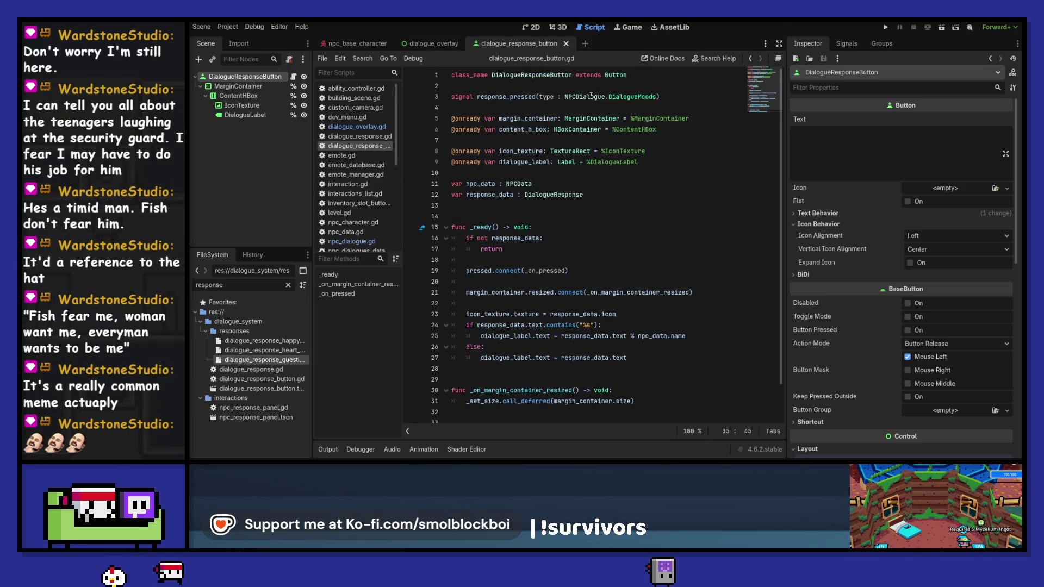
Step: In dialogue_overlay.gd's responses loop add button.response_pressed.connect(_on_response_pressed)
left_click(426, 43)
left_click(233, 77)
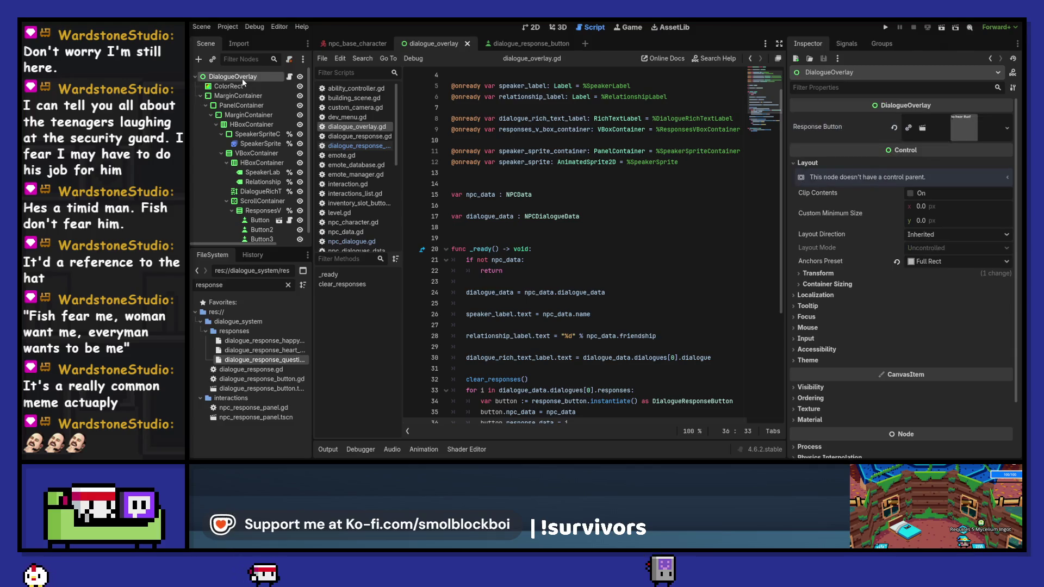
scroll(578, 218, "down", 4)
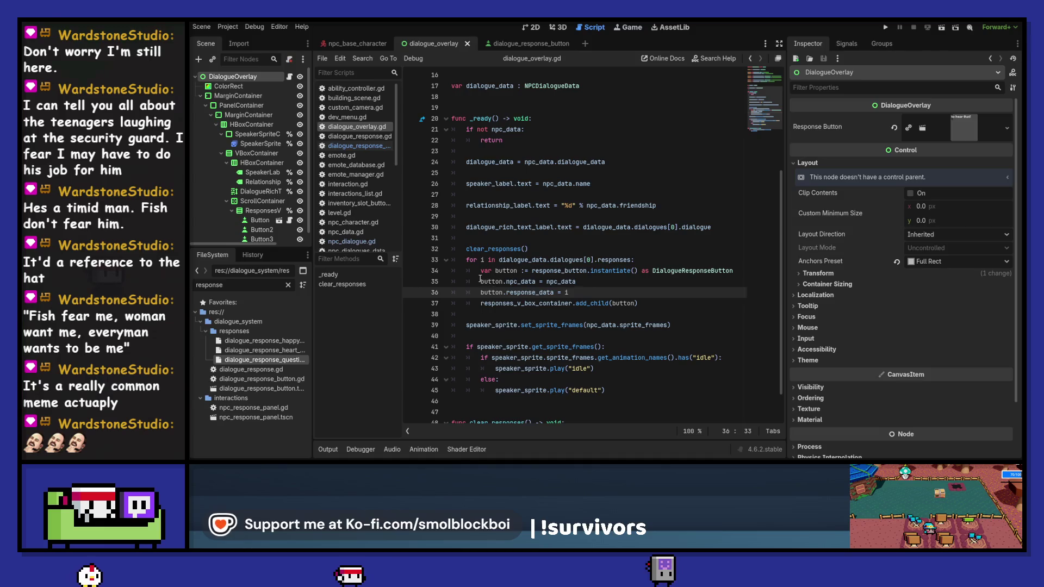
left_click(480, 281)
key("Return")
key("Up")
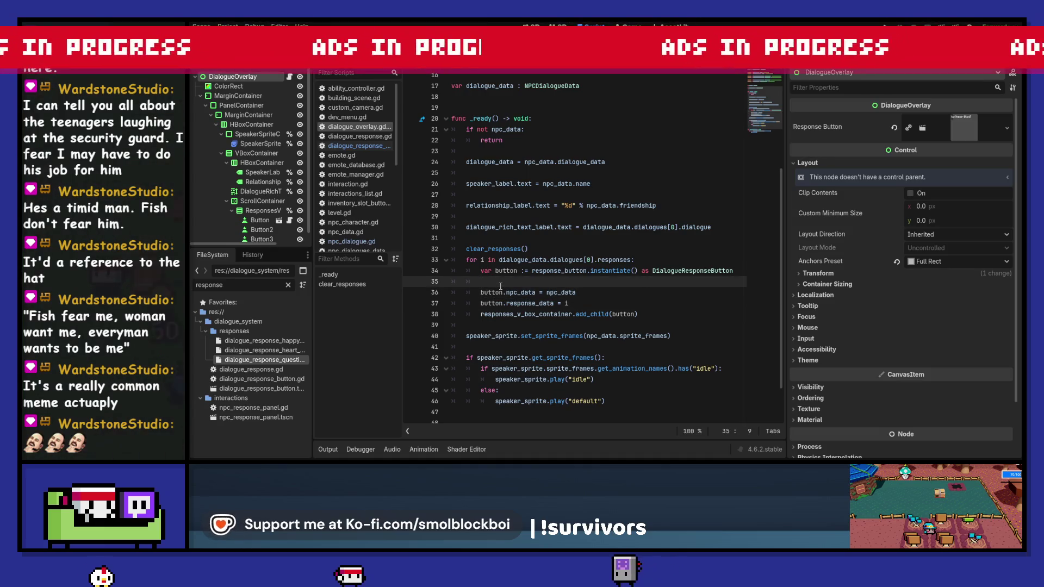
type("button")
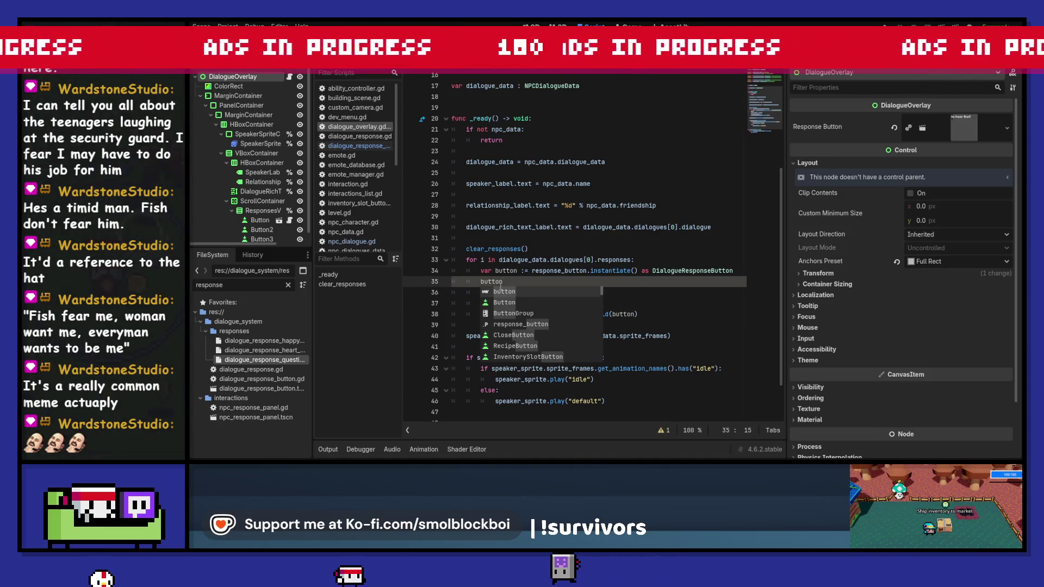
type(".")
key("Down")
key("Down")
key("Down")
key("Down")
key("Down")
key("Return")
type(".co")
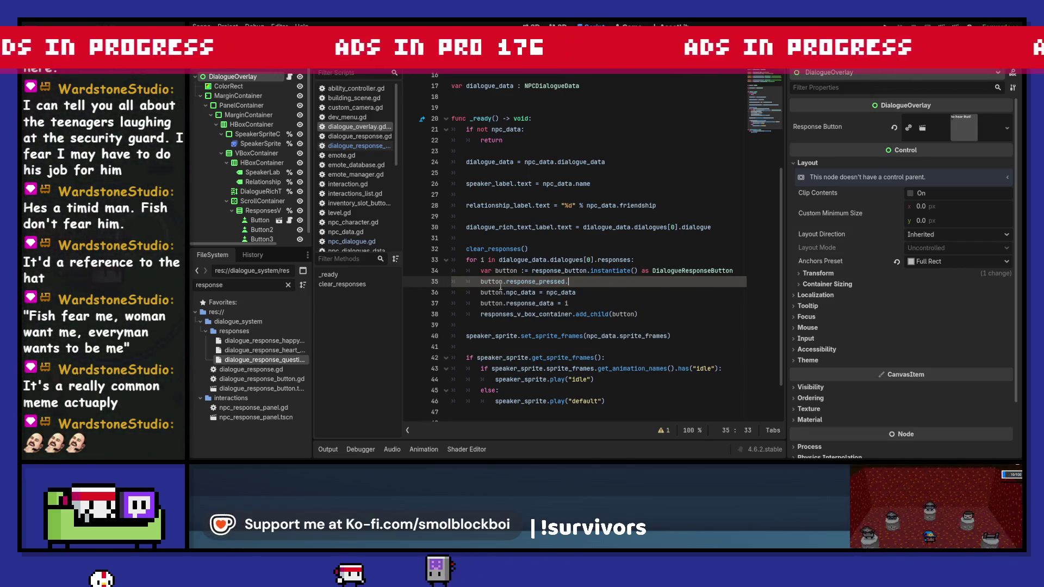
key("Return")
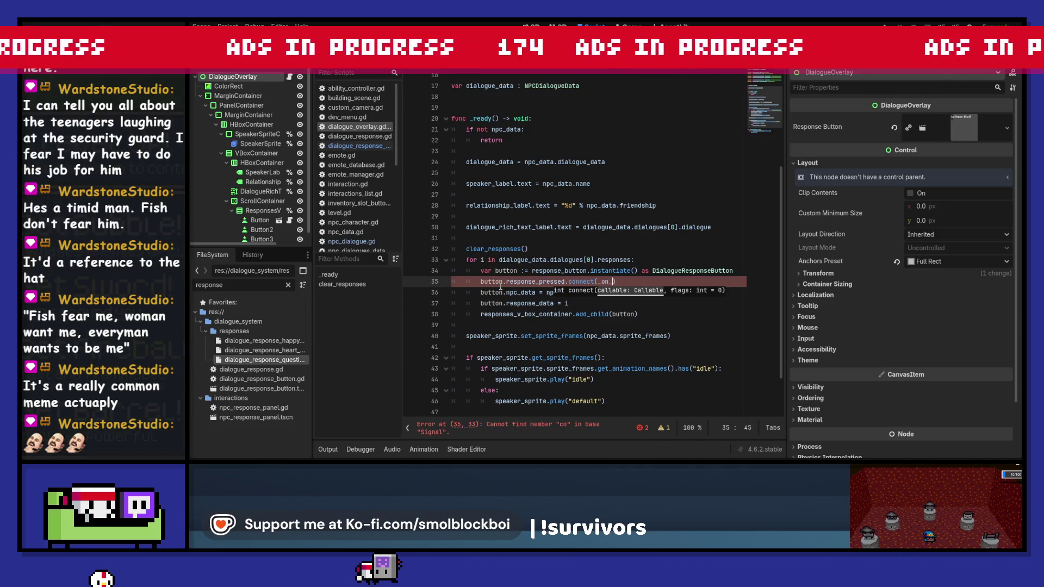
type("_pre")
type("sponse_pressed")
Step: Copy the _on_response_pressed handler name and start a new line at the script's end
key("ctrl+shift+Left")
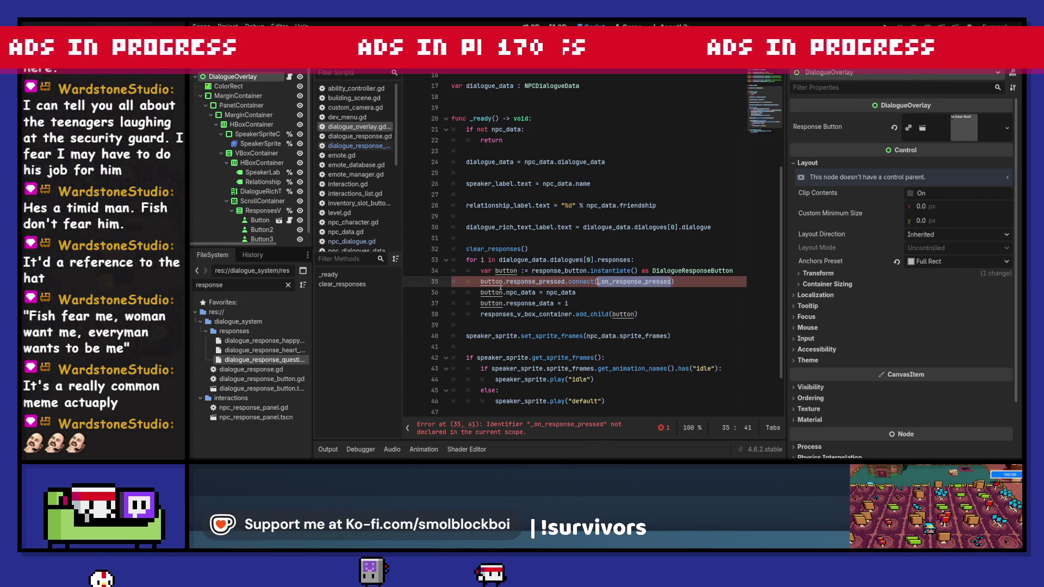
scroll(500, 287, "down", 2)
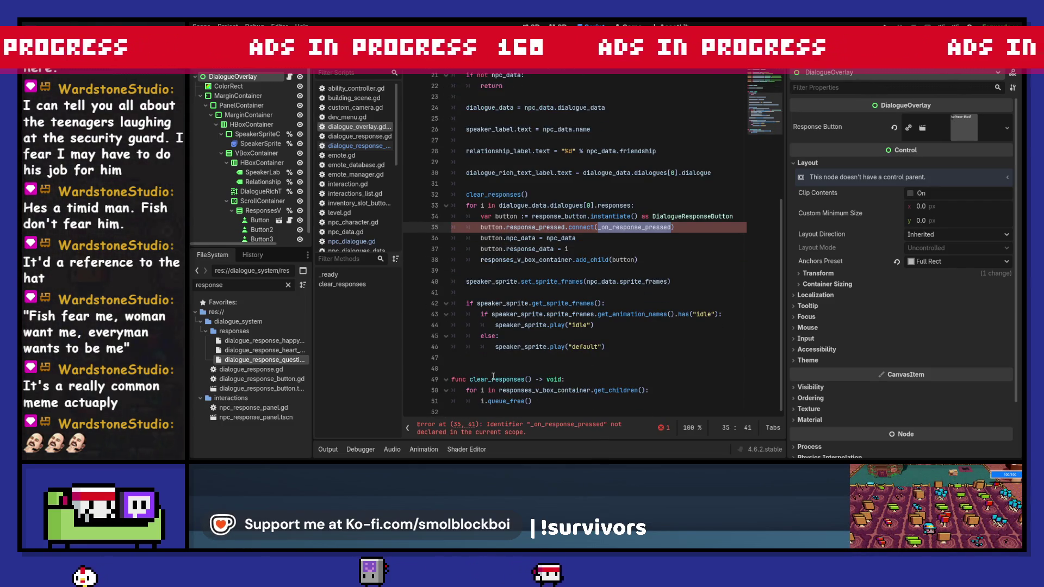
left_click(485, 411)
key("Return")
type("f")
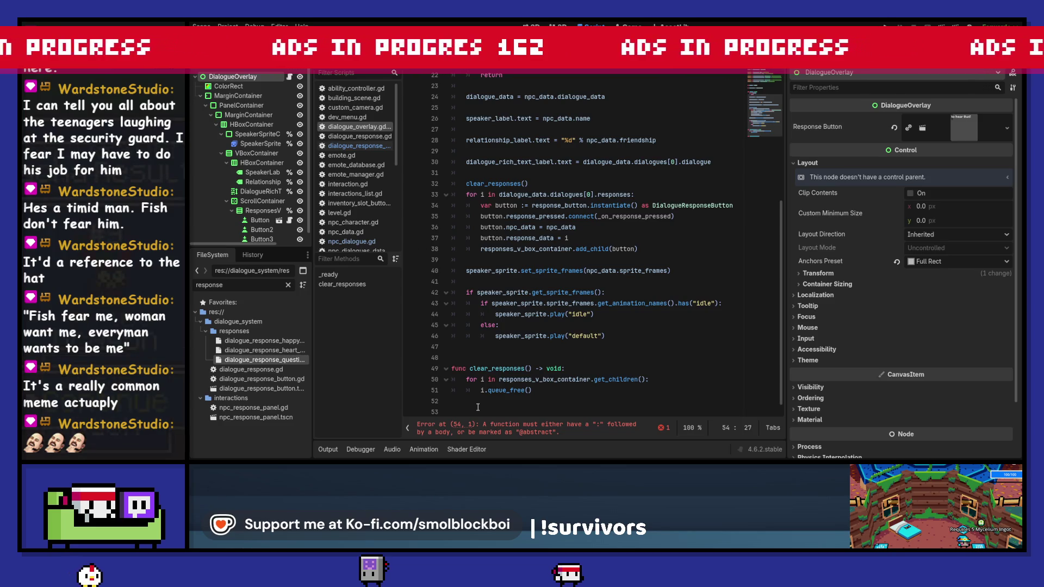
type("nod")
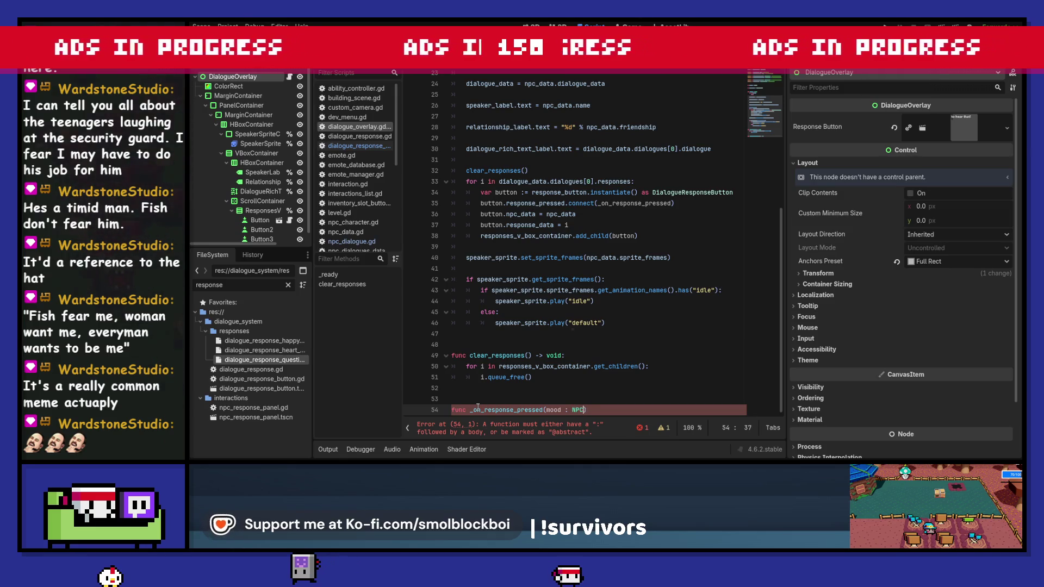
type("Dialogue.")
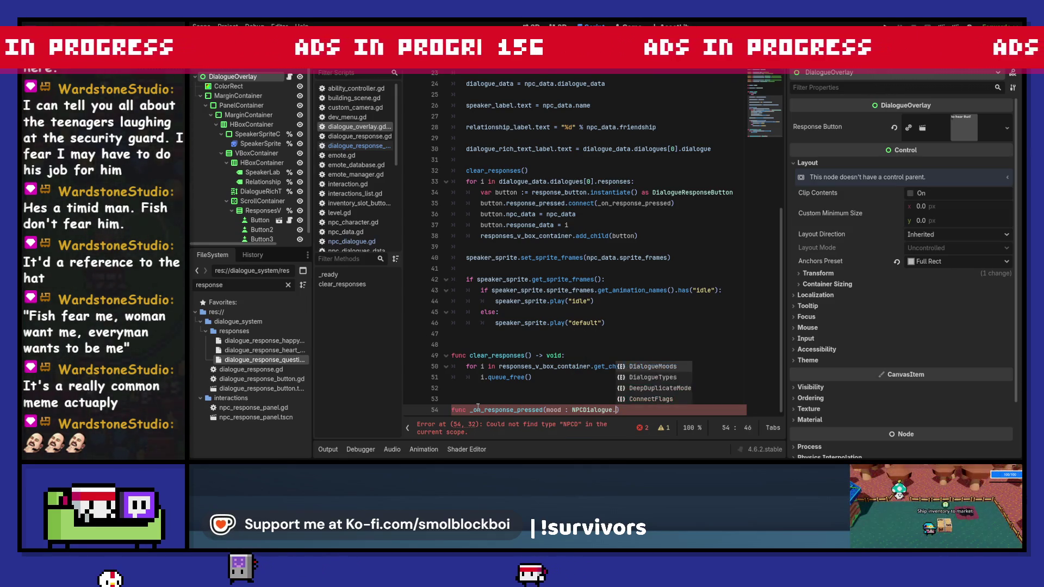
Step: Define _on_response_pressed(mood : NPCDialogue.DialogueMoods) printing the mood, save, and run the game
key("Return")
type(") -> void")
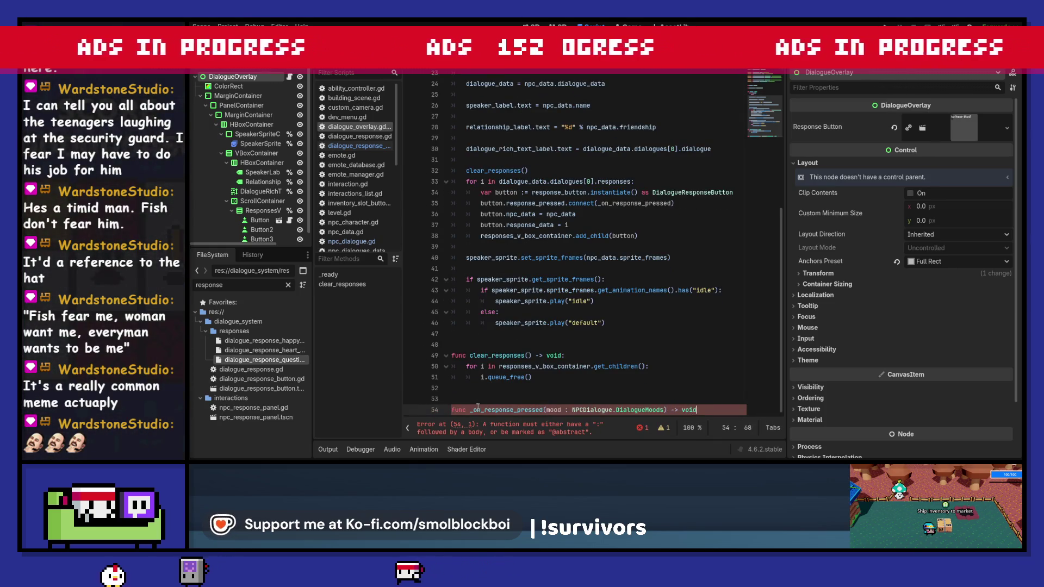
type(":")
key("Return")
type("pass")
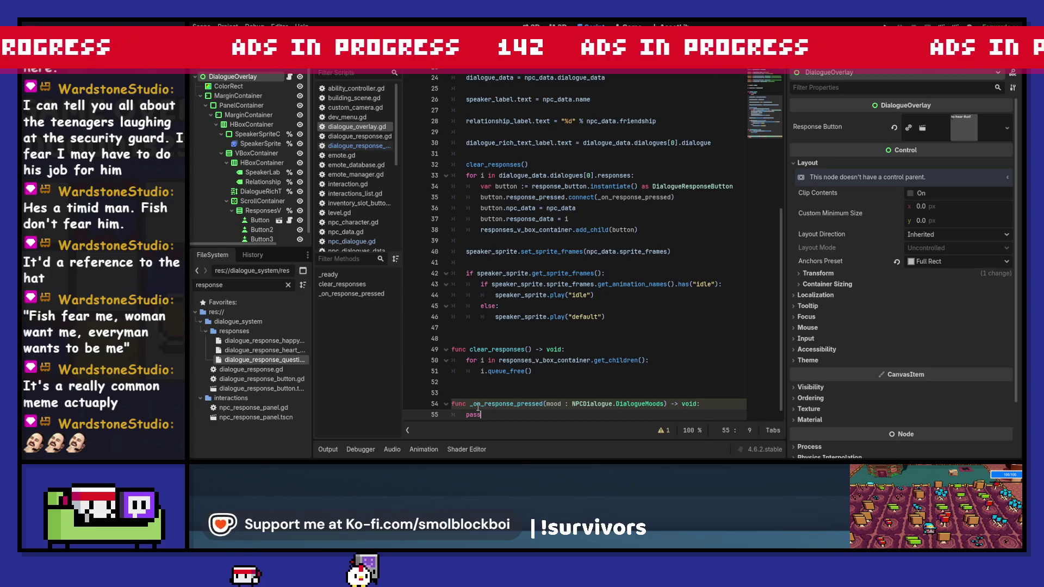
key("shift+Home")
type("print(mood")
key("ctrl+s")
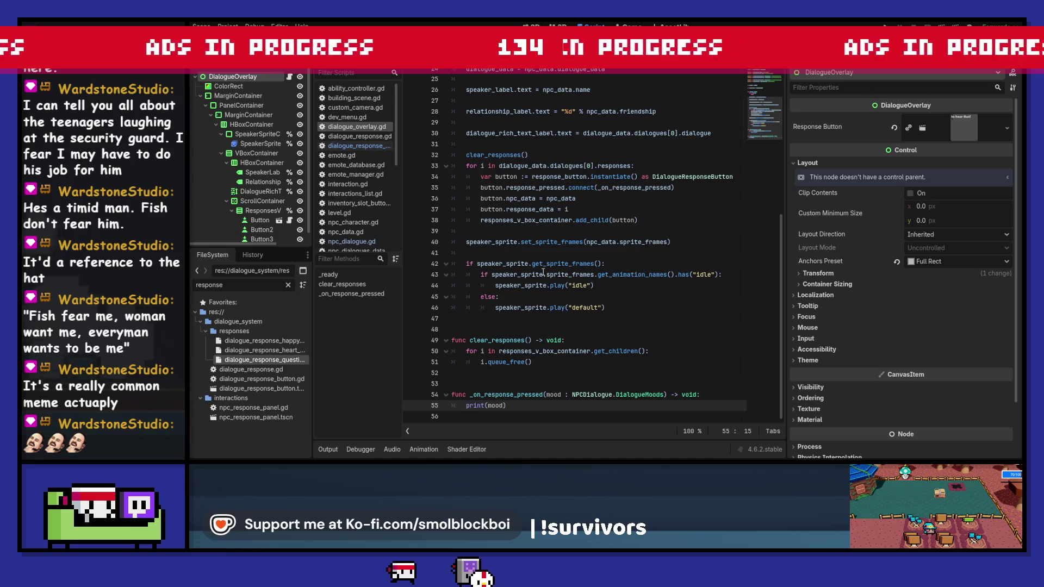
key("F5")
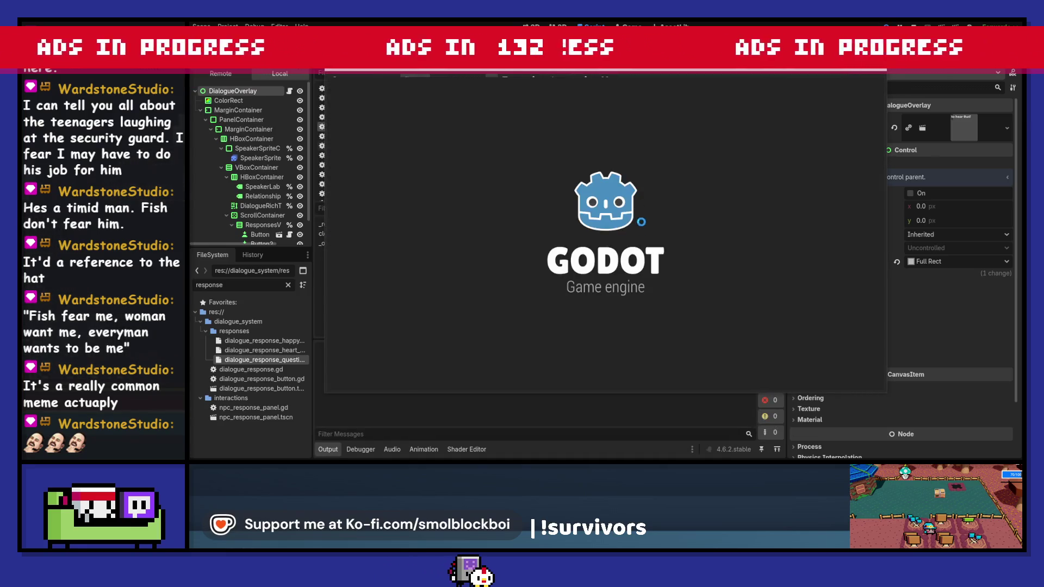
Step: Play the scene, talk to the NPC to see responses print their moods, then stop the game
left_click(611, 262)
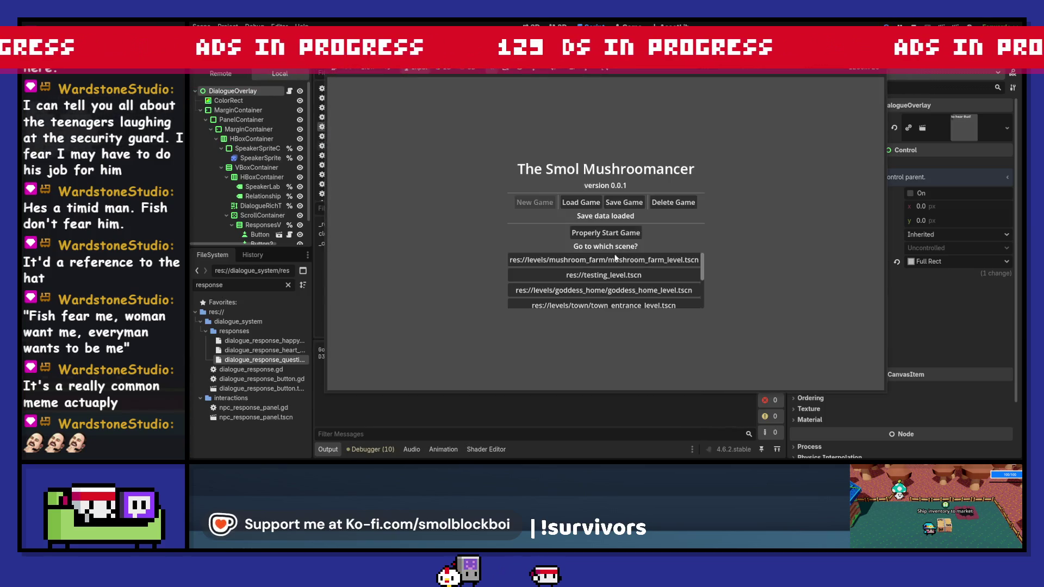
left_click(611, 260)
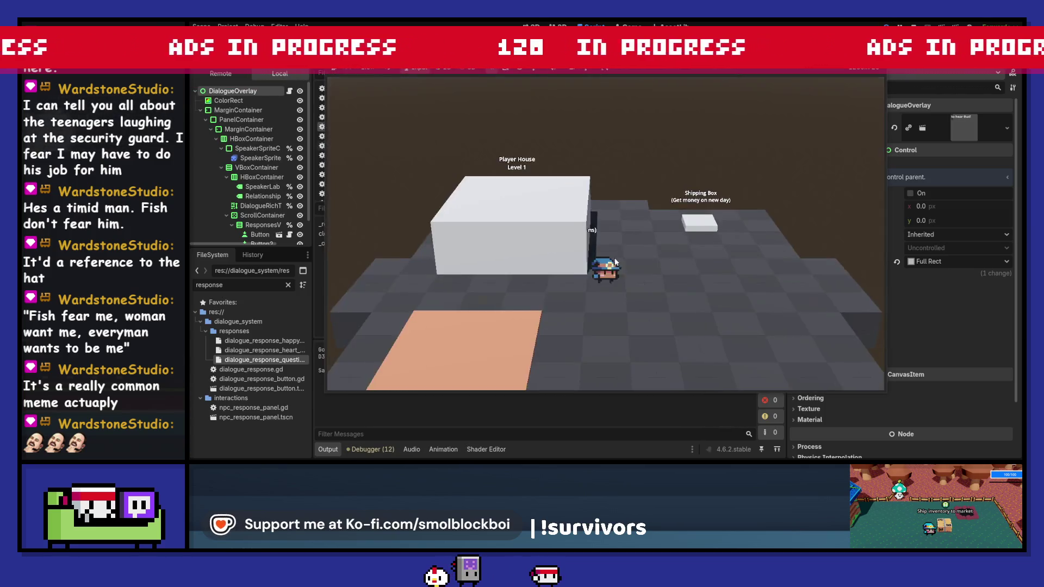
key("e")
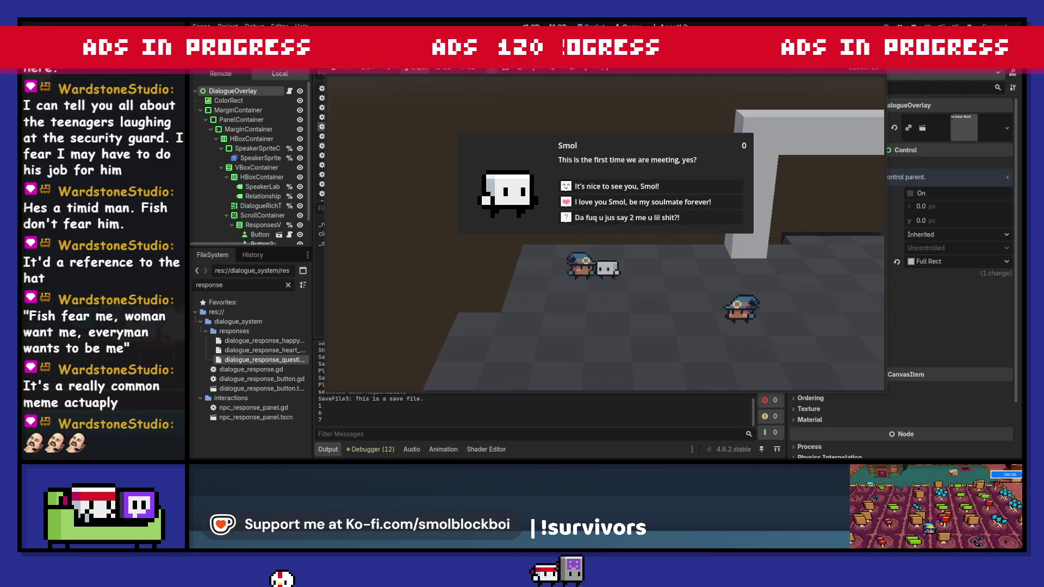
key("F8")
left_click(599, 303)
scroll(598, 303, "down", 4)
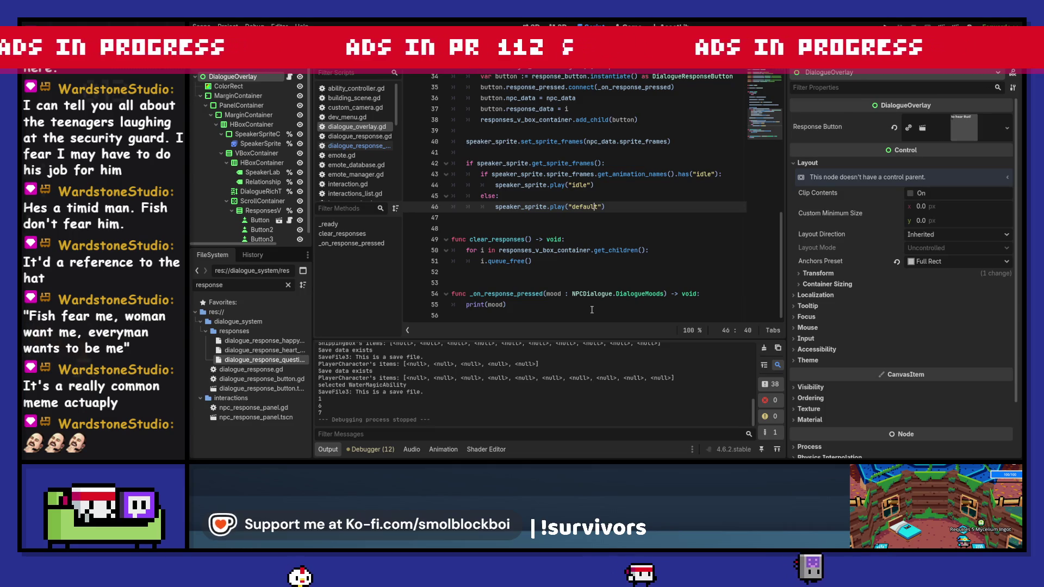
Step: Clear the output and add queue_free() to _on_response_pressed, removing stray half-typed text
left_click(777, 349)
left_click(562, 315)
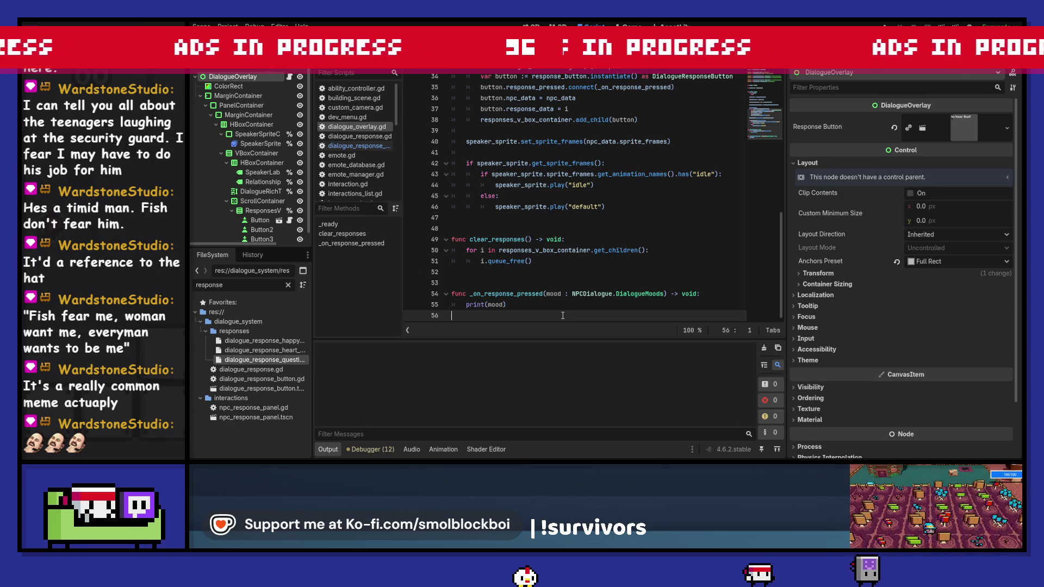
scroll(594, 272, "up", 5)
scroll(593, 271, "up", 5)
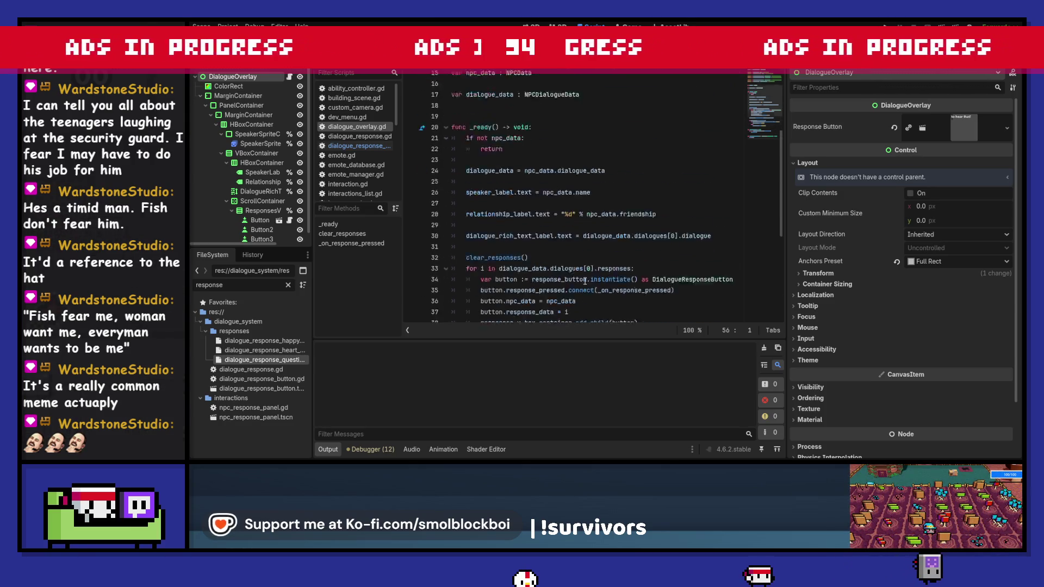
scroll(585, 280, "down", 3)
scroll(585, 280, "down", 4)
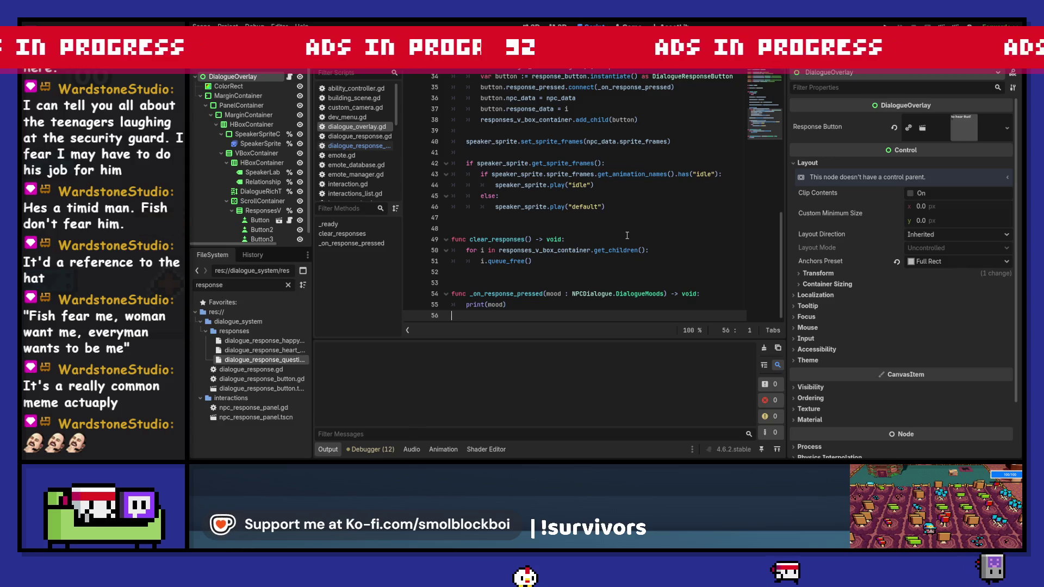
scroll(627, 236, "up", 5)
scroll(627, 236, "up", 5)
key("ctrl+s")
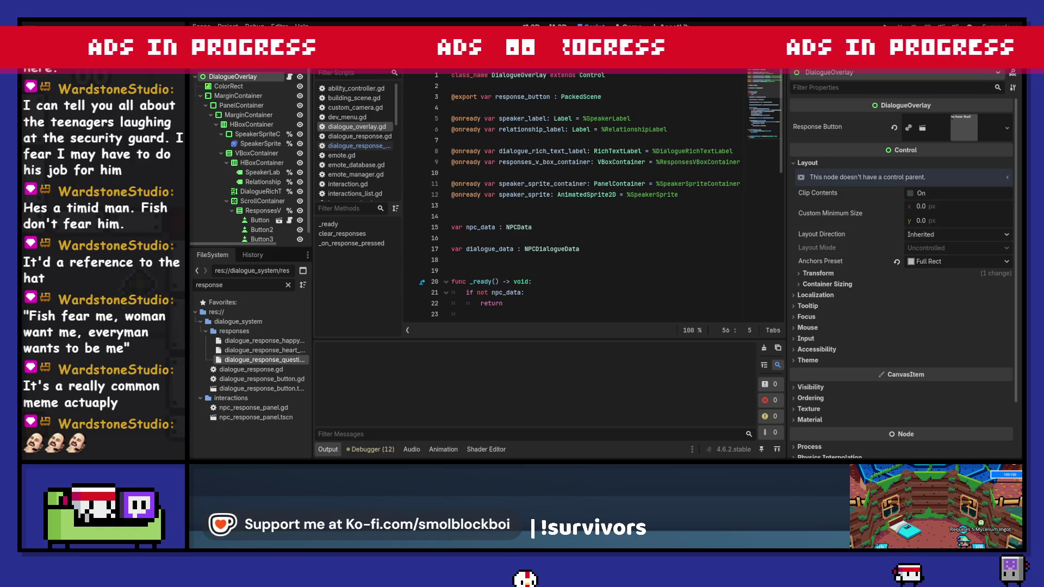
scroll(617, 153, "down", 5)
scroll(617, 152, "down", 5)
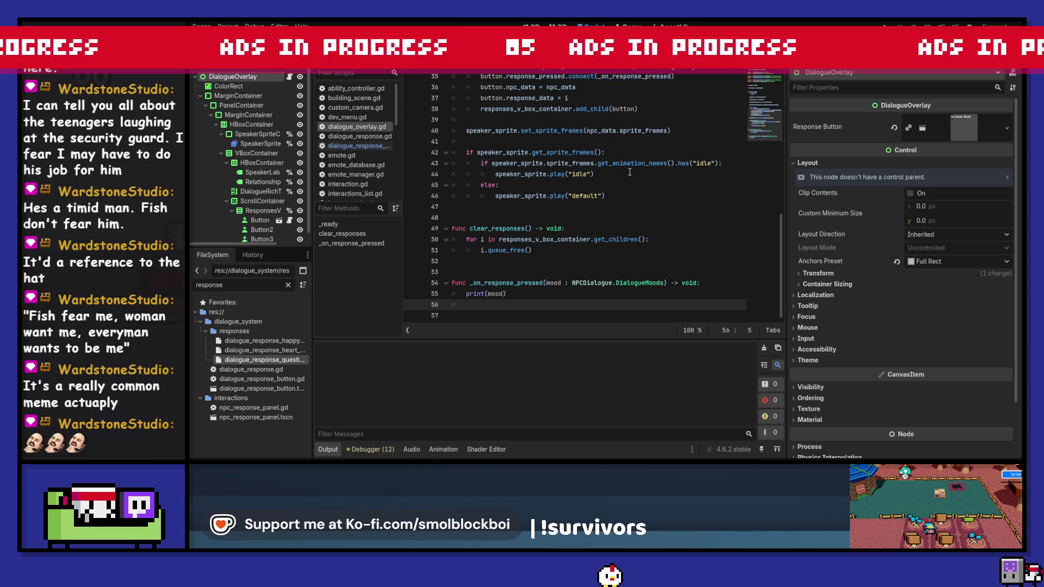
key("BackSpace")
key("BackSpace")
key("BackSpace")
key("ctrl+s")
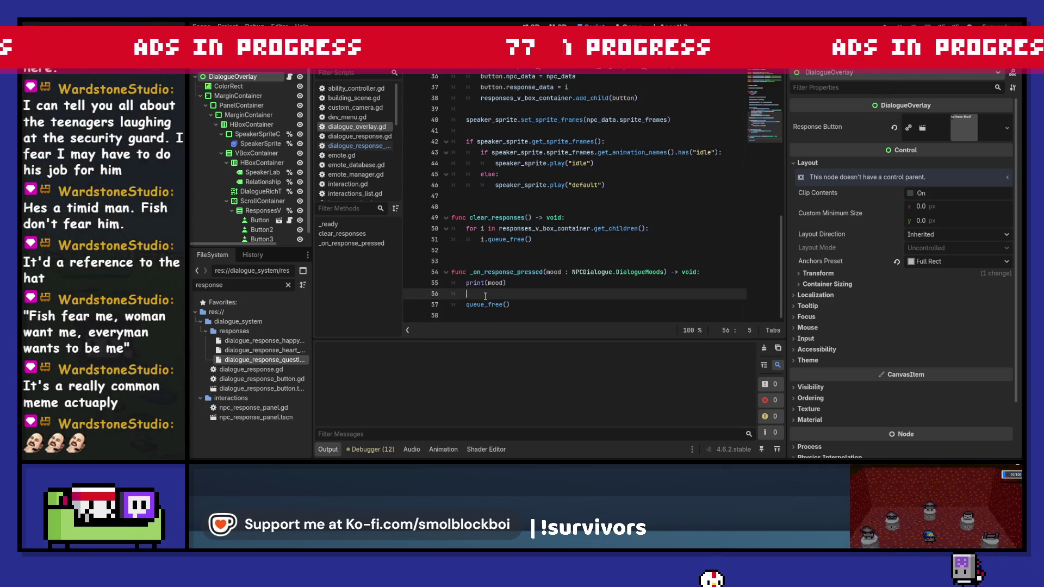
Step: Delete the print(mood) line so the handler only closes the overlay, save, and run
left_click_drag(424, 303, 421, 284)
key("BackSpace")
key("ctrl+s")
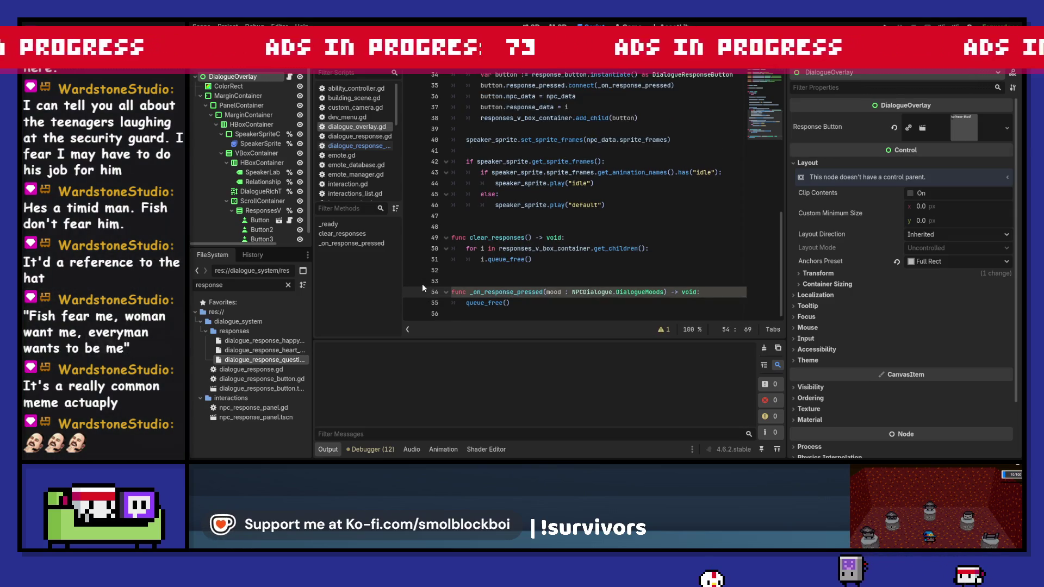
key("F5")
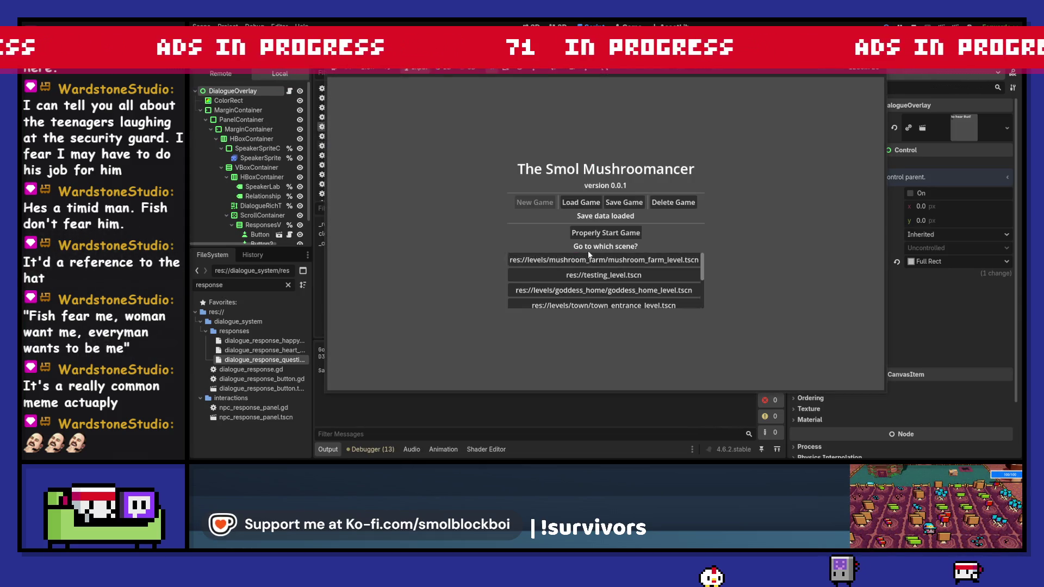
Step: In mushroom_farm, answer Dragon twice to confirm responses close the dialogue, then stop the game
left_click(595, 259)
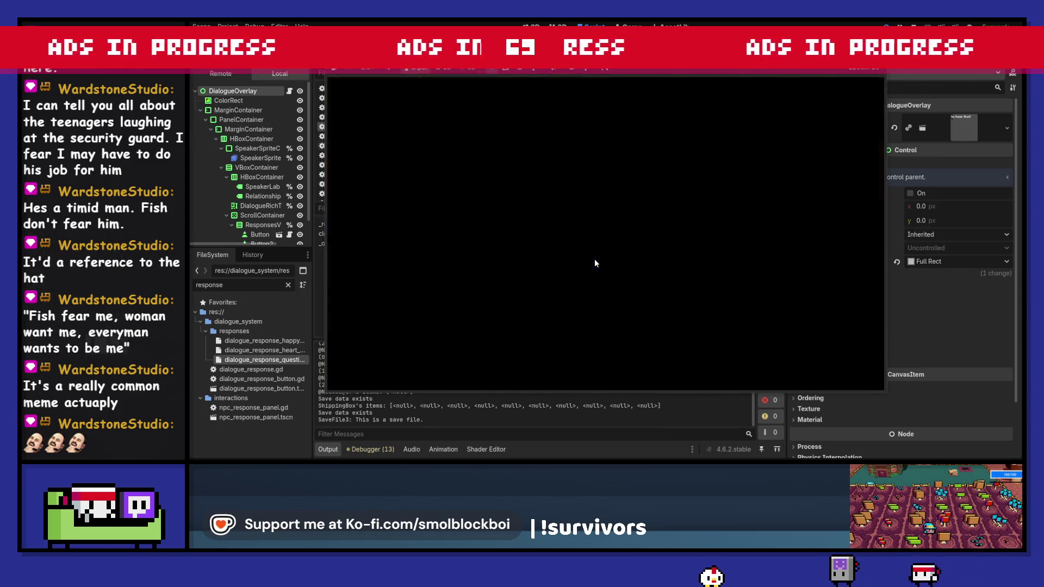
key("e")
left_click(635, 197)
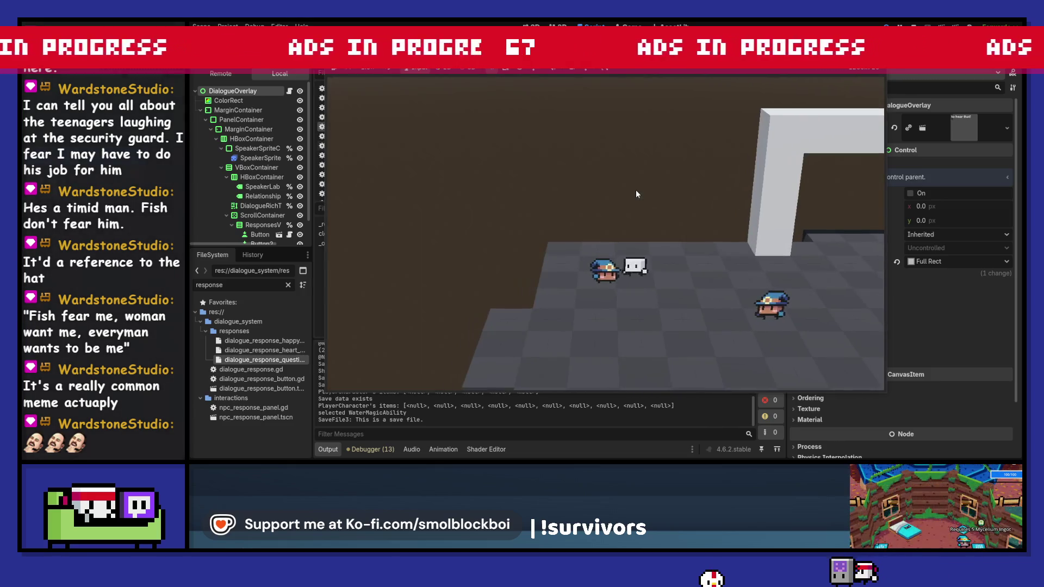
key("e")
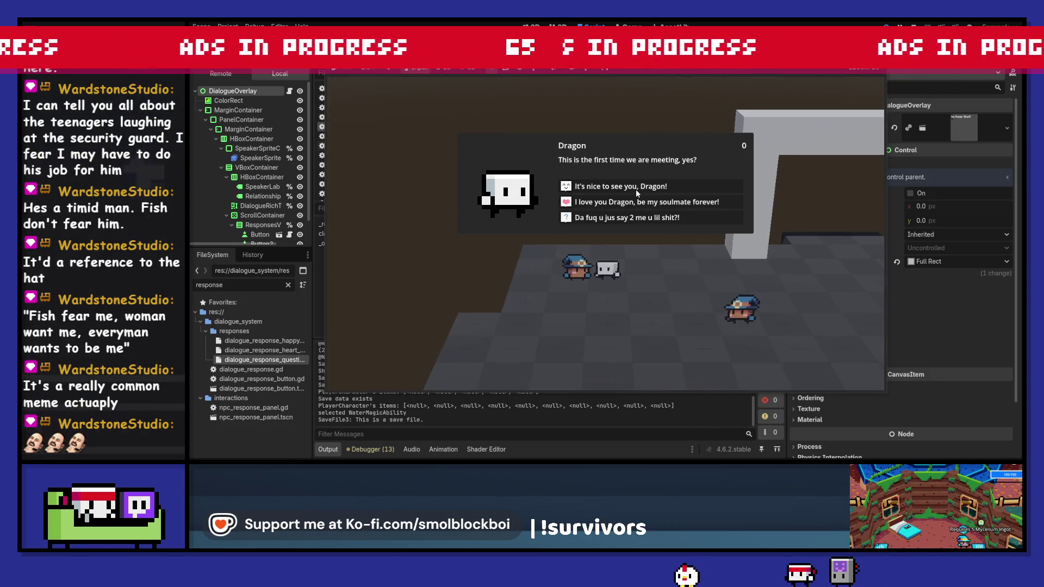
left_click(699, 202)
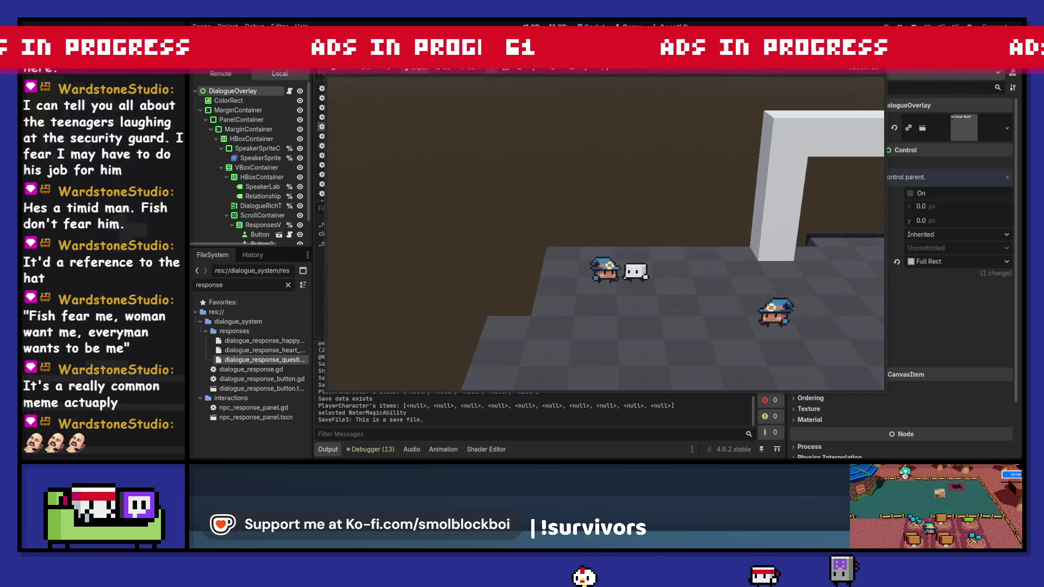
key("F8")
left_click(541, 303)
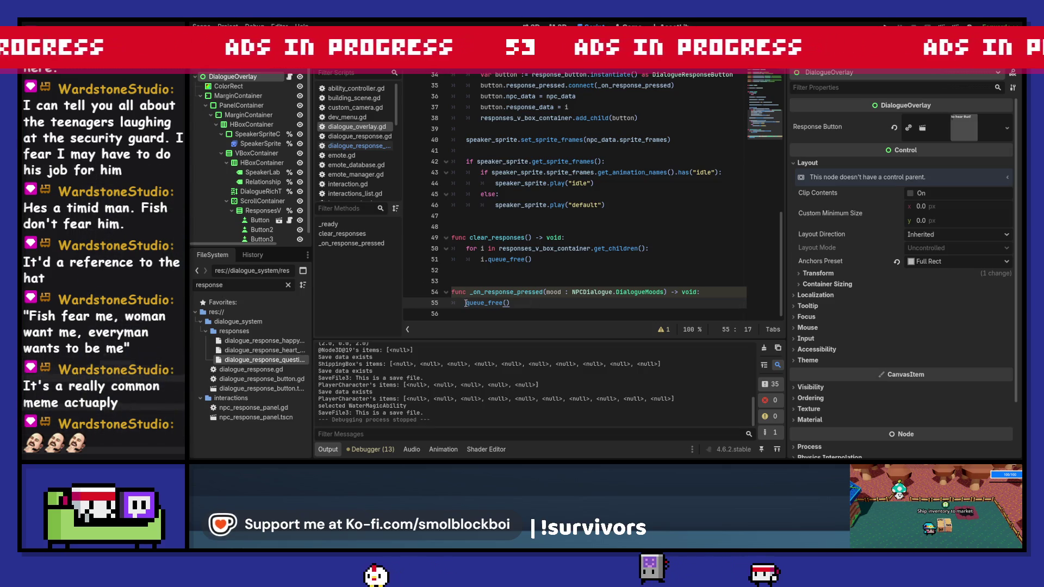
scroll(523, 259, "up", 4)
scroll(523, 259, "up", 5)
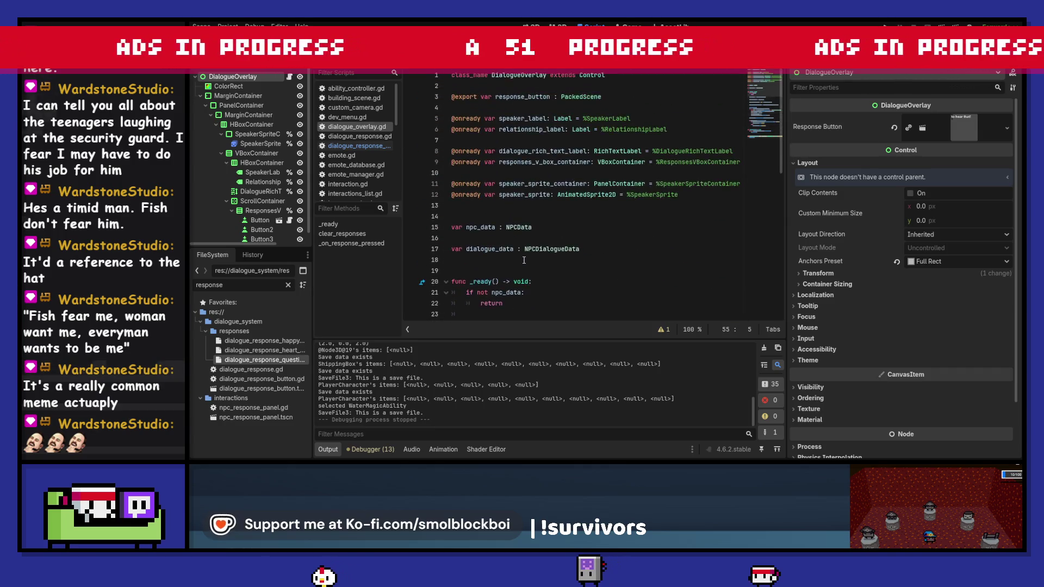
Step: Jump from the NPCData type reference into the npc_data.gd script
left_click(469, 227)
left_click(522, 227, "ctrl")
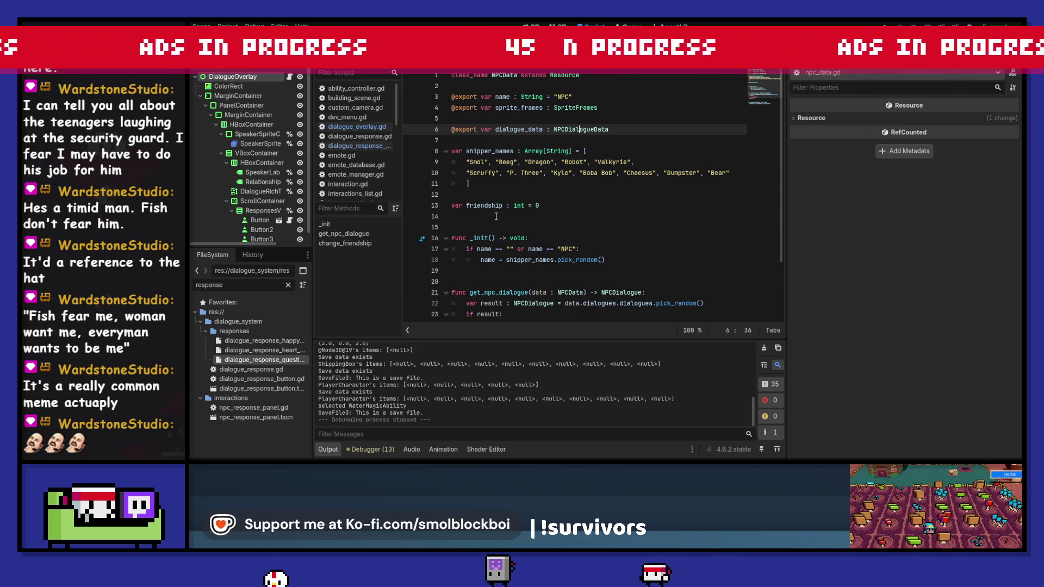
Step: Add 'var first_met : bool' and 'var met_today : bool' after friendship and save npc_data.gd
left_click(496, 216)
key("Return")
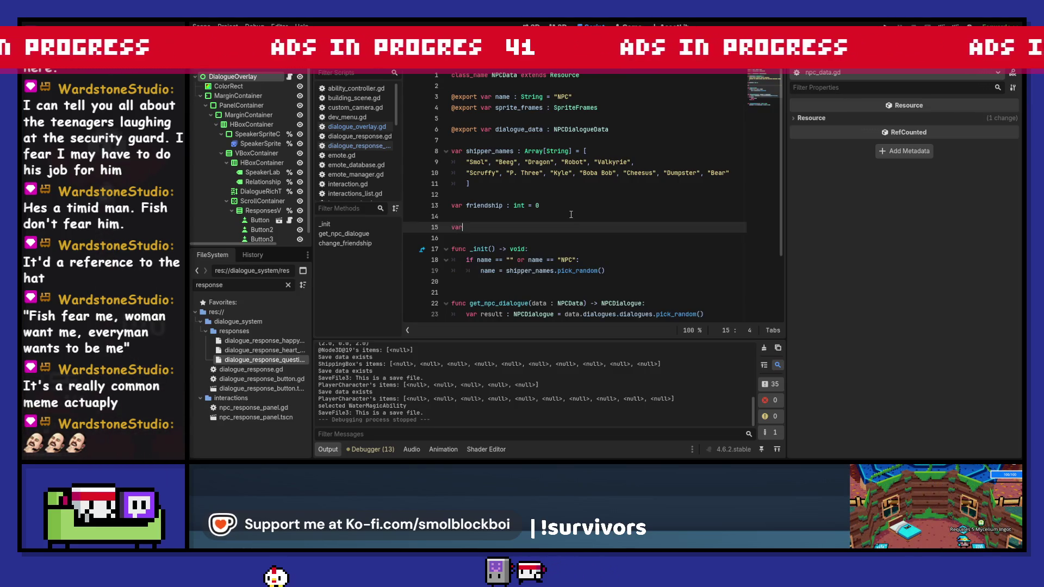
type("first_met")
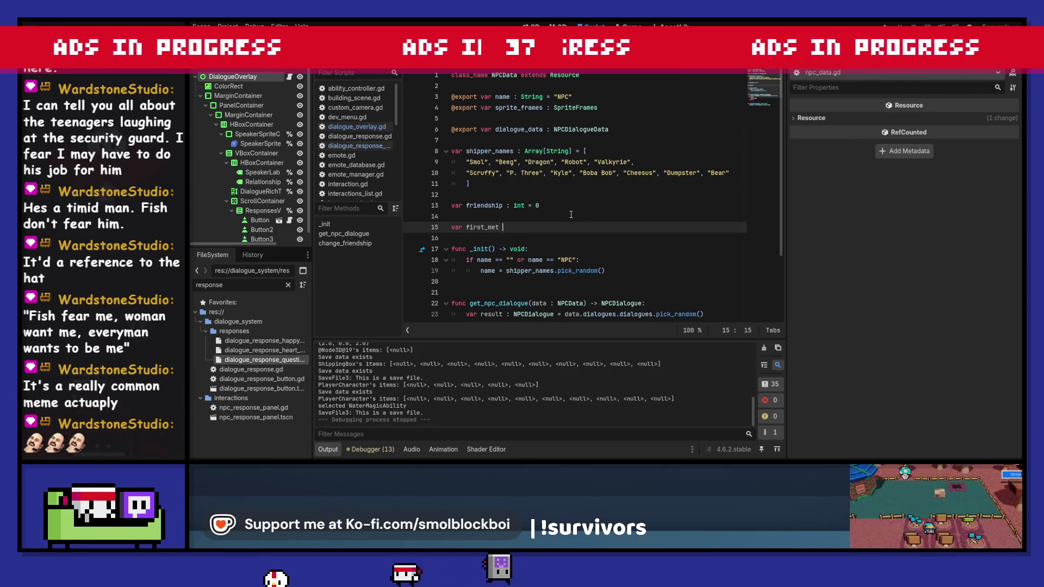
type(" bool")
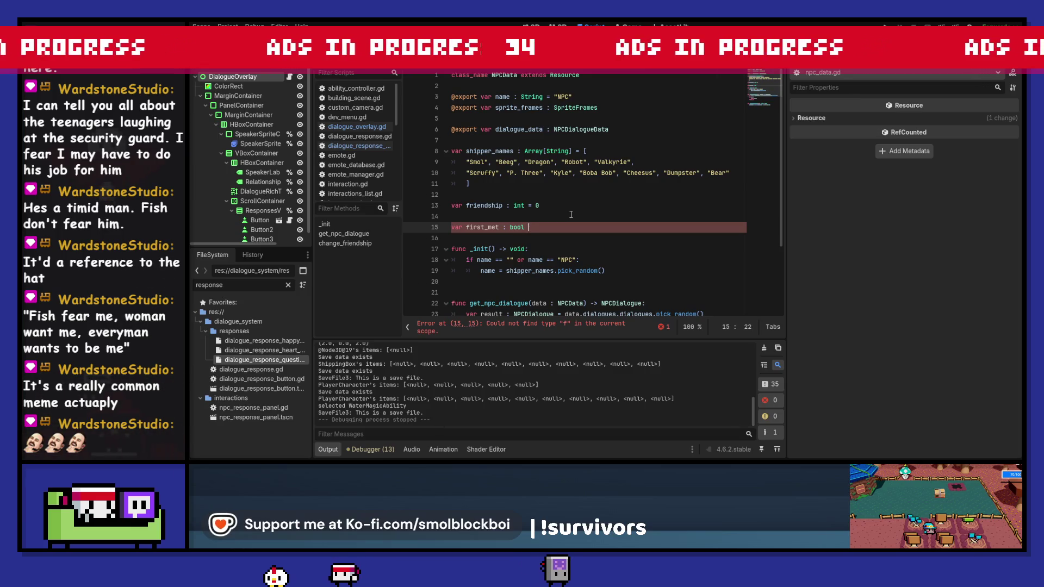
key("Return")
type("var ")
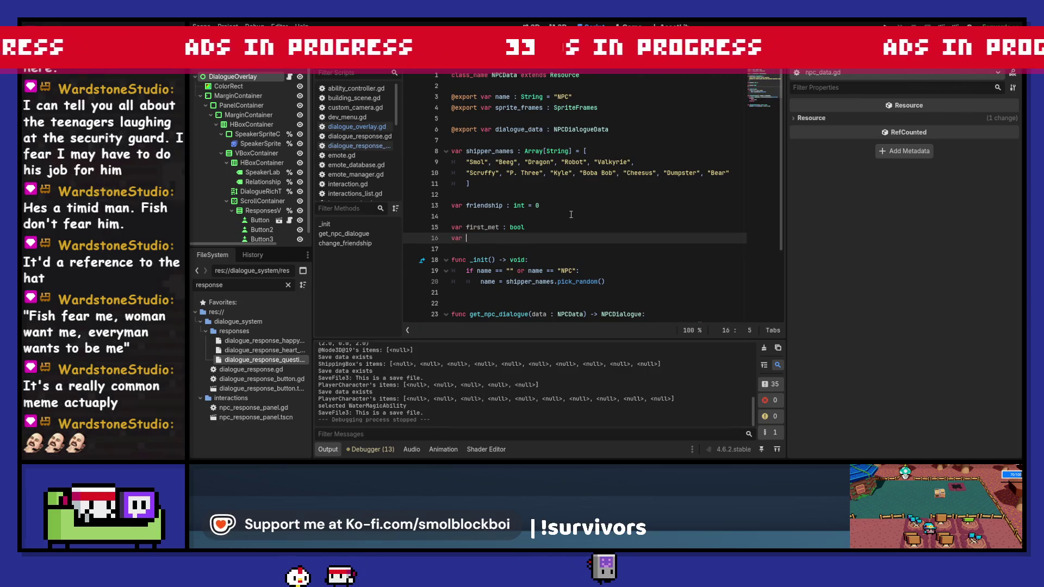
type("_today :")
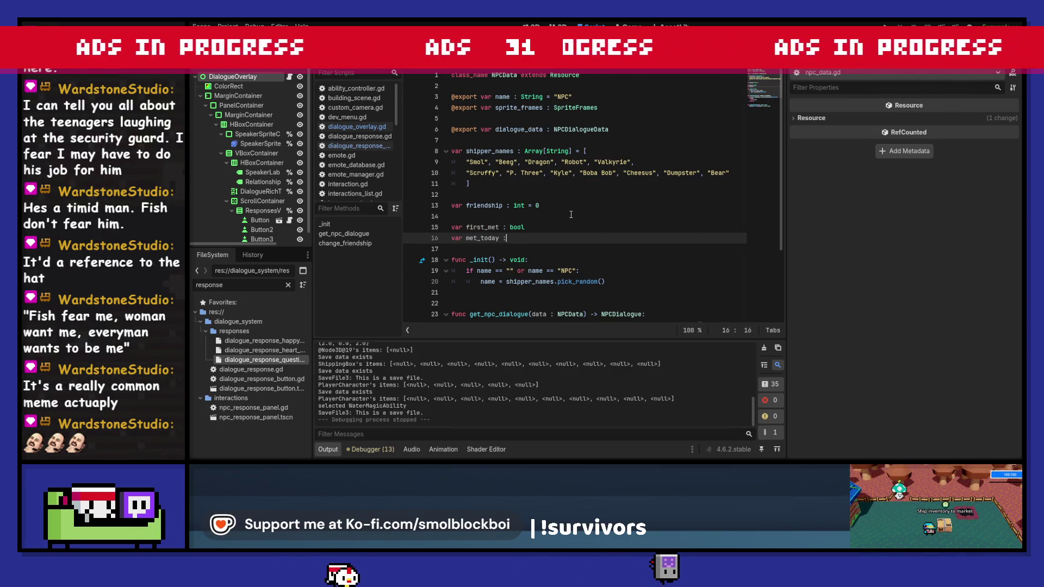
type("ool")
key("Down")
key("Return")
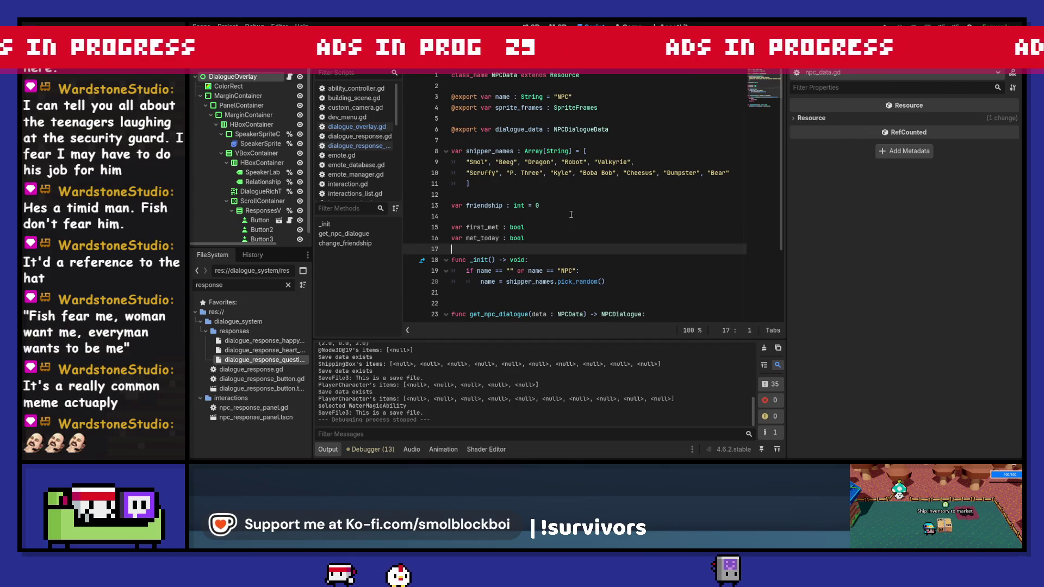
key("ctrl+s")
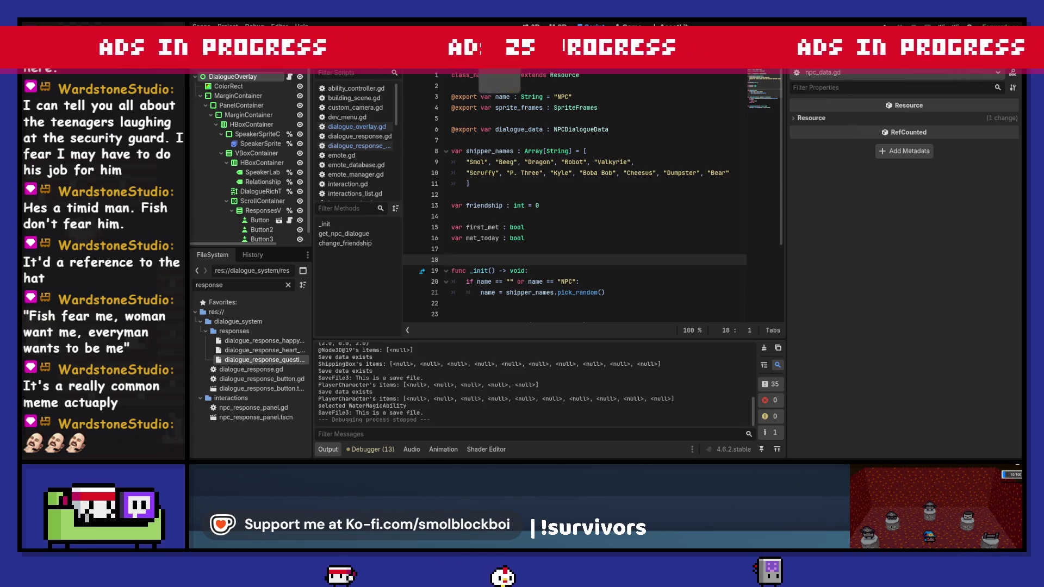
key("ctrl+Tab")
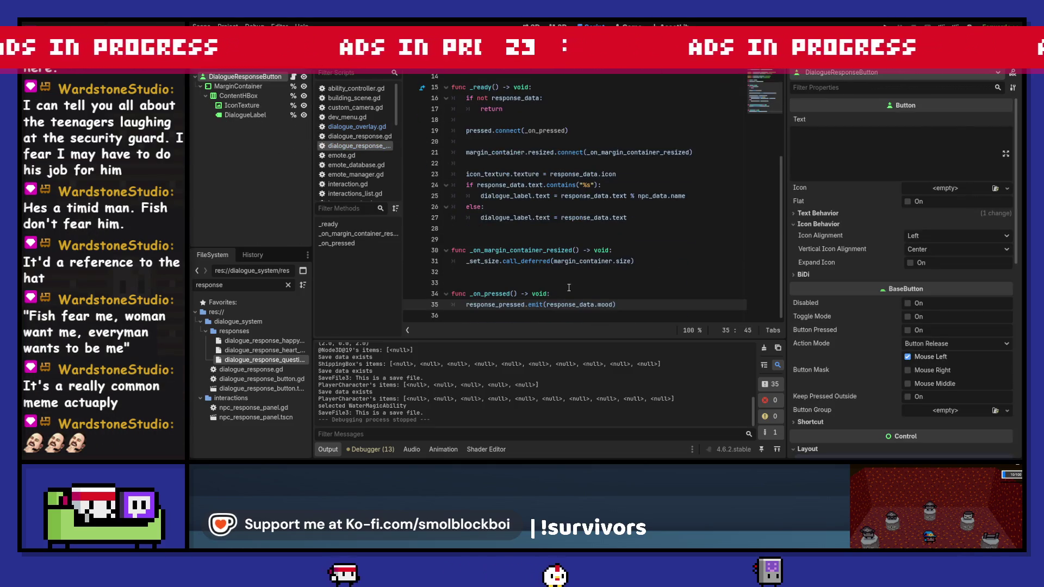
key("ctrl+Tab")
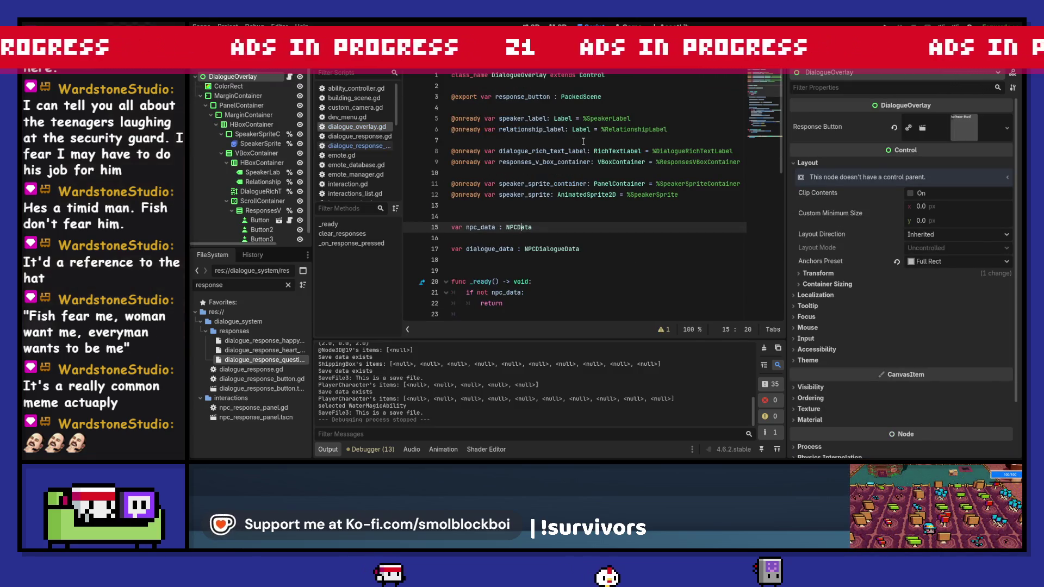
scroll(588, 142, "up", 3)
scroll(588, 142, "down", 7)
left_click(739, 293)
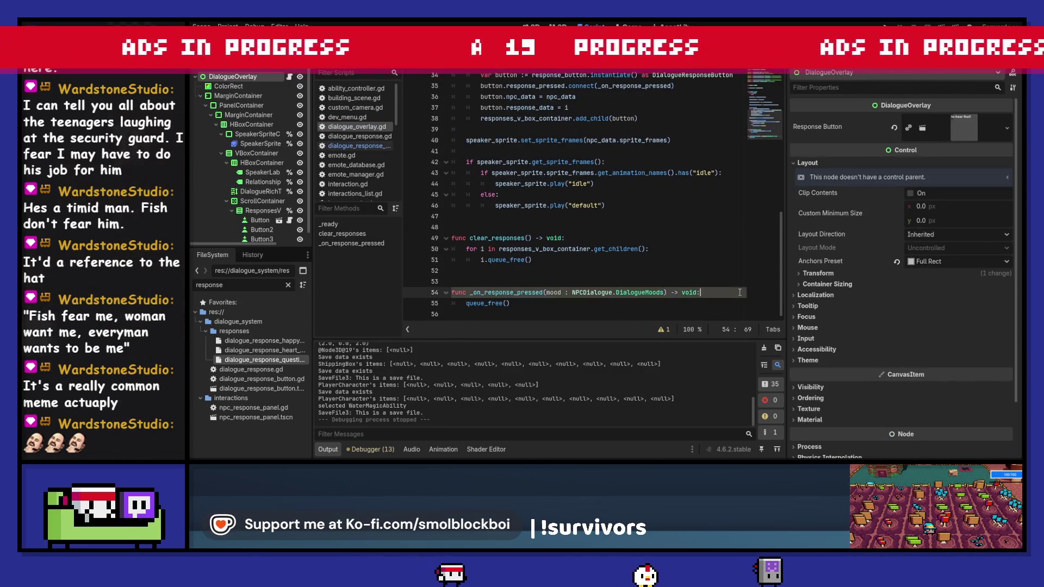
key("Return")
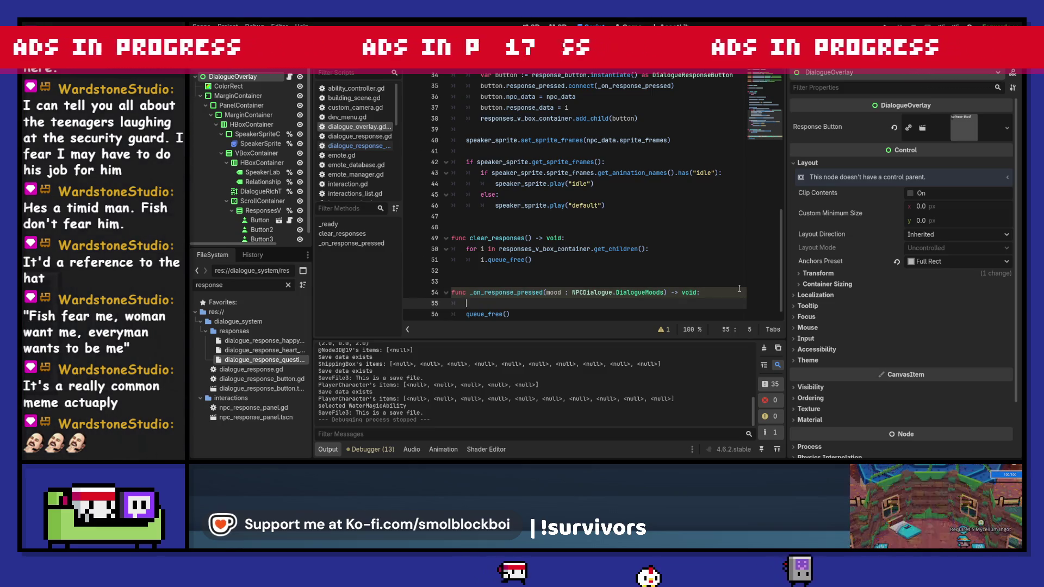
type("npc_data.first_met = t")
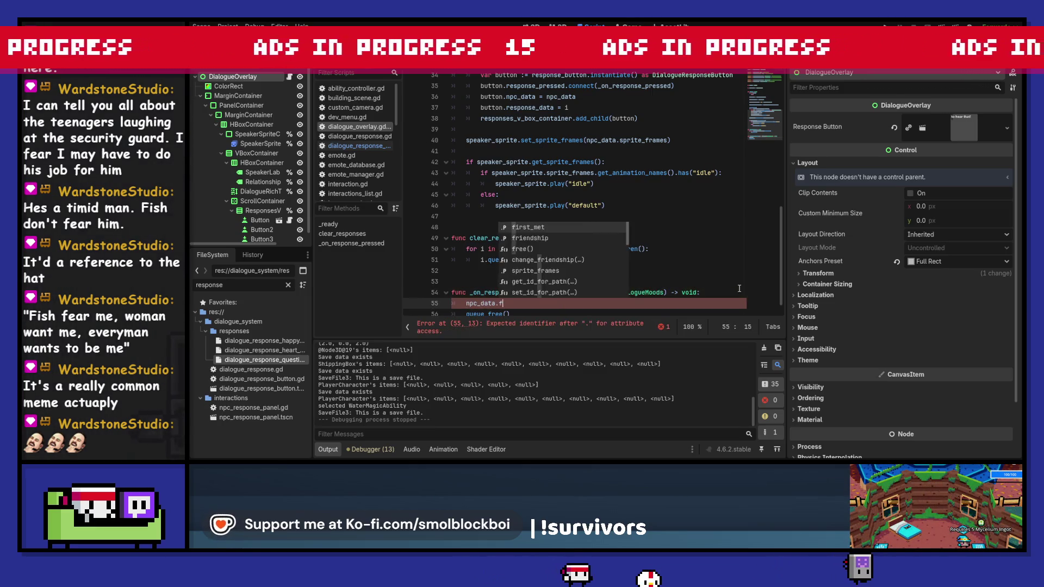
type("rue")
key("Return")
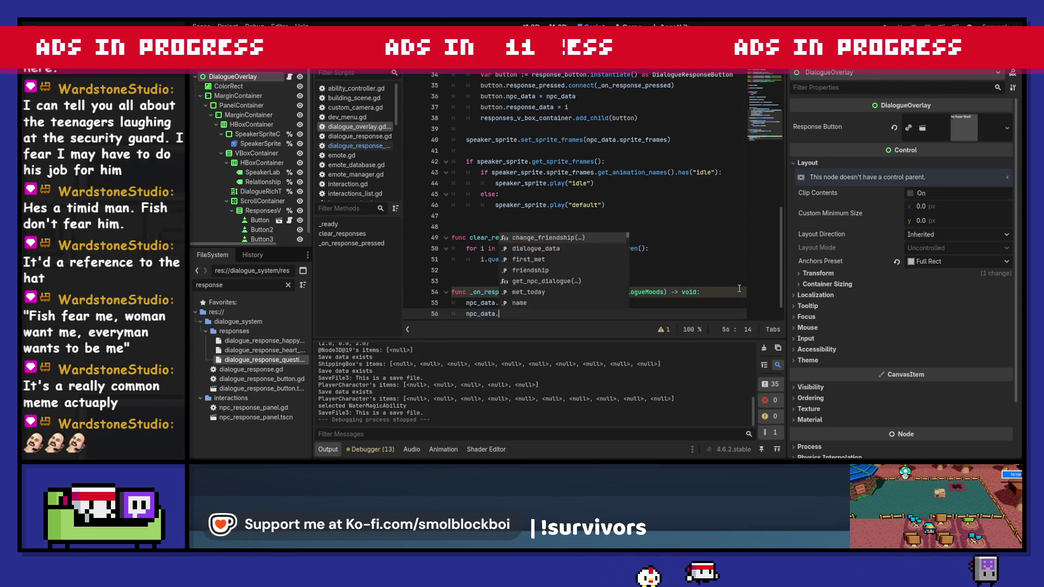
type("npc_data.met")
key("Tab")
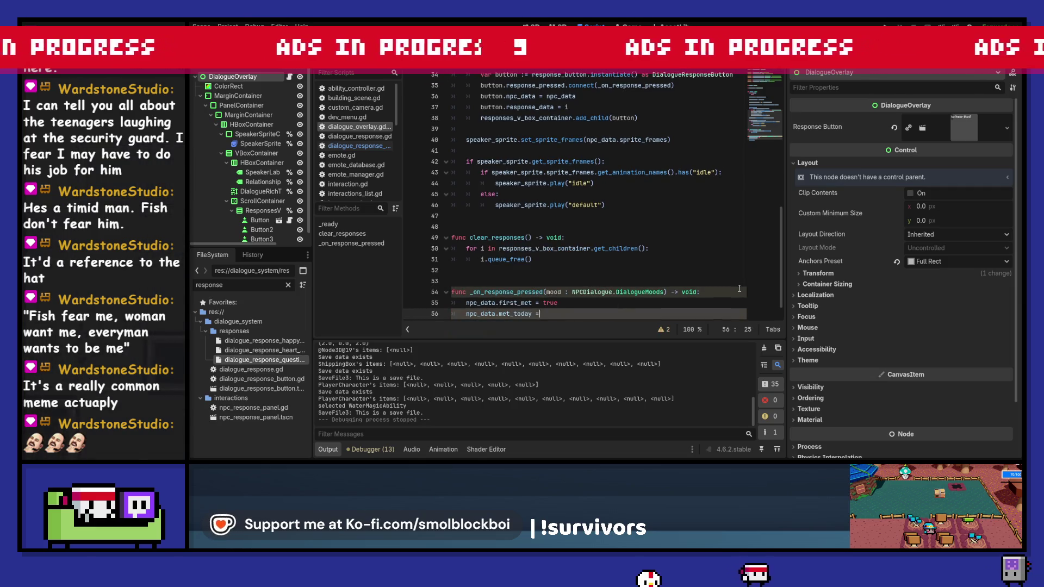
key("Return")
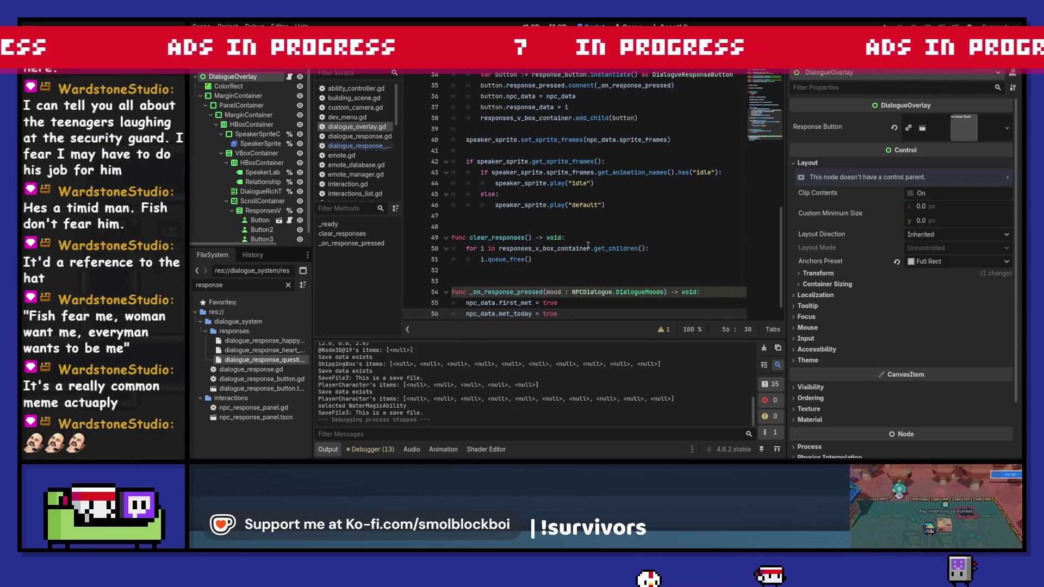
type("queue_free()")
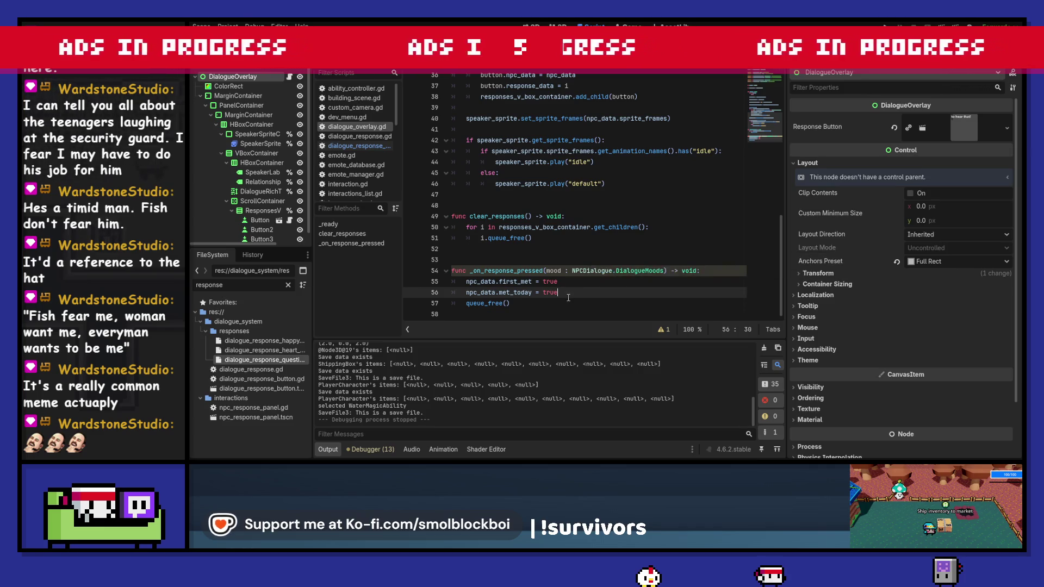
left_click(567, 293)
key("Return")
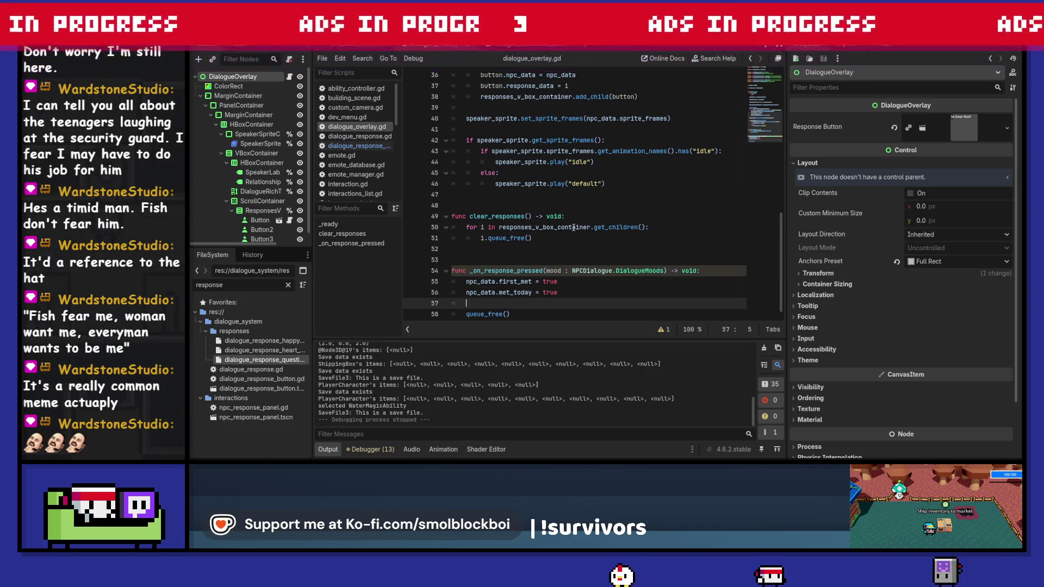
scroll(573, 245, "up", 6)
scroll(573, 227, "up", 3)
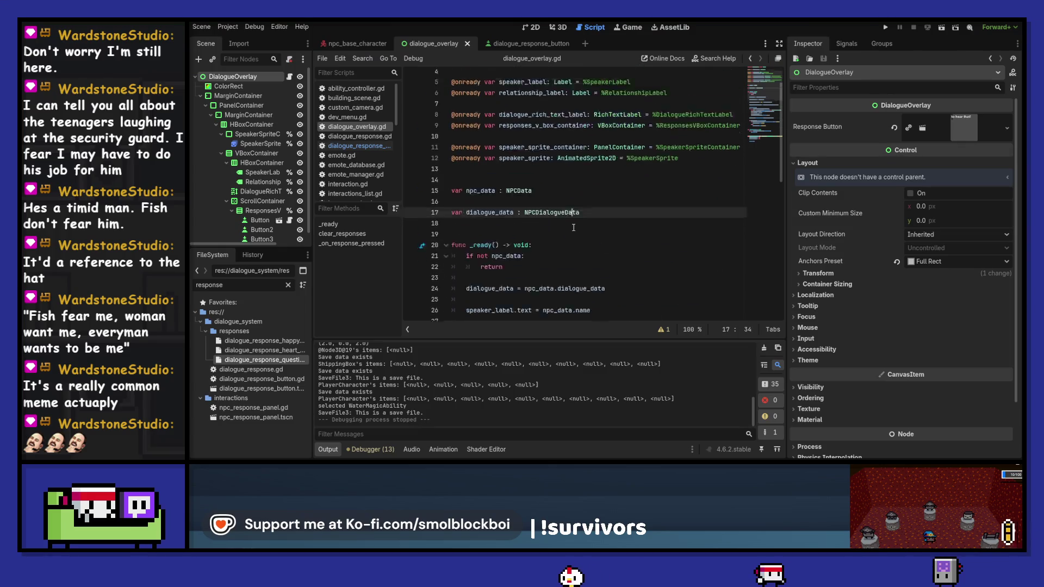
left_click(573, 96)
scroll(574, 227, "up", 6)
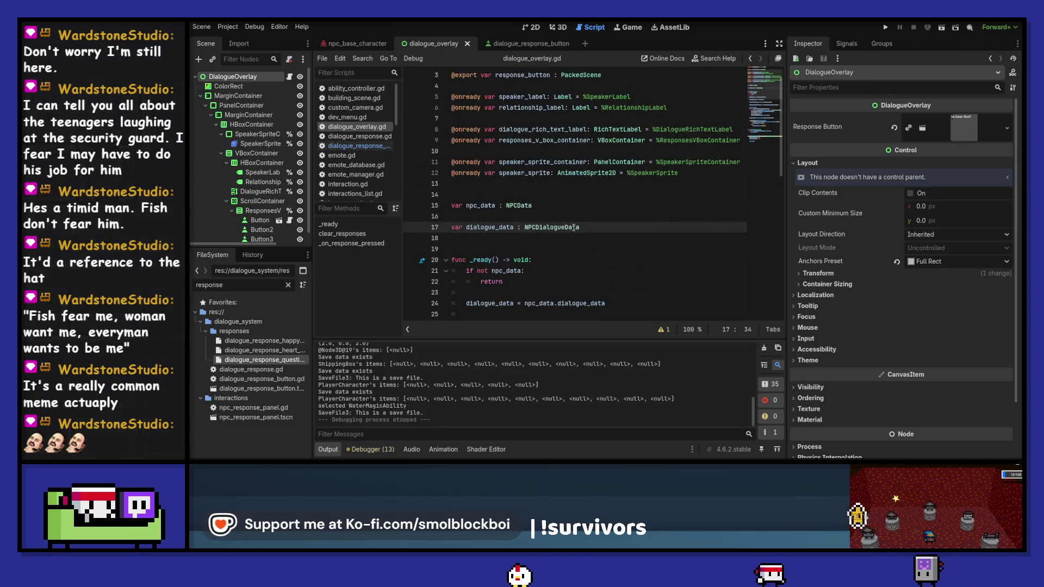
scroll(530, 164, "down", 3)
double_click(488, 129)
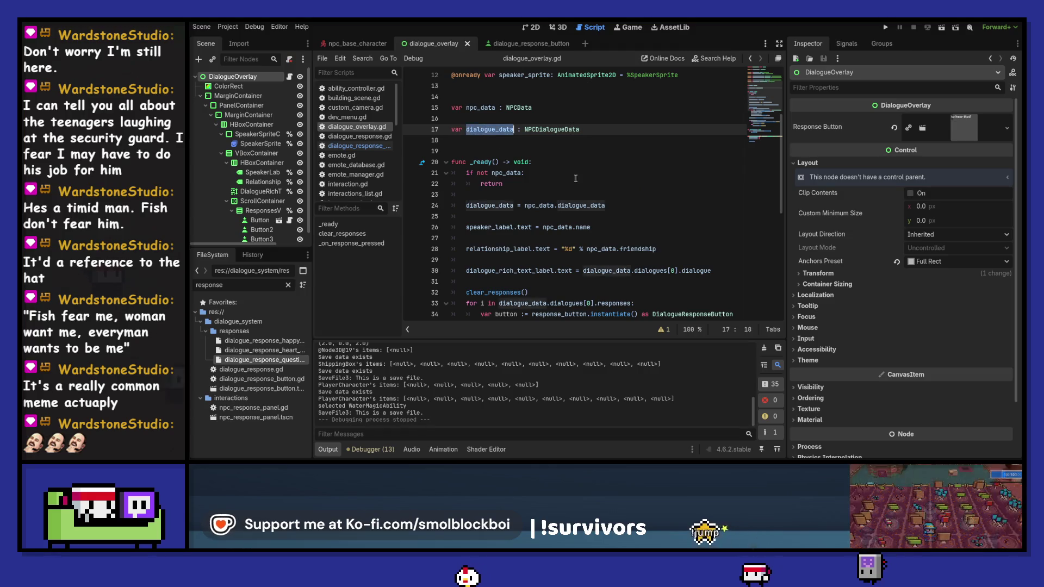
scroll(605, 188, "down", 3)
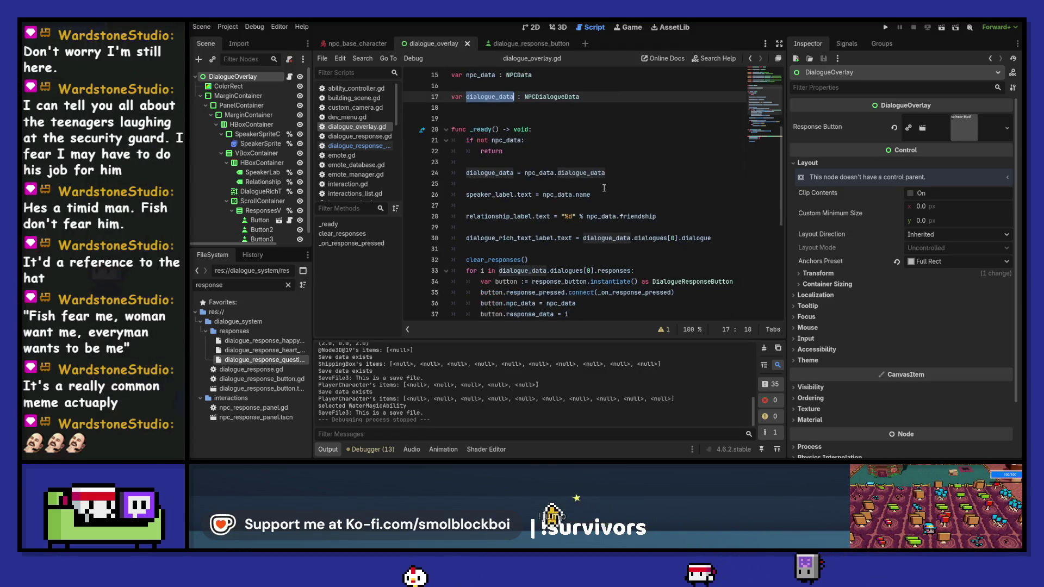
left_click(555, 227)
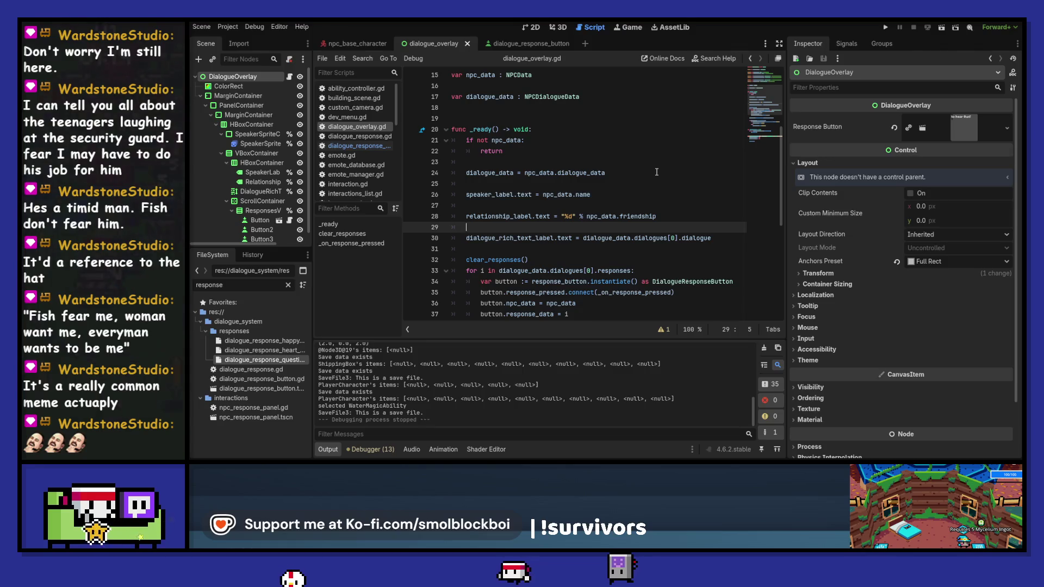
scroll(656, 173, "down", 4)
scroll(627, 173, "down", 3)
left_click(500, 194)
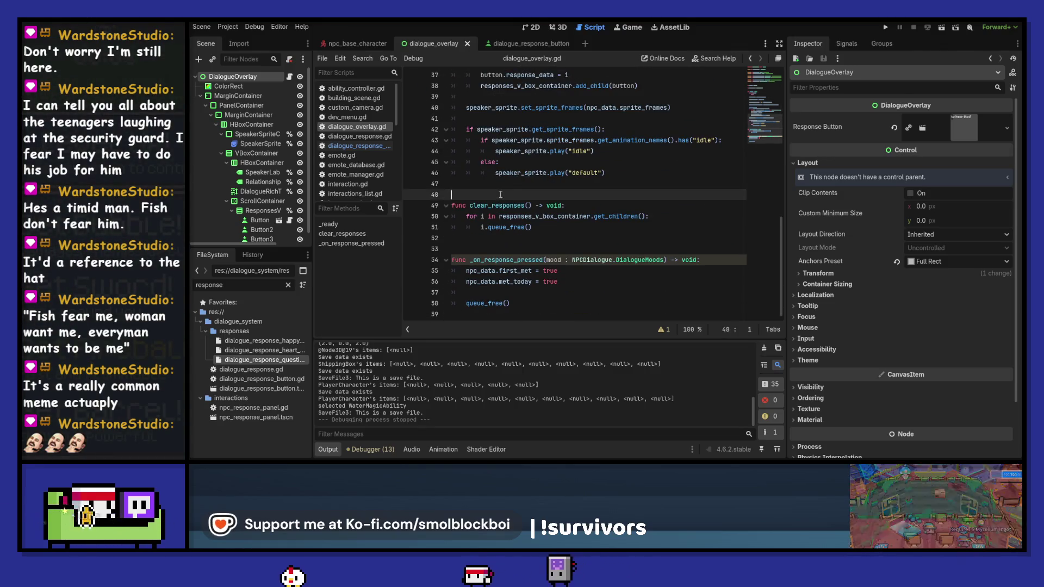
Step: Write a get_dialogue(result : NPCDialogue) -> void stub with pass on line 49 of the overlay script
key("Return")
key("Return")
type("f")
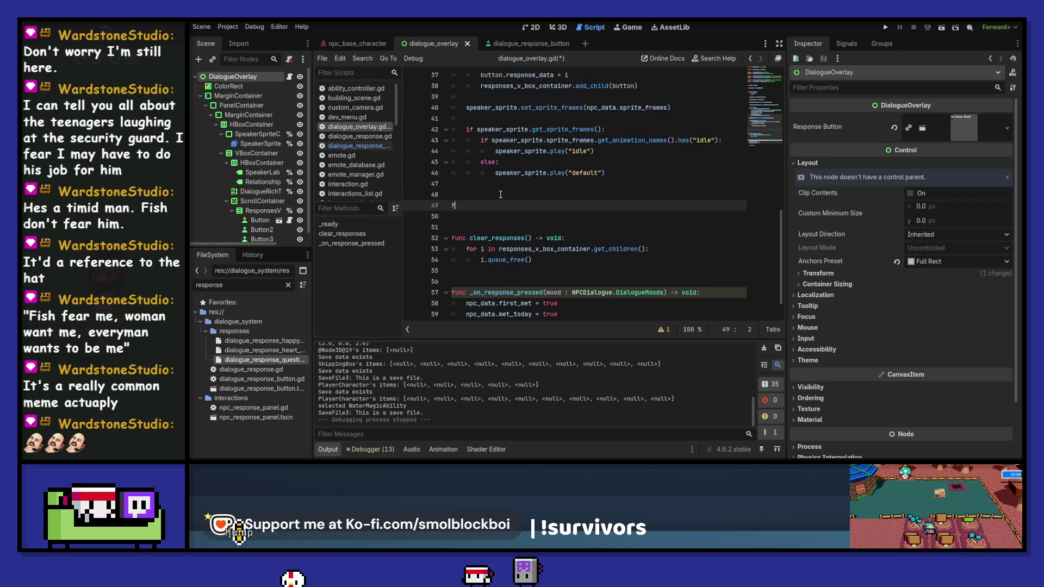
type("dialogue() -> void:")
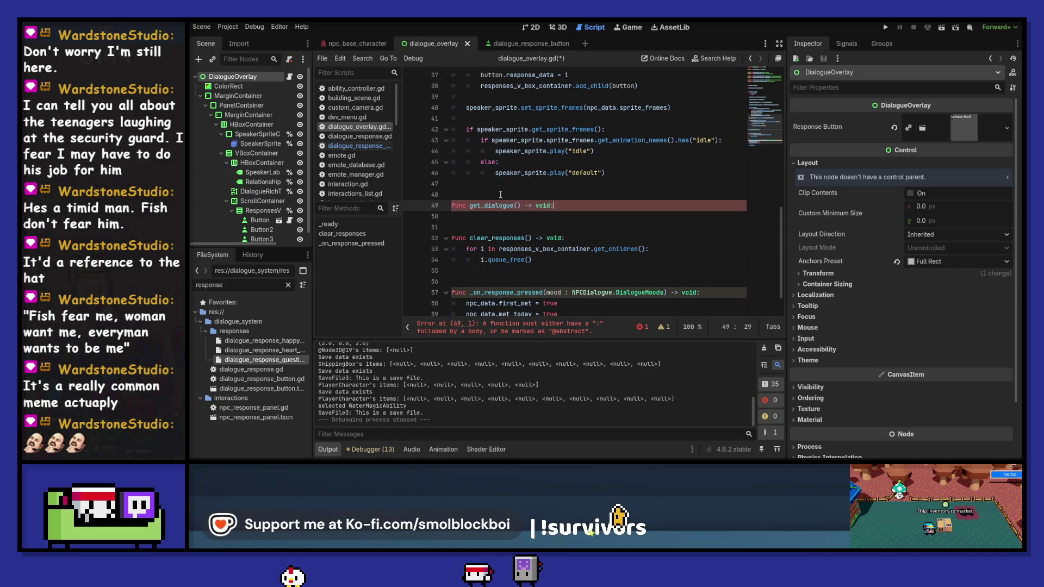
key("Return")
type("pass")
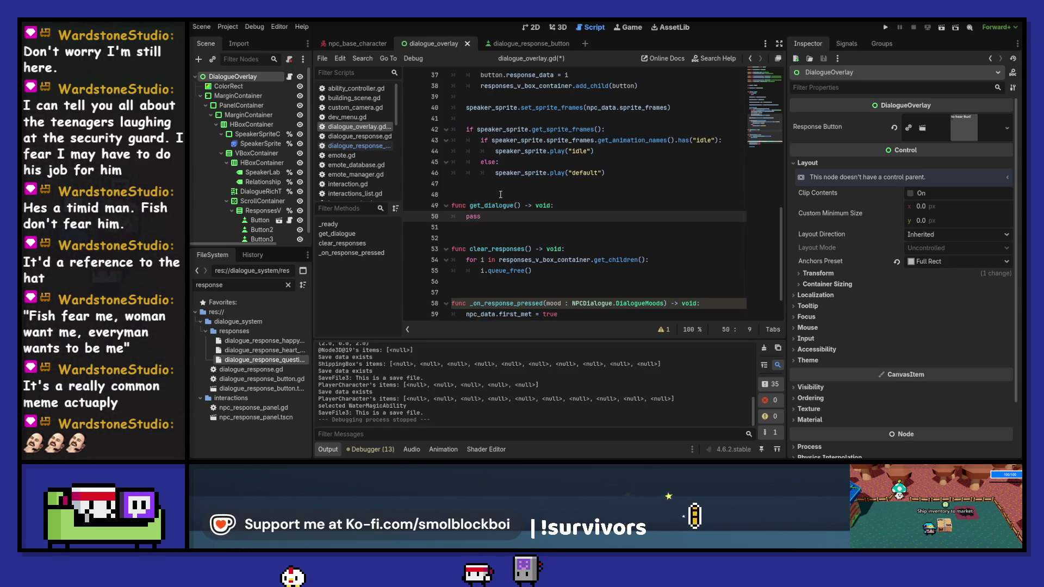
scroll(500, 194, "up", 5)
scroll(514, 192, "up", 5)
scroll(531, 186, "up", 5)
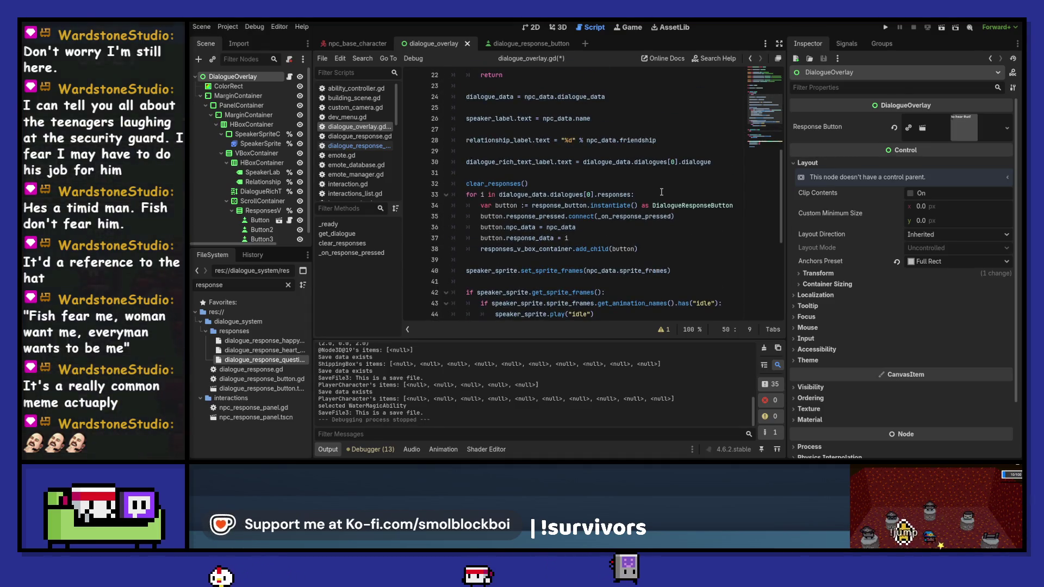
scroll(531, 246, "down", 3)
left_click(524, 270)
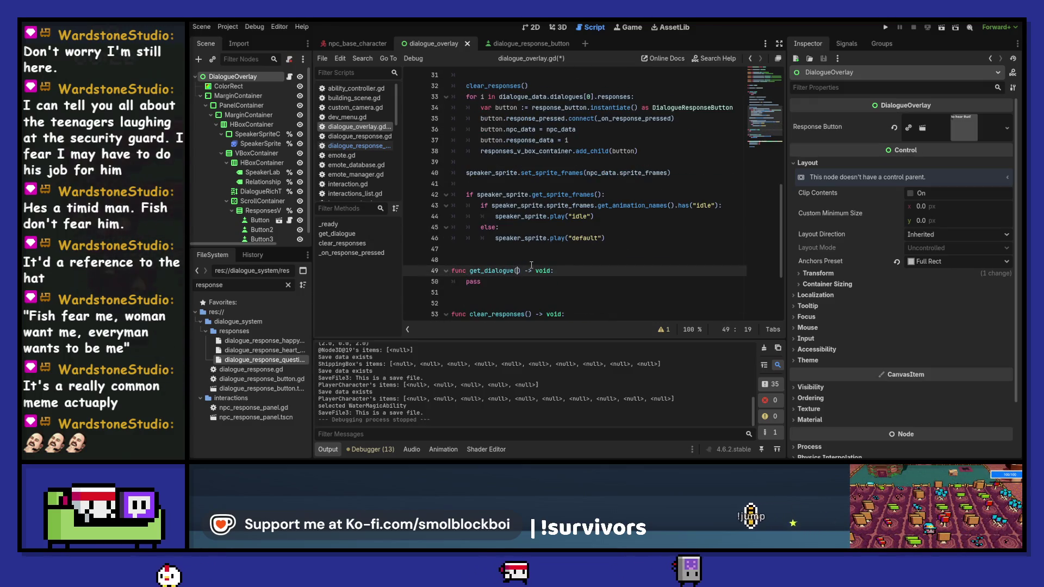
type("result : NP")
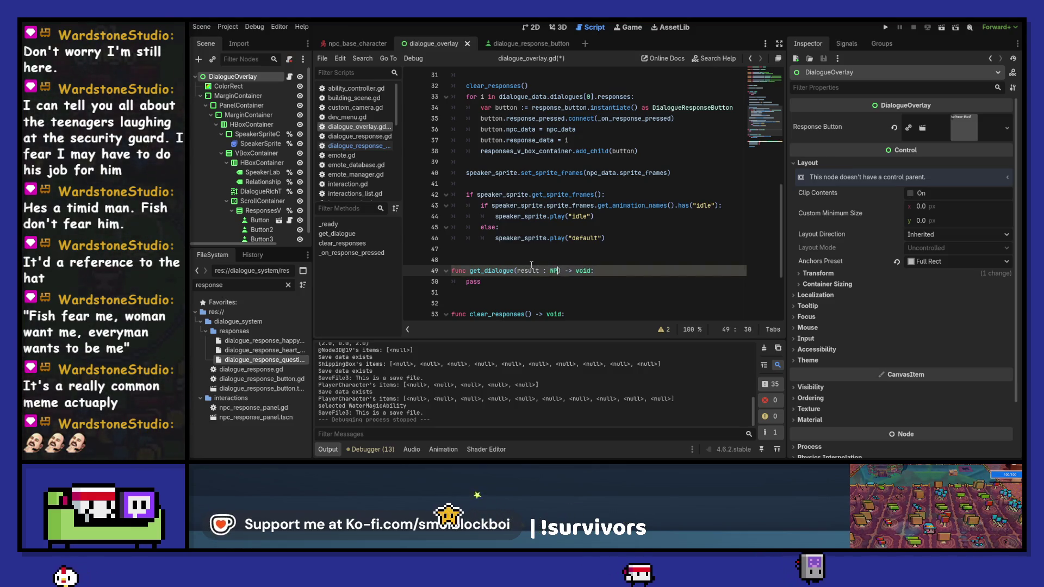
type("CD")
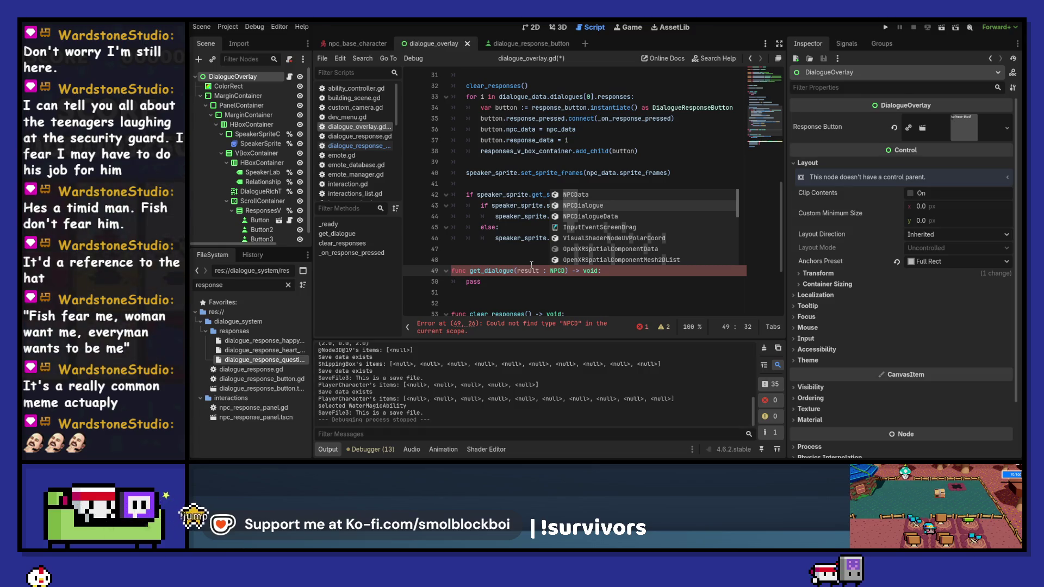
key("Tab")
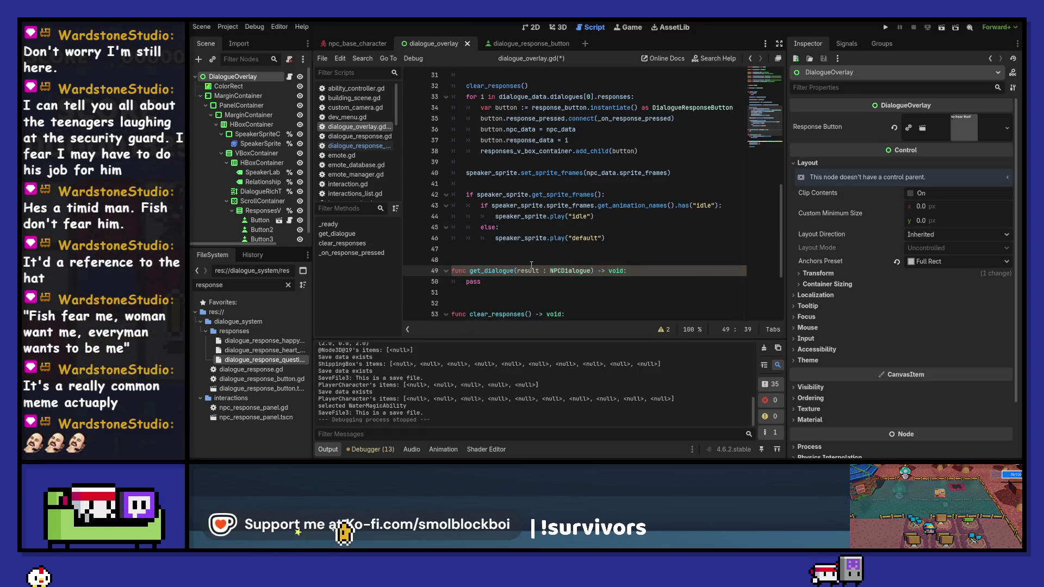
left_click(560, 271, "ctrl")
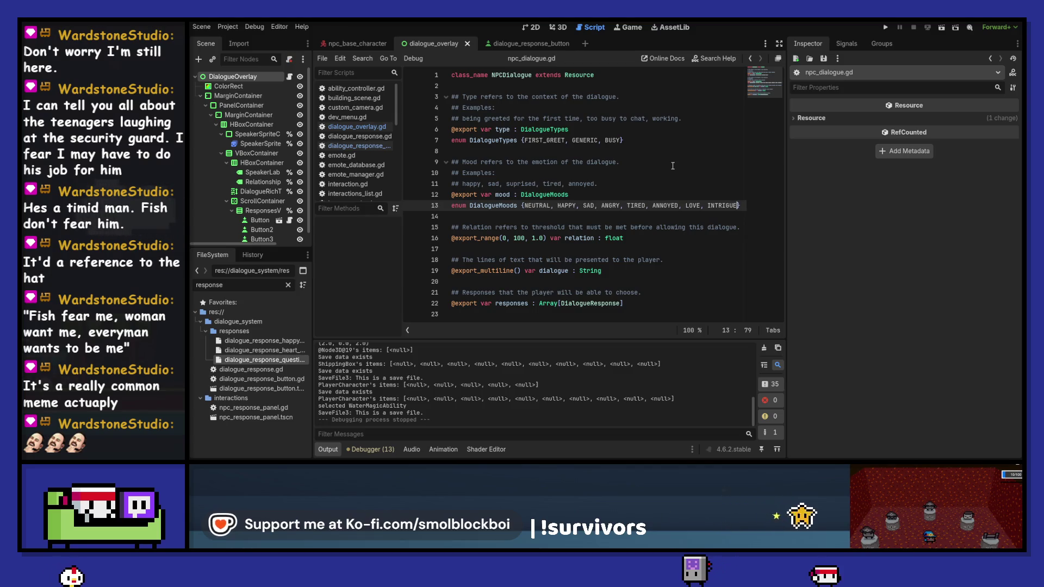
Step: Go back to dialogue_overlay.gd and clear the 'response' filter from the FileSystem dock
left_click(750, 58)
scroll(575, 182, "down", 3)
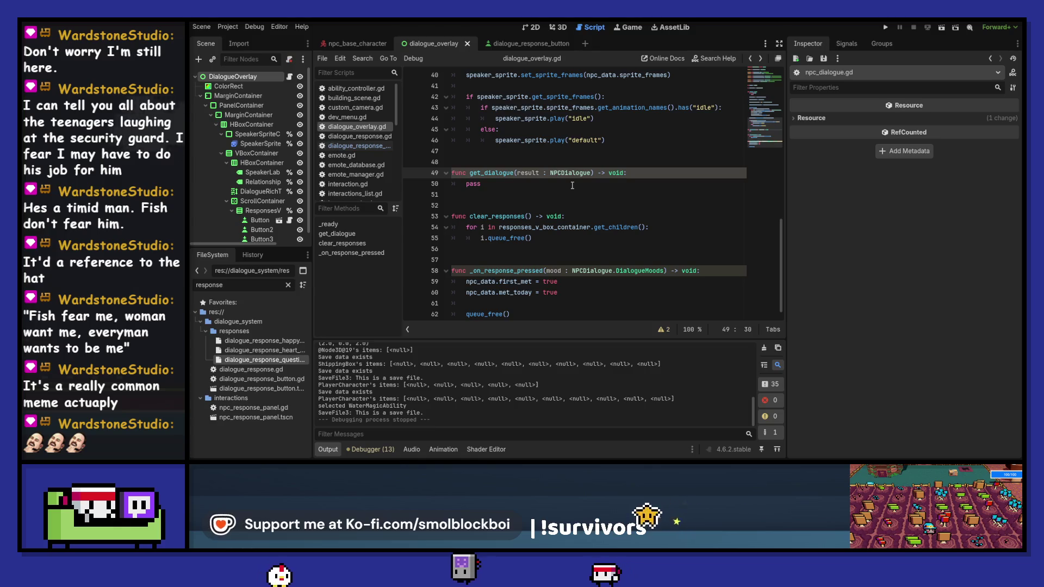
scroll(571, 185, "up", 3)
scroll(572, 186, "up", 3)
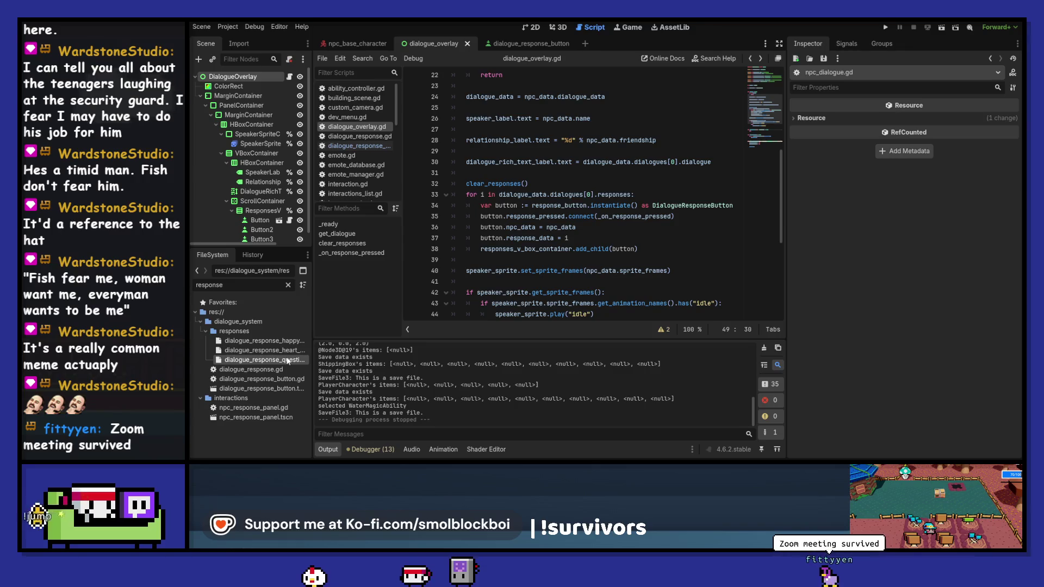
left_click(289, 285)
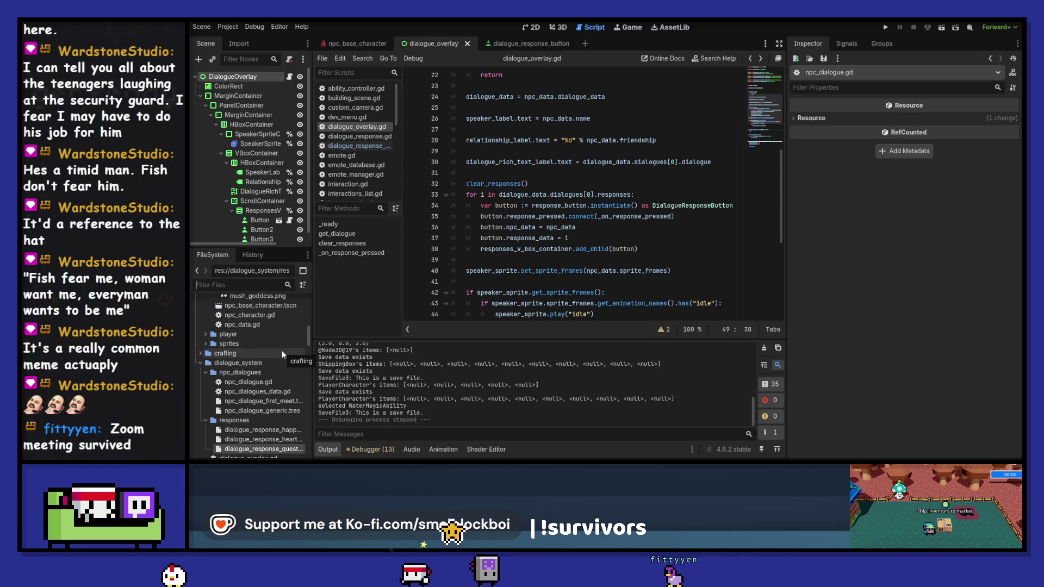
scroll(282, 350, "down", 2)
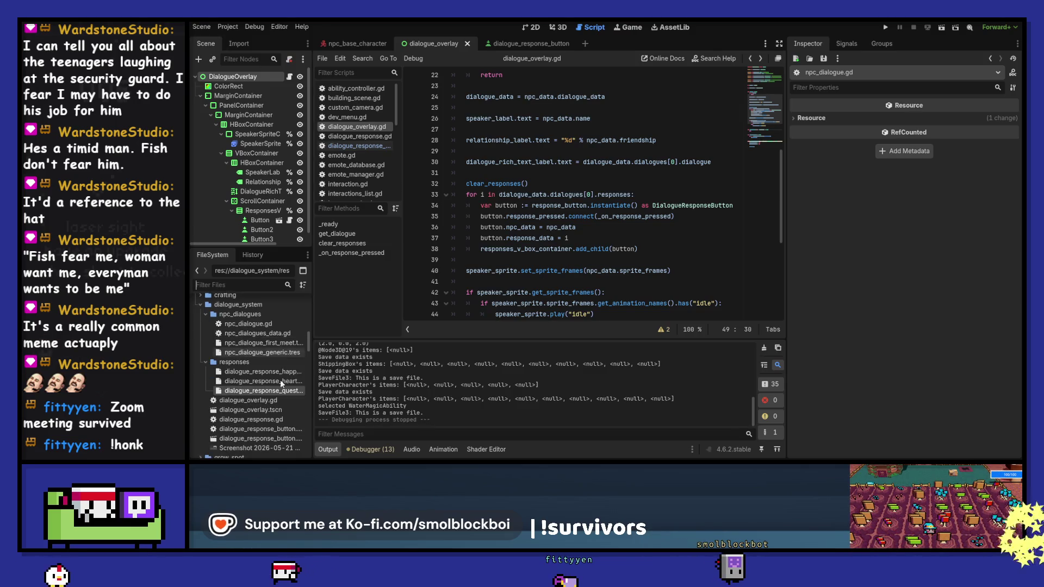
scroll(281, 353, "down", 1)
Step: Duplicate npc_dialogue_generic.tres as npc_dialogue_first_day_meet.tres and confirm the new name
left_click(277, 355)
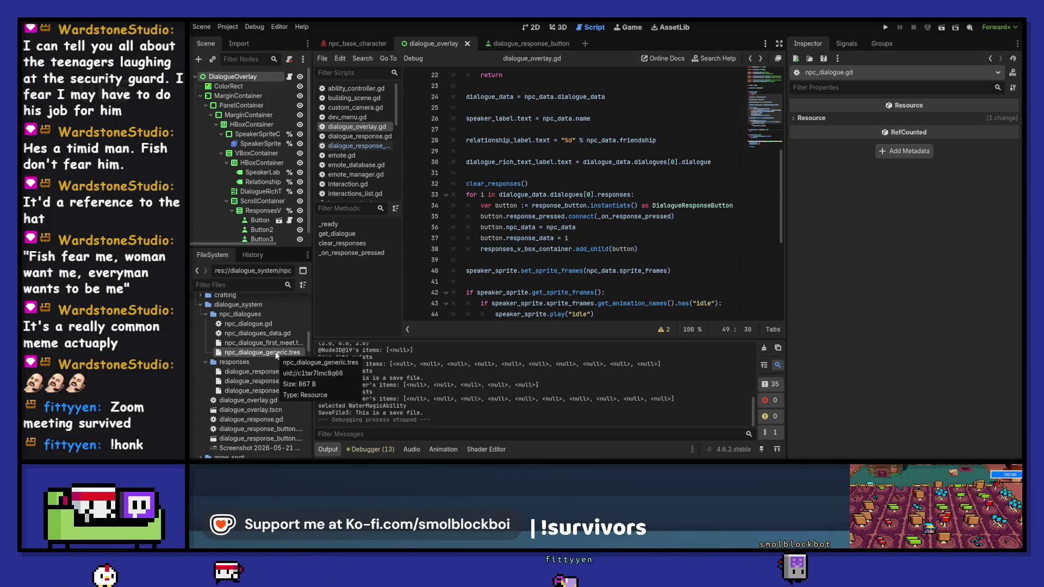
double_click(277, 354)
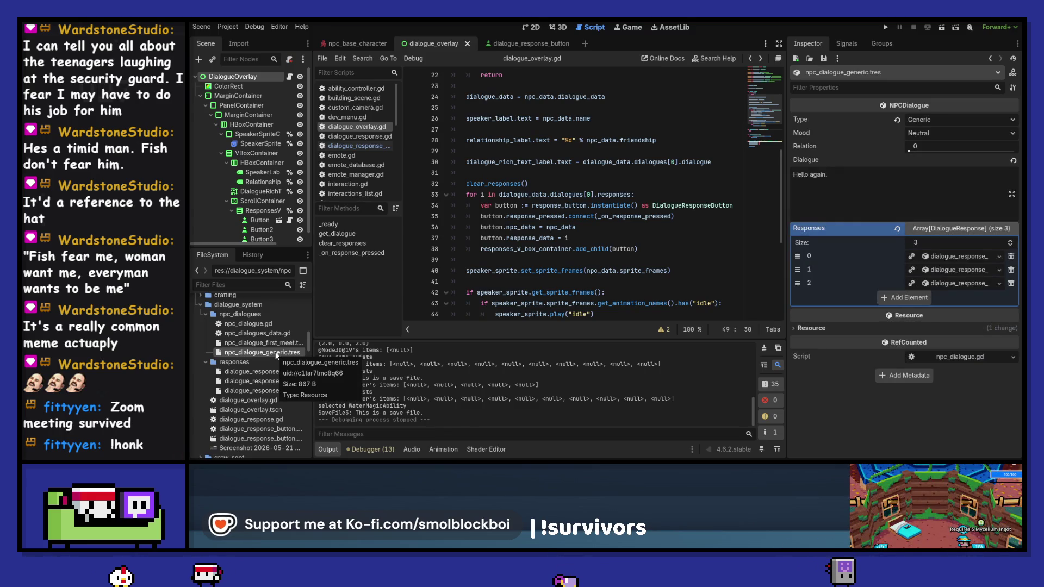
key("ctrl+d")
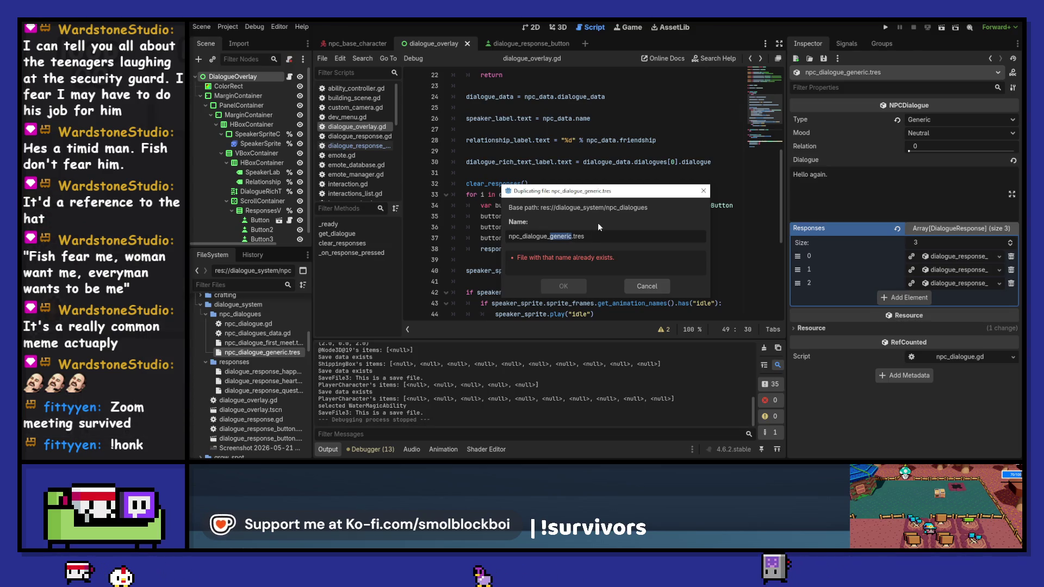
type("first_day_meet")
key("Return")
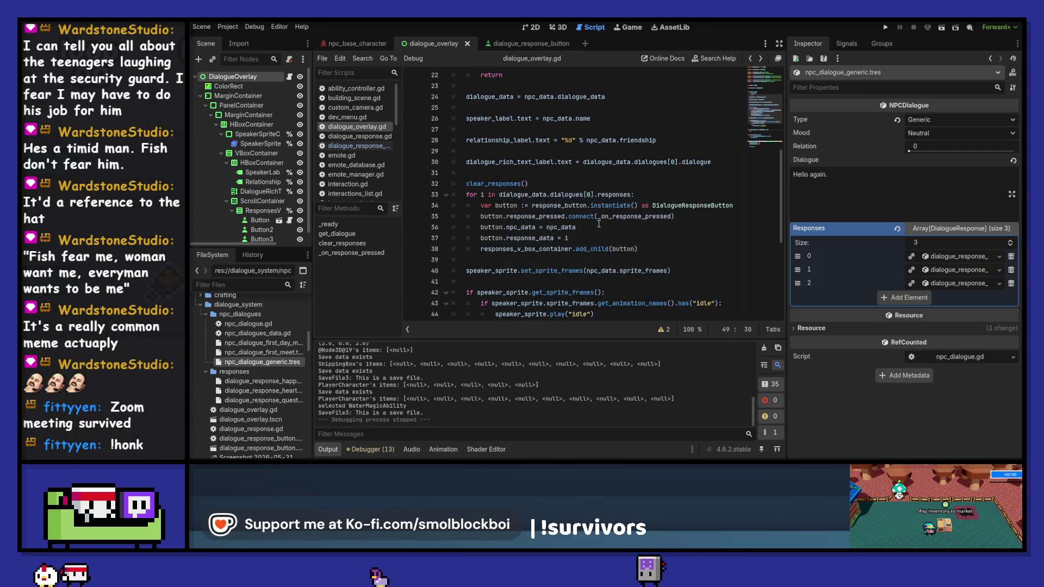
double_click(261, 352)
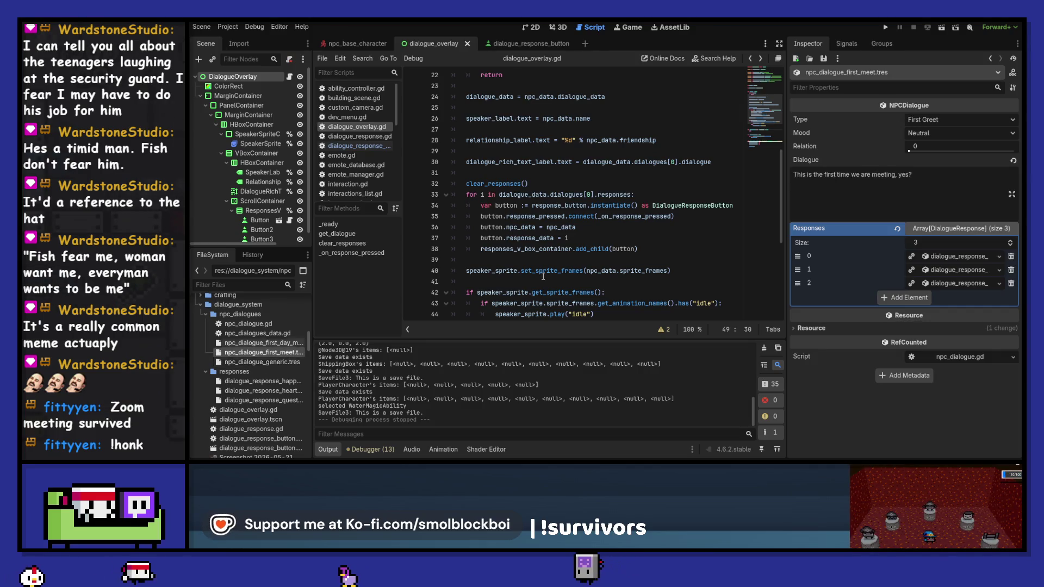
Step: Rewrite the first-greet dialogue line in the Inspector and adjust its 'today' wording
left_click(927, 185)
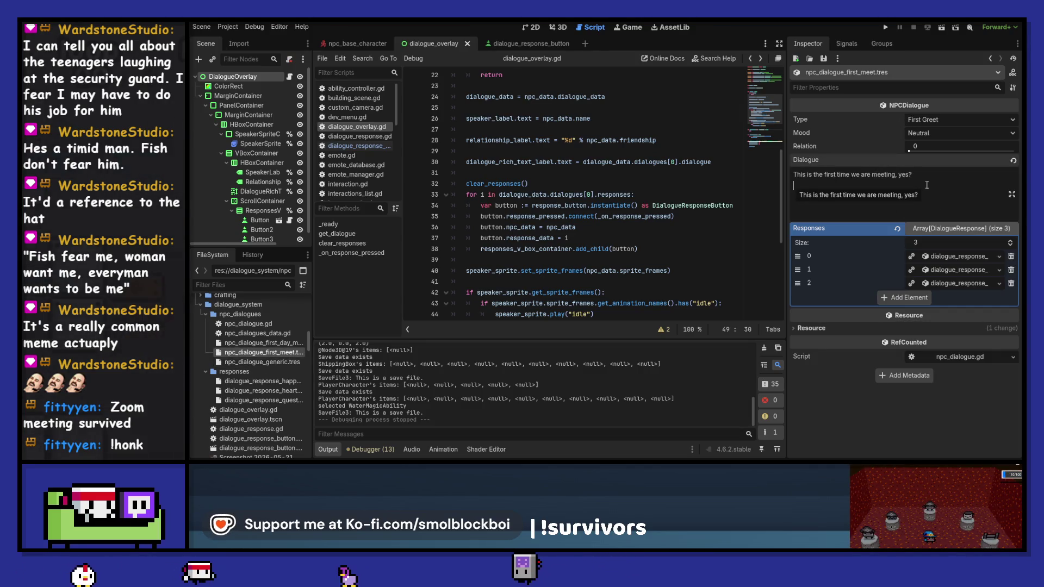
key("ctrl+a")
type("This ")
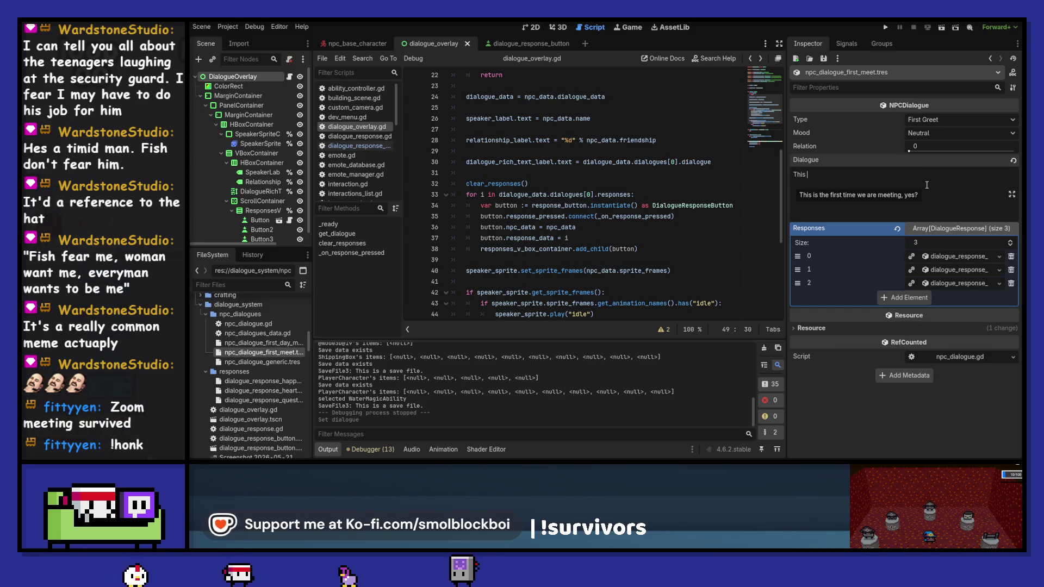
type("is thfirst time we are")
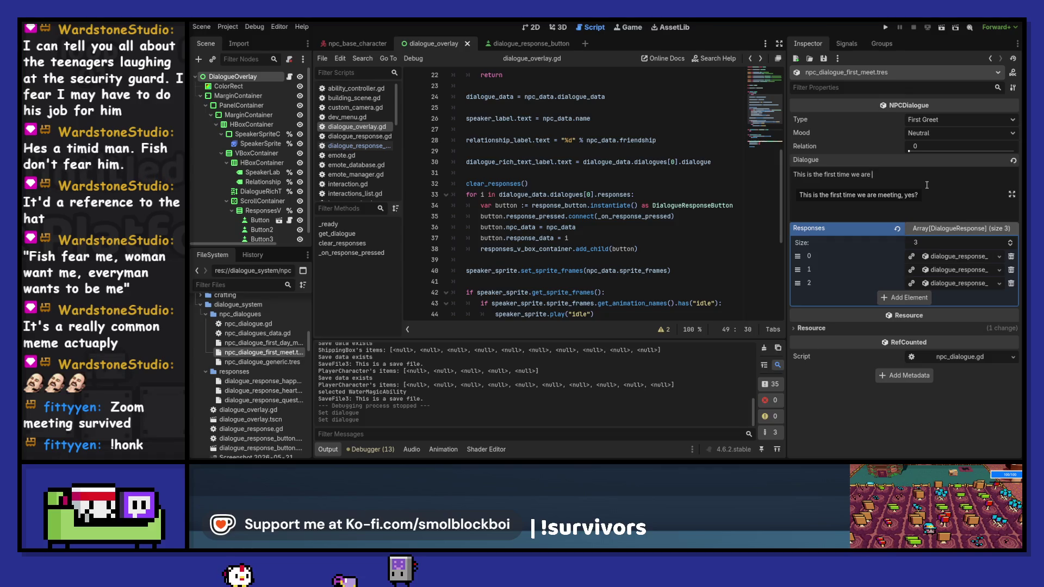
type("ing today!")
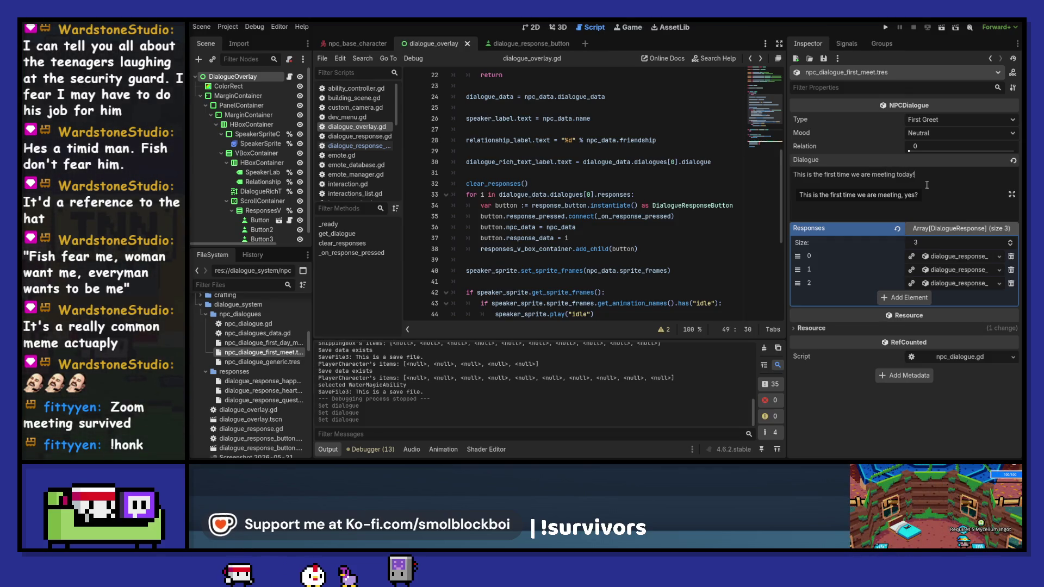
key("Return")
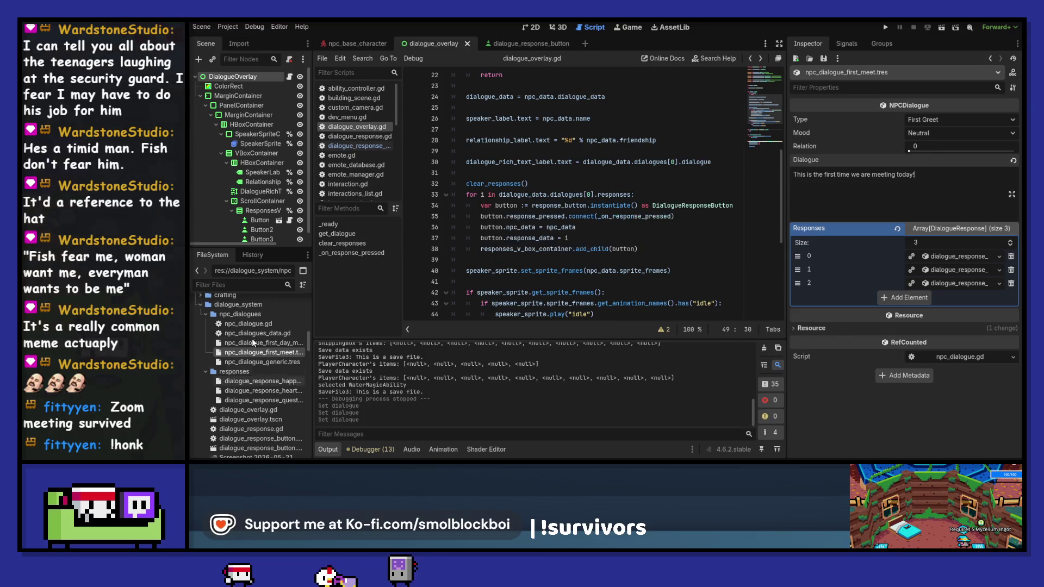
left_click(261, 362)
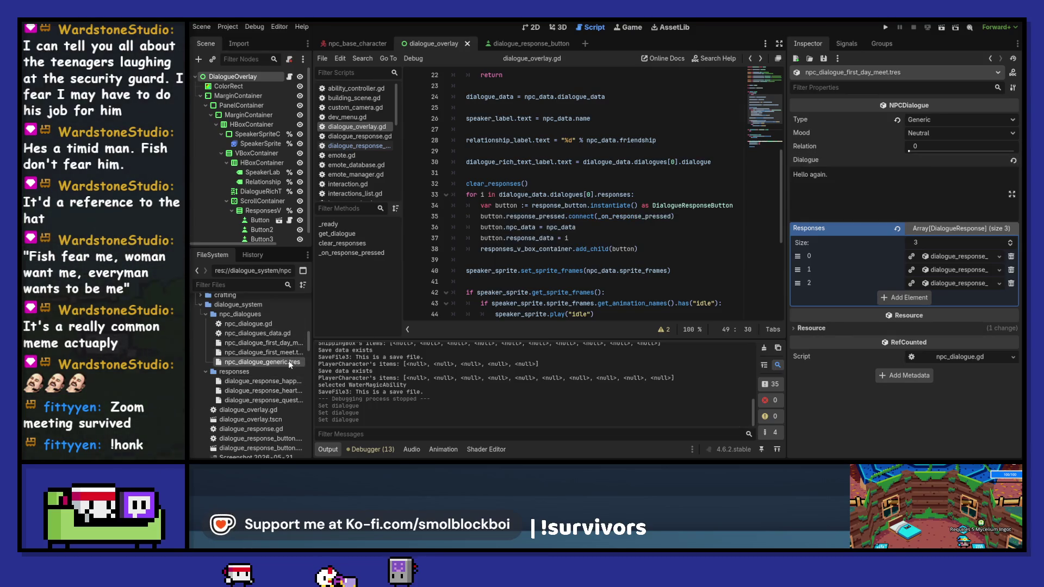
left_click(273, 352)
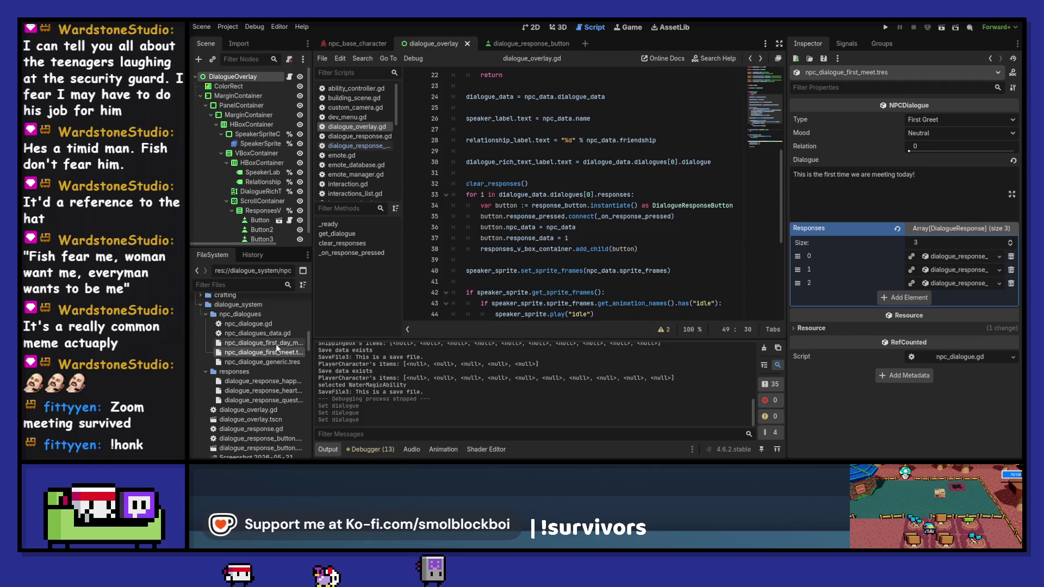
left_click(270, 343)
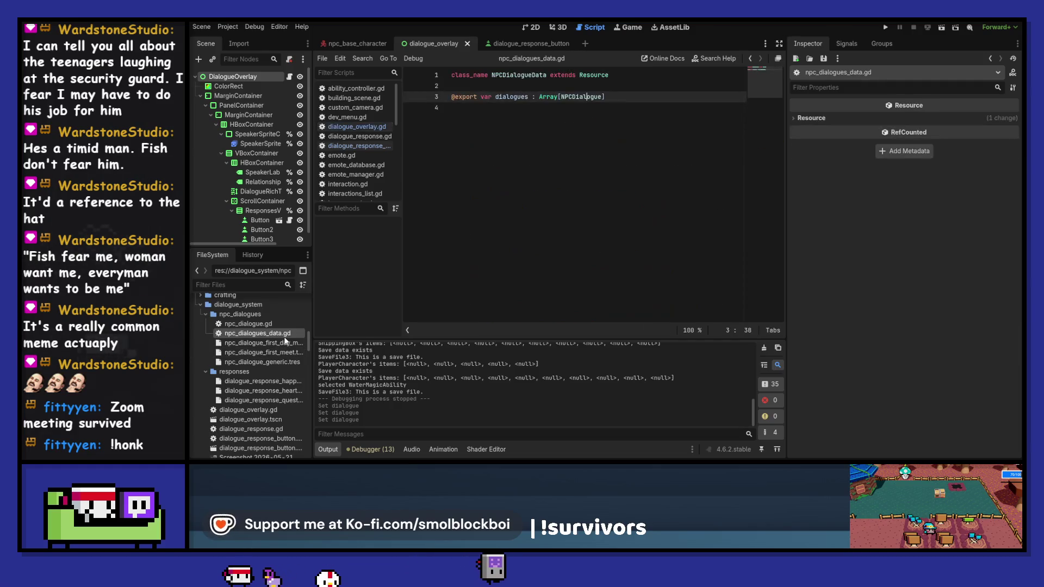
left_click(282, 360)
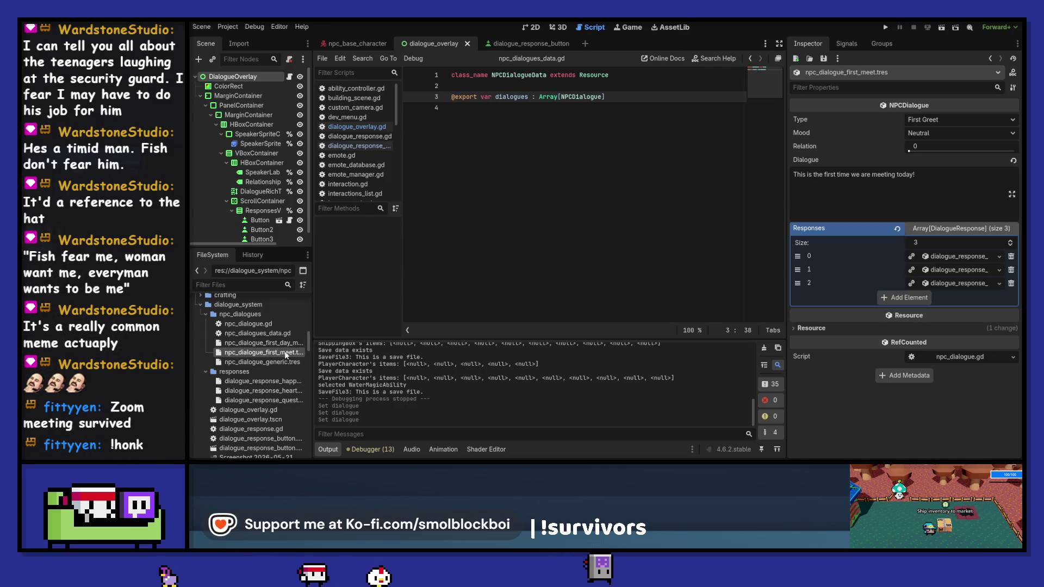
double_click(904, 175)
type("ever")
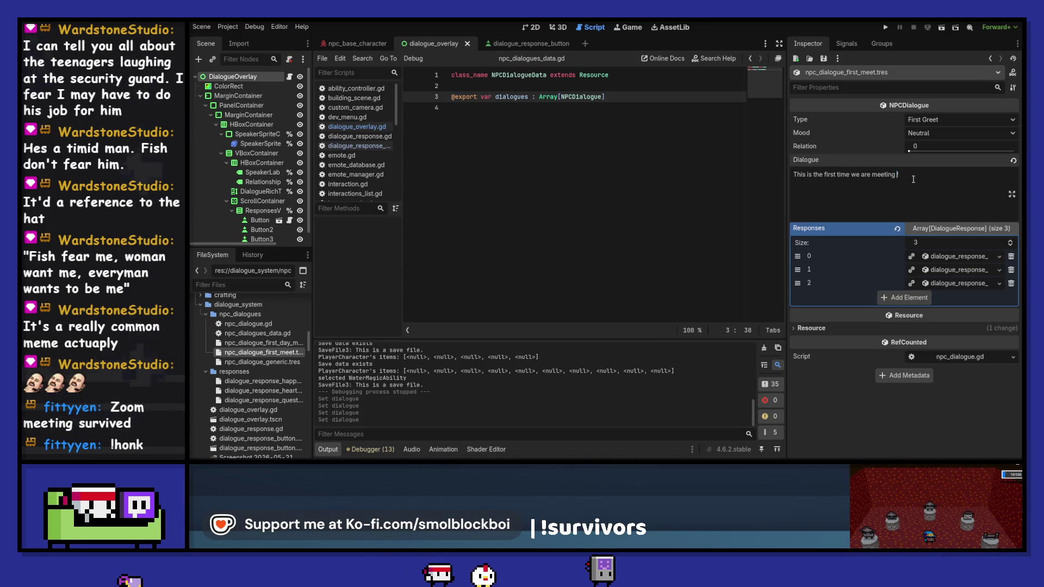
key("Return")
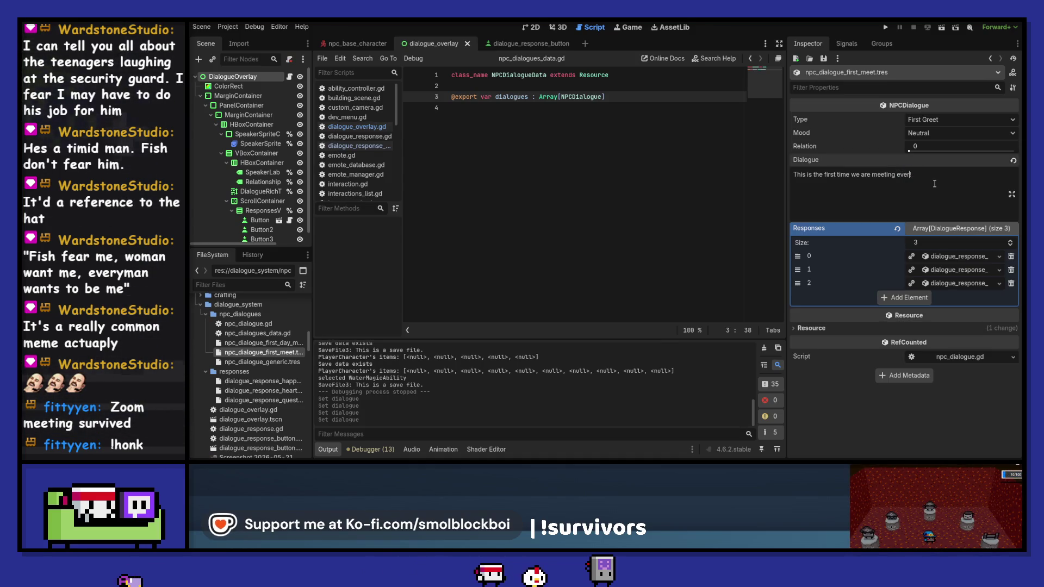
Step: Replace the first-day 'Hello again.' line, reword the first-meeting line, and finish the generic 'talking again' text
double_click(261, 343)
double_click(812, 174)
type("This ")
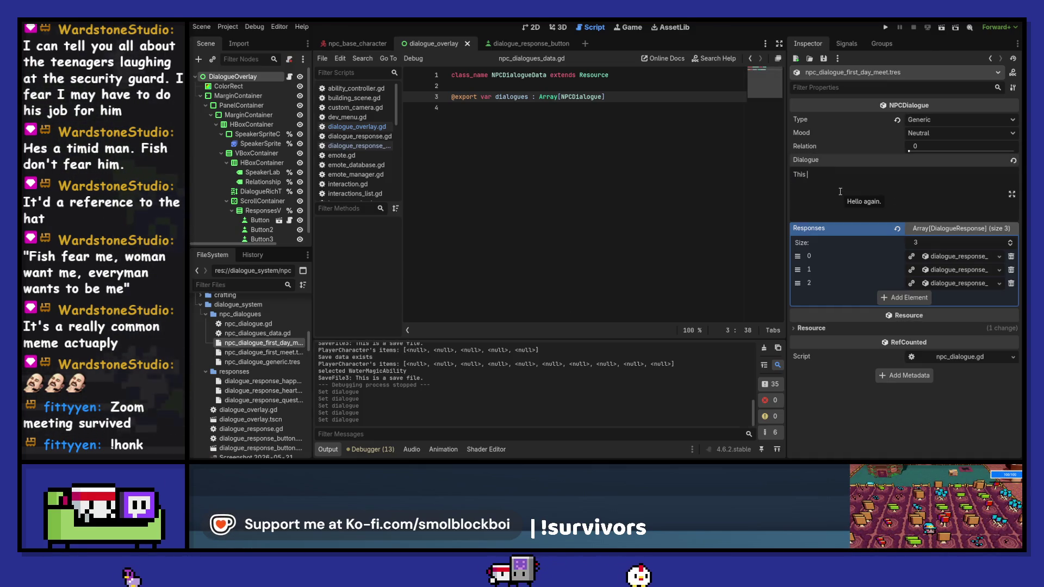
type("is the")
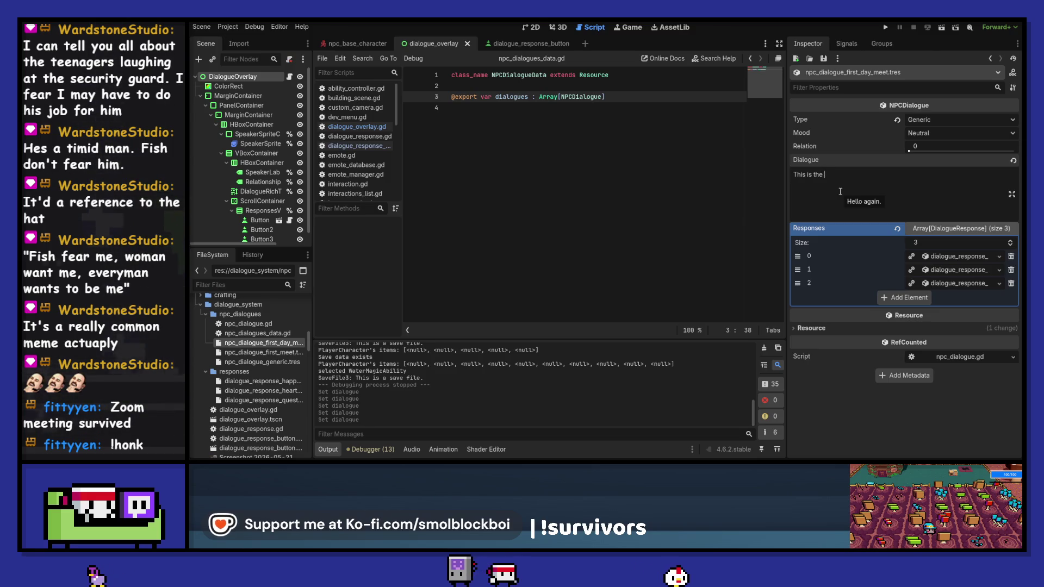
type(" first time we've met today!")
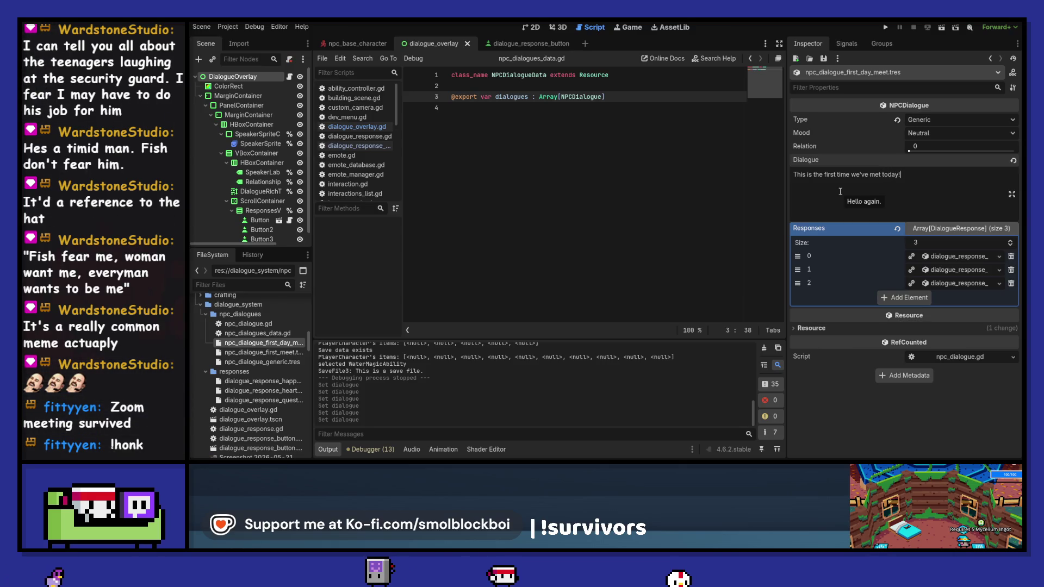
key("ctrl+s")
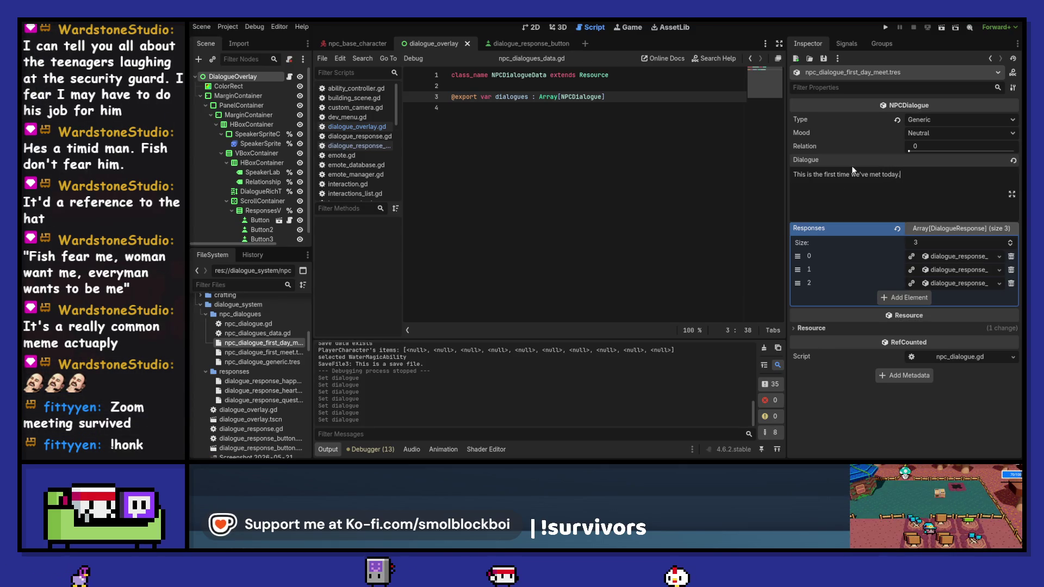
left_click(263, 352)
triple_click(897, 197)
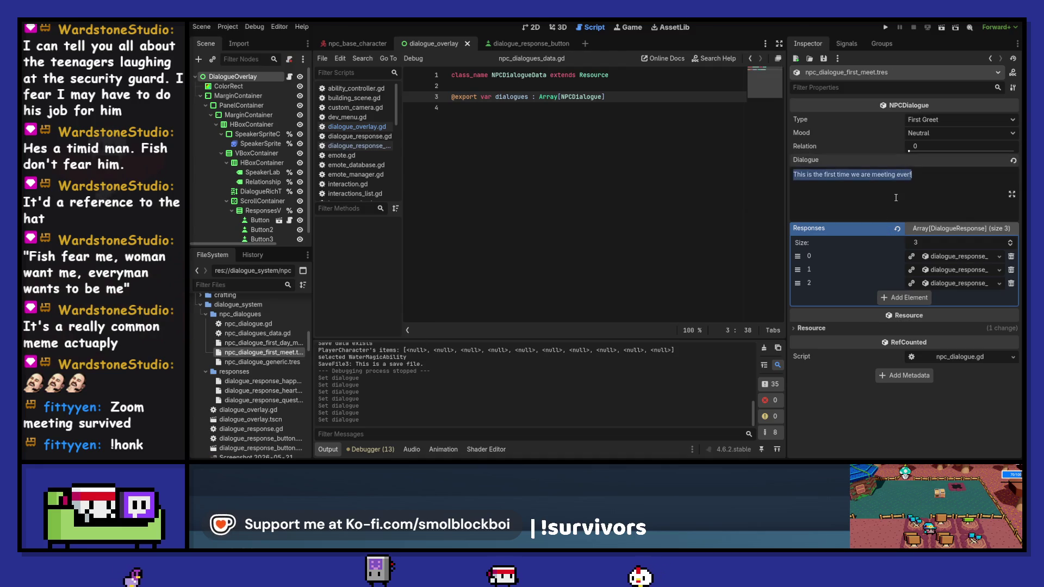
type("We are")
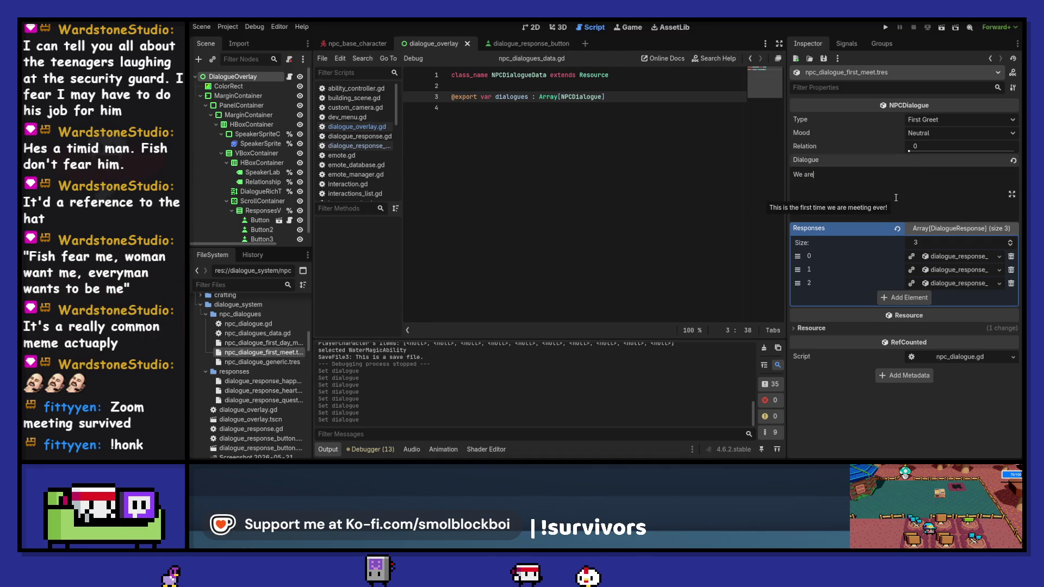
type(" meting")
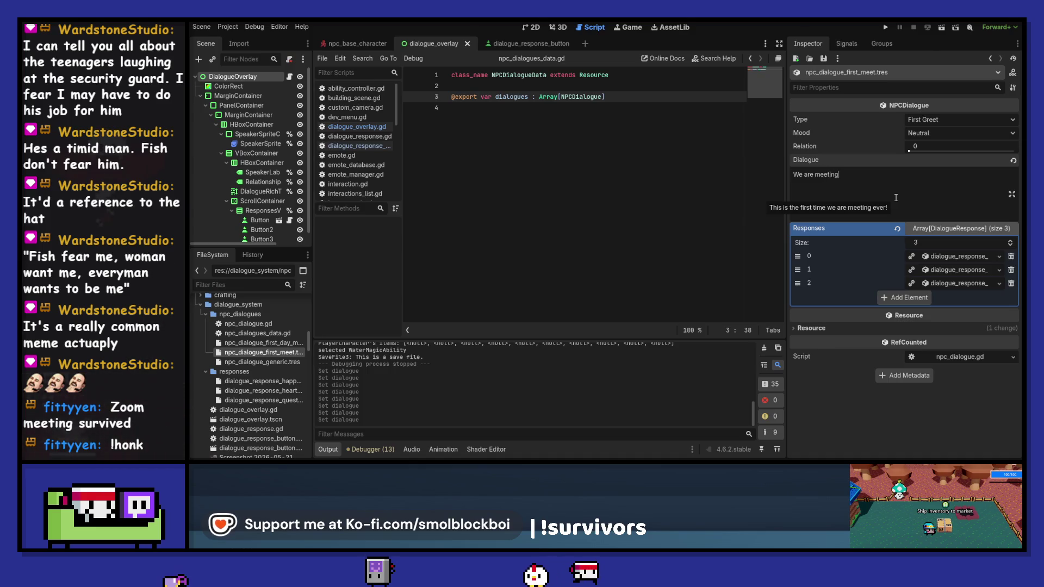
type("r the first tim")
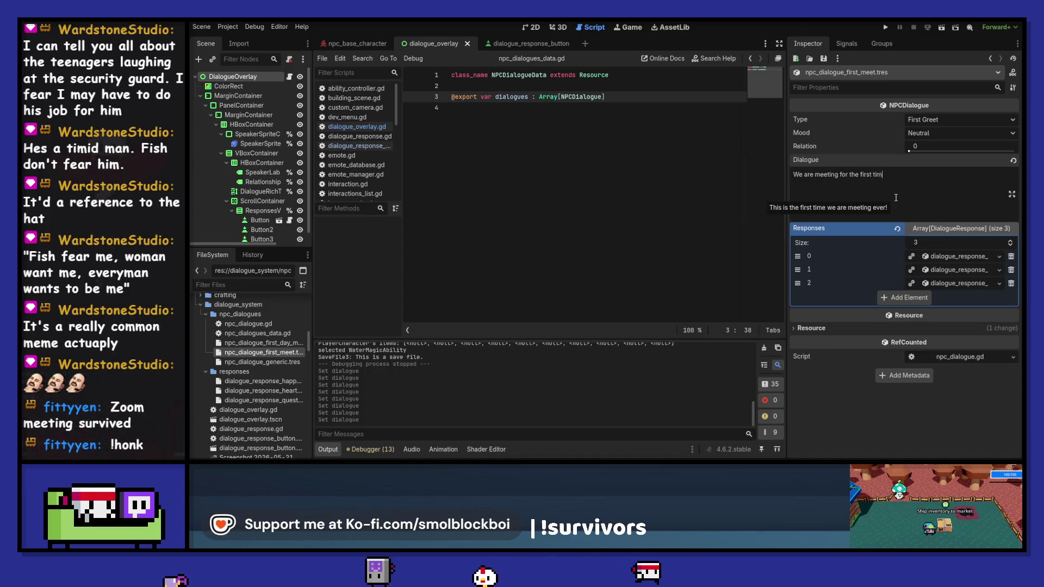
type("ver!")
key("ctrl+s")
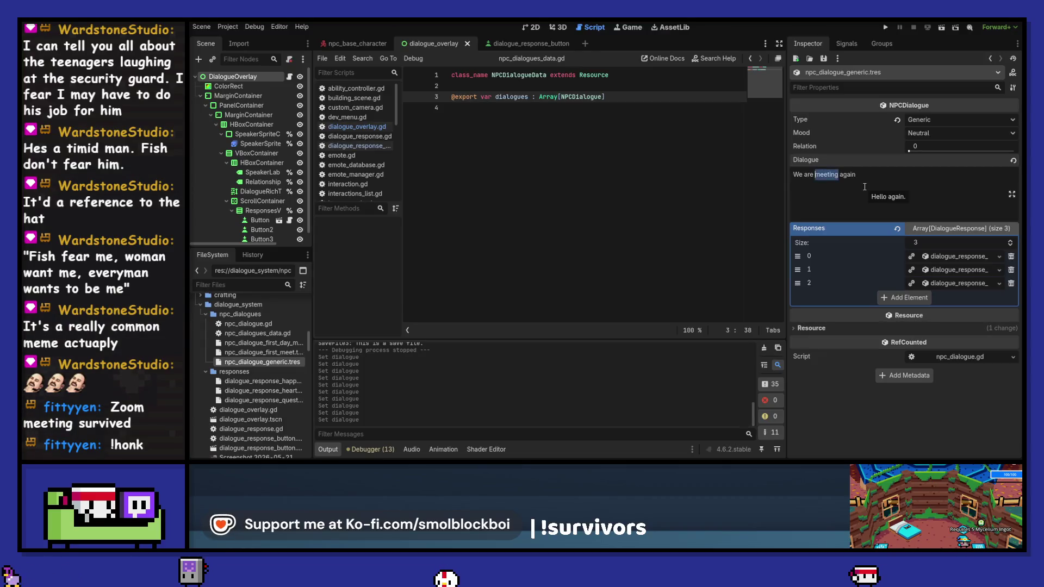
type("lking")
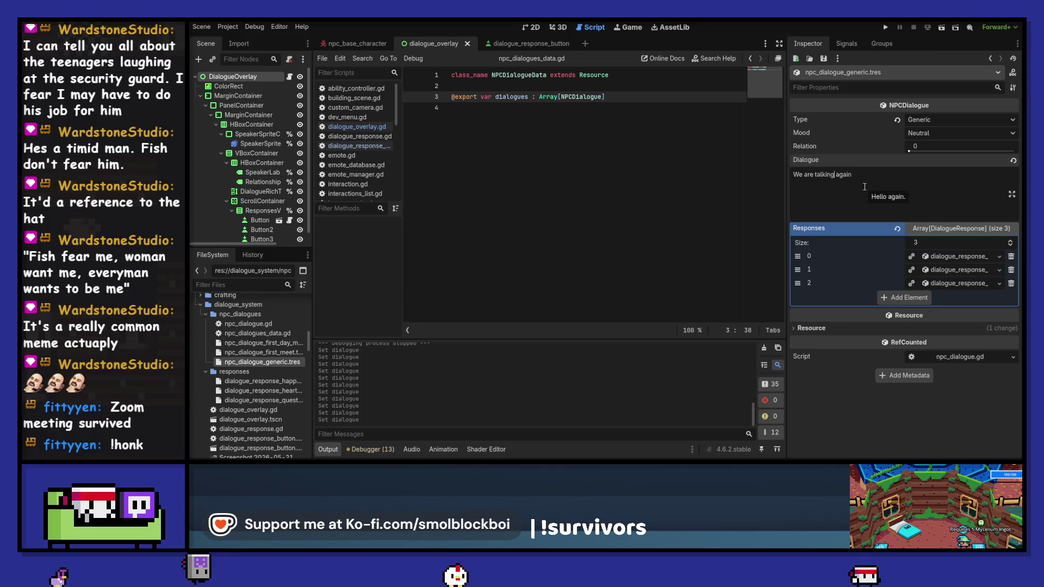
key("End")
type(".")
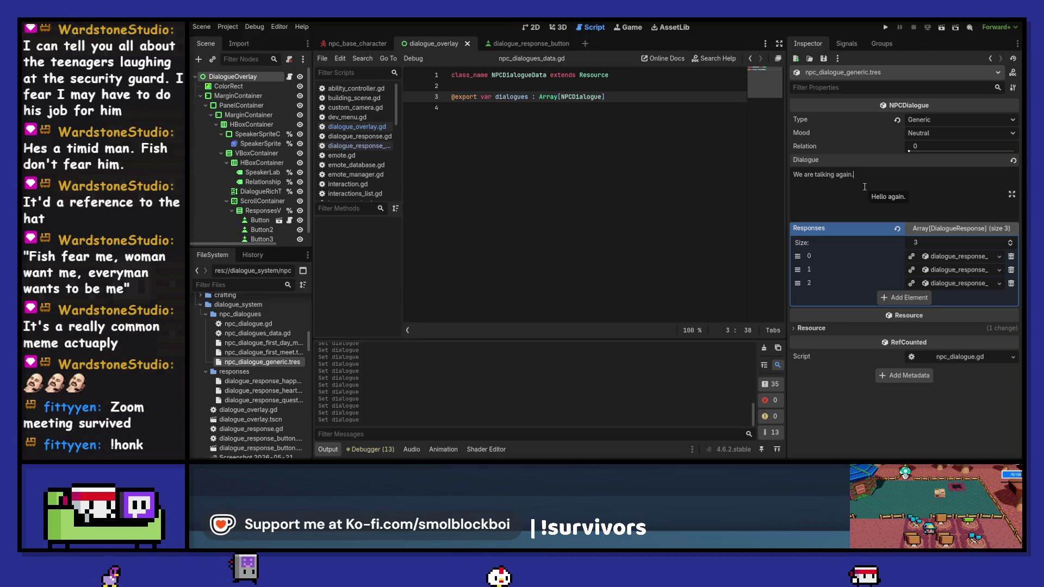
Step: Reword 'meeting' in the first-meeting line and 'met' in the first-day line to read 'talked today', saving each
double_click(262, 353)
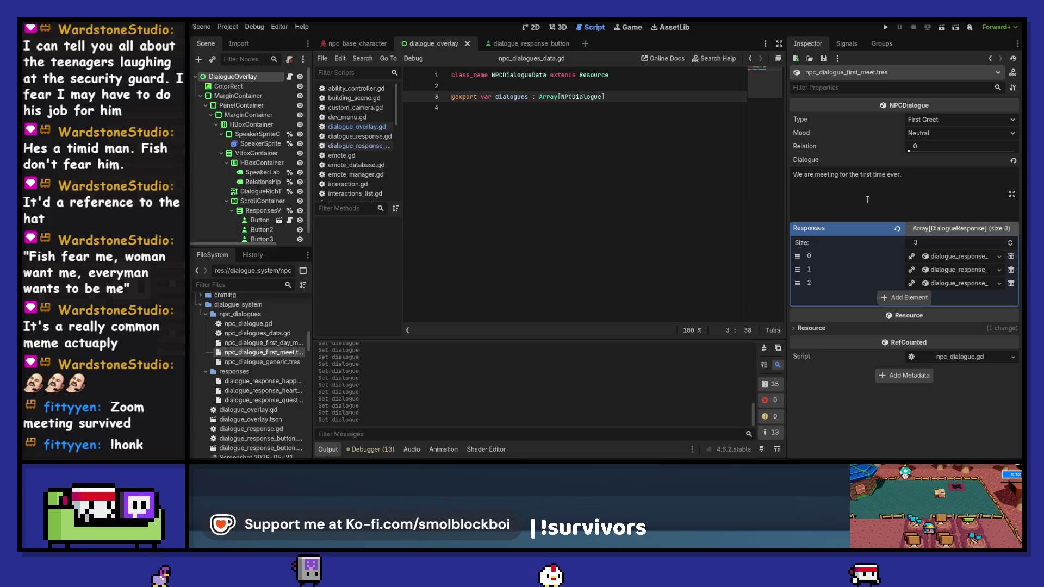
double_click(819, 174)
type("talking")
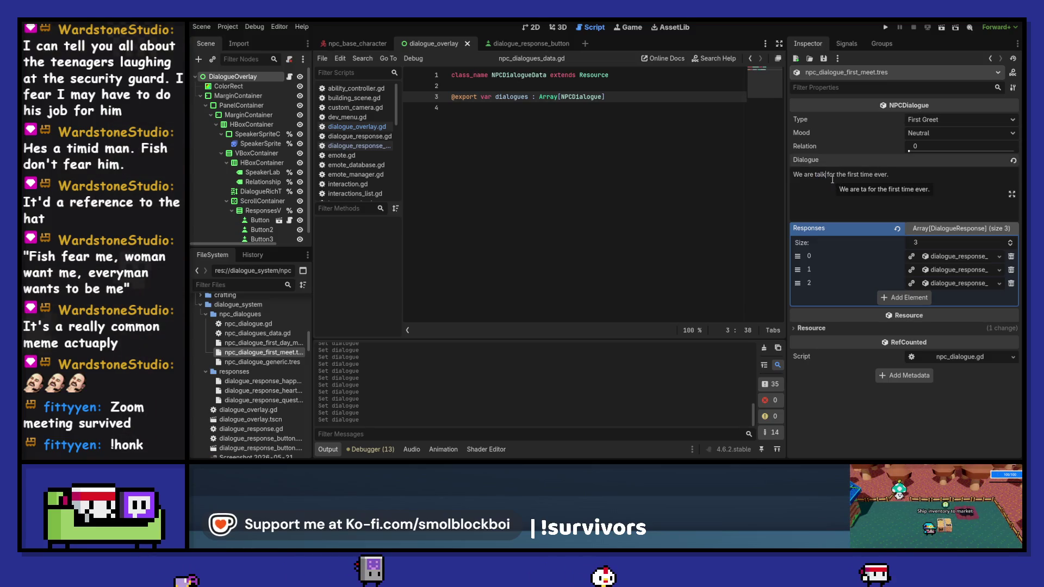
key("ctrl+s")
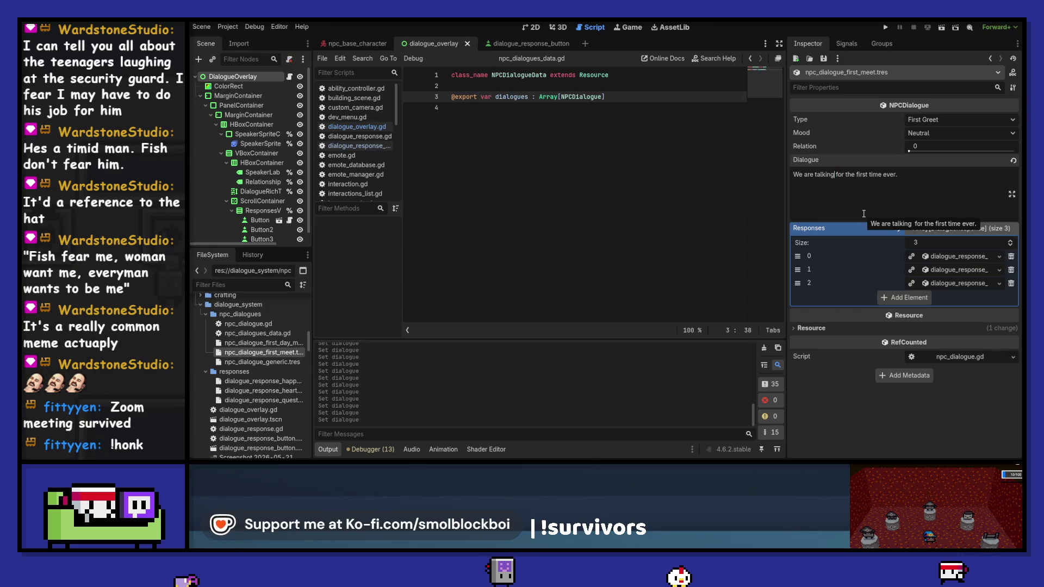
double_click(261, 343)
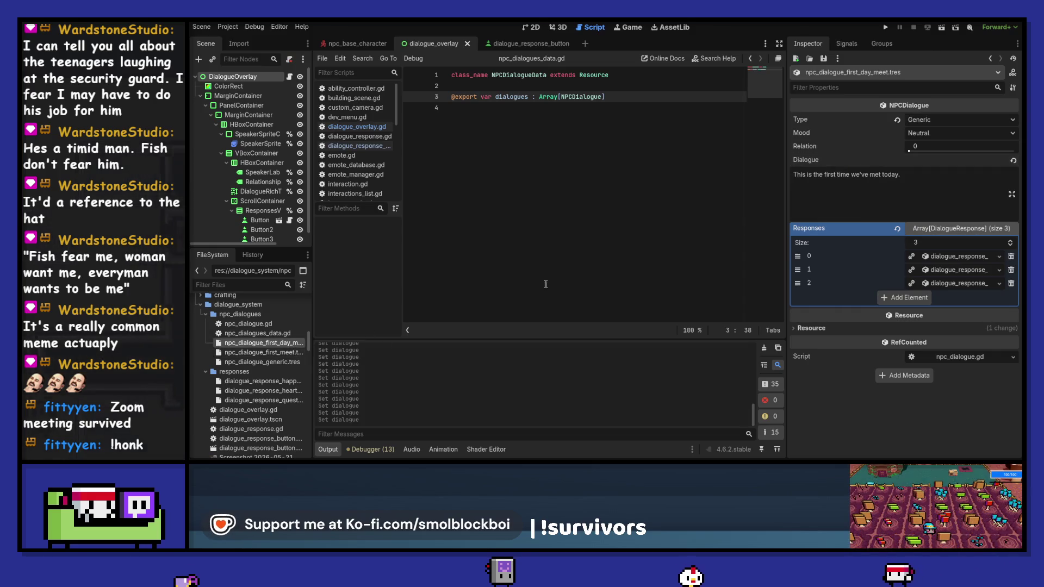
double_click(876, 176)
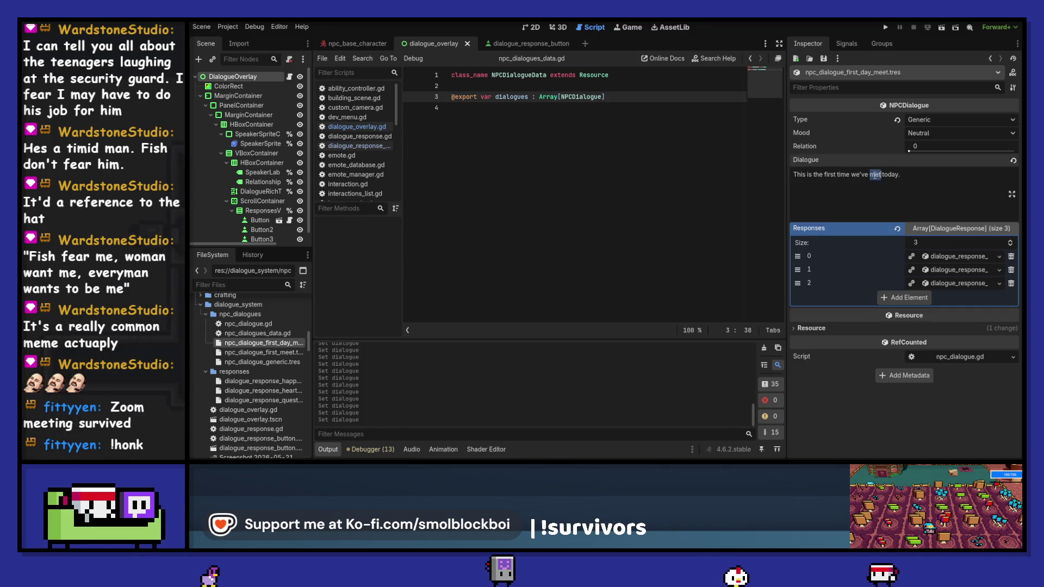
type("lked")
key("ctrl+s")
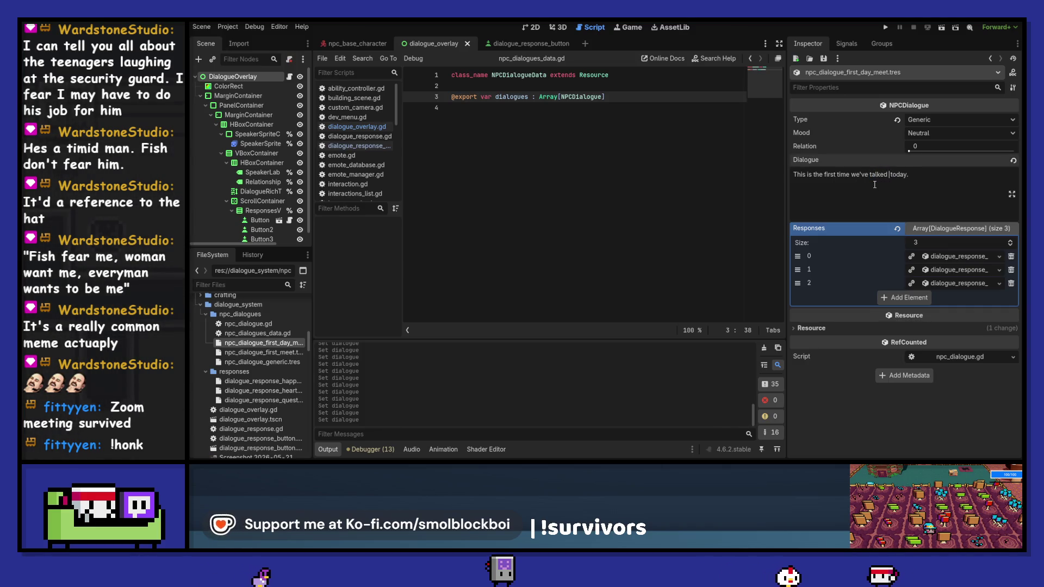
Step: Review the three dialogue texts and the available dialogue types, leaving the first-day resource as Generic
double_click(263, 352)
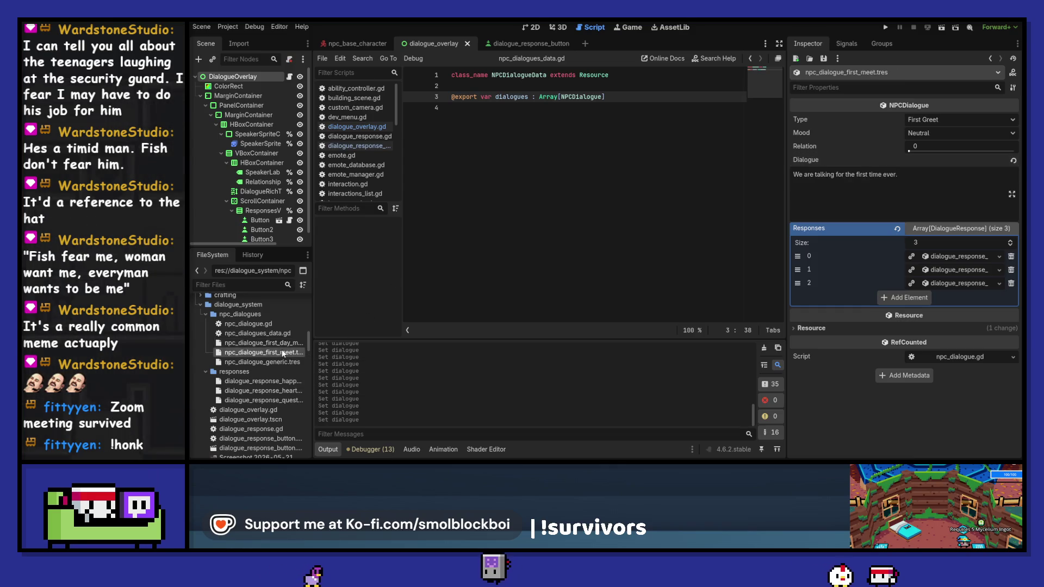
double_click(284, 364)
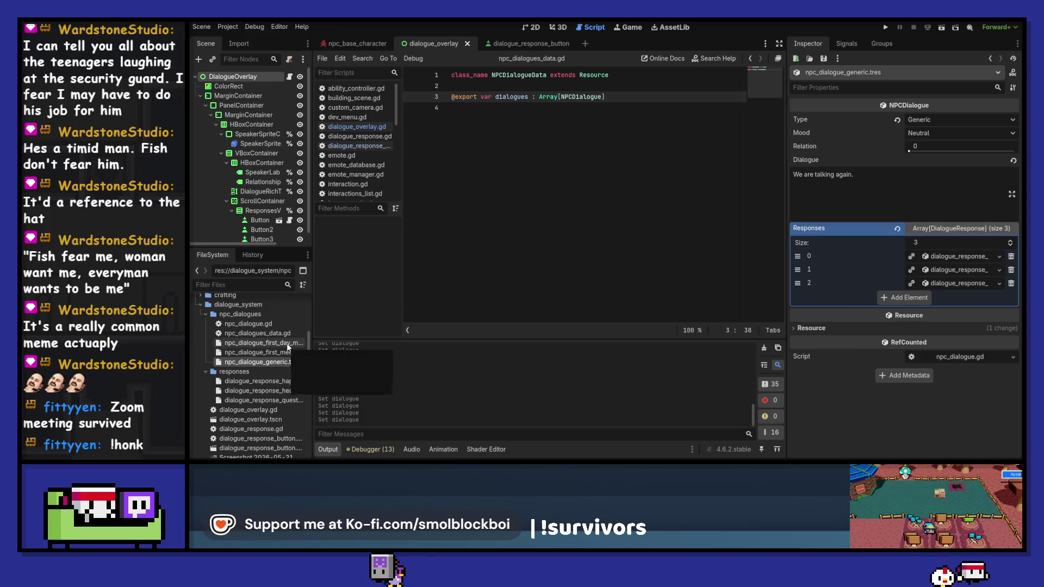
double_click(287, 344)
left_click(947, 120)
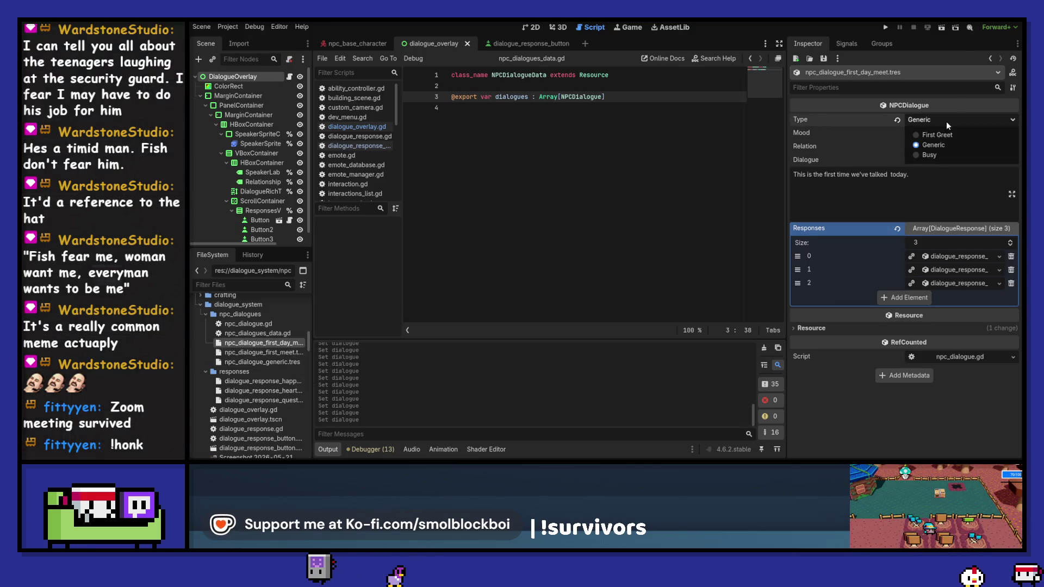
left_click(947, 122)
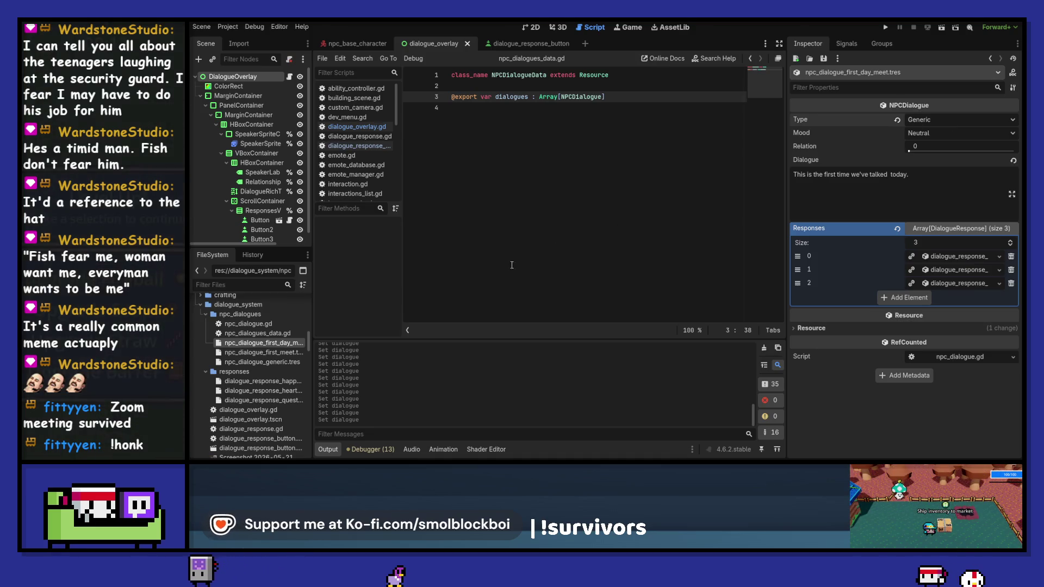
double_click(276, 333)
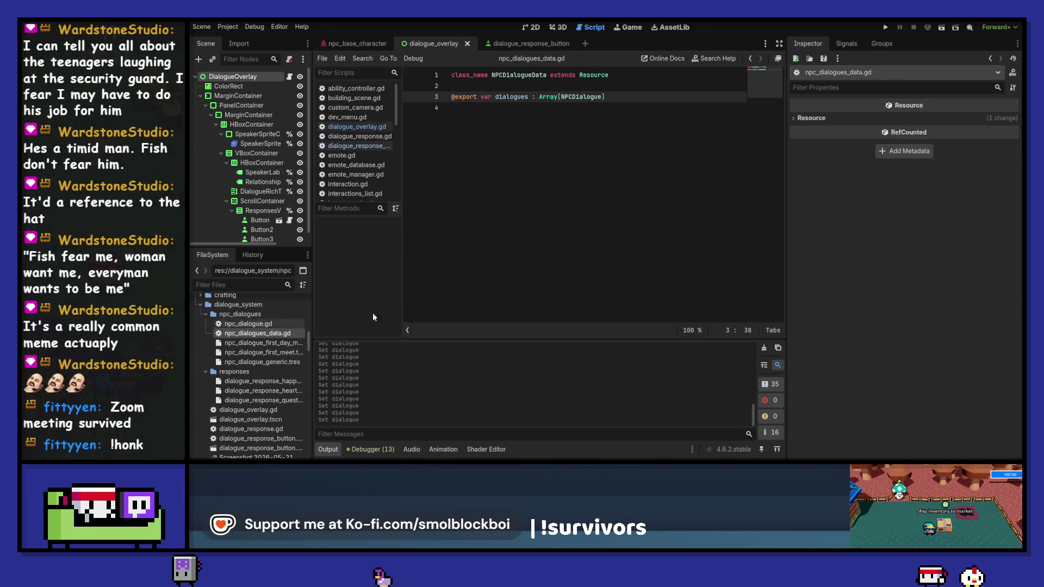
Step: Append FIRST_IN_DAY to the DialogueTypes enum on line 7 of npc_dialogue.gd and save
double_click(282, 326)
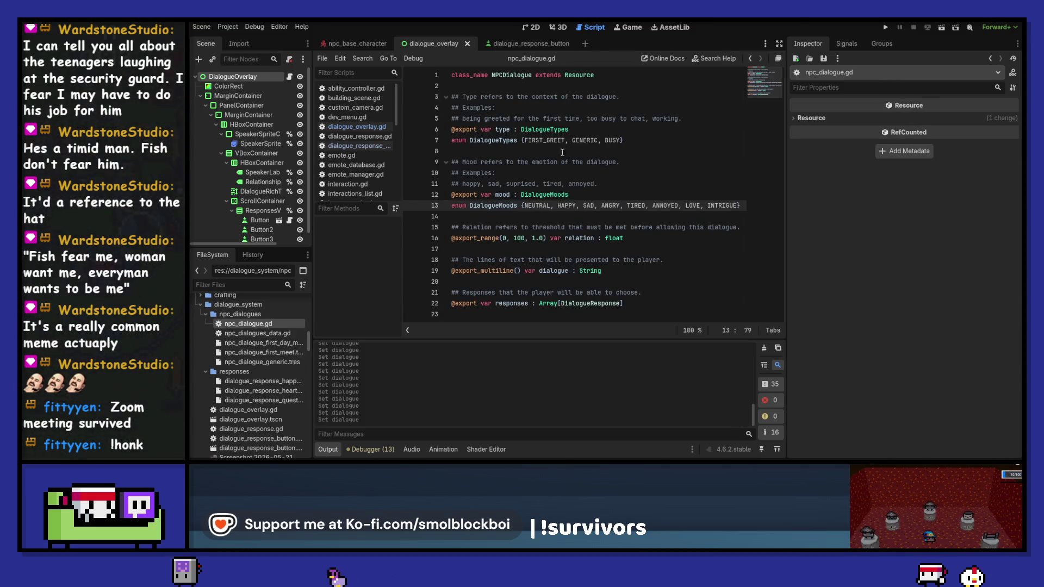
left_click(625, 144)
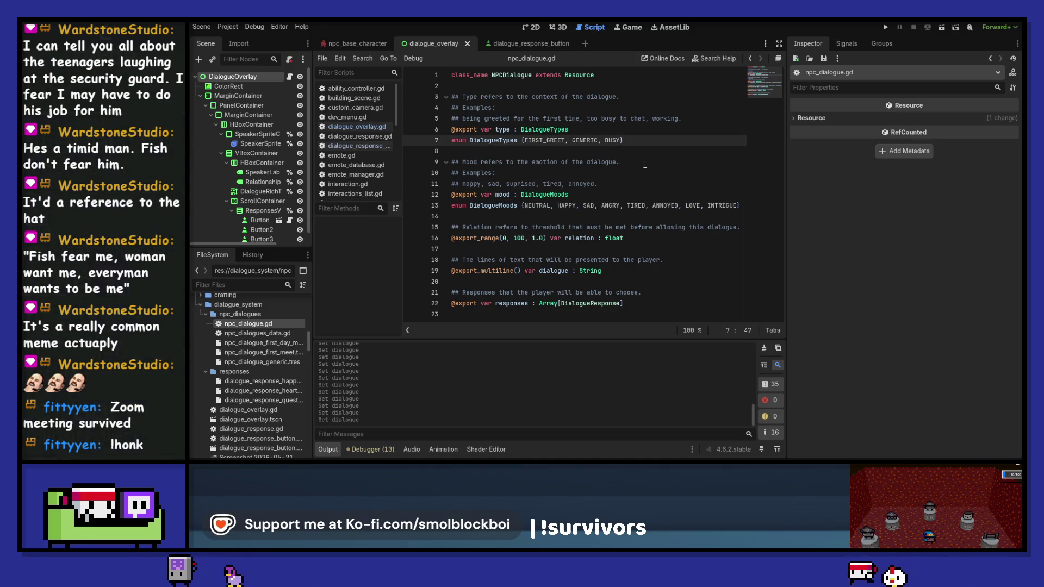
key("ctrl+Left")
key("ctrl+Left")
key("End")
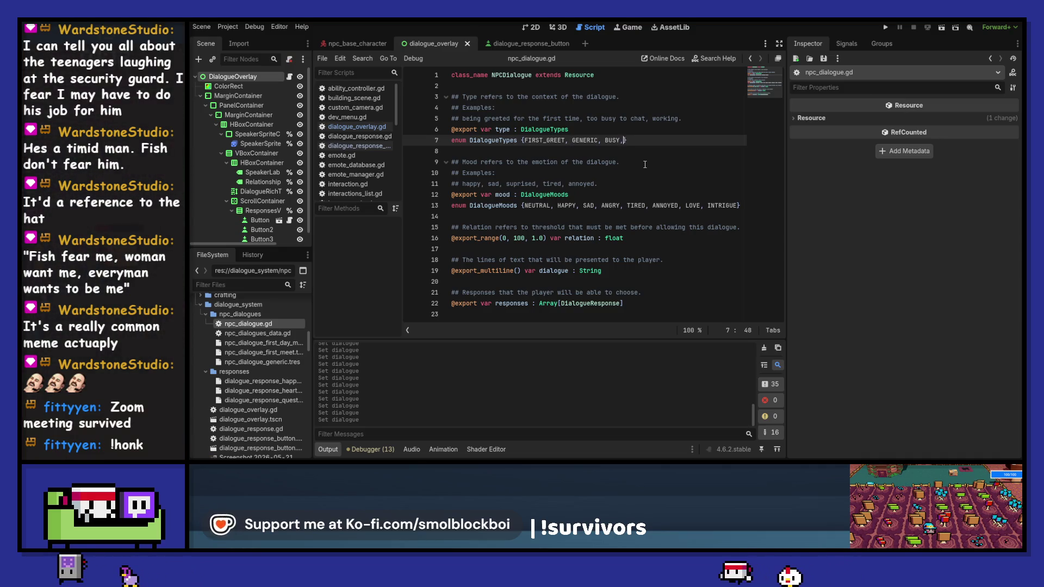
type(", FIRST_IN_")
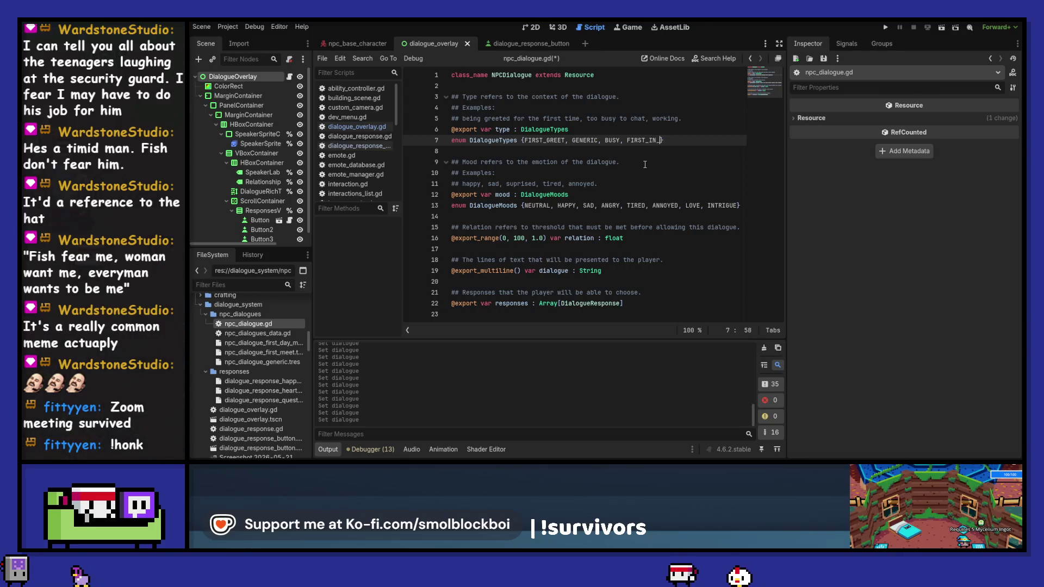
key("ctrl+s")
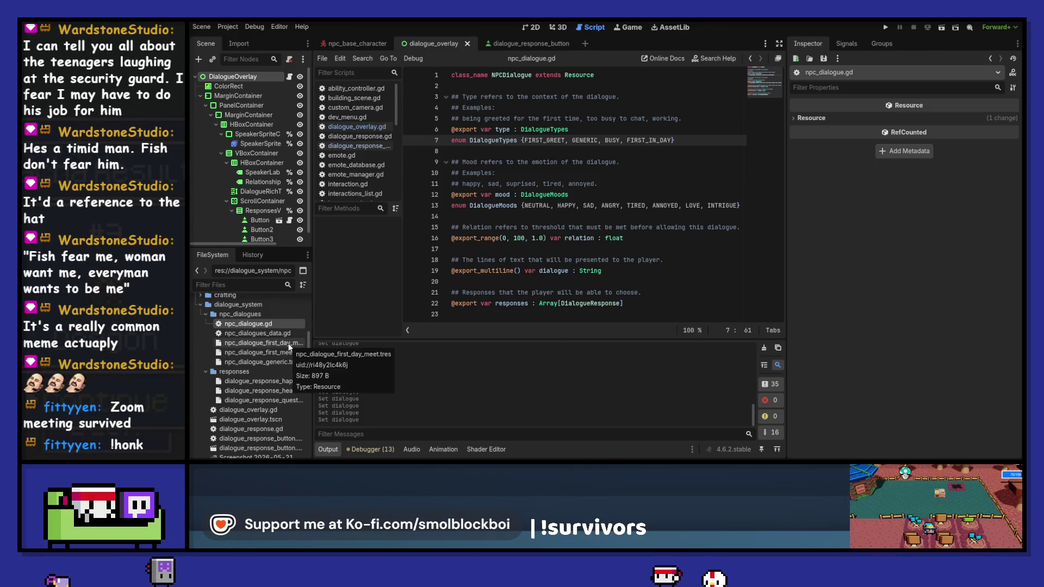
Step: Set the first-day-meet dialogue resource's Type to First In Day, save it and collapse Responses
double_click(262, 342)
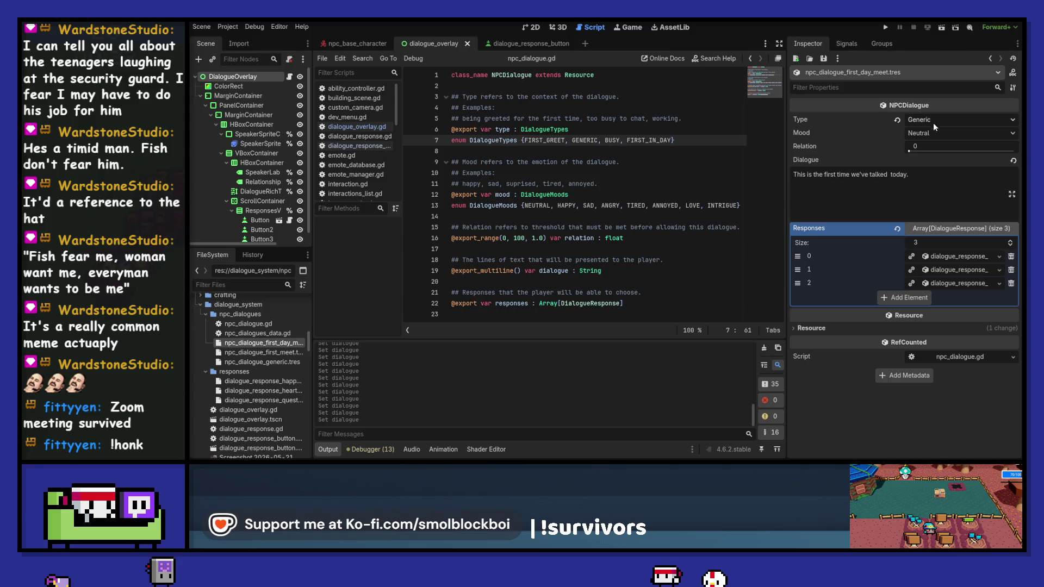
left_click(933, 122)
left_click(938, 164)
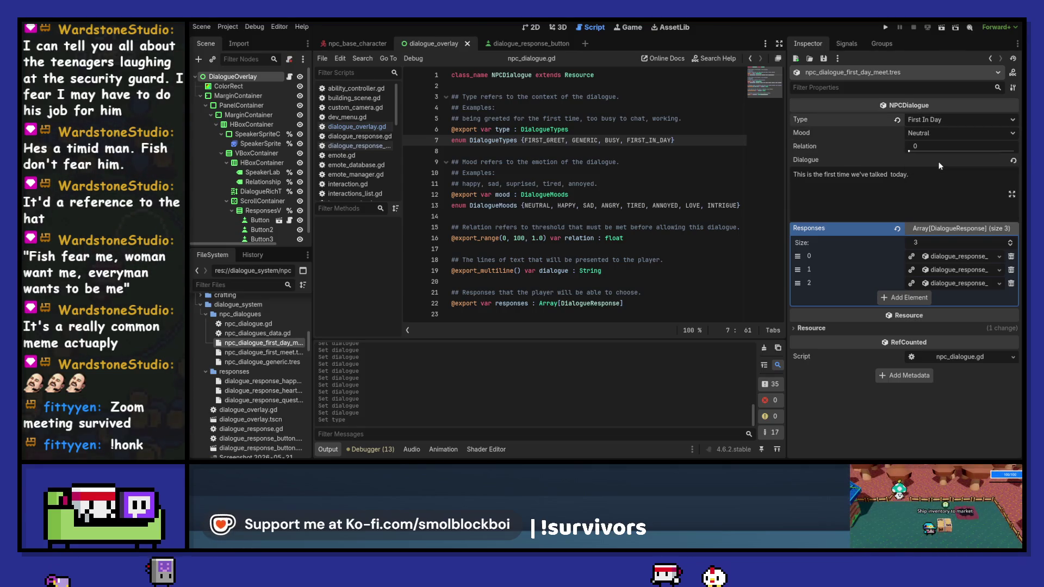
key("ctrl+s")
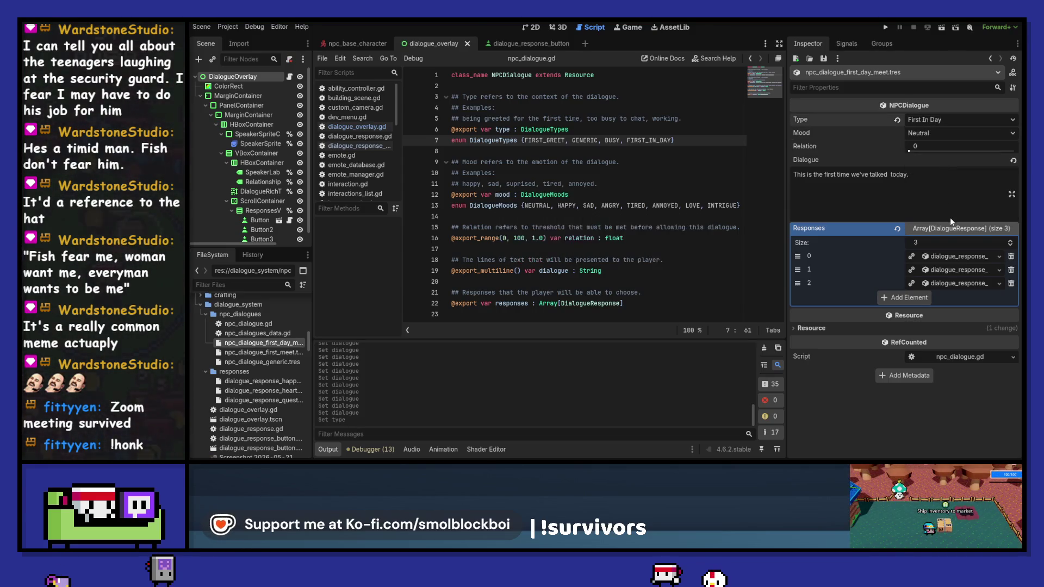
left_click(947, 231)
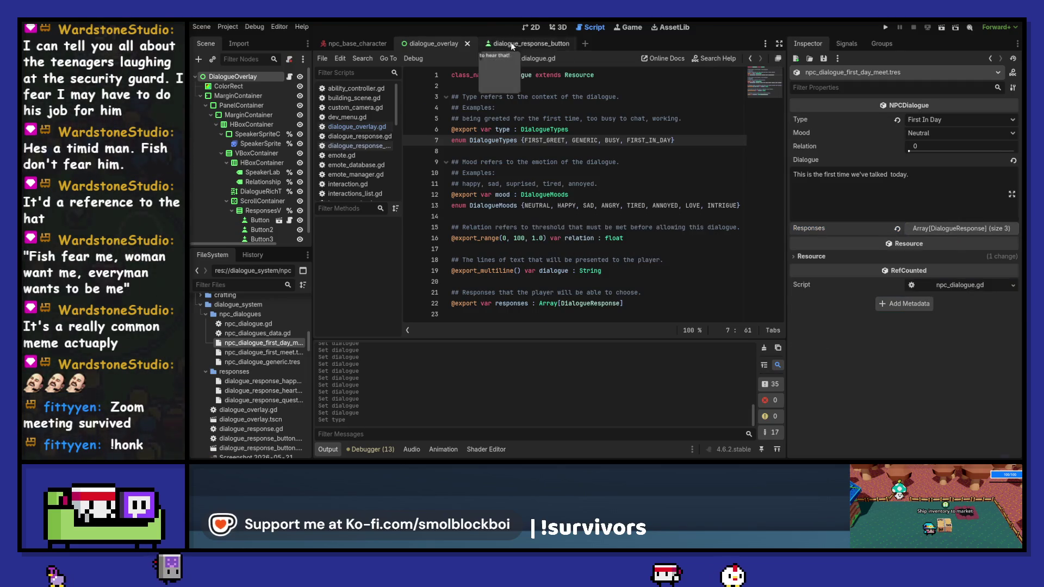
Step: Return to the get_dialogue function in dialogue_overlay.gd
left_click(519, 43)
left_click(432, 44)
scroll(571, 204, "down", 5)
left_click(555, 161)
Step: Replace 'pass' in get_dialogue with an unfinished 'if npc_data.first_met' condition
double_click(476, 173)
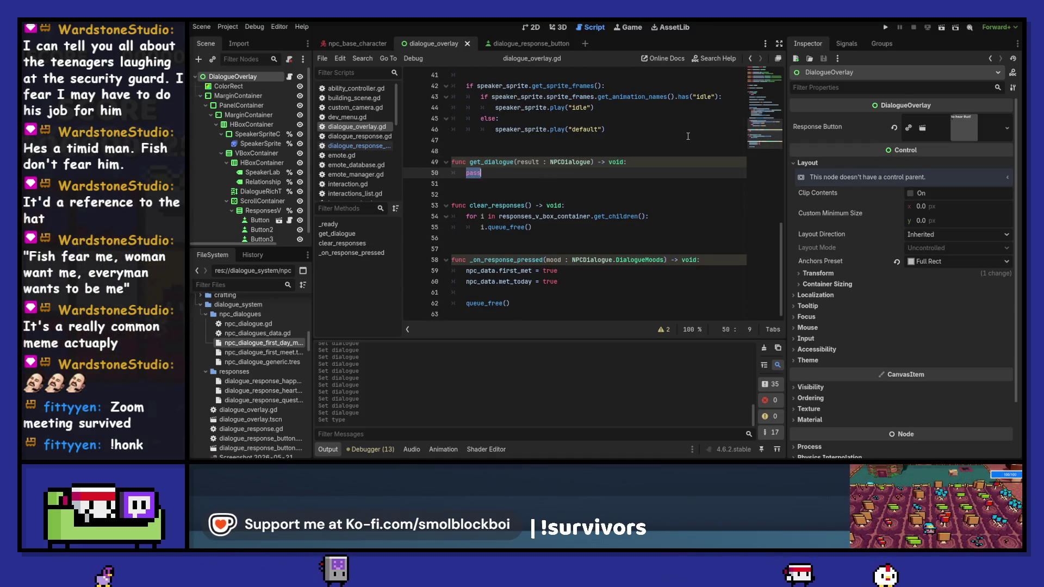
type("if npc")
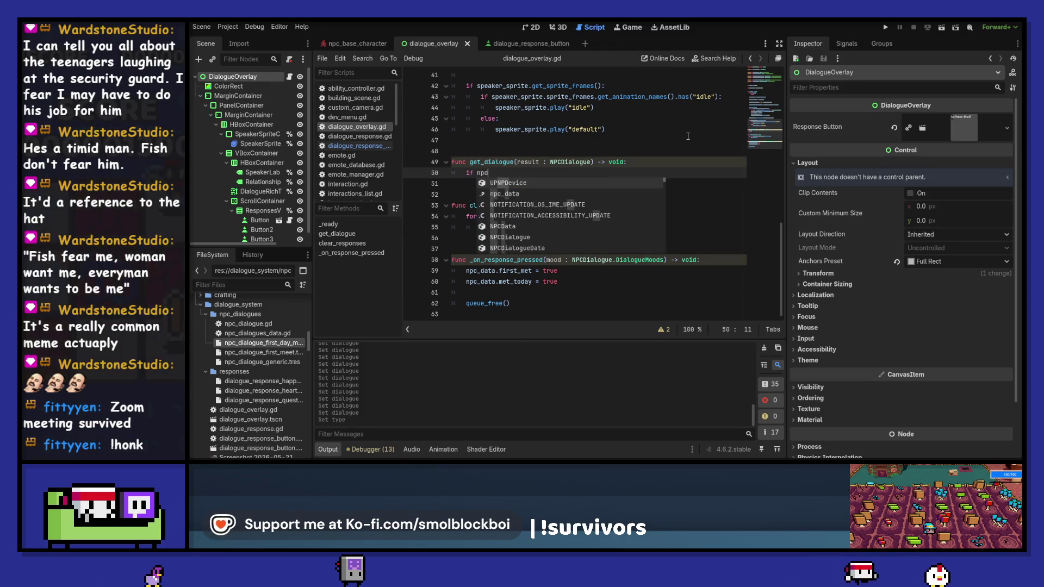
type("_data.")
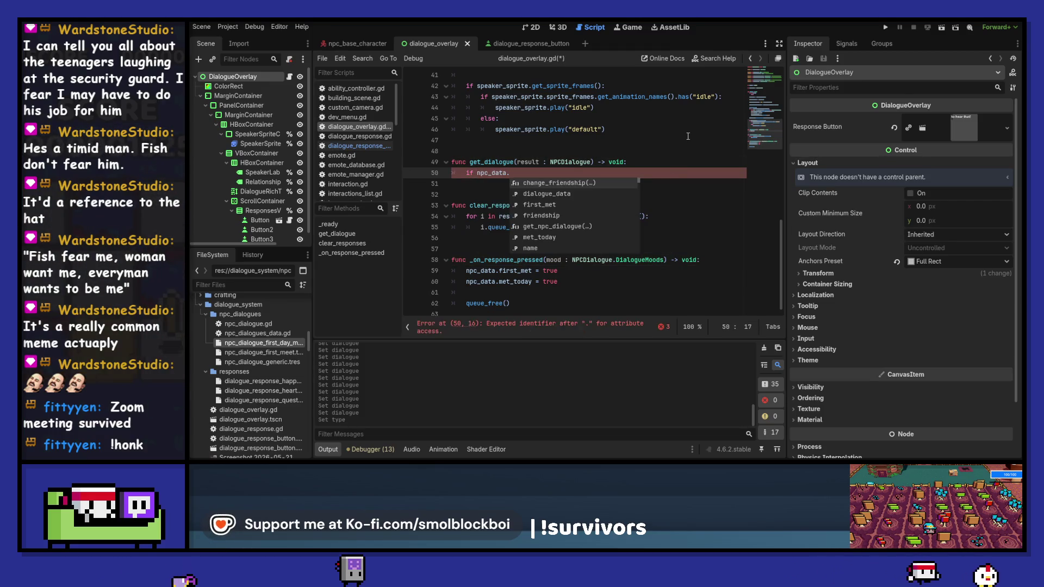
type("met")
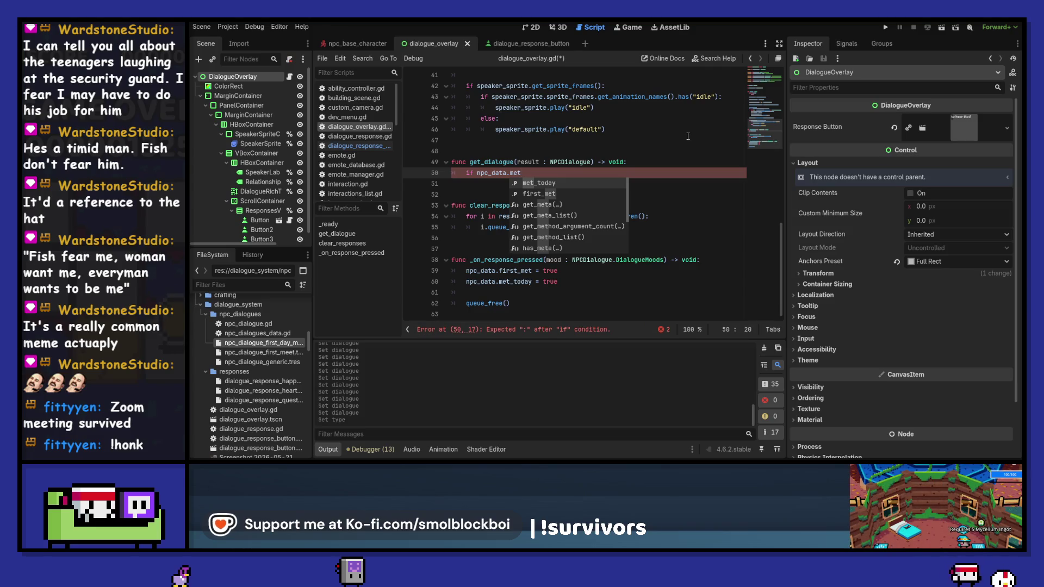
key("Down")
key("Return")
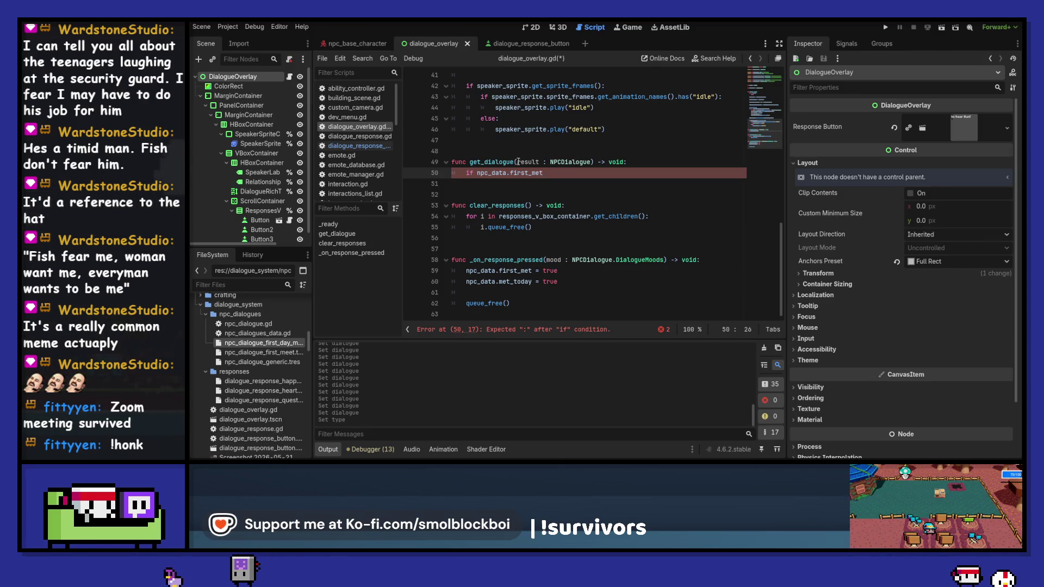
left_click(530, 173, "ctrl")
Step: Rename first_met to has_met in npc_data.gd, save, and return to dialogue_overlay.gd
double_click(476, 194)
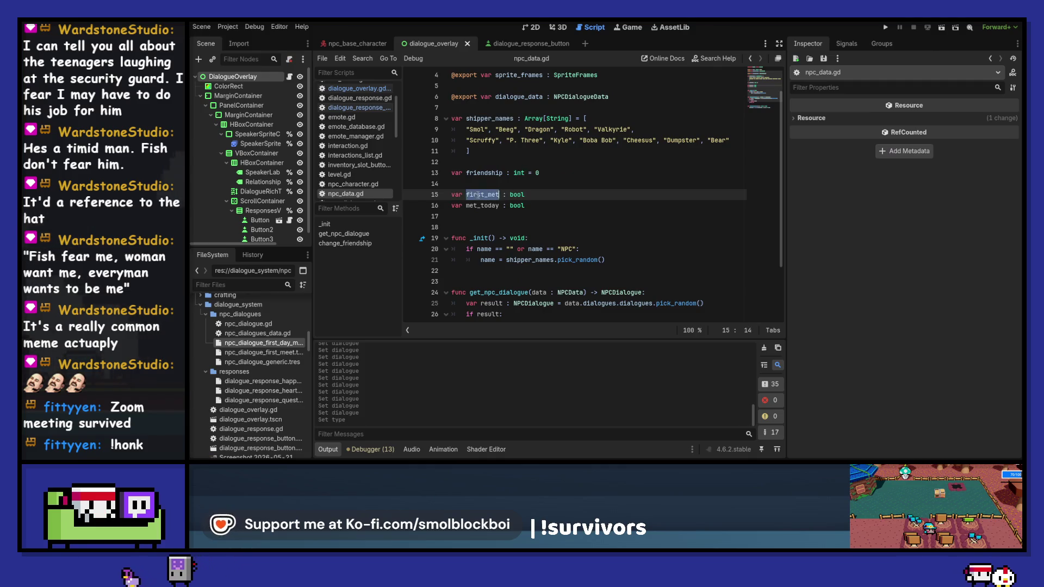
type("has_met")
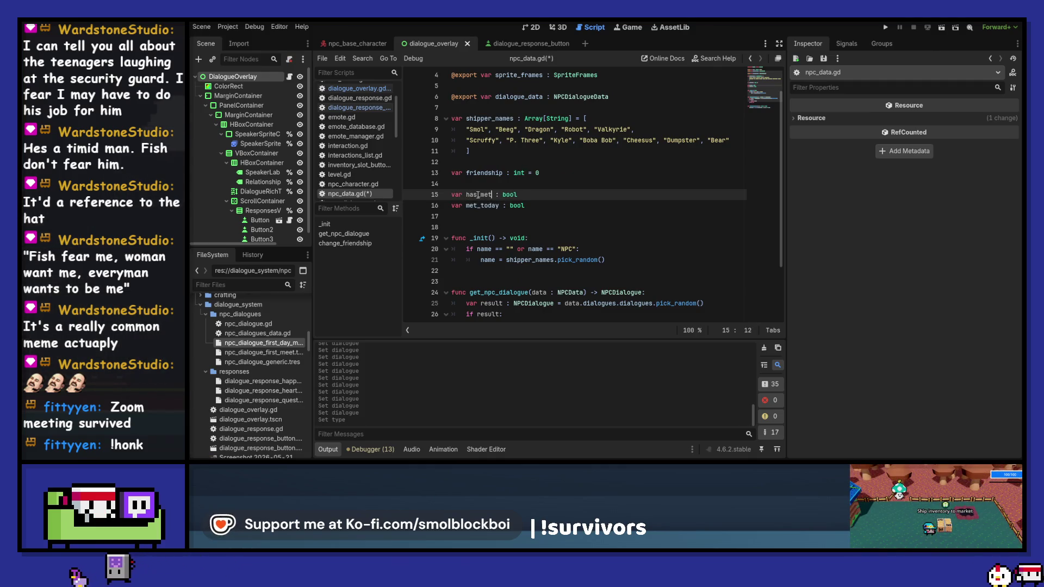
key("ctrl+s")
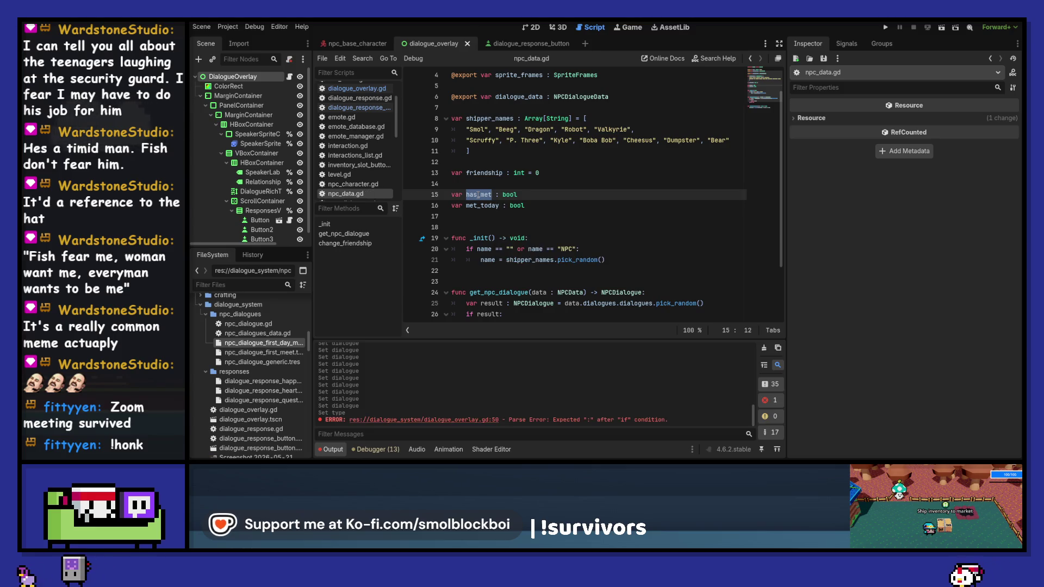
left_click(351, 88)
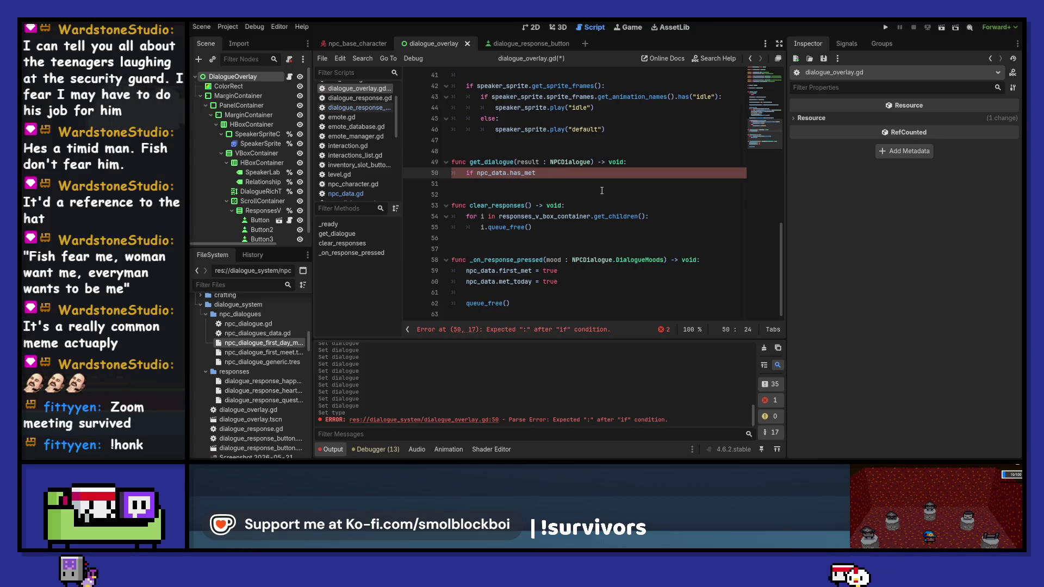
Step: Update the handler to has_met, close the has_met check and loop over dialogue_data.dialogues inside it
double_click(508, 269)
type("has_met")
left_click(556, 174)
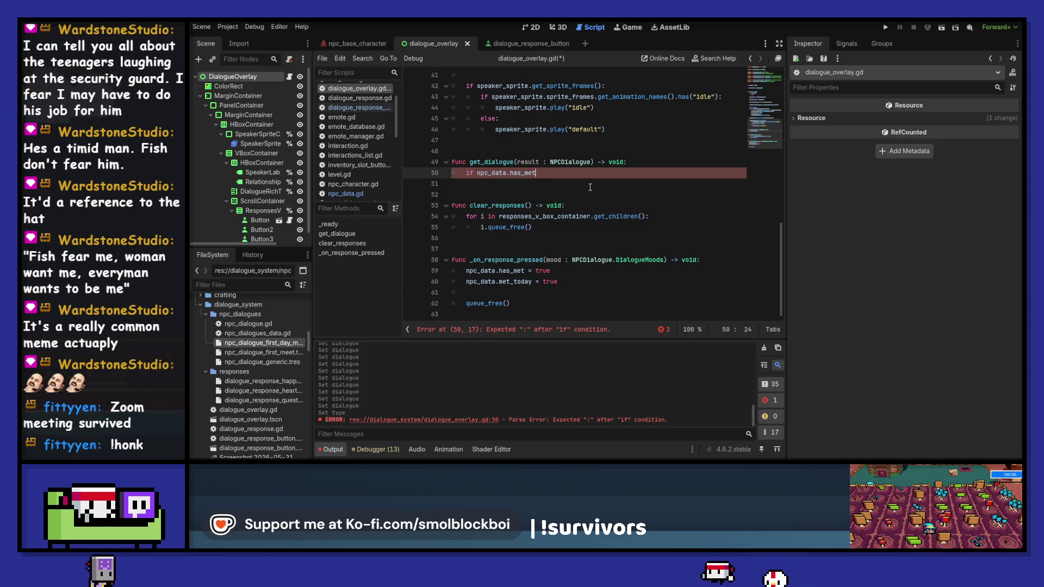
type("not ")
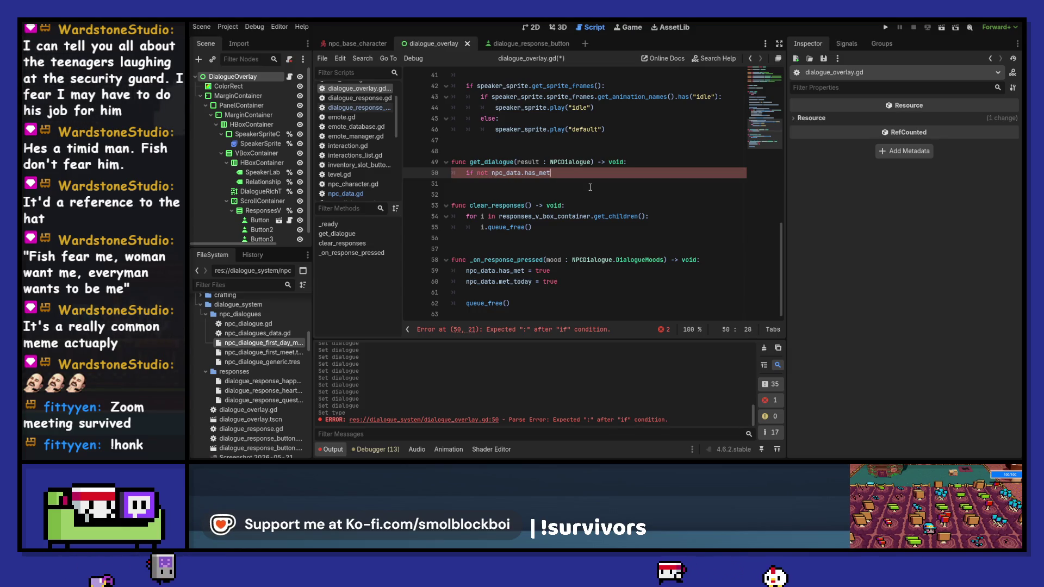
type(":")
key("Return")
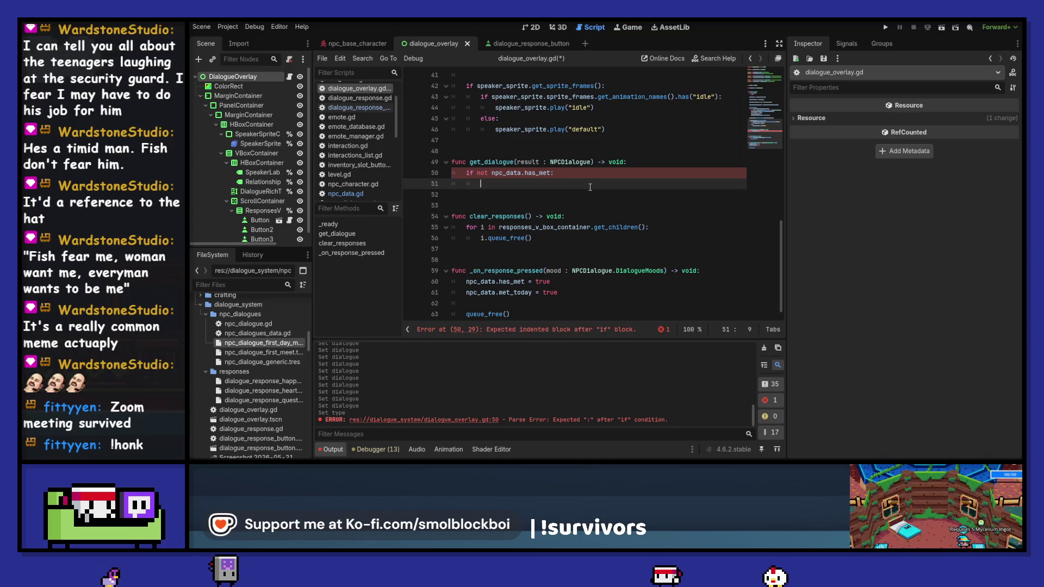
scroll(589, 188, "up", 5)
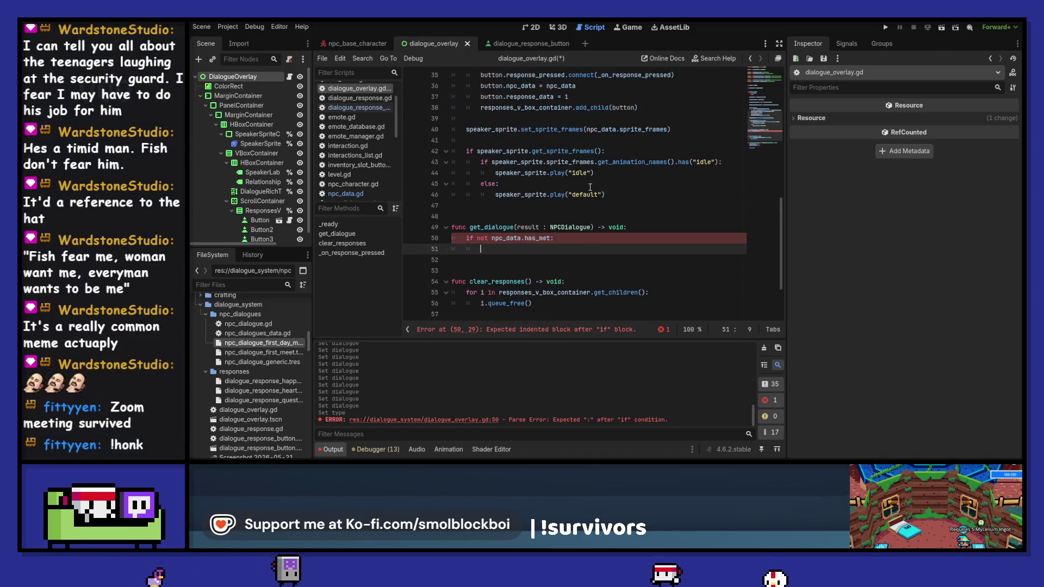
scroll(590, 186, "up", 3)
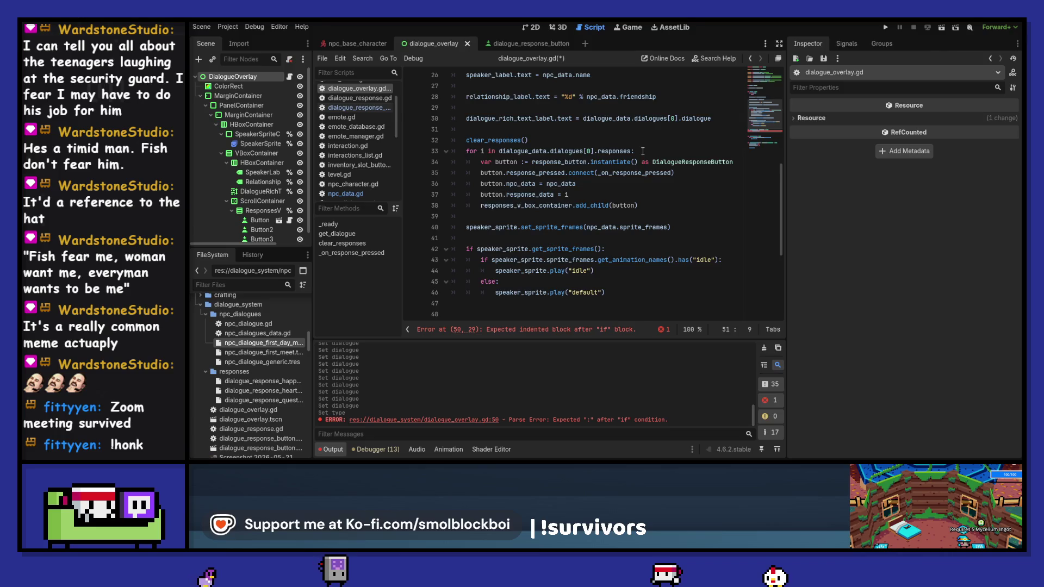
scroll(643, 150, "down", 3)
type("dialogue_data.")
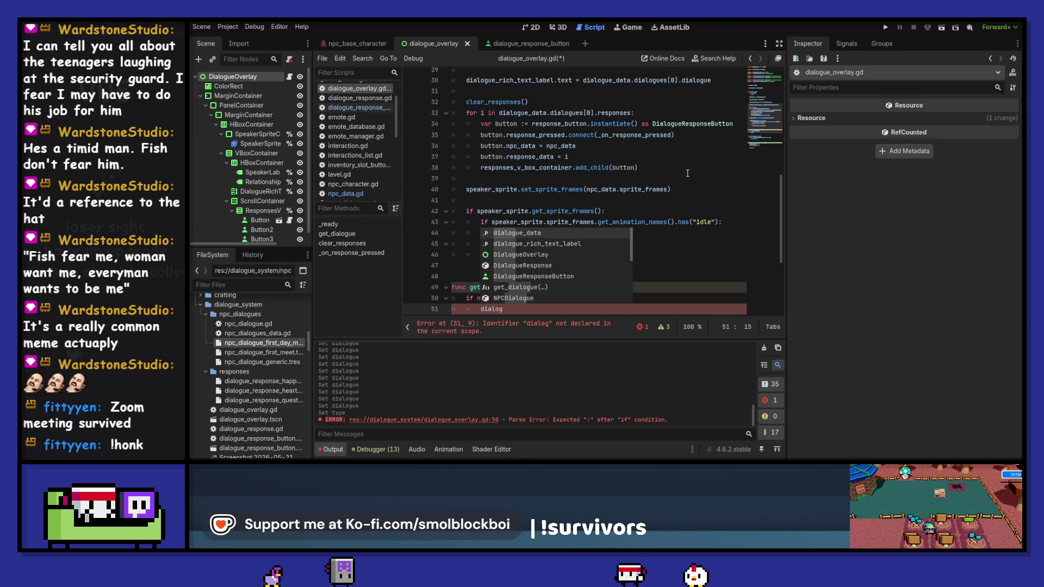
key("Tab")
type(".")
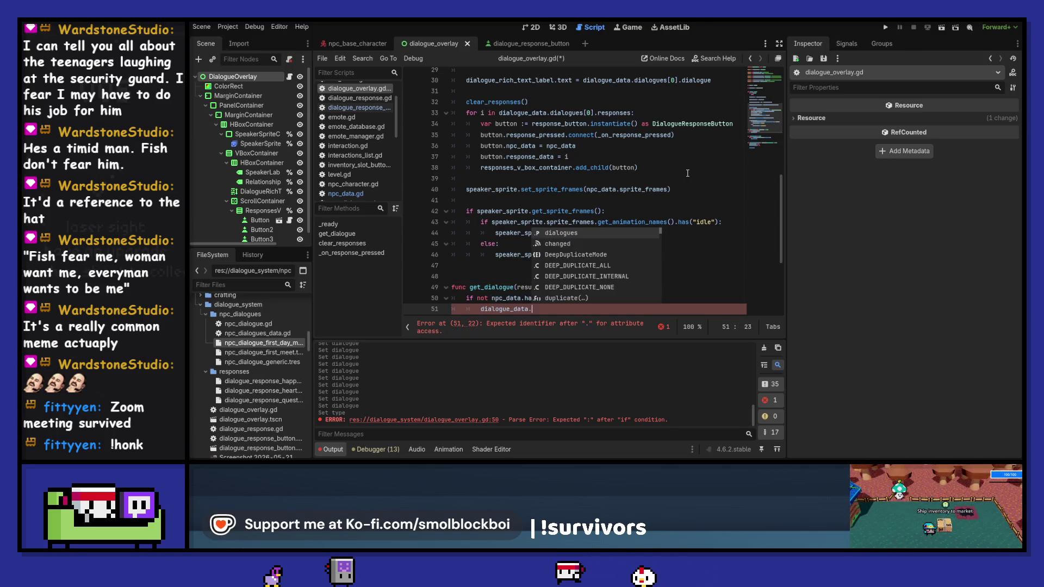
key("Tab")
type(".")
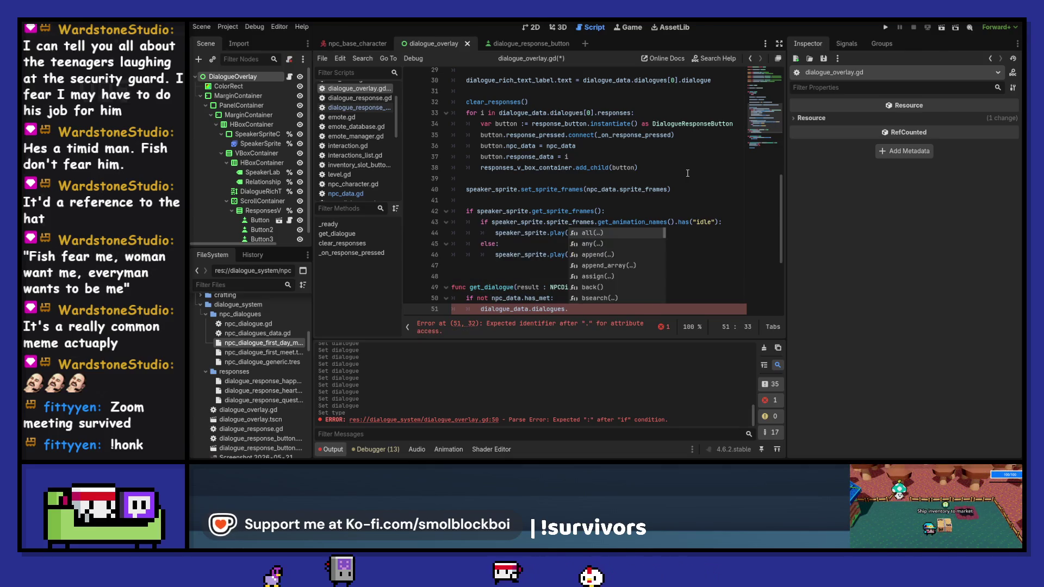
key("Escape")
key("ctrl+z")
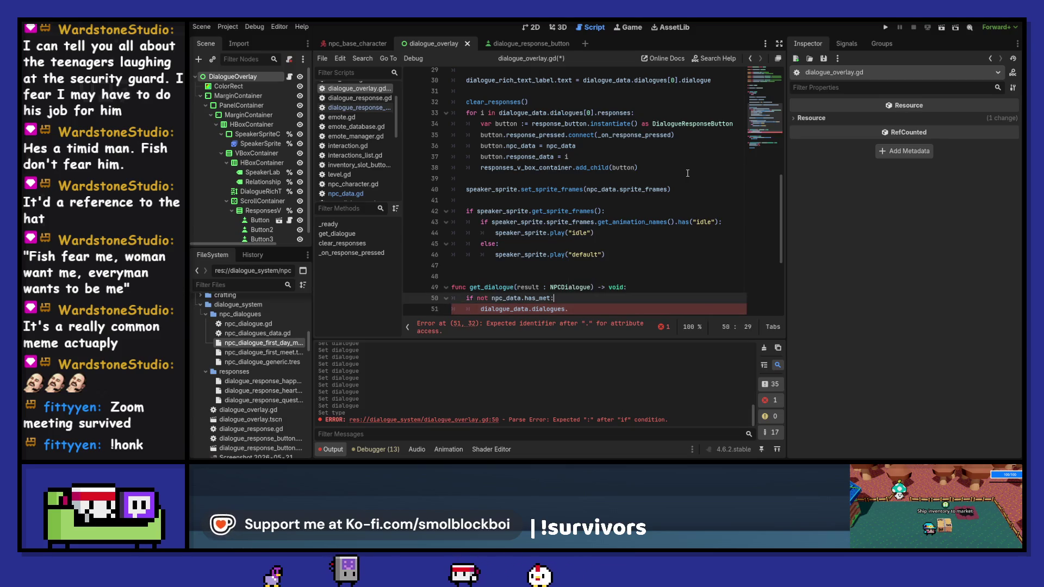
scroll(688, 172, "down", 2)
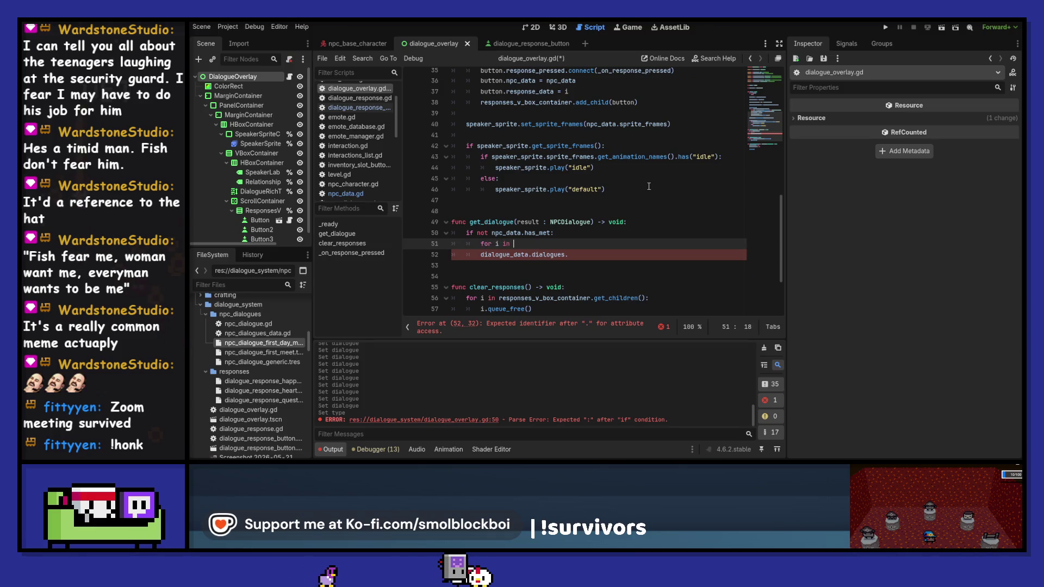
key("Delete")
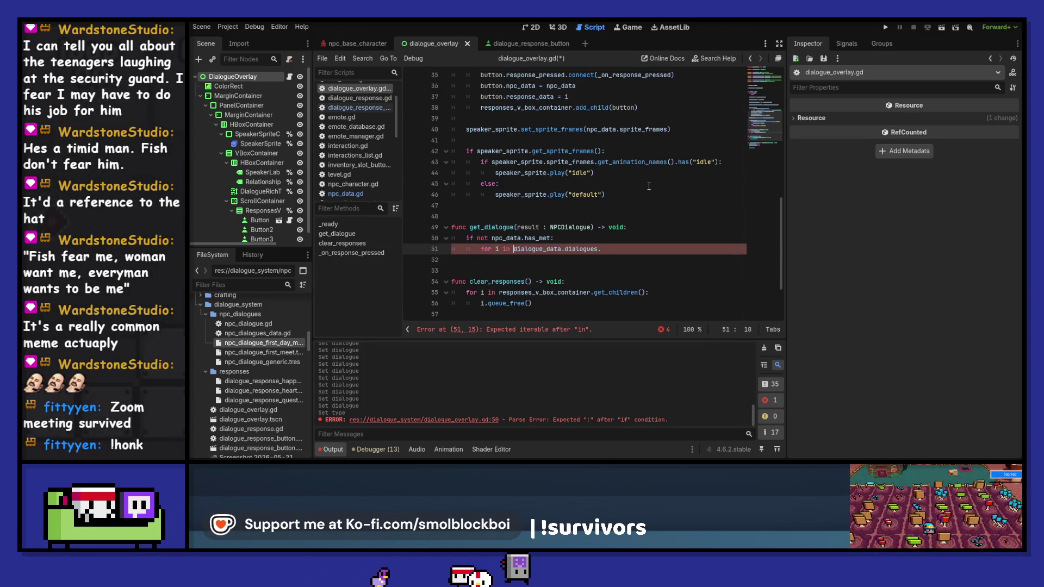
key("End")
key("Return")
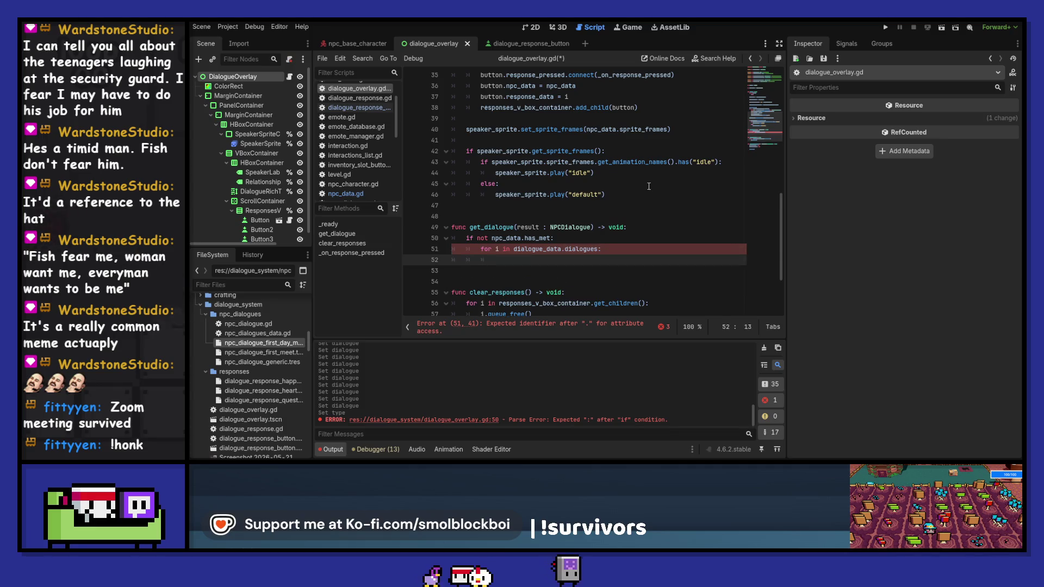
type(".dialogue")
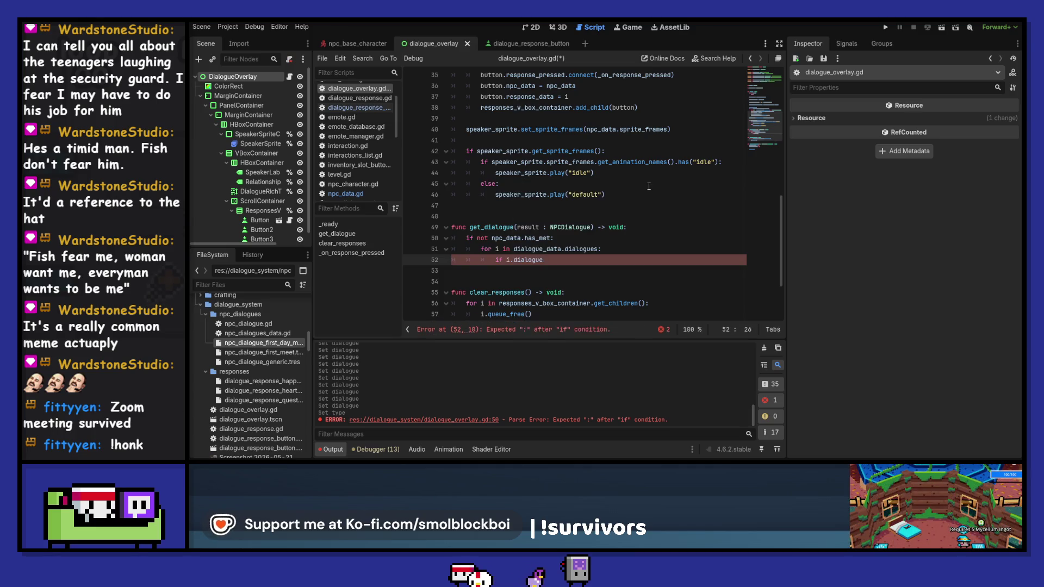
Step: Check each entry's type against NPCDialogue.DialogueTypes.FIRST_GREET in the loop
key("Return")
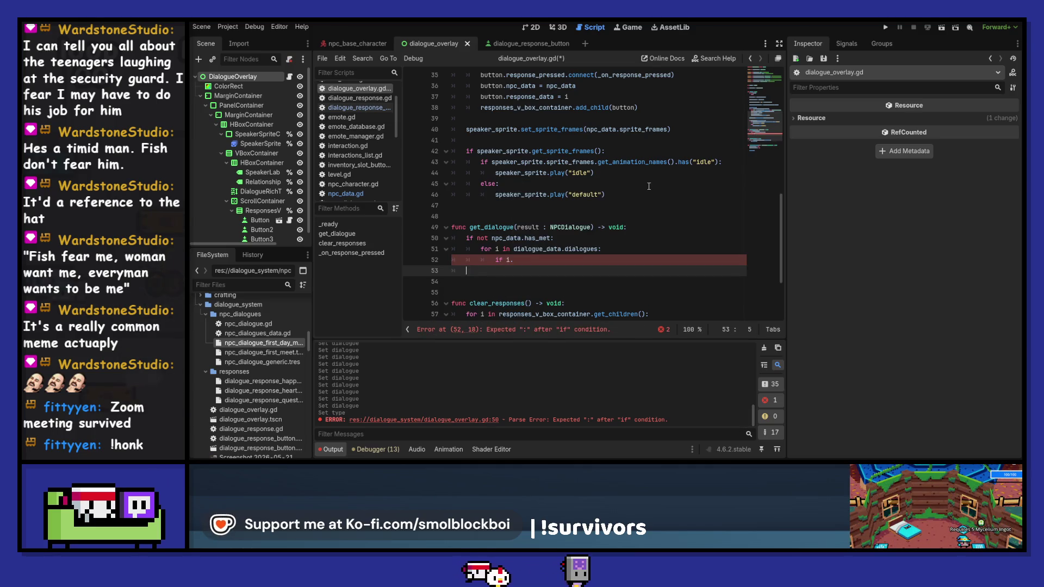
key("BackSpace")
key("ctrl+space")
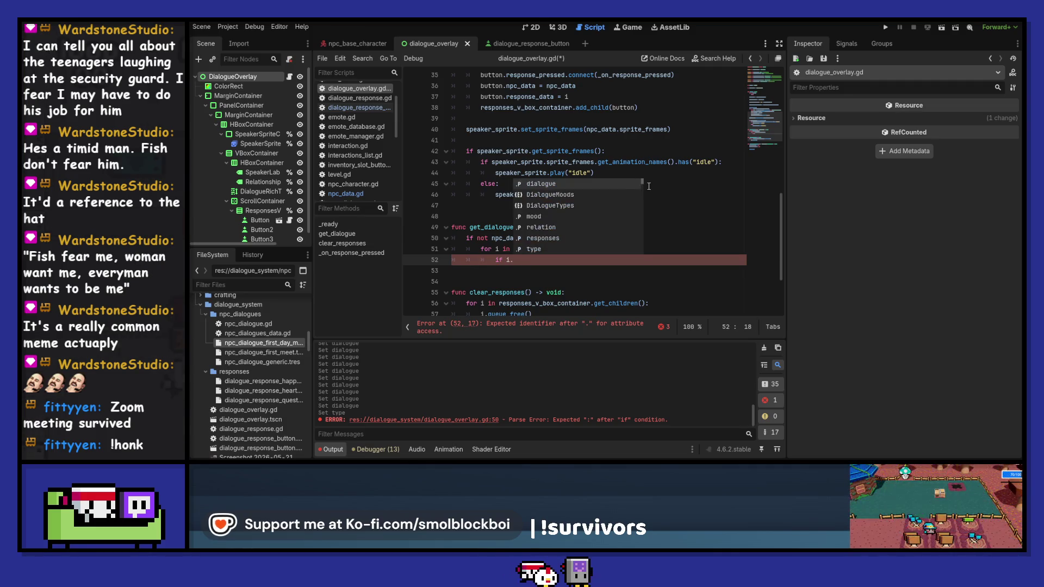
key("Down")
key("Down")
key("Down")
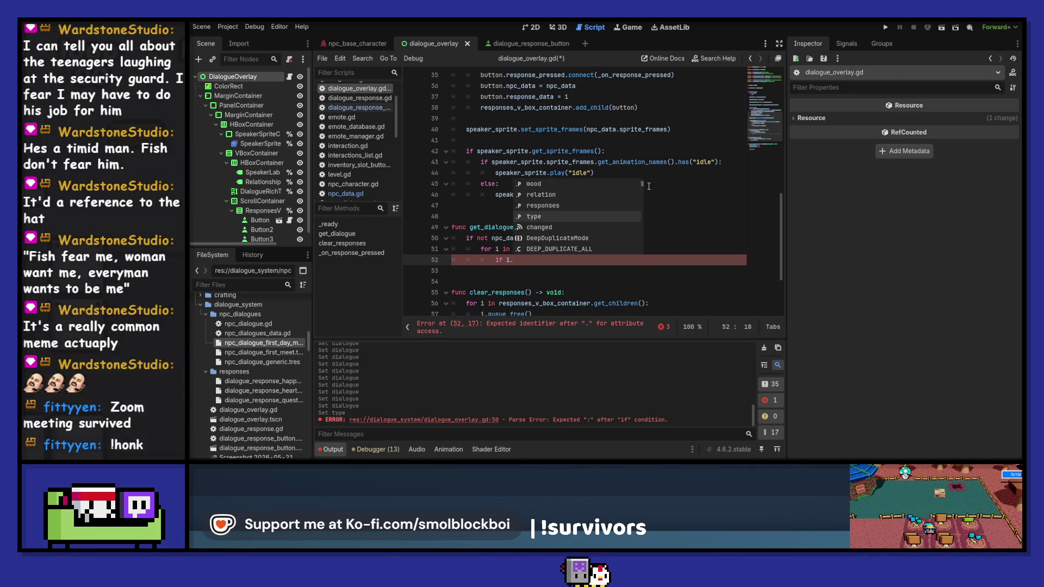
key("Return")
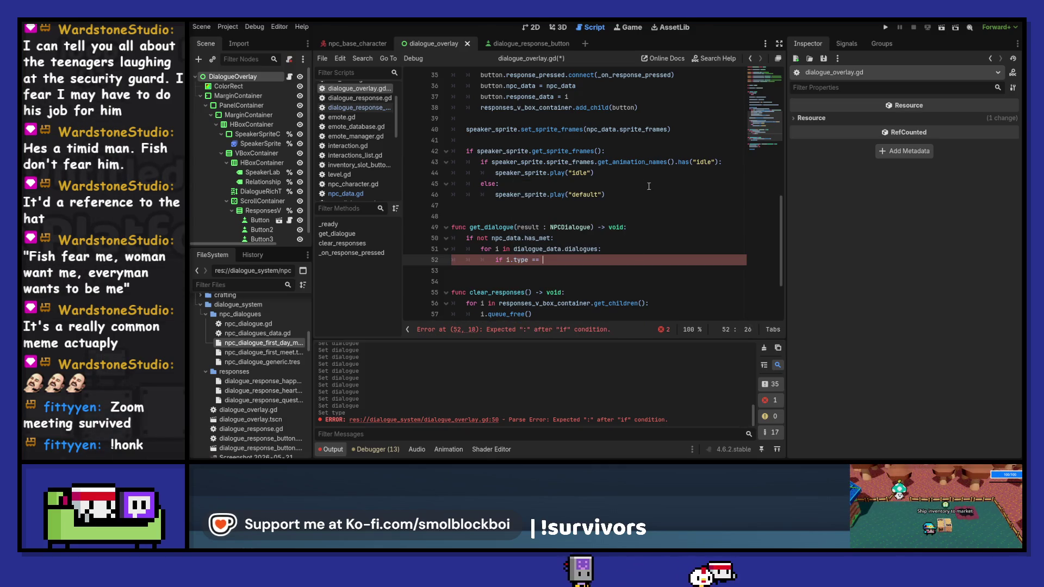
type("NPC")
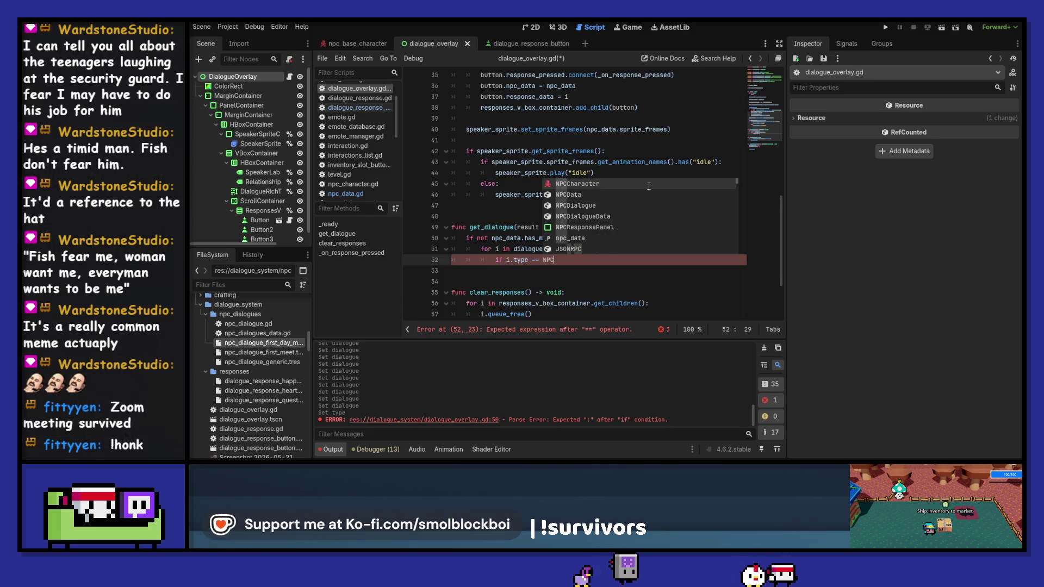
key("Down")
key("Down")
key("Down")
key("Up")
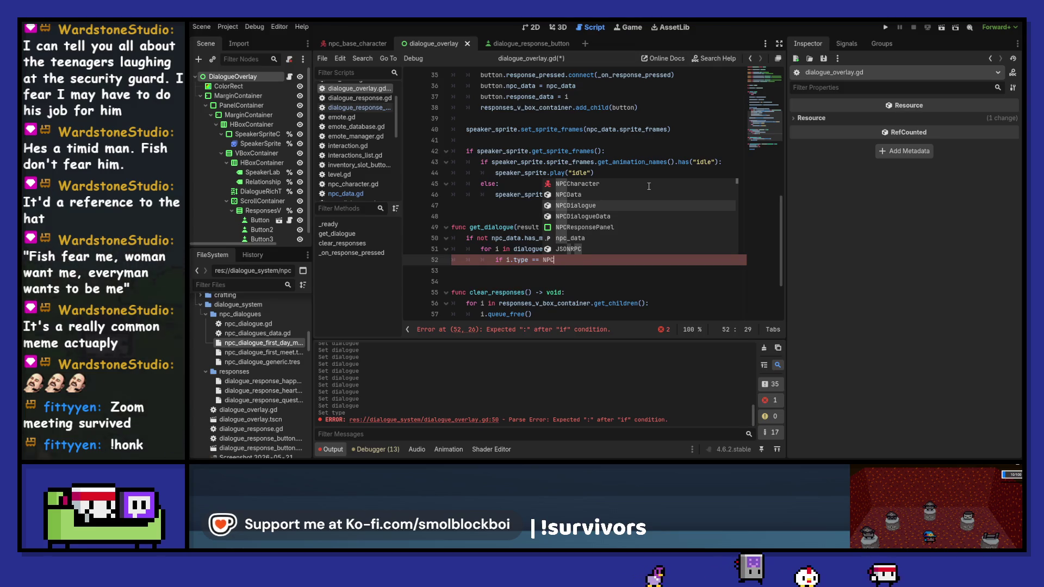
key("Tab")
type(".")
key("Tab")
type(".")
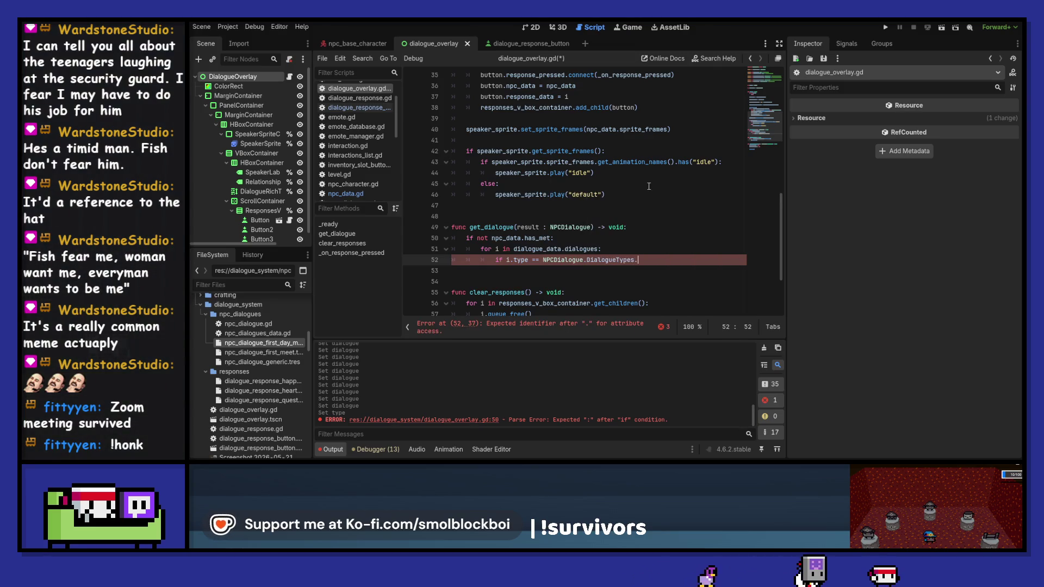
key("Tab")
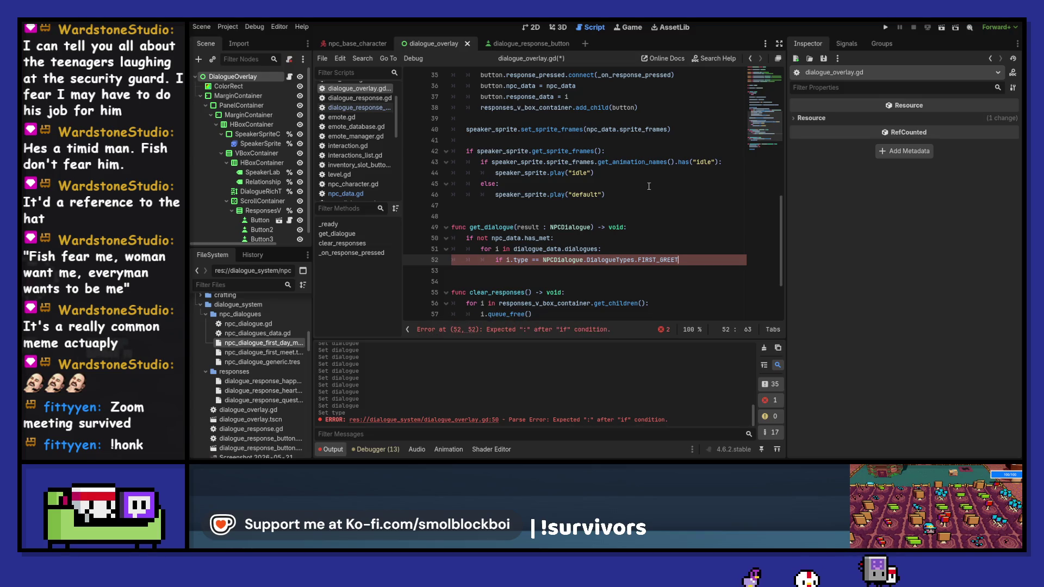
key("Return")
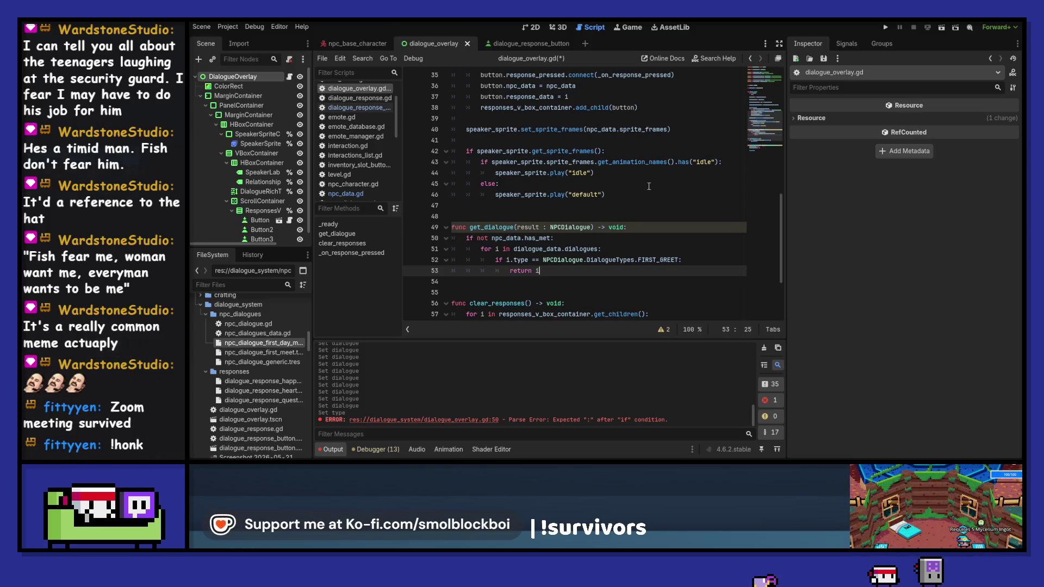
type("i")
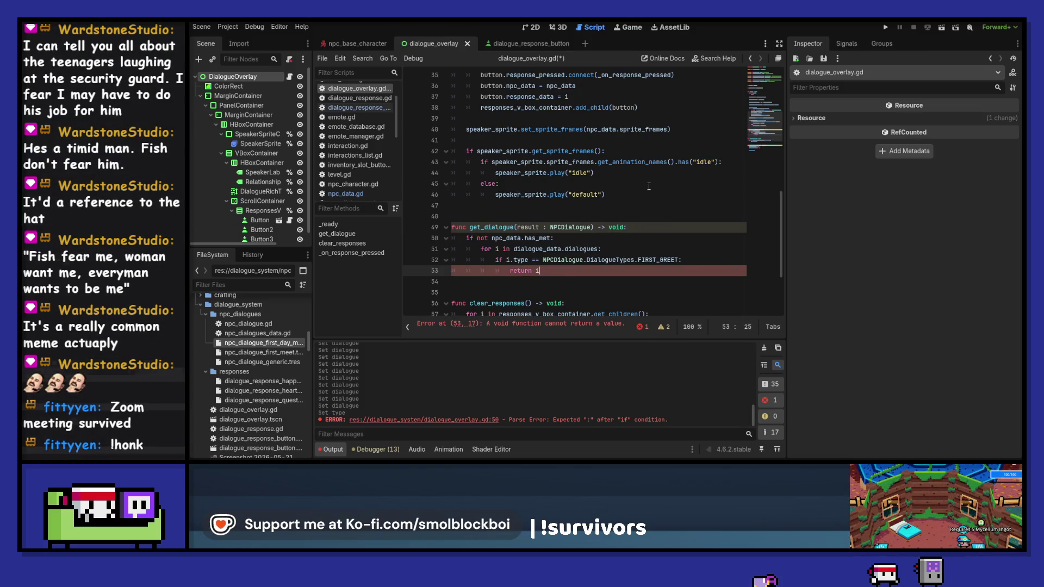
Step: Remove the result parameter, change the return type to NPCDialogue, and add 'return i' for the match
key("Up")
key("Up")
key("Up")
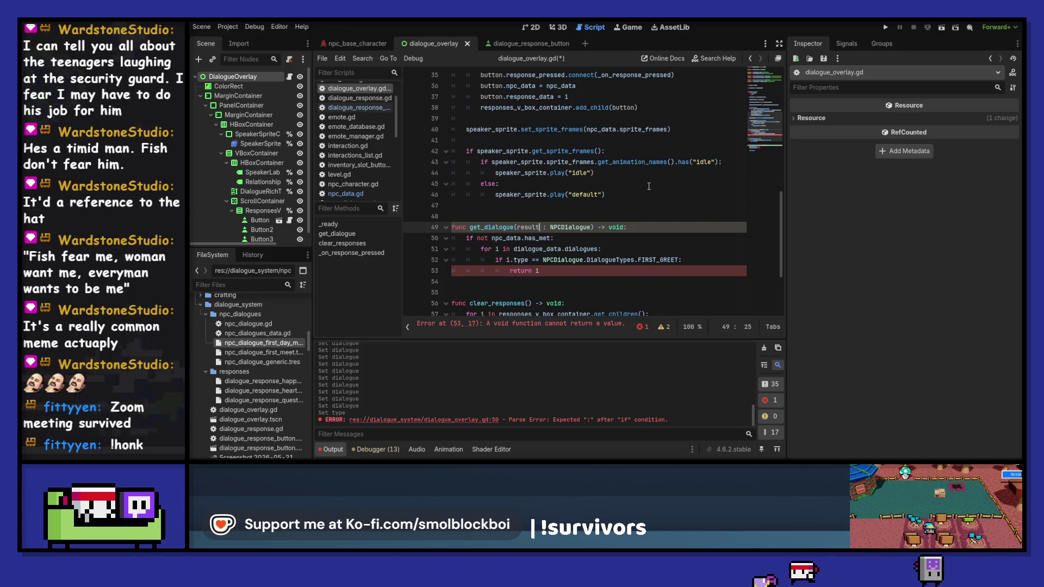
key("ctrl+shift+Right")
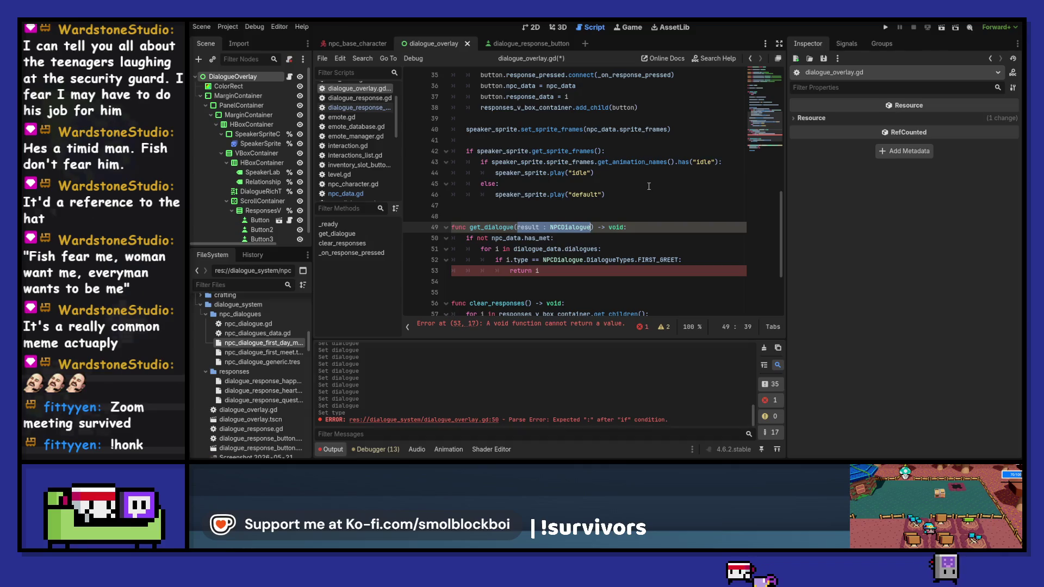
key("BackSpace")
key("ctrl+Right")
key("ctrl+Right")
key("ctrl+shift+Right")
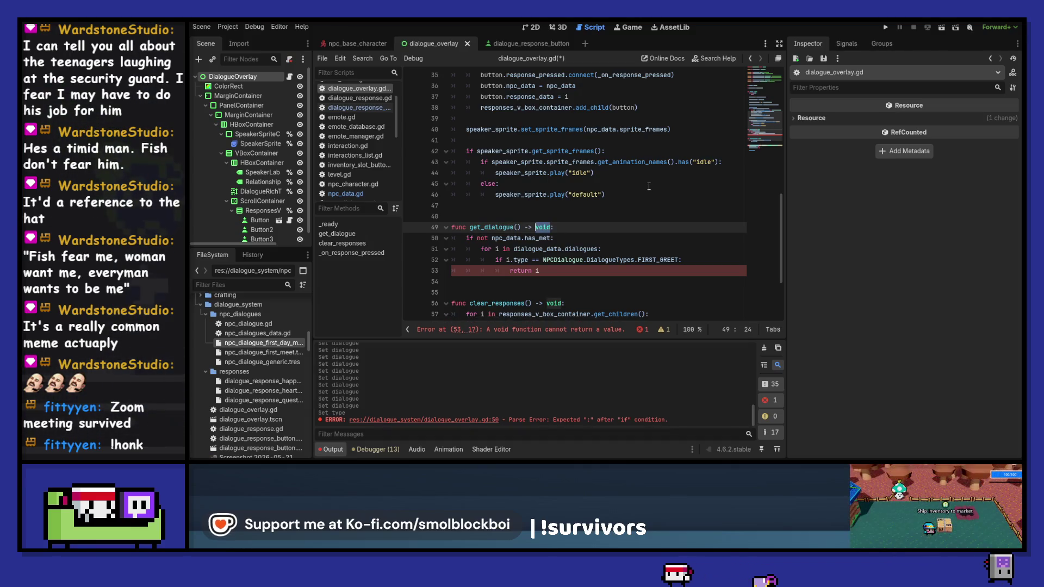
type("NPC")
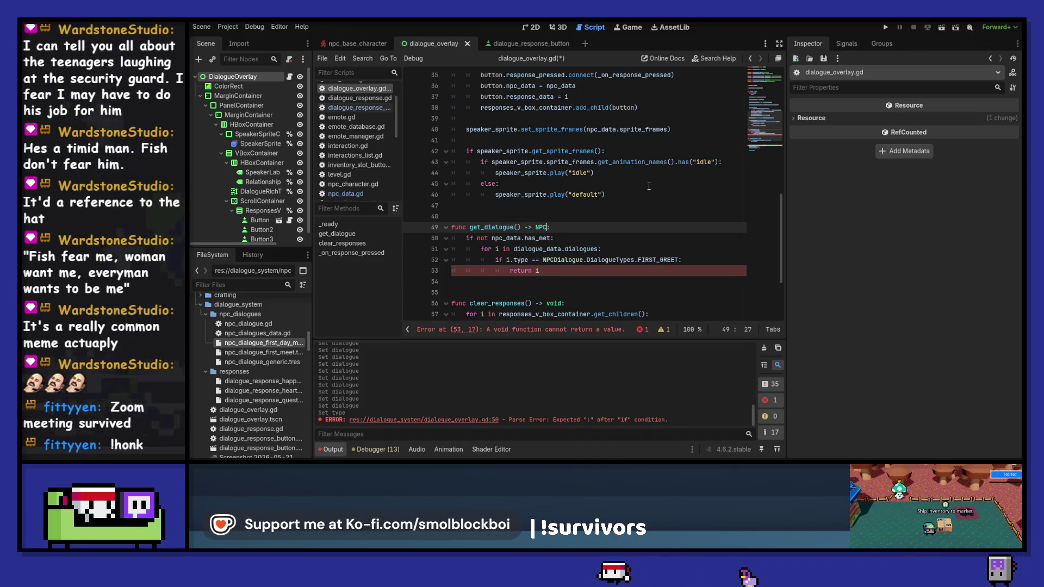
type("Dialogue")
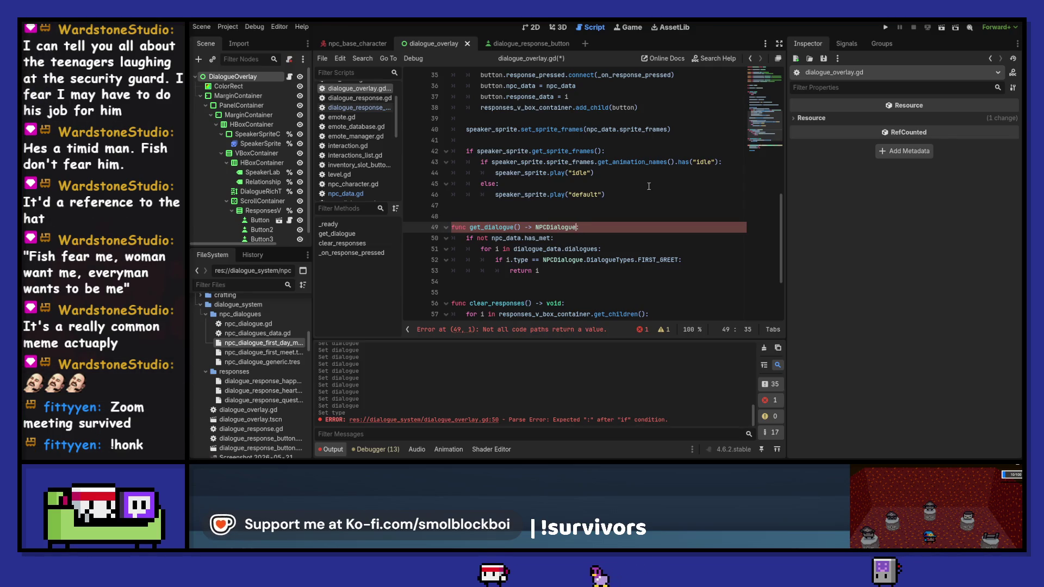
key("Down")
key("Down")
key("Down")
key("Down")
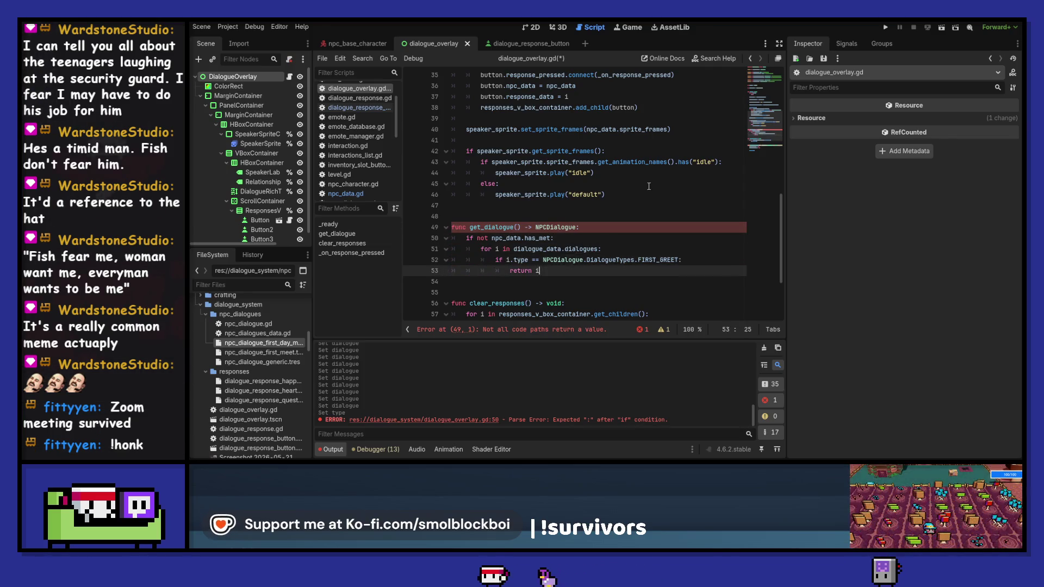
key("Return")
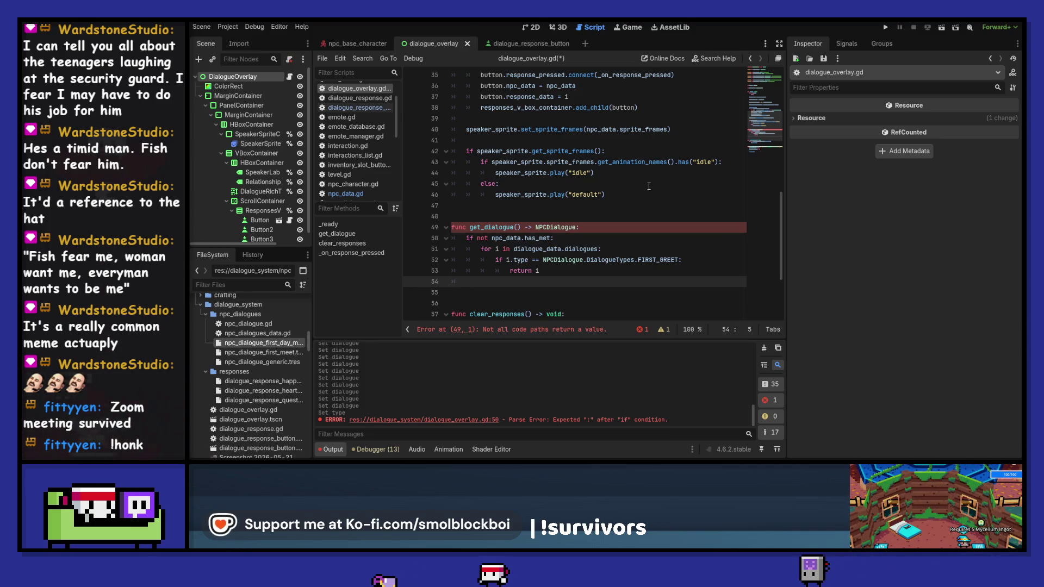
type("if not ")
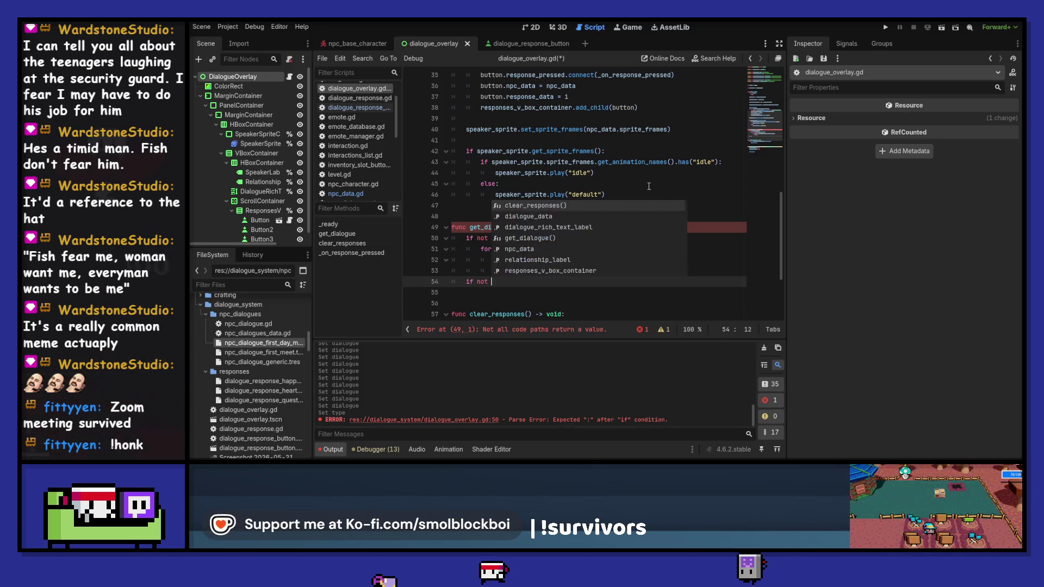
type("npc_data.met_today")
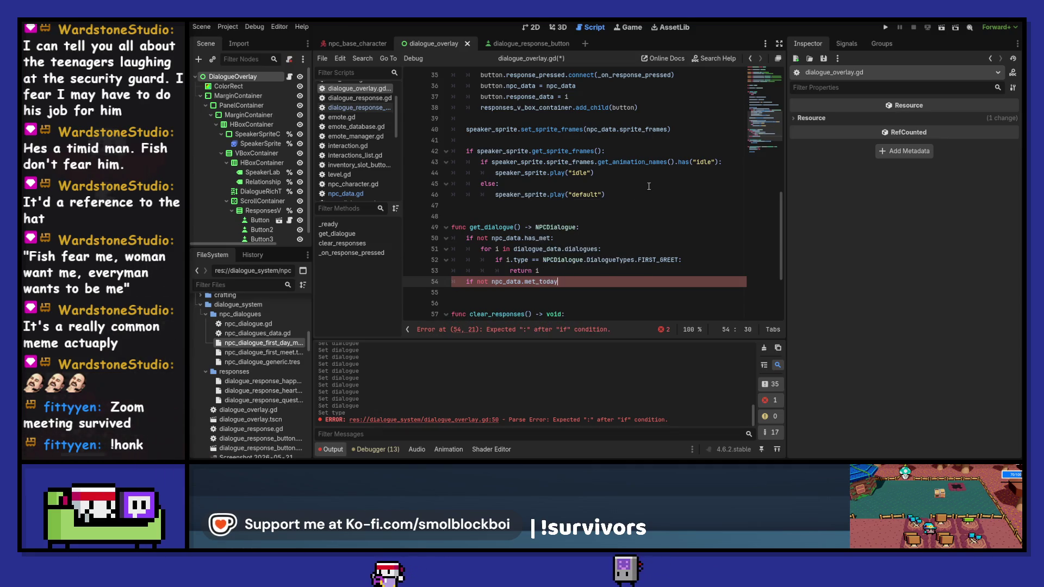
Step: Duplicate the dialogue loop under the met_today check and switch its type to FIRST_IN_DAY
key("shift+Up")
key("shift+Home")
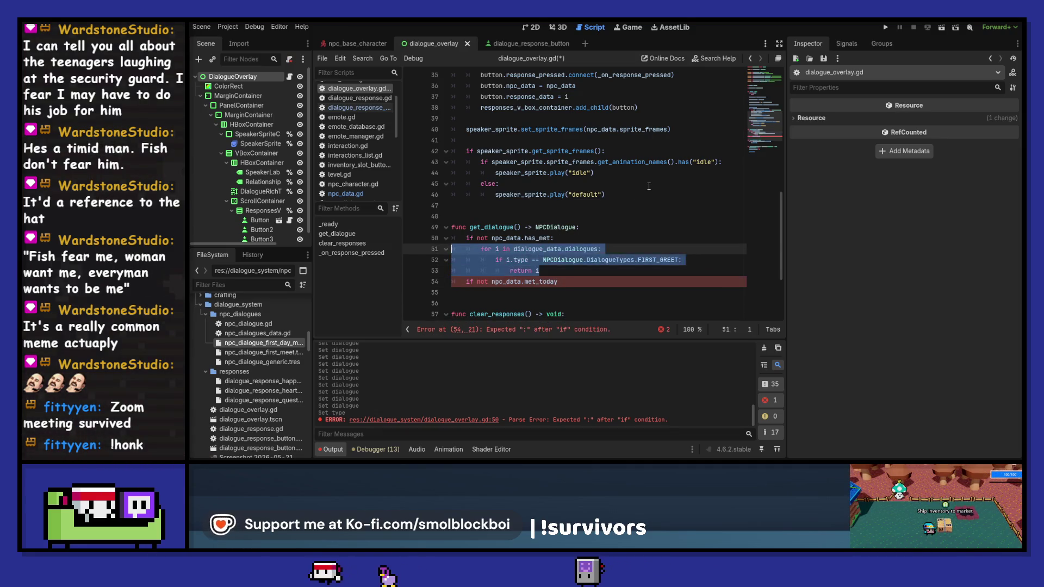
key("Down")
key("End")
key("Return")
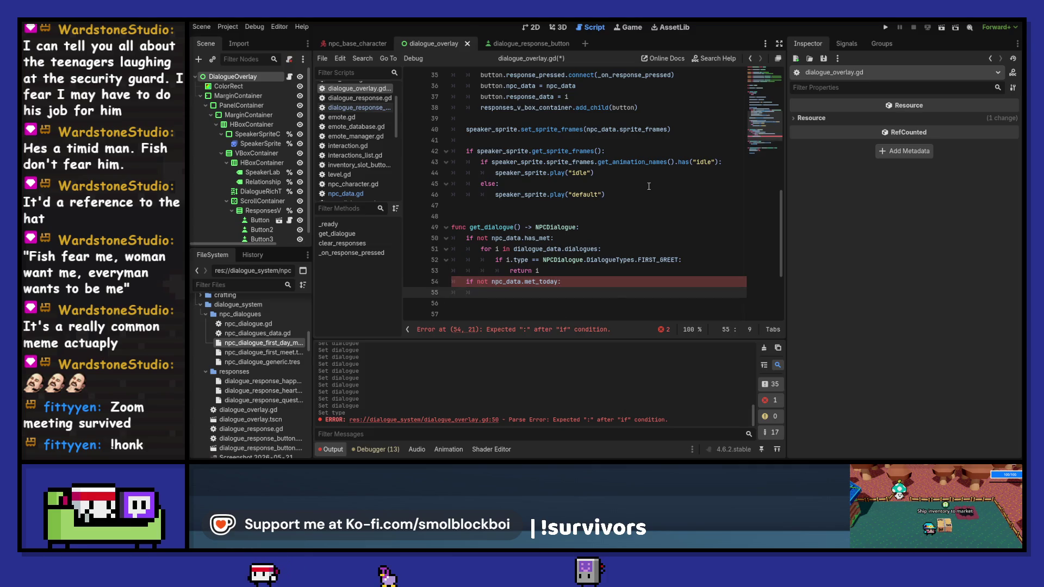
type("for i in dialogue_data.dialogues:")
key("Return")
type("if i.type ==")
double_click(657, 303)
key("BackSpace")
type("FIRST")
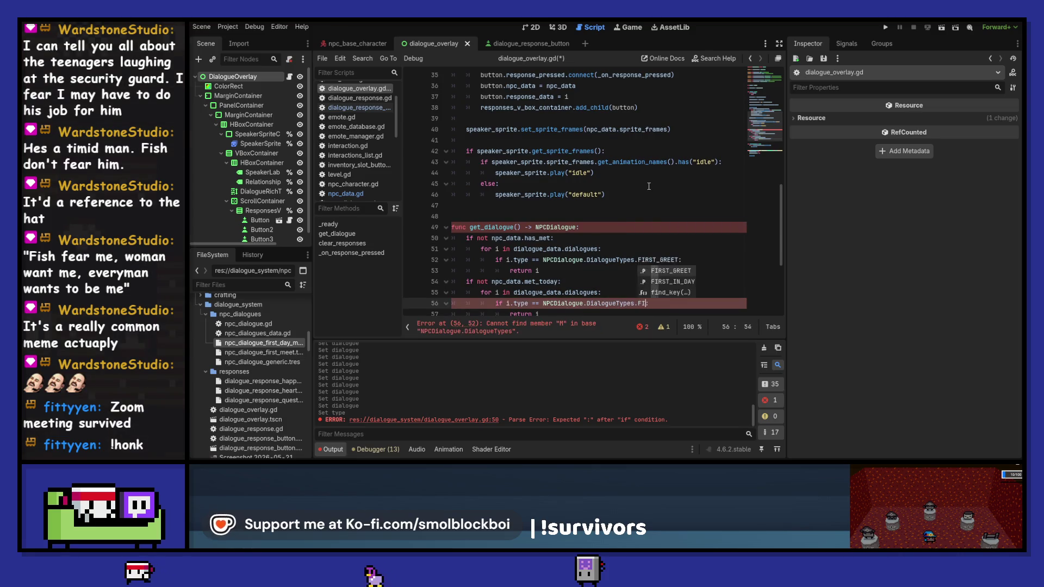
key("Down")
key("Return")
type(":")
Step: Add an 'else:' branch with a 'pass' placeholder at the end of get_dialogue
key("Down")
key("Return")
key("Tab")
key("Tab")
key("Tab")
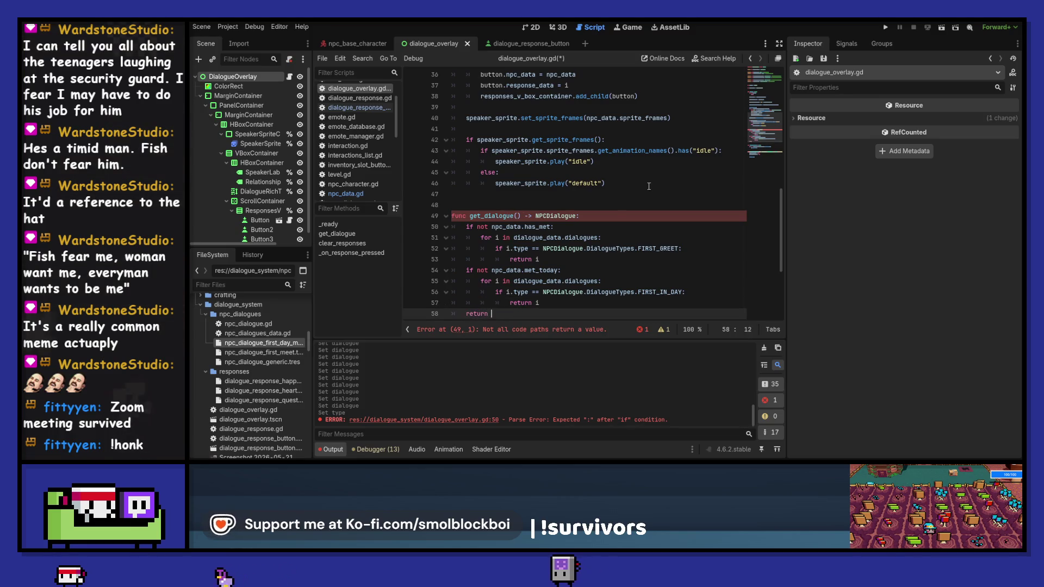
type("turn")
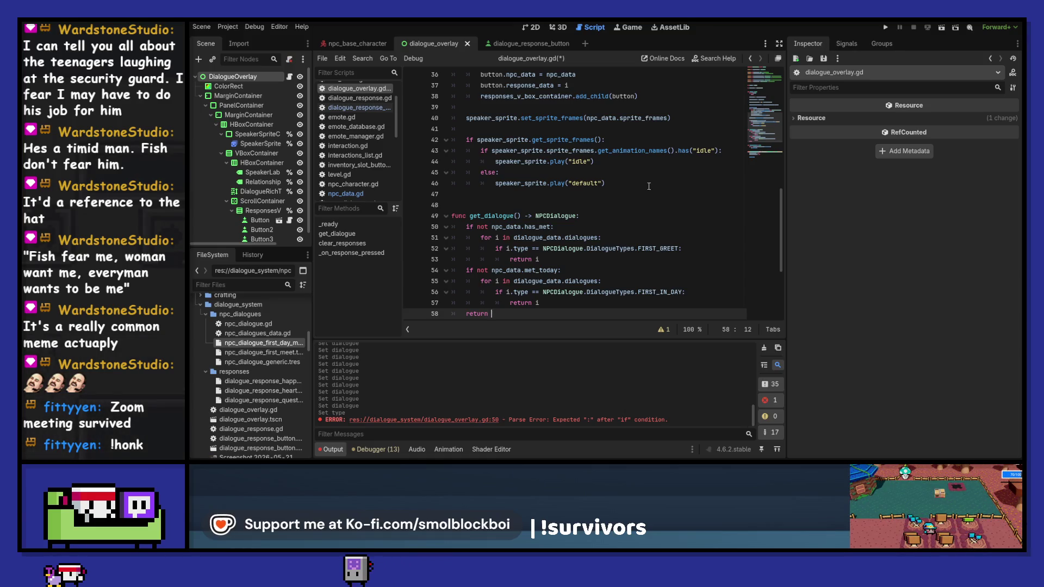
key("Up")
key("Up")
key("Up")
key("Up")
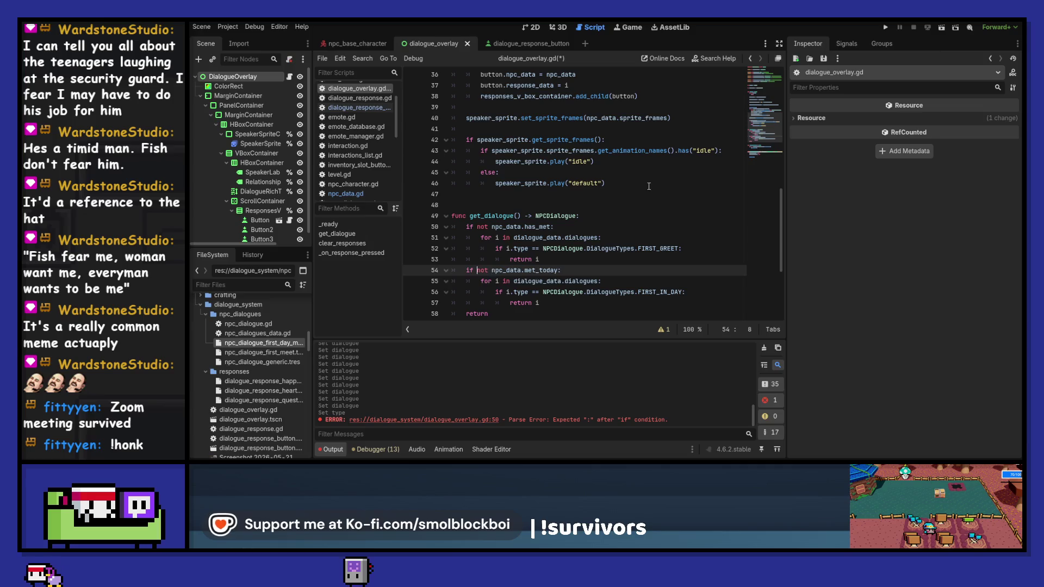
type("el")
key("Down")
key("Down")
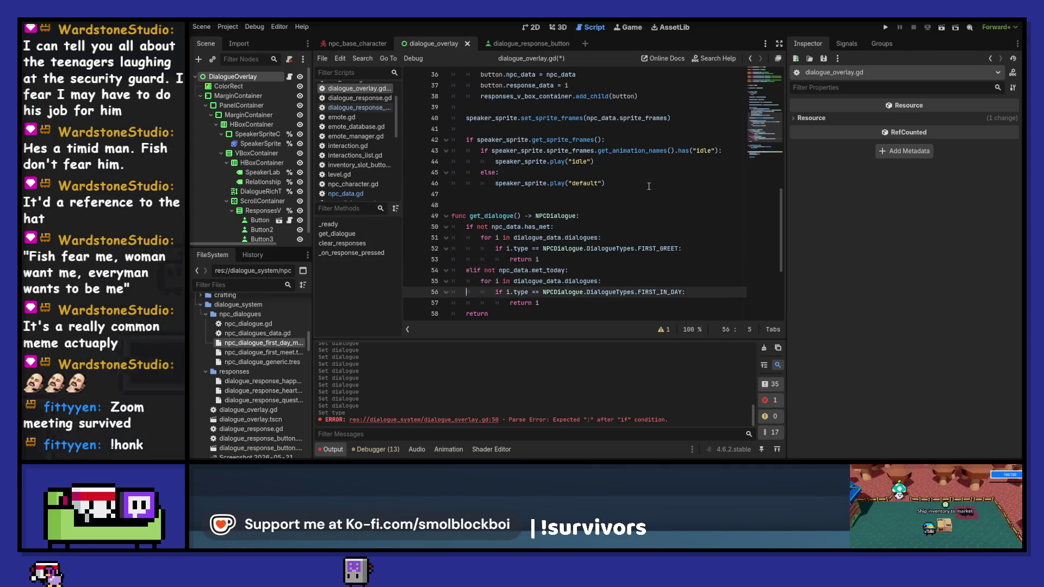
key("Down")
key("Down")
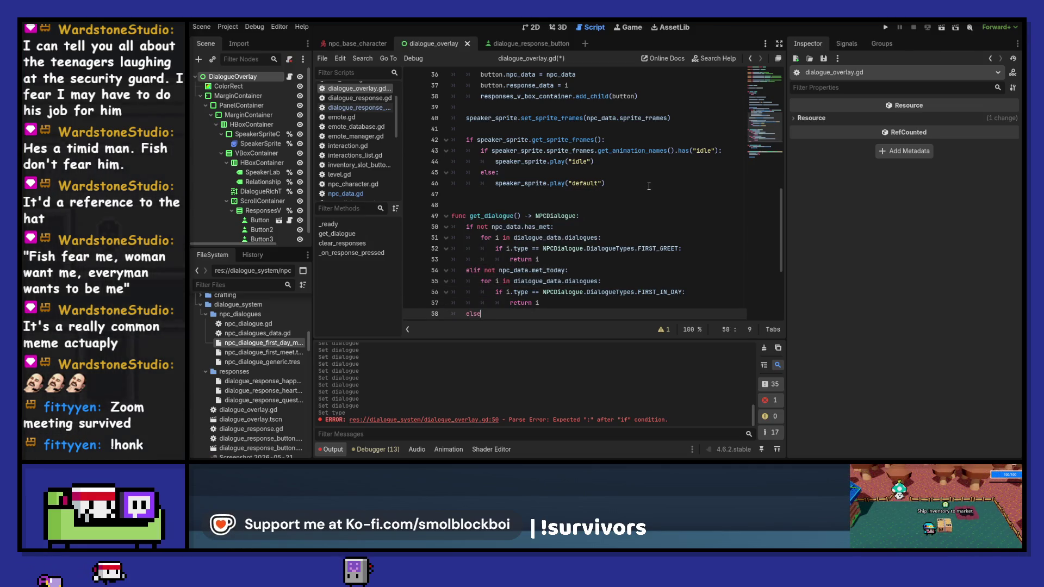
type(":")
key("Return")
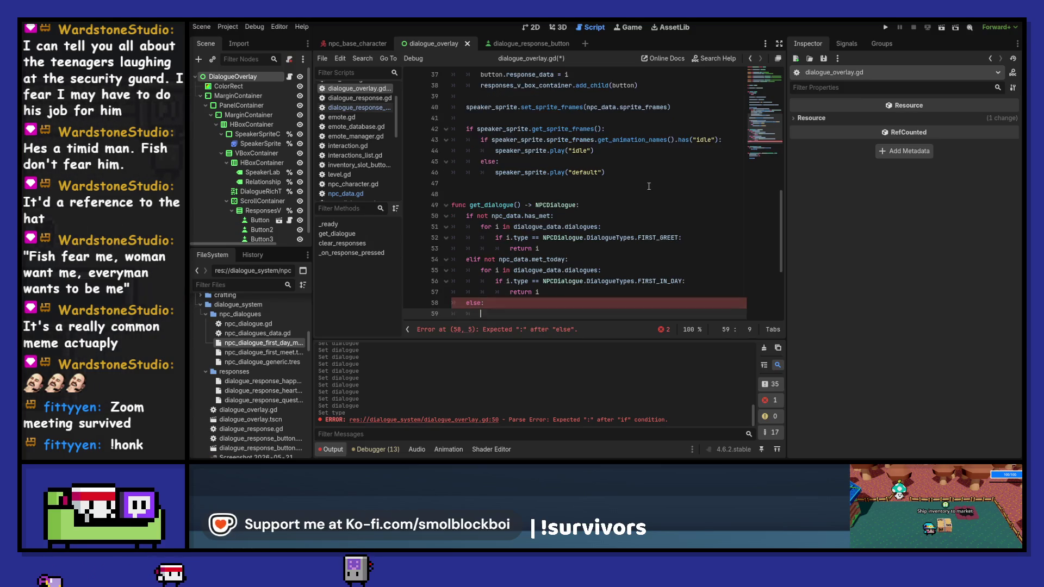
type("ss")
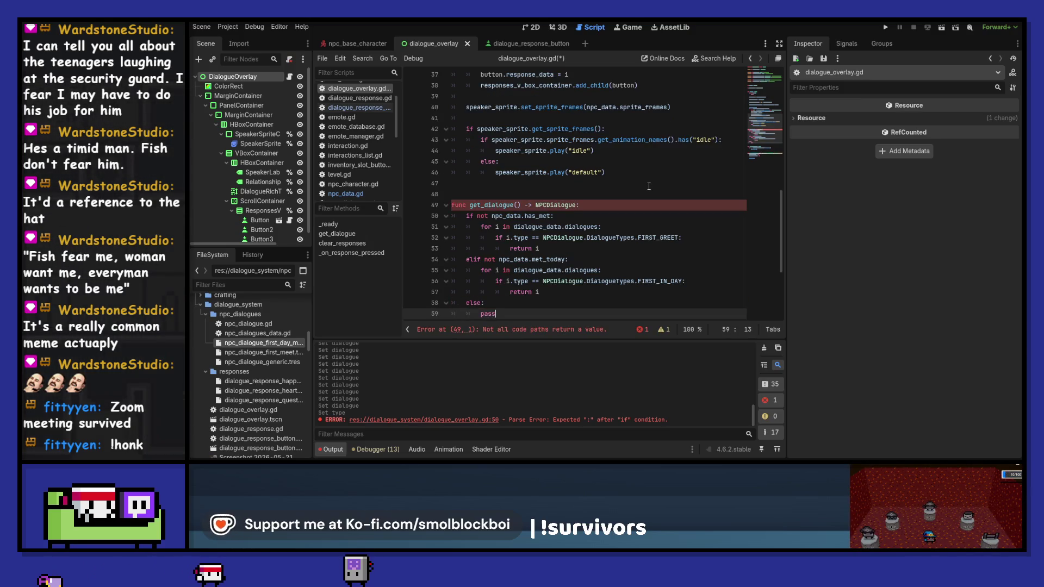
scroll(649, 187, "up", 5)
scroll(649, 186, "up", 3)
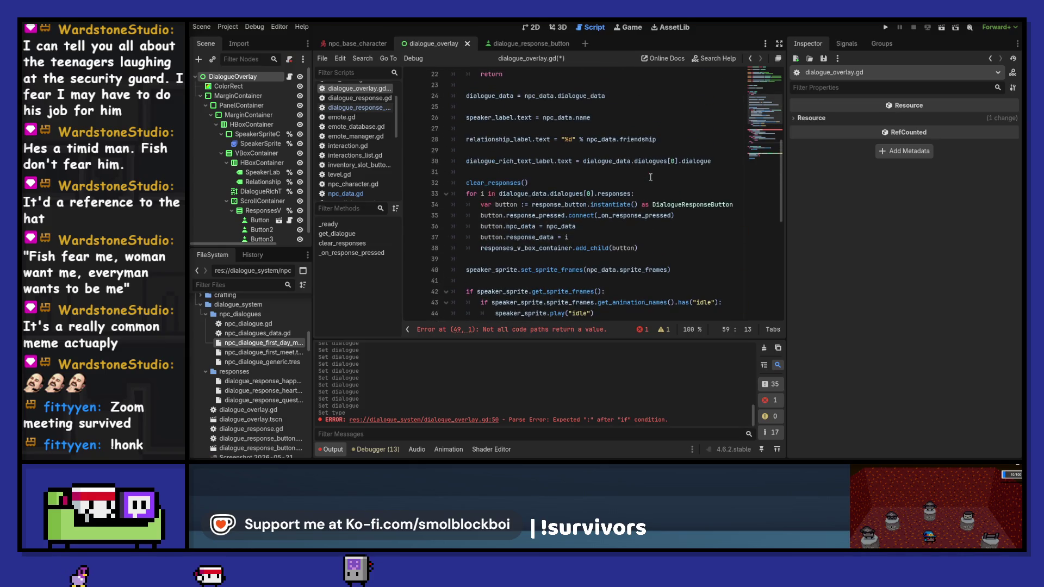
scroll(651, 176, "down", 2)
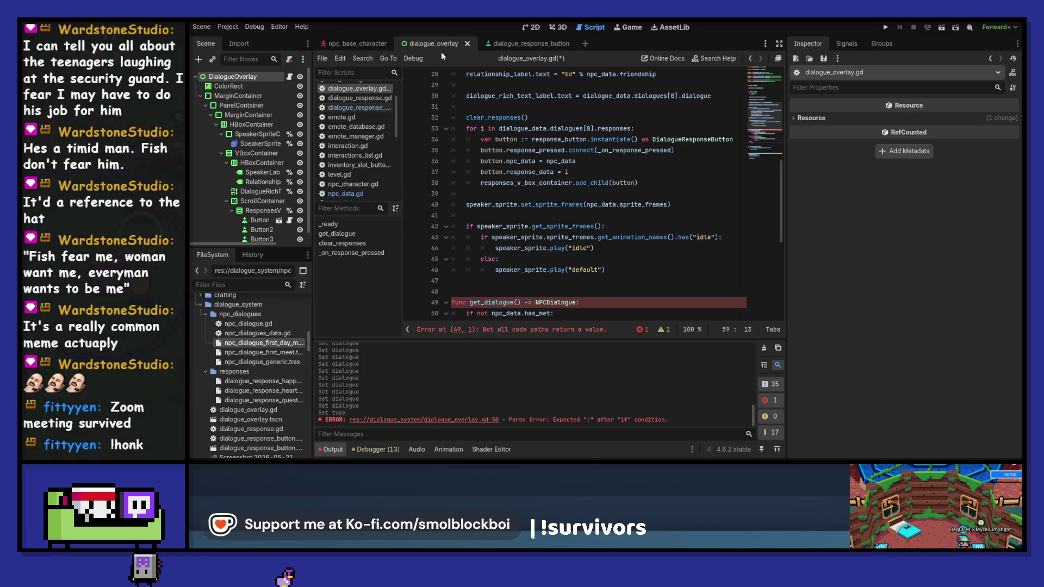
Step: In the NPC base character's Dialogues array, drag the generic dialogue above the first-meeting one
left_click(351, 44)
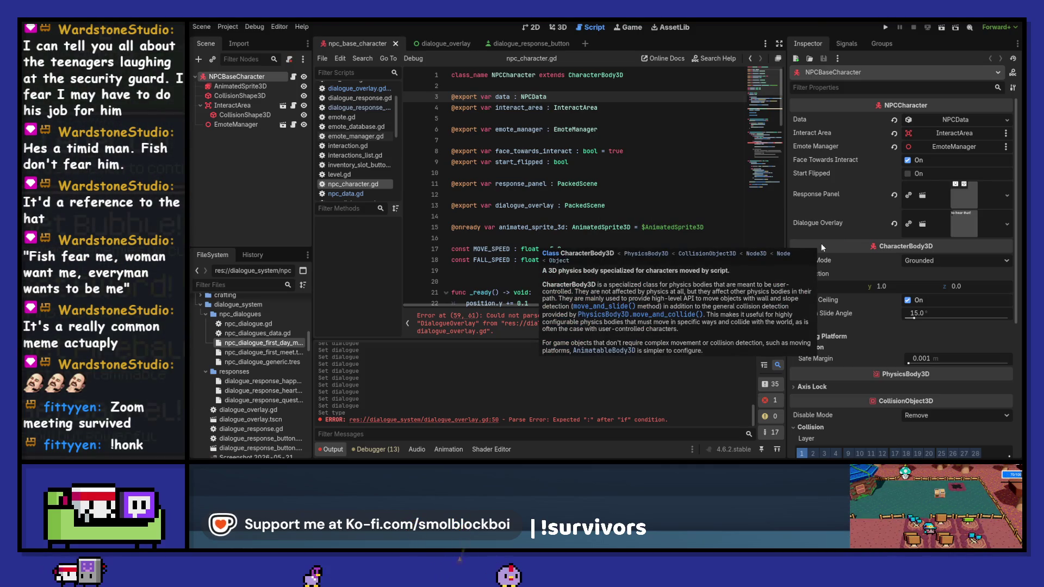
left_click(962, 119)
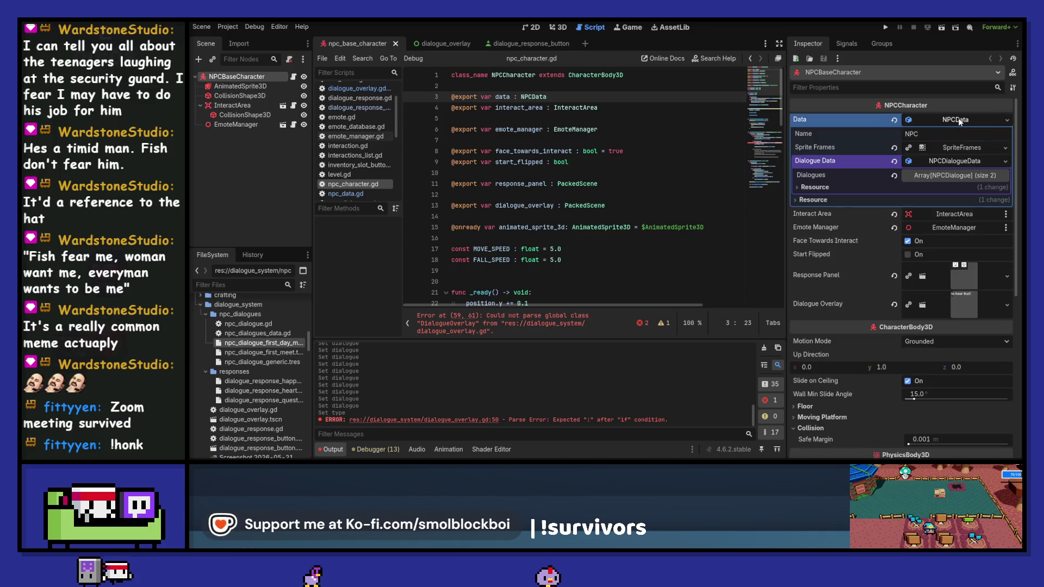
left_click(947, 175)
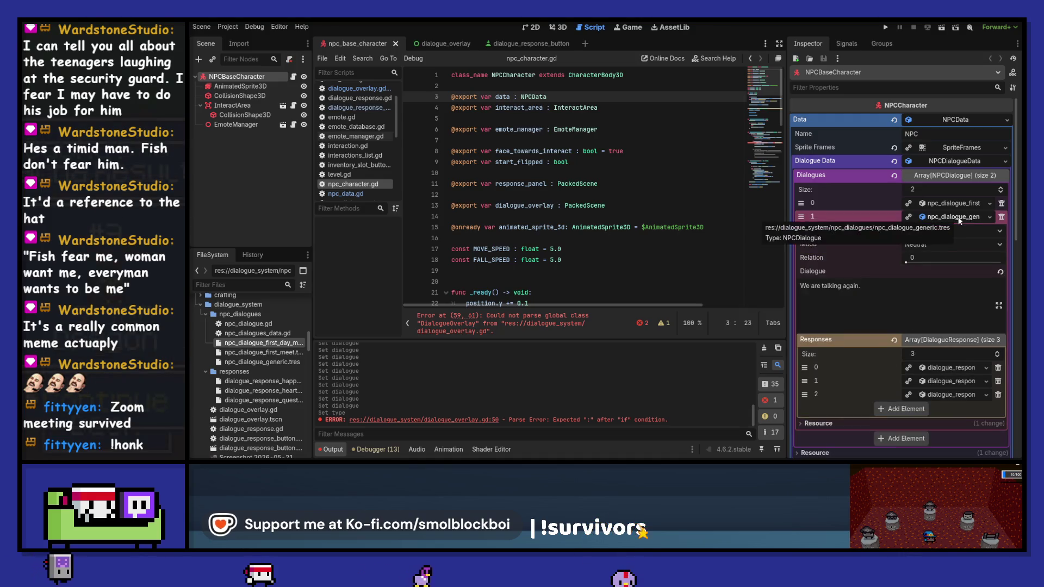
left_click_drag(801, 217, 802, 201)
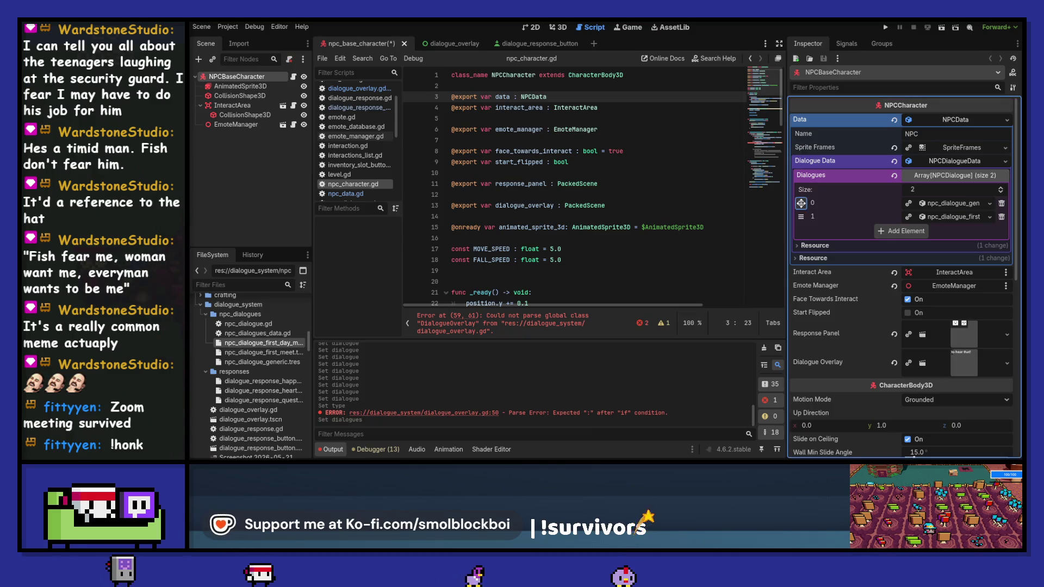
scroll(610, 236, "down", 5)
scroll(604, 235, "down", 5)
scroll(595, 231, "down", 4)
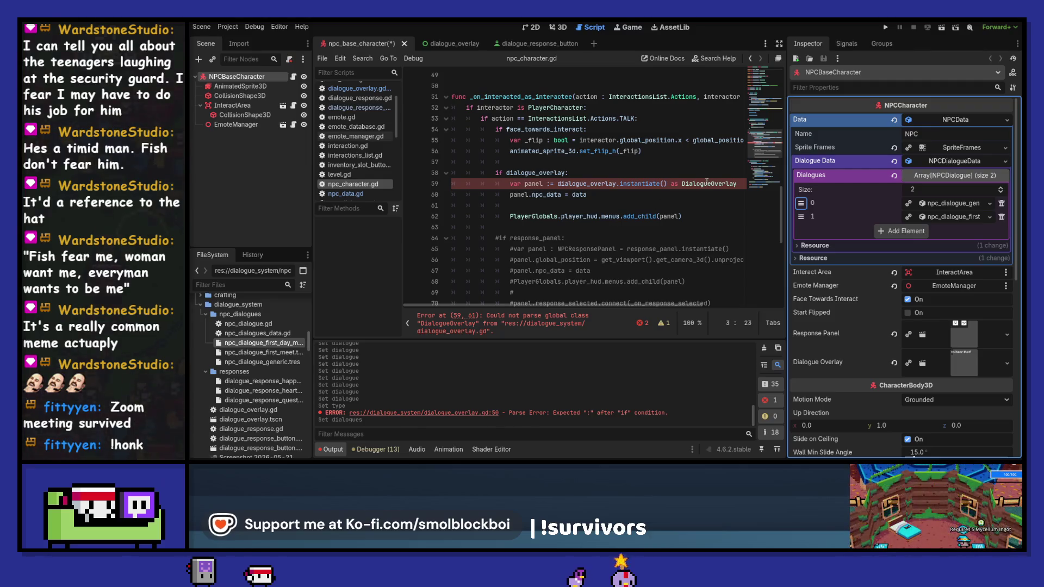
left_click(357, 89)
scroll(677, 198, "down", 3)
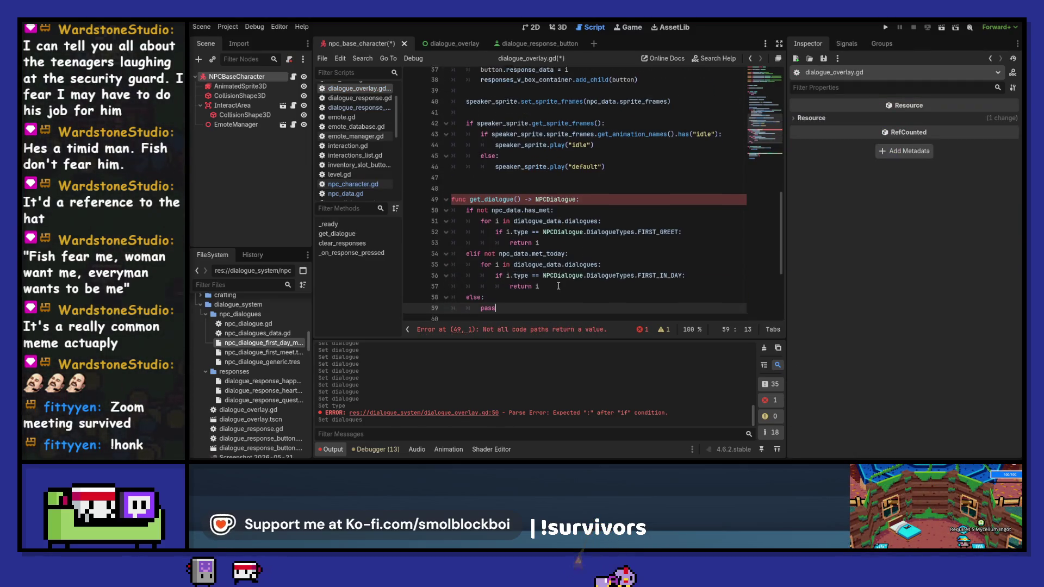
scroll(571, 245, "down", 2)
scroll(517, 252, "up", 4)
scroll(571, 212, "up", 2)
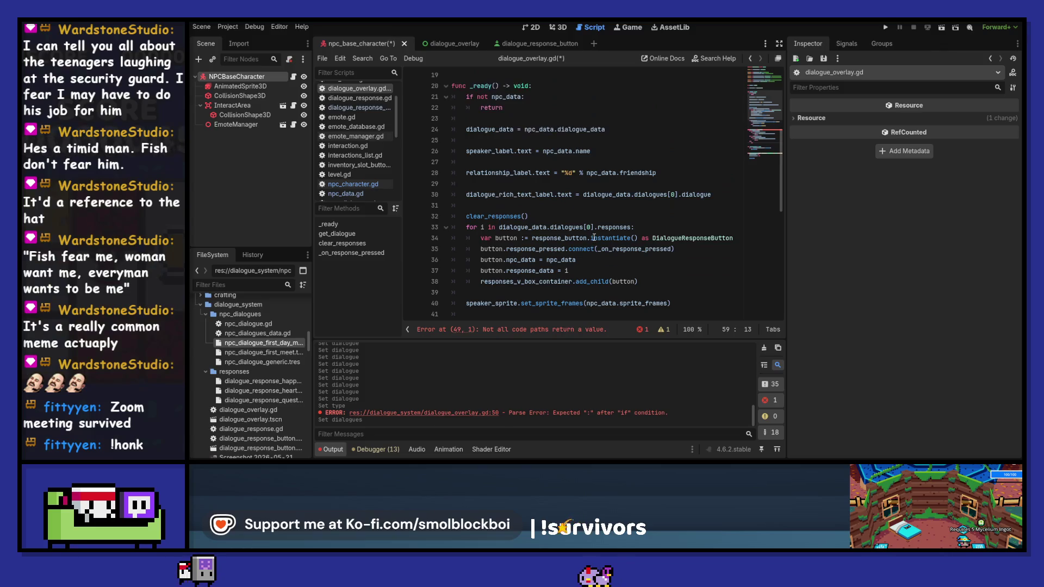
Step: Replace the else branch's 'pass' with 'return dialogue_data.dialogues[0]' and jump to the reported error
left_click_drag(583, 195, 679, 194)
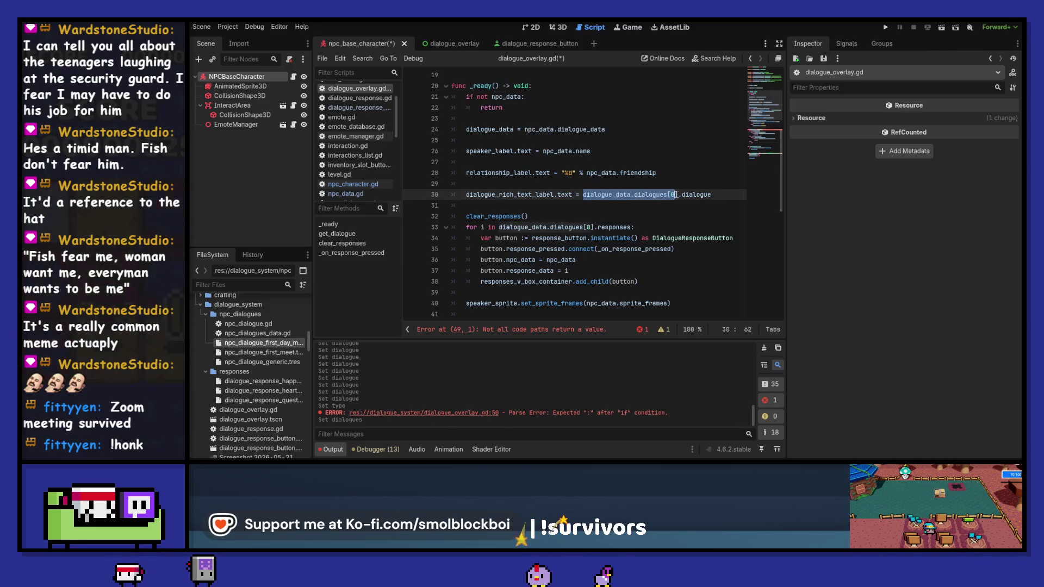
scroll(571, 204, "down", 7)
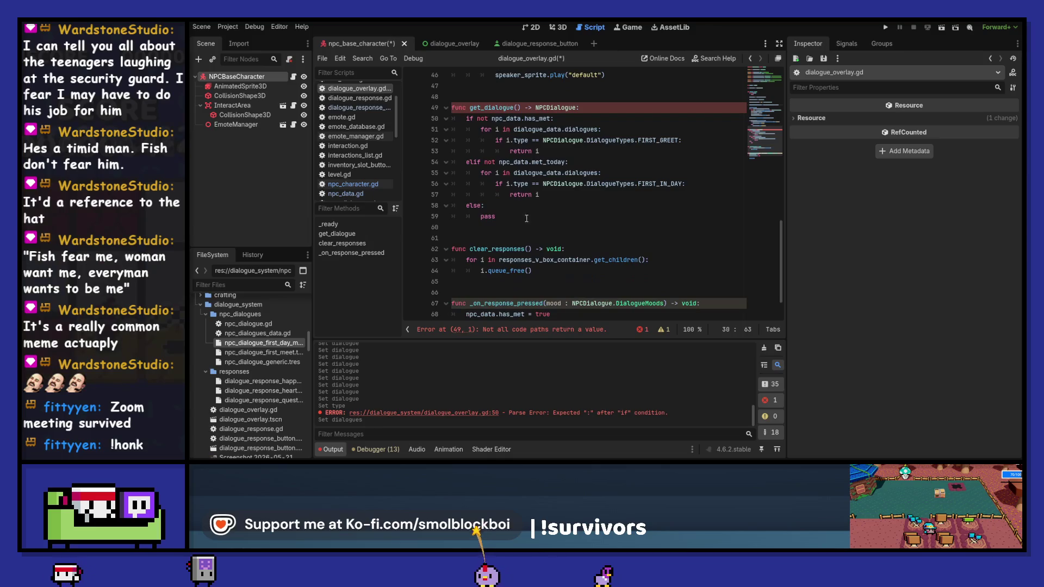
left_click(512, 217)
key("BackSpace")
key("BackSpace")
key("BackSpace")
type("return dialogue_data.dialogues[0")
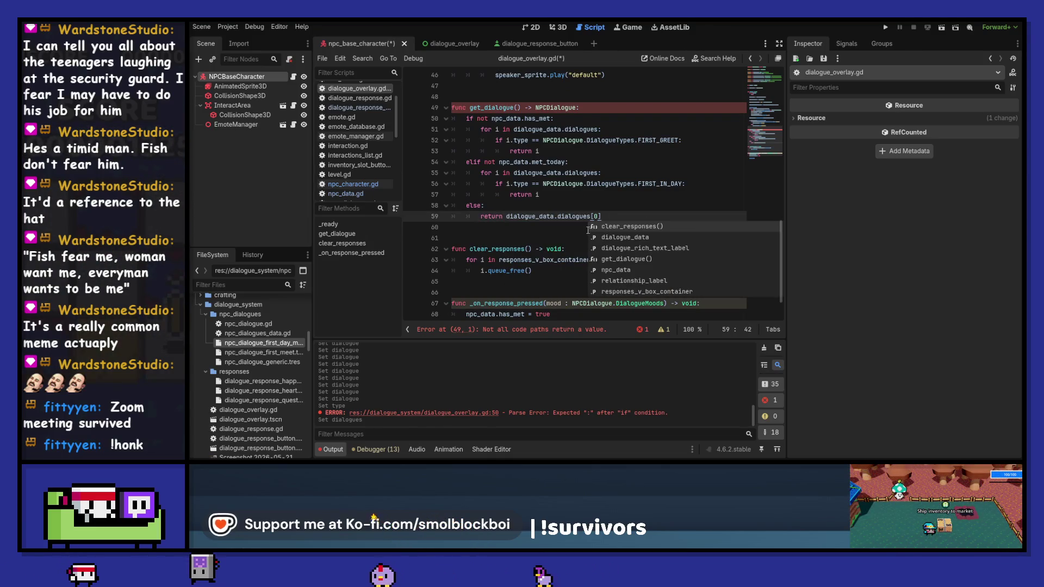
key("ctrl+v")
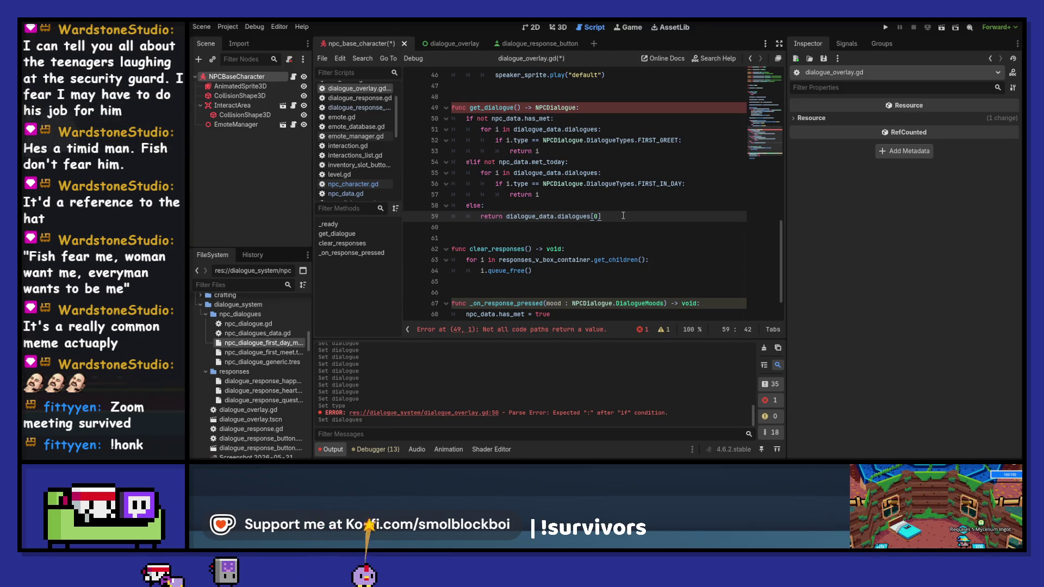
left_click(583, 329)
scroll(620, 269, "down", 1)
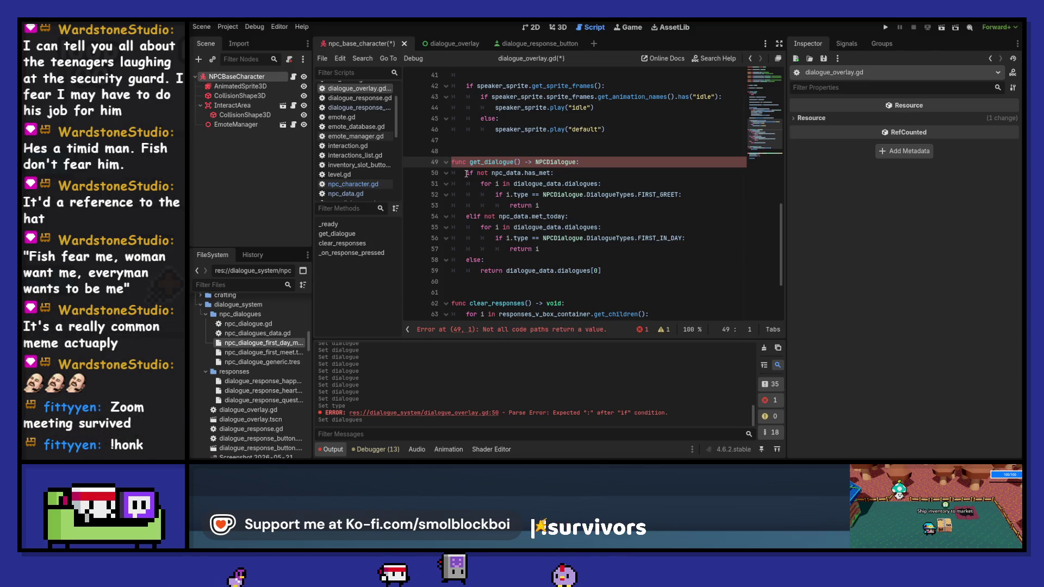
Step: Try adding 'else: return null' blocks after each loop, then undo them
left_click(555, 251)
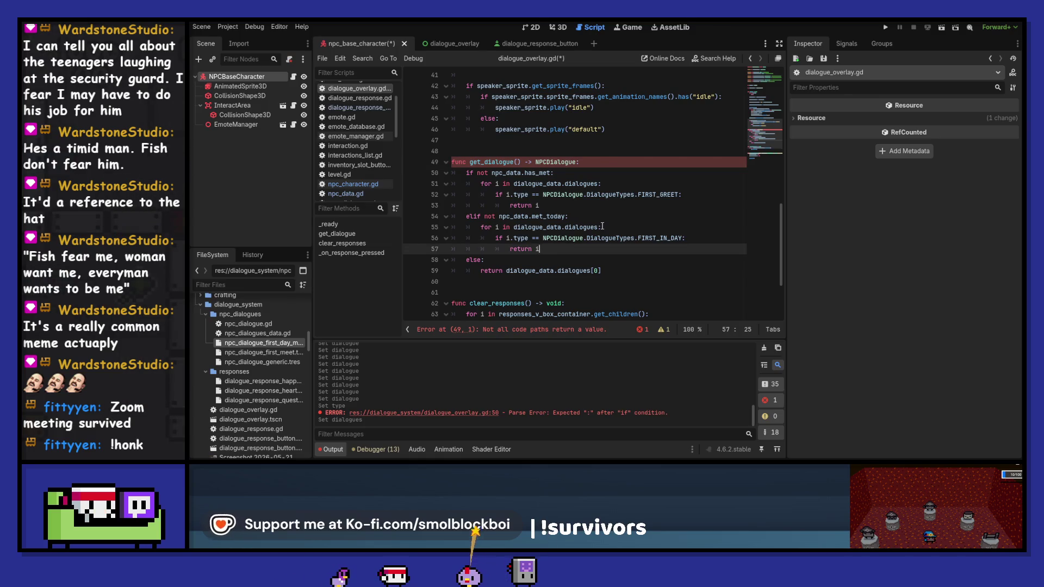
key("Return")
key("Return")
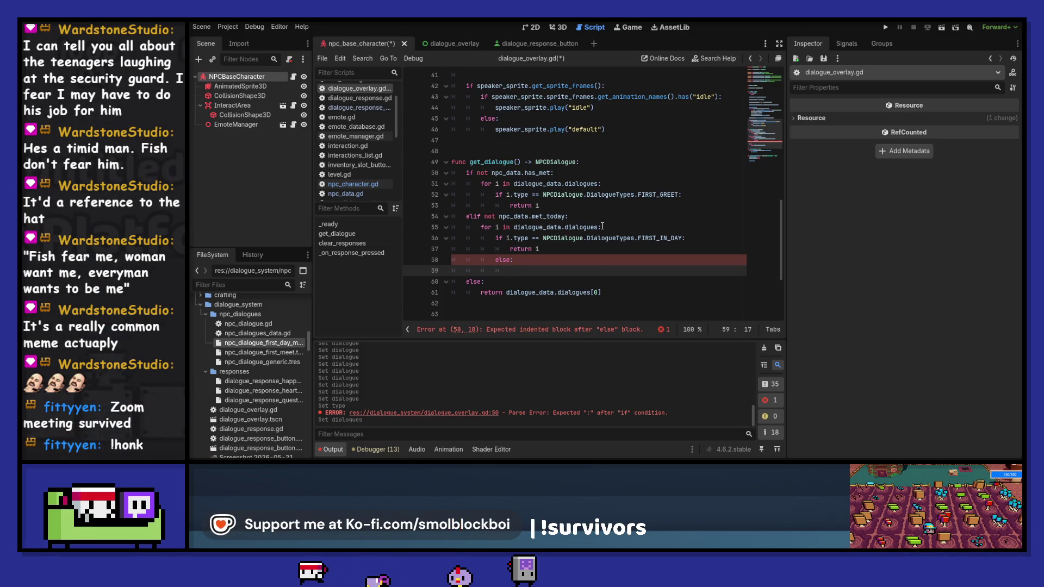
key("BackSpace")
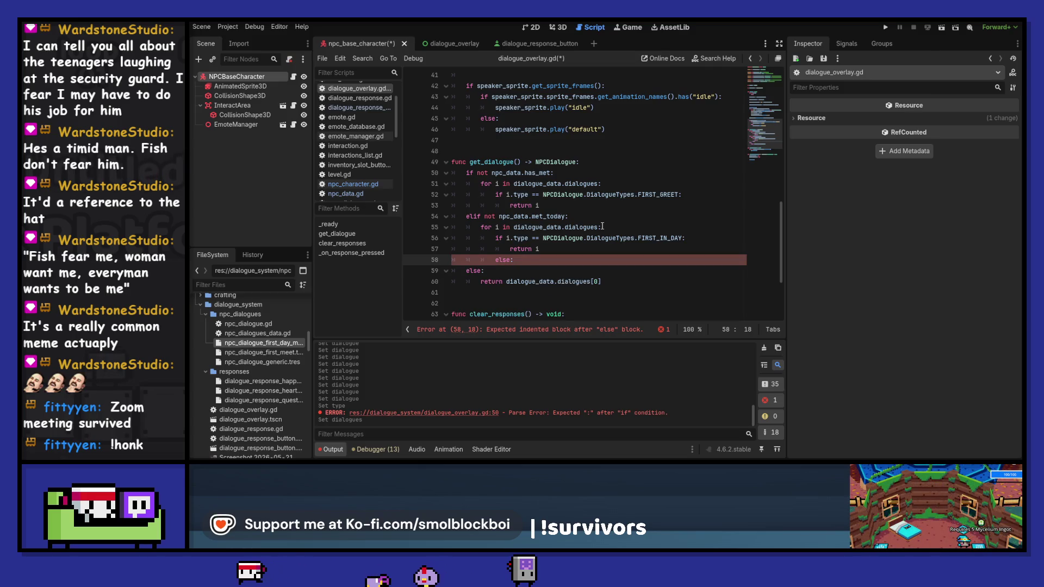
key("ctrl+BackSpace")
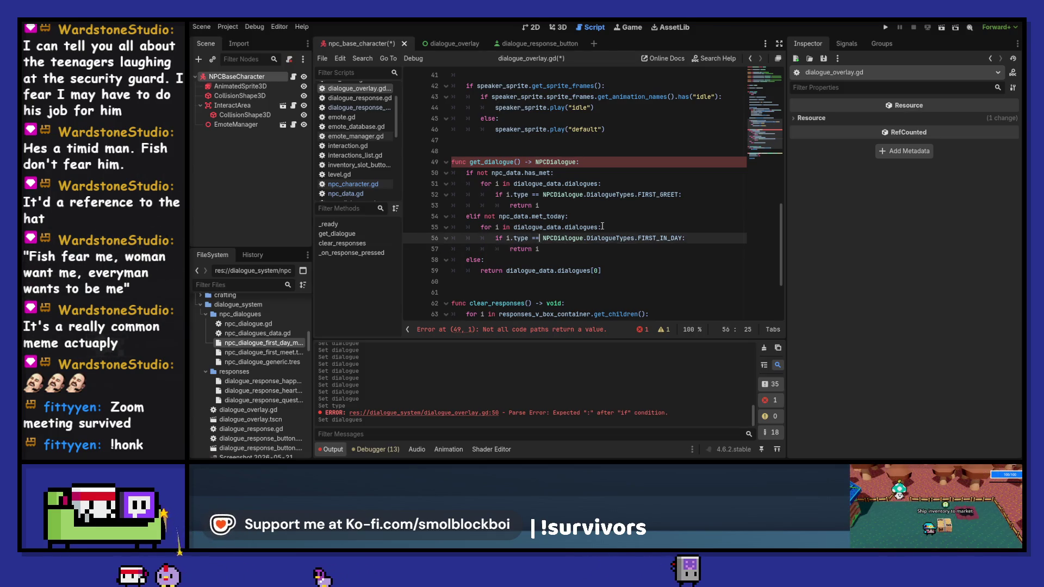
key("Up")
key("Up")
key("Up")
key("Return")
type("e")
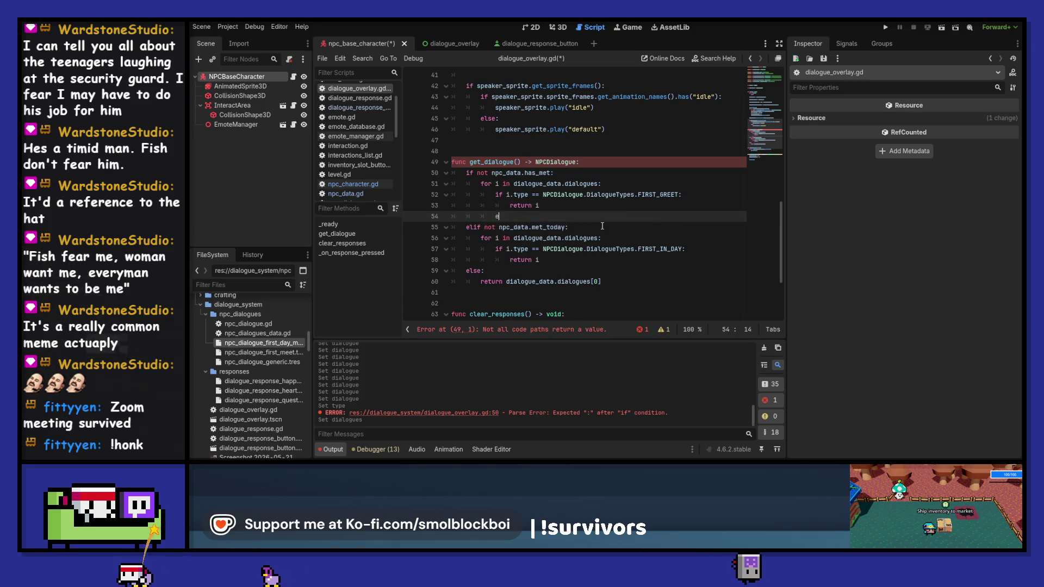
type(":")
key("Return")
type("r")
type("rn n")
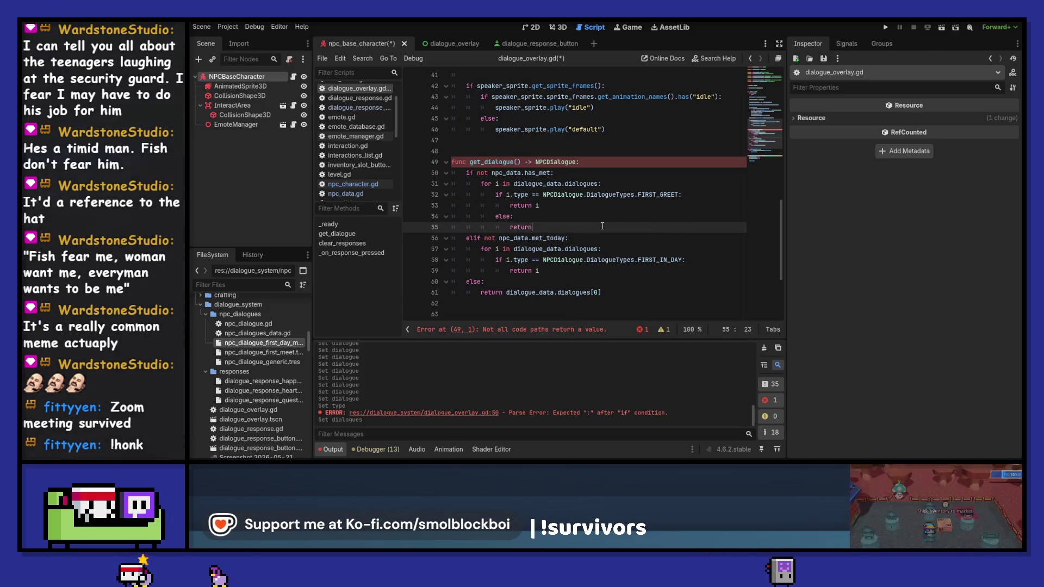
key("Home")
key("Down")
key("Down")
key("Down")
key("End")
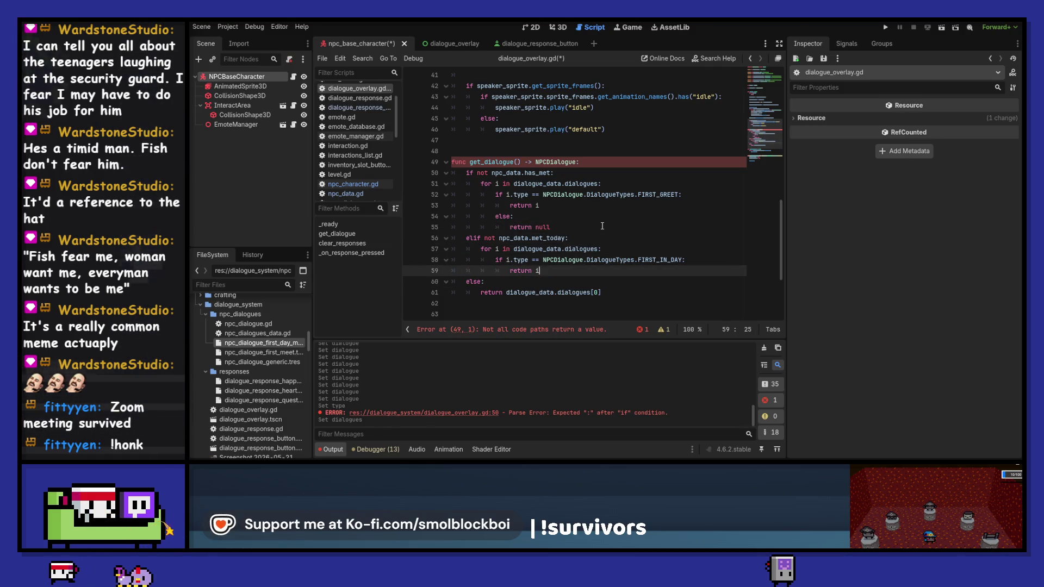
key("Return")
key("ctrl+v")
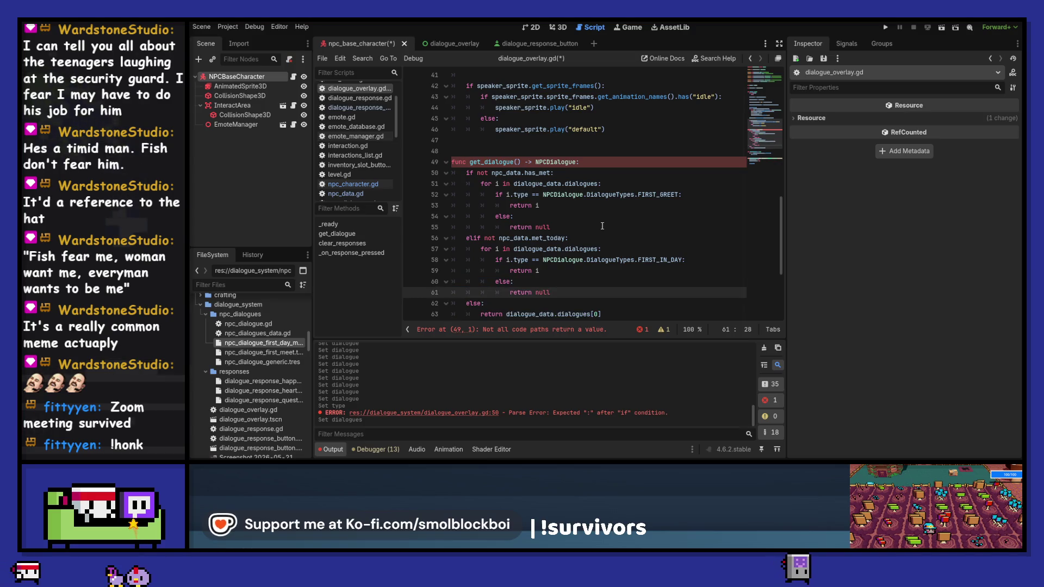
key("ctrl+z")
key("ctrl+z")
key("ctrl+z")
key("ctrl+z")
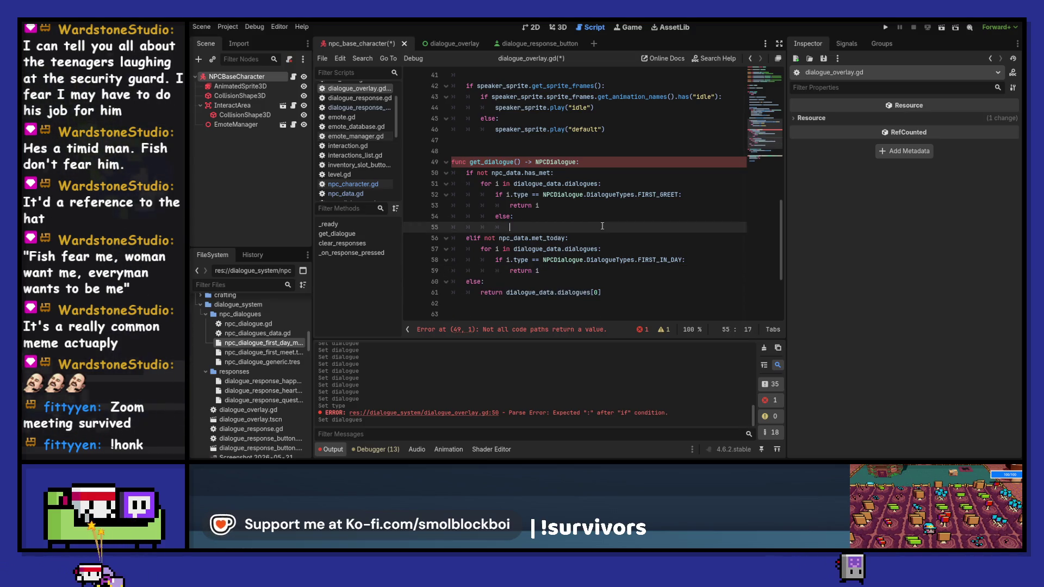
key("ctrl+z")
key("ctrl+z")
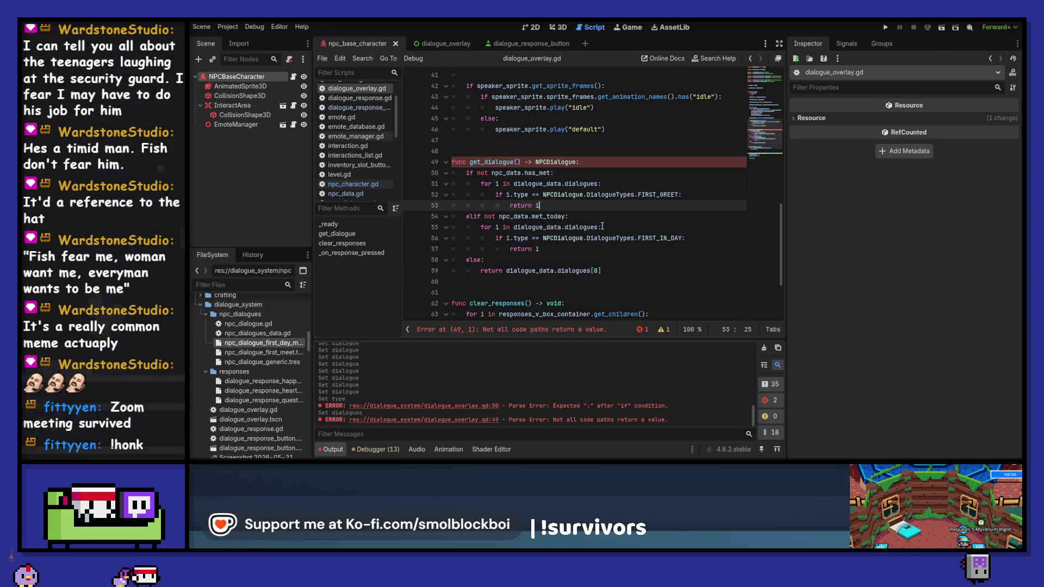
Step: Delete the final 'else:' and dedent the fallback return of the first dialogue to function level
key("Down")
key("Down")
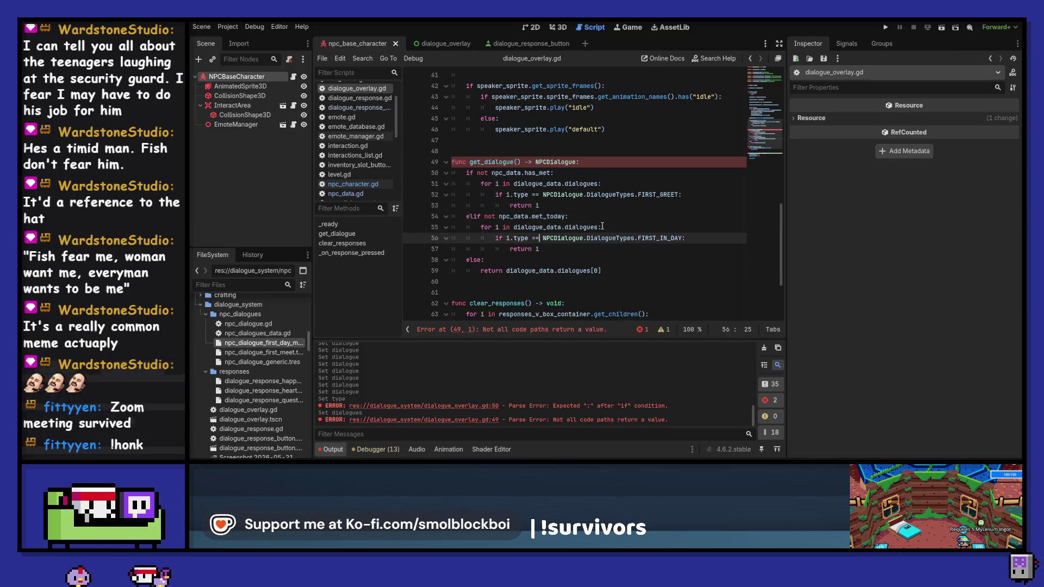
key("Down")
key("Down")
key("Down")
key("ctrl+BackSpace")
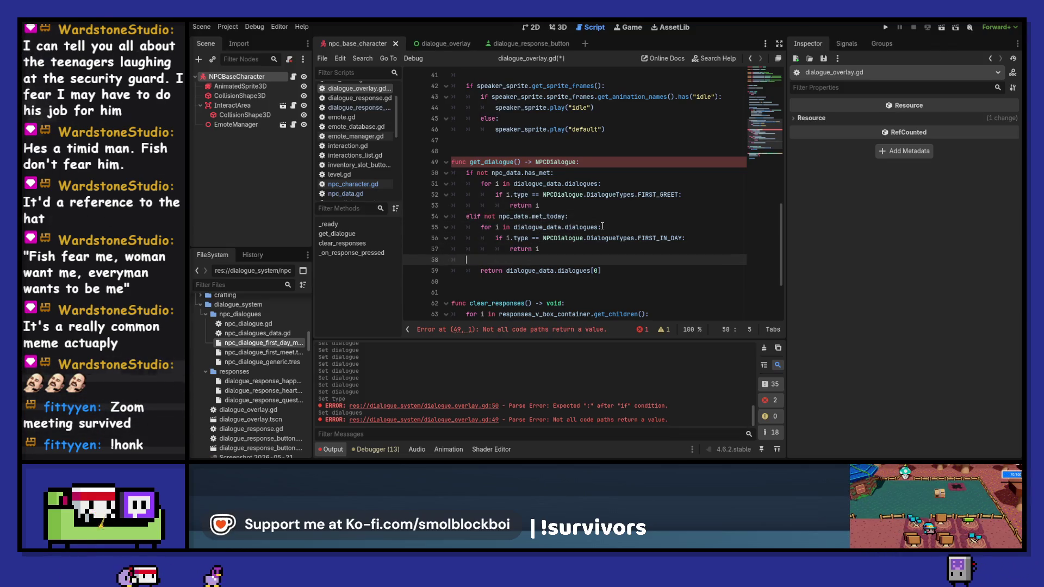
key("BackSpace")
key("Down")
key("shift+Tab")
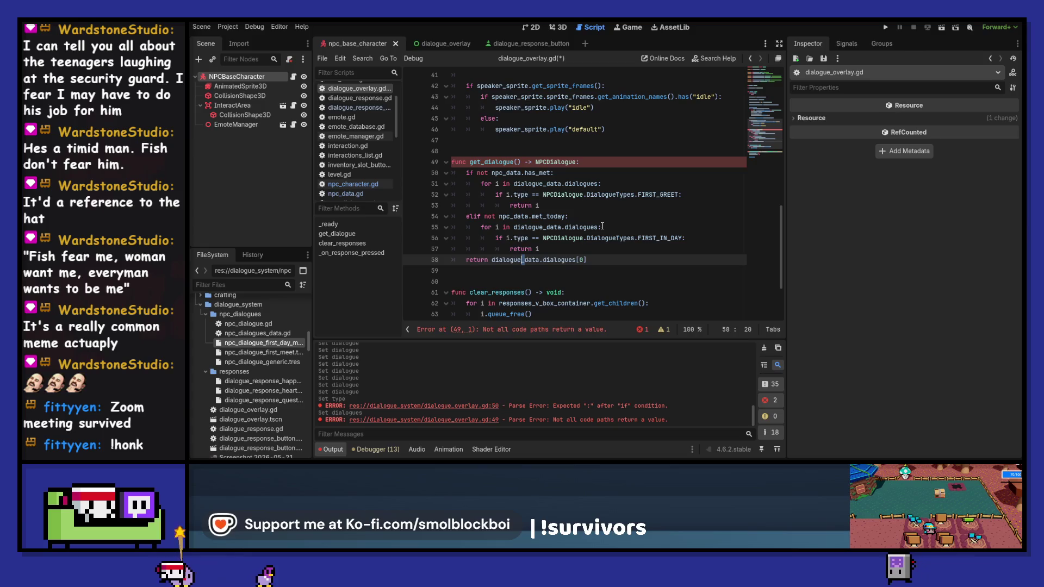
key("Return")
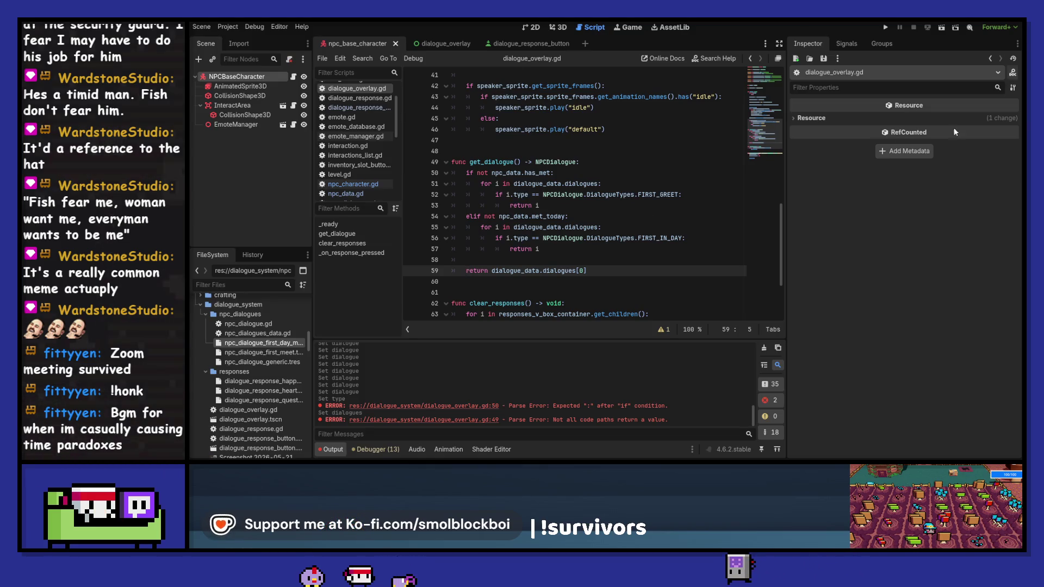
Step: Clear the old parse errors from the Output panel and return the caret to the script
left_click(764, 348)
left_click(700, 269)
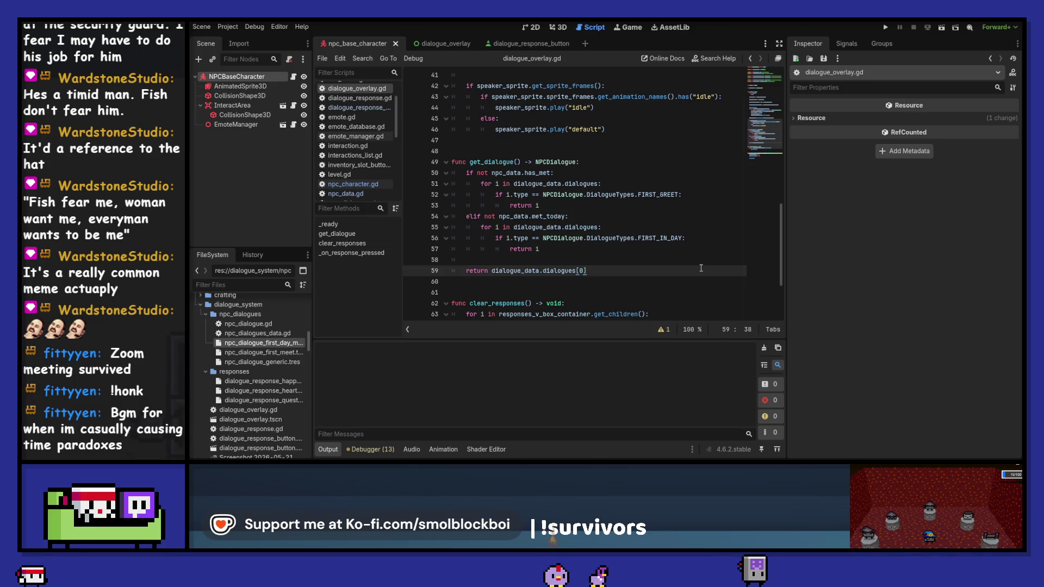
left_click(647, 262)
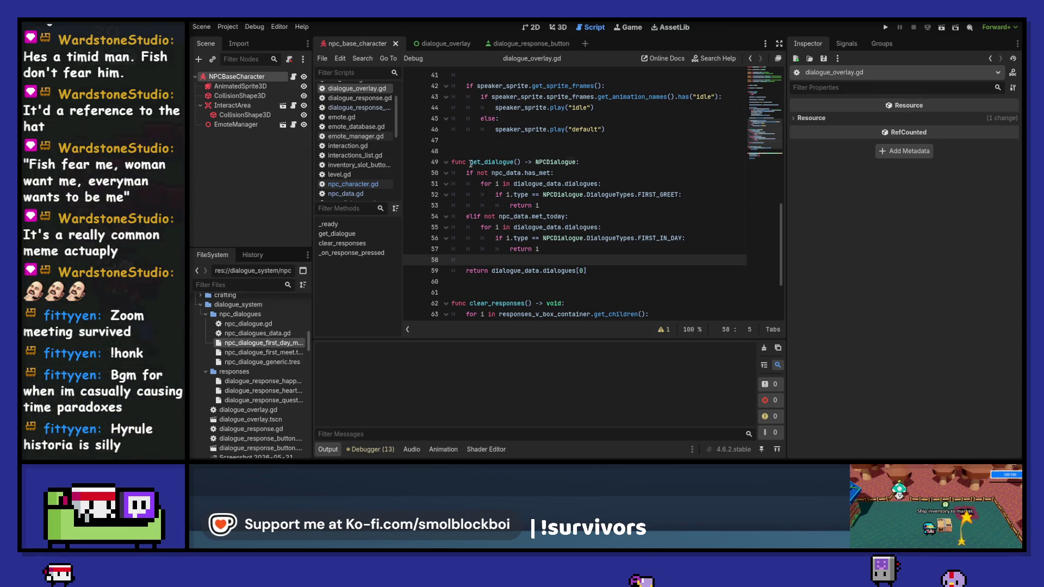
Step: Replace 'dialogue_data.dialogues[0]' on line 30 with a get_dialogue() call and save the script
double_click(490, 162)
key("ctrl+c")
scroll(571, 203, "up", 6)
scroll(650, 212, "down", 3)
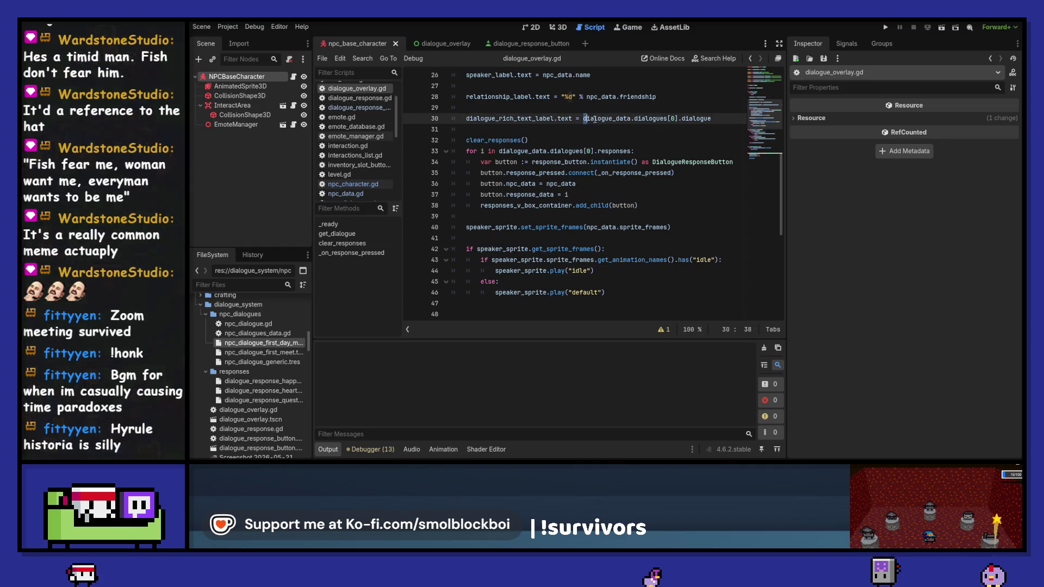
left_click_drag(581, 118, 678, 118)
key("ctrl+v")
key("ctrl+s")
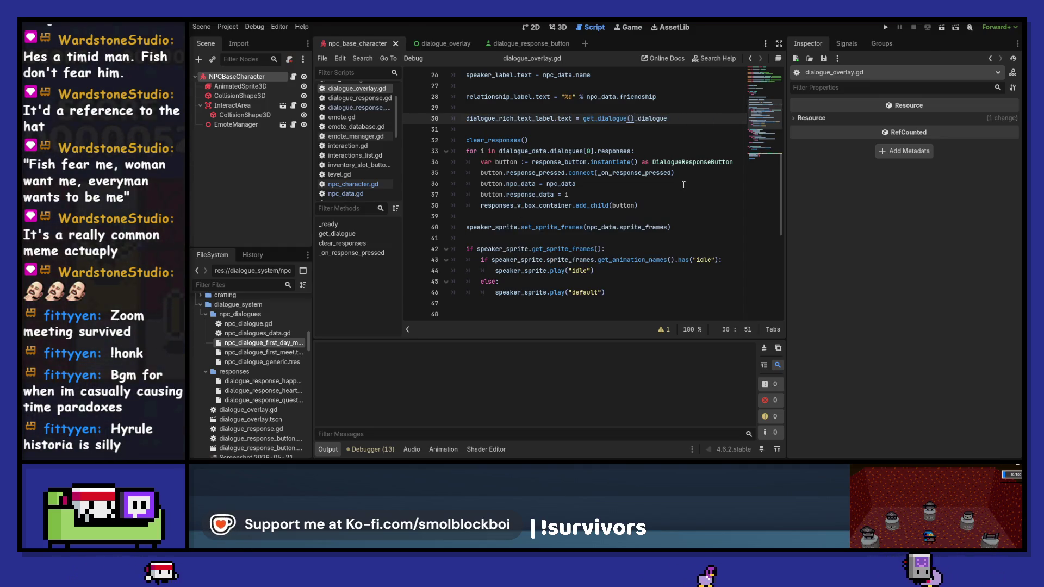
scroll(684, 185, "up", 2)
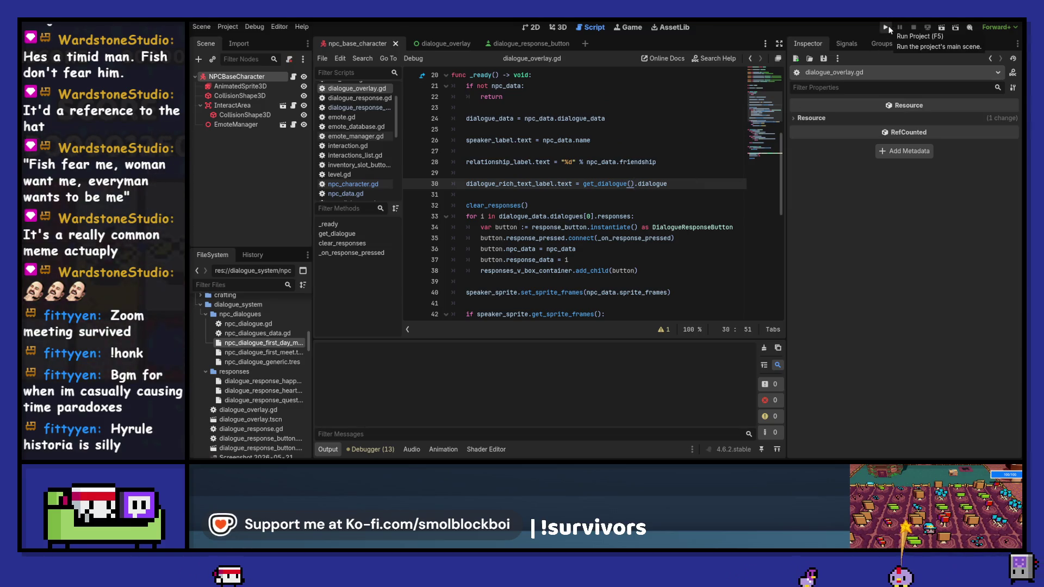
Step: Run the game, talk to Dragon repeatedly to see the first-meeting line then 'We are talking again', and stop it
left_click(887, 27)
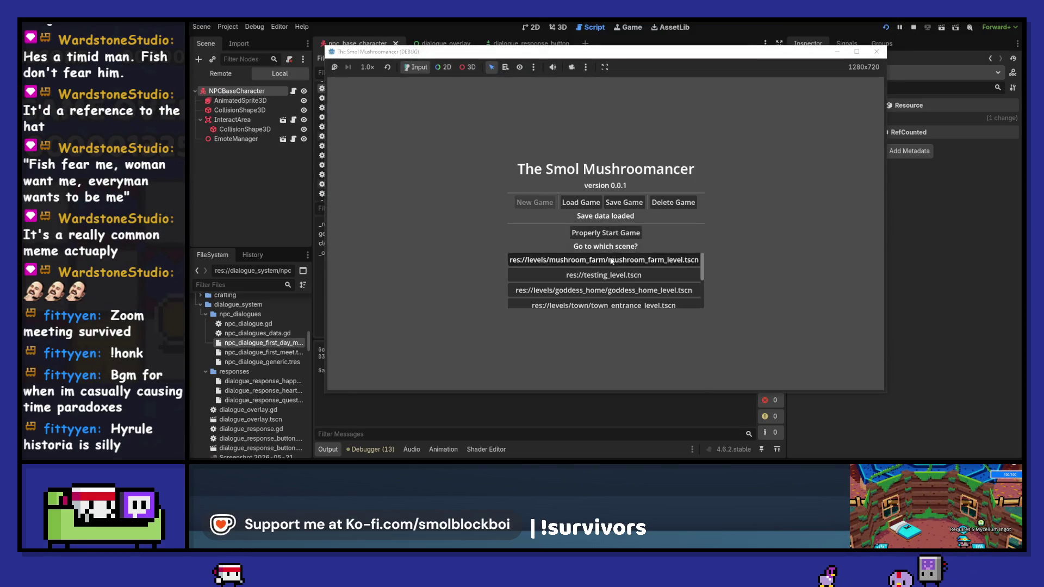
left_click(604, 260)
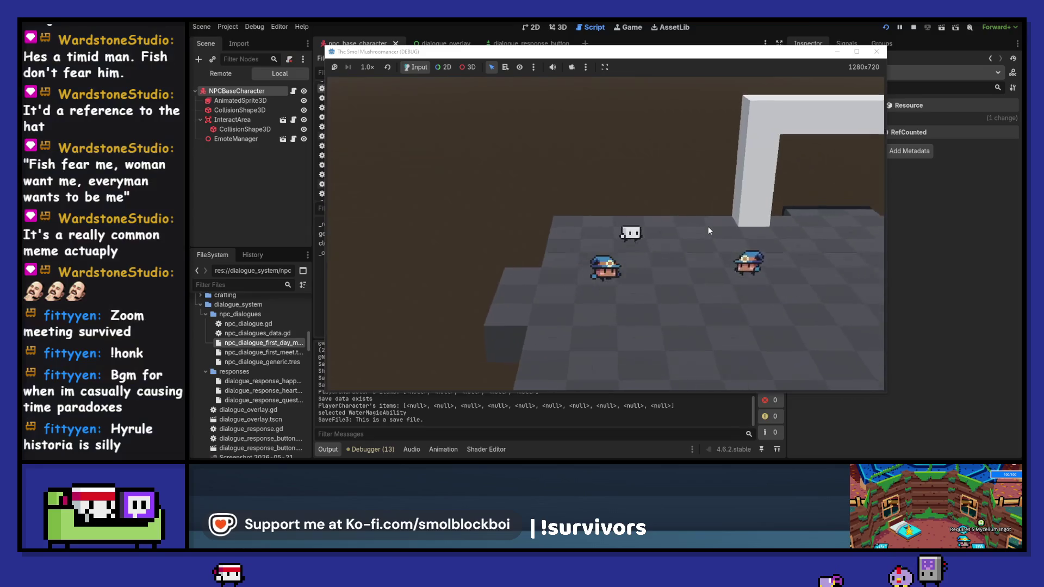
key("e")
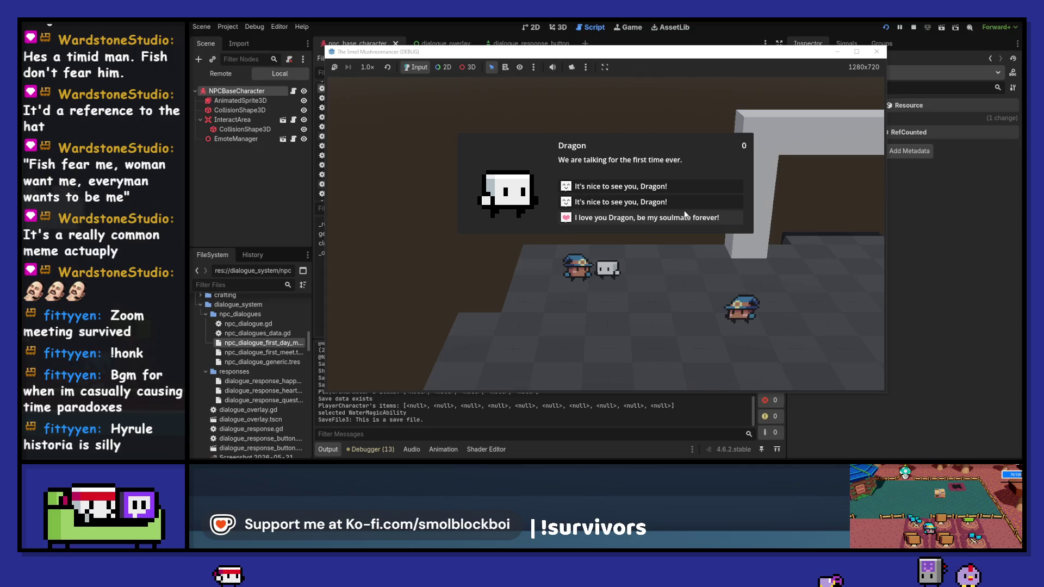
left_click(704, 186)
key("e")
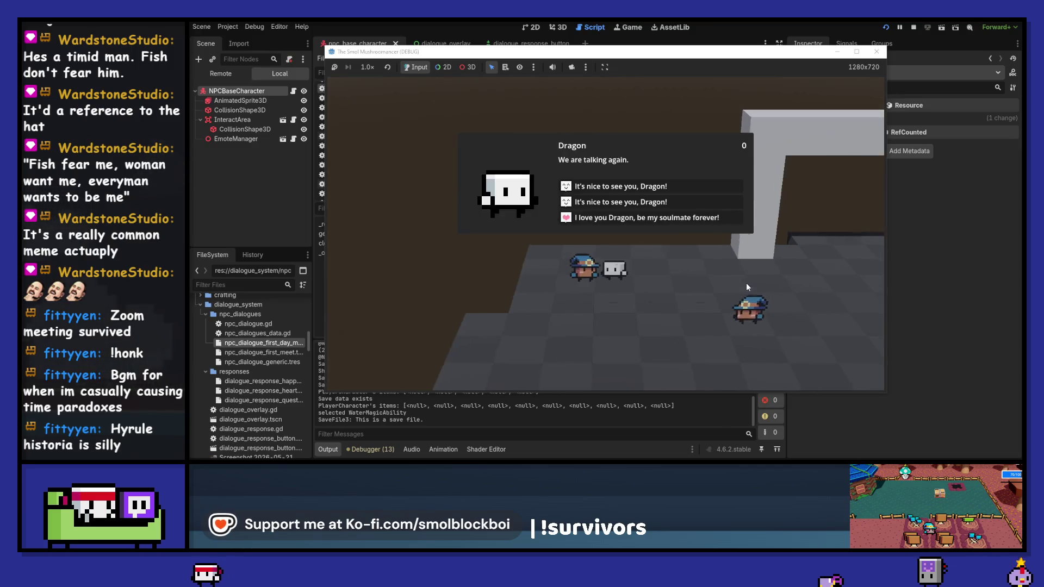
left_click(688, 189)
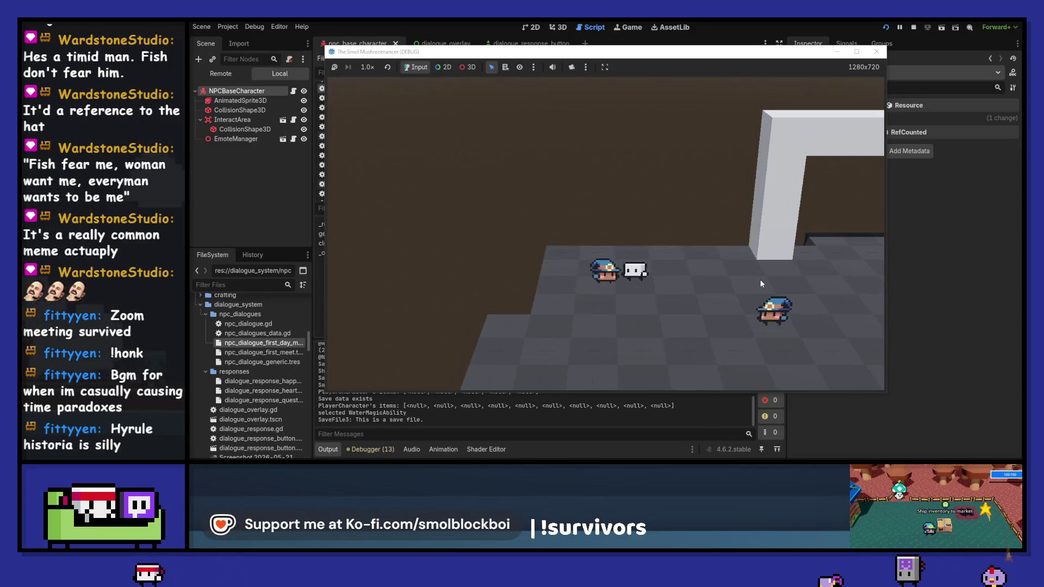
key("e")
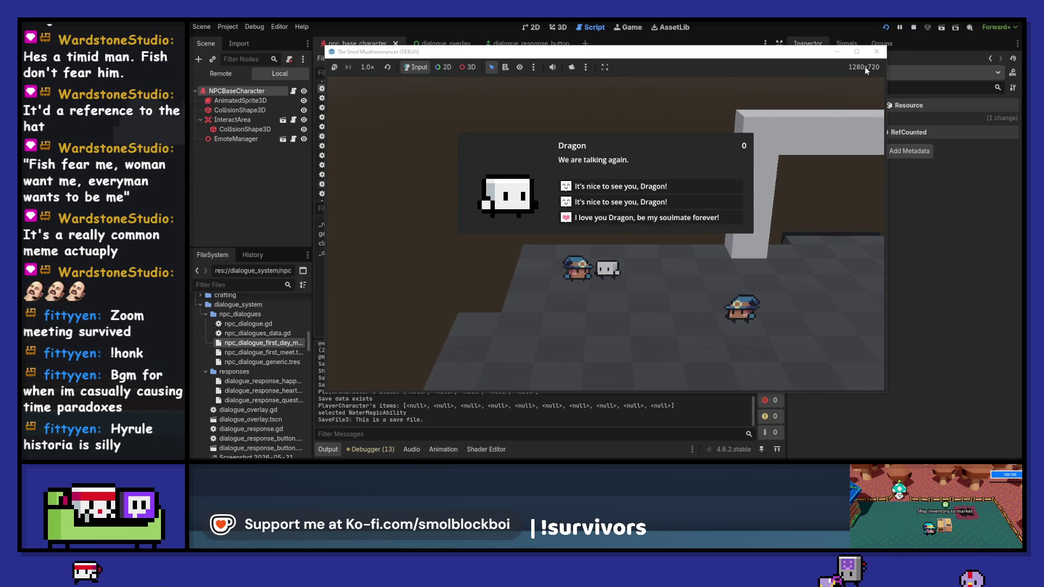
left_click(876, 51)
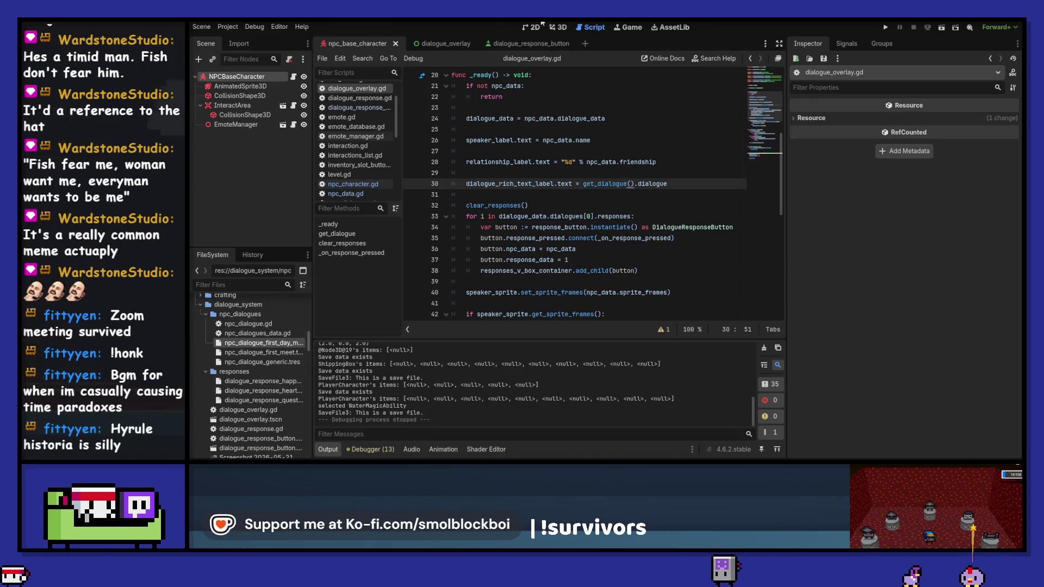
Step: Inspect the NPCBaseCharacter's generic dialogue responses in the Inspector and reorder them by dragging a row
left_click(292, 76)
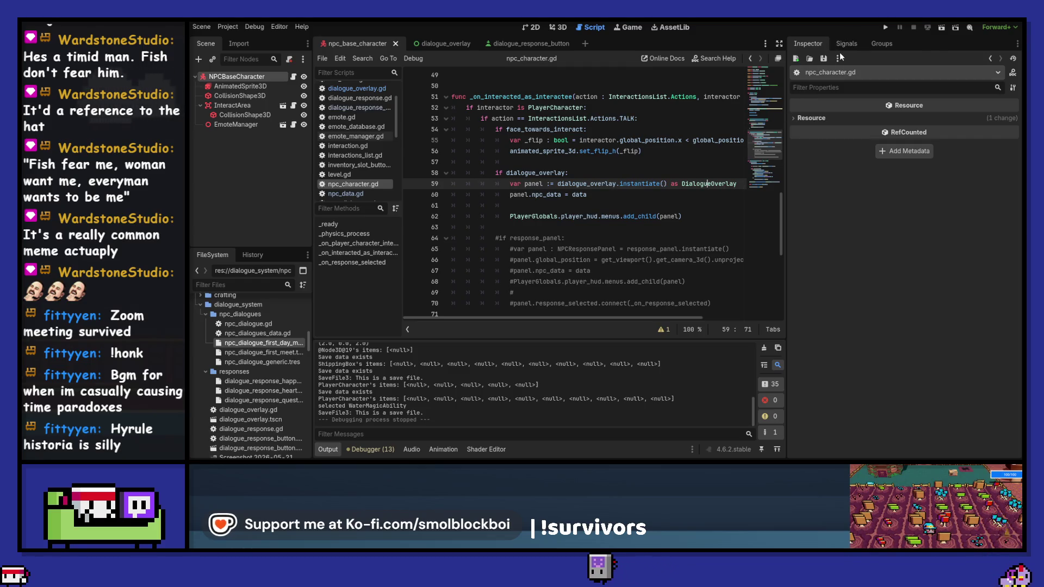
left_click(237, 76)
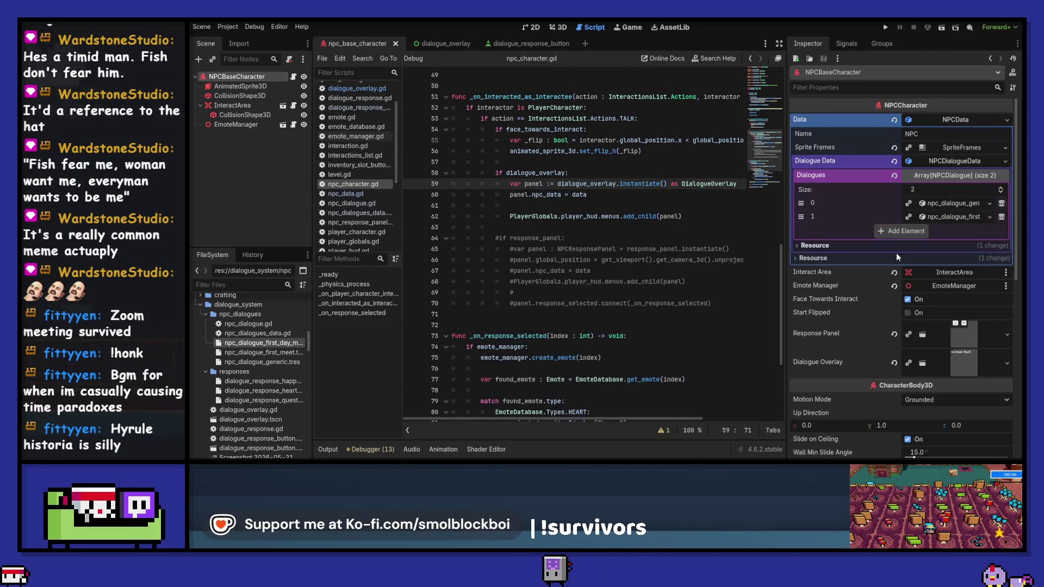
left_click(944, 204)
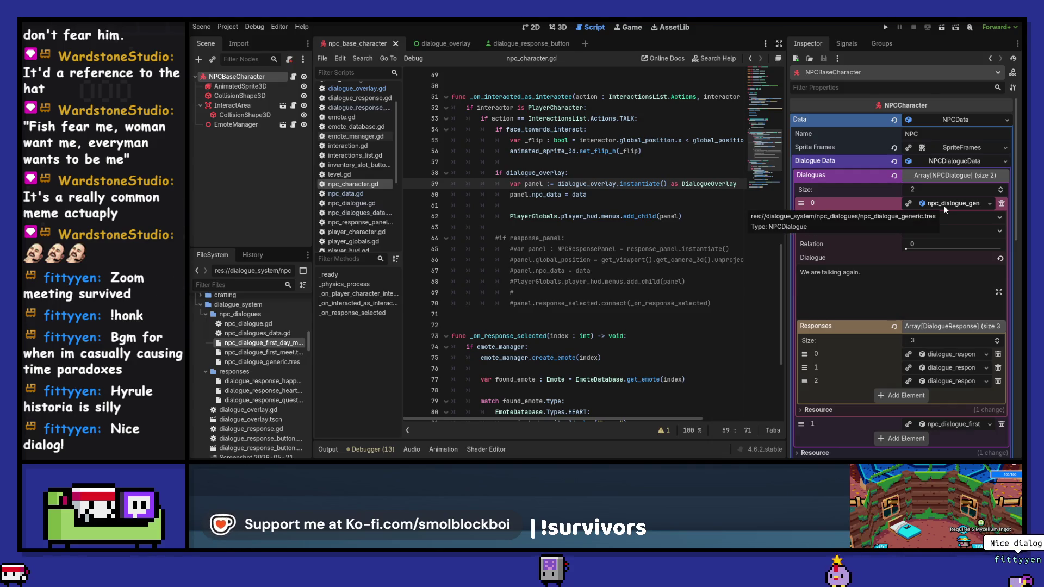
left_click(946, 369)
scroll(948, 369, "down", 3)
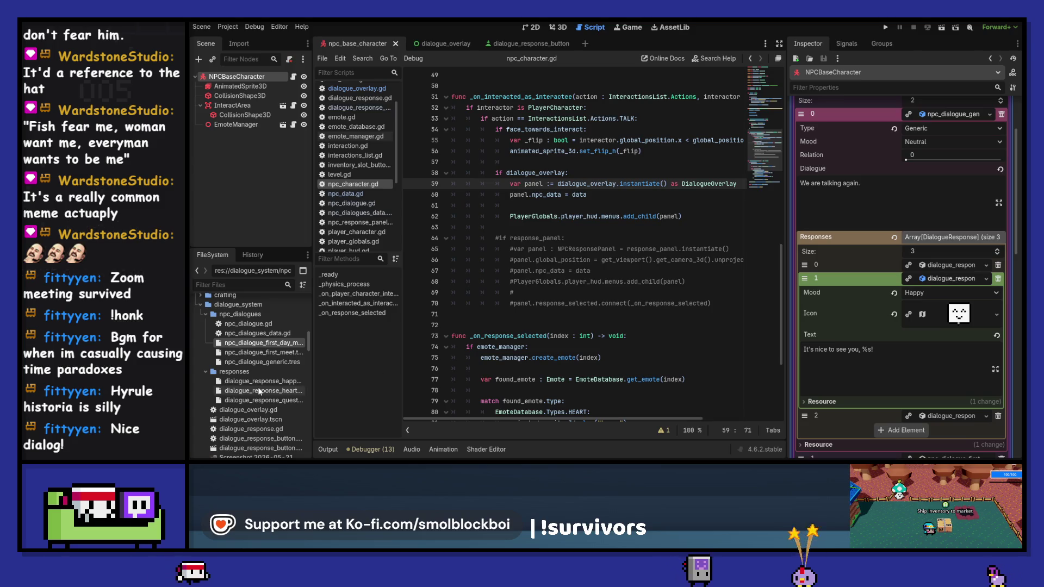
left_click(944, 280)
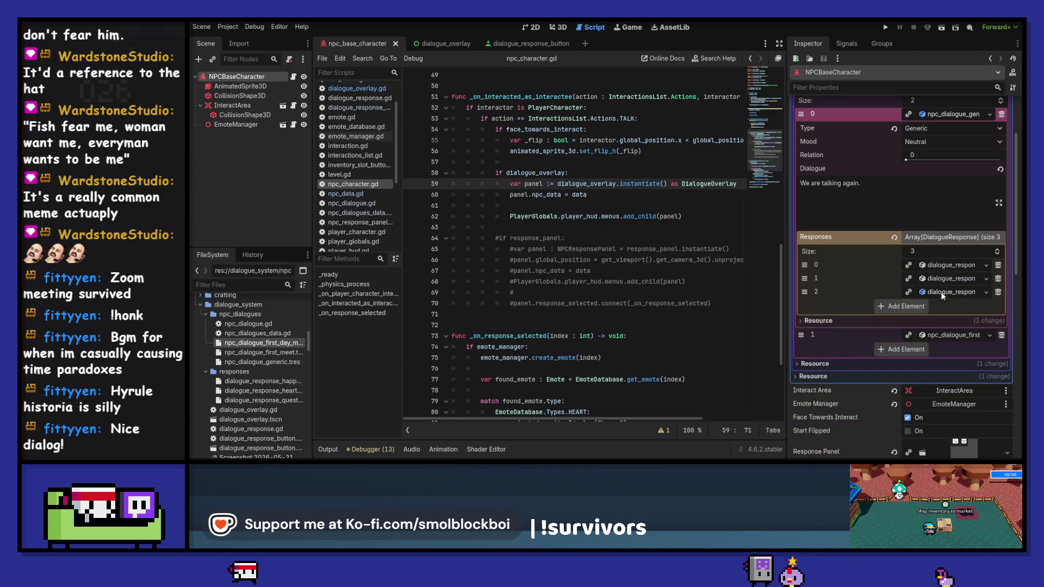
left_click(943, 293)
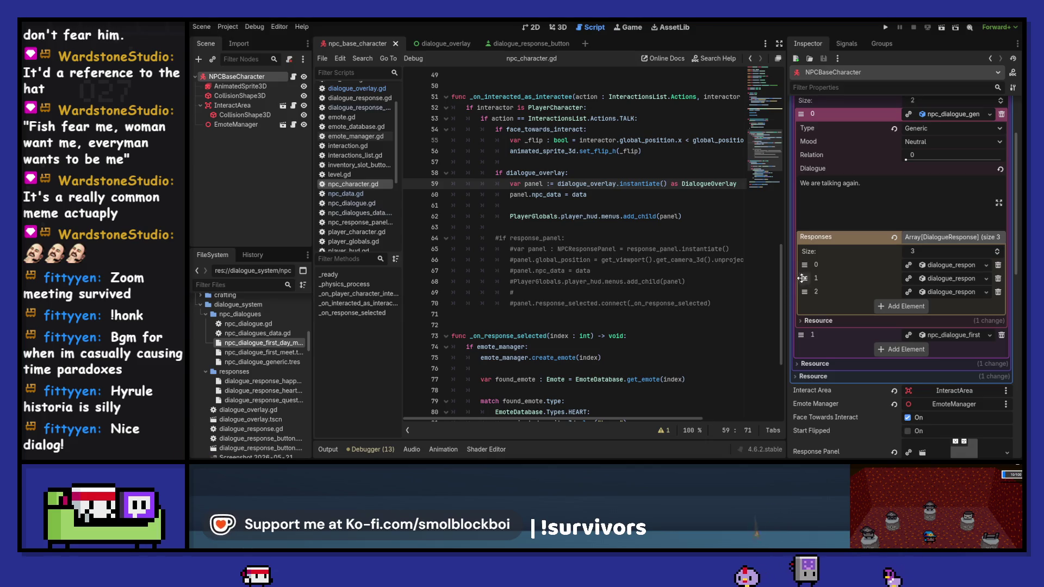
left_click_drag(805, 278, 804, 292)
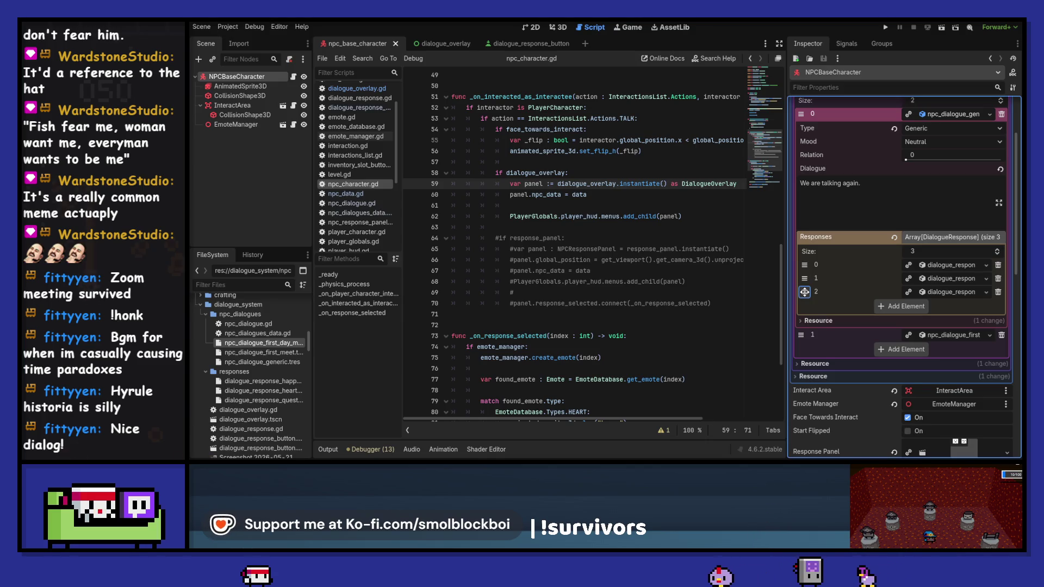
left_click(936, 293)
left_click(948, 264)
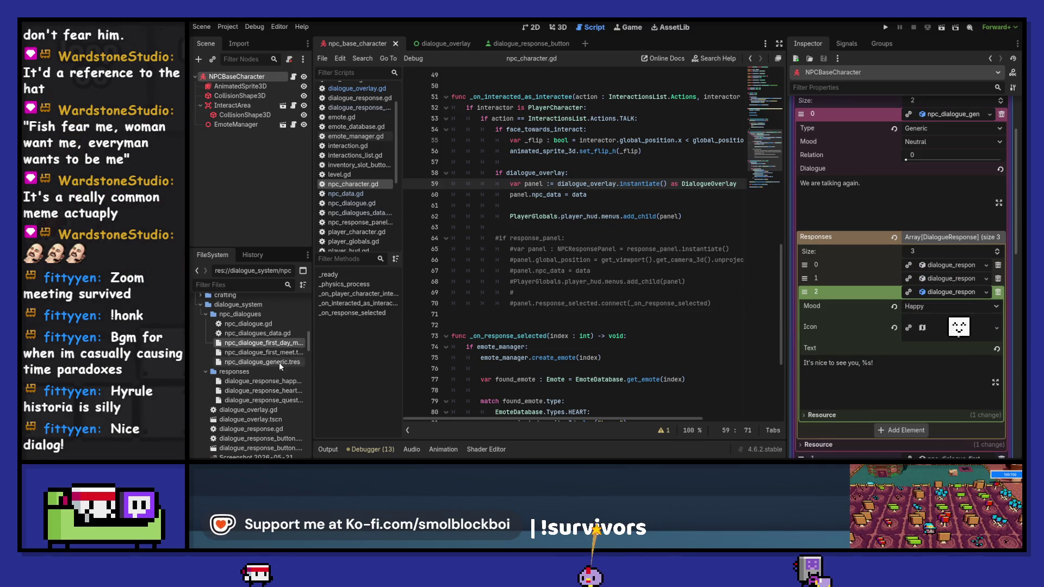
mouse_move(262, 400)
left_mouse_down()
mouse_move(448, 380)
mouse_move(945, 291)
left_mouse_up()
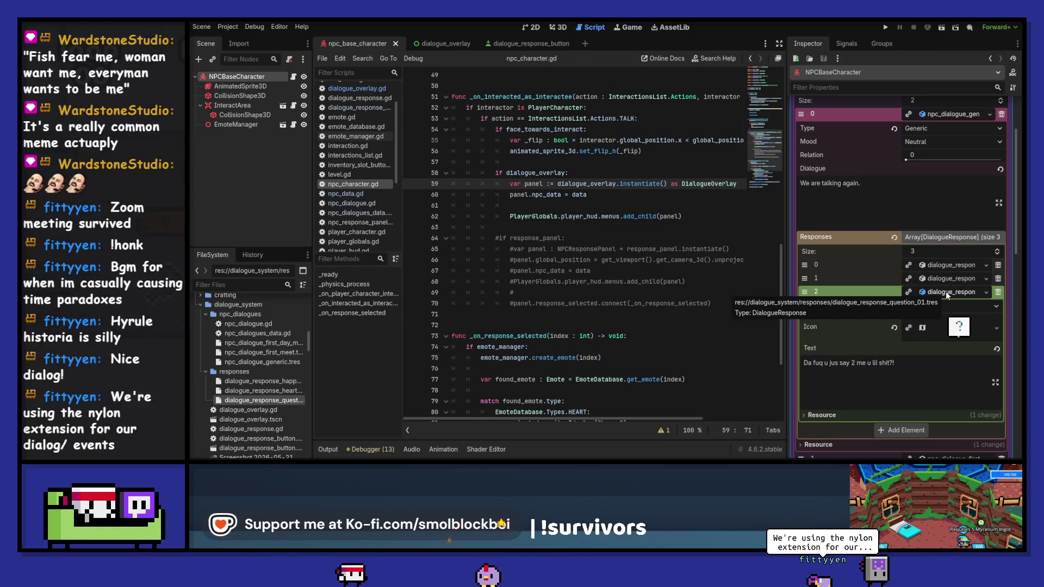
left_click(946, 291)
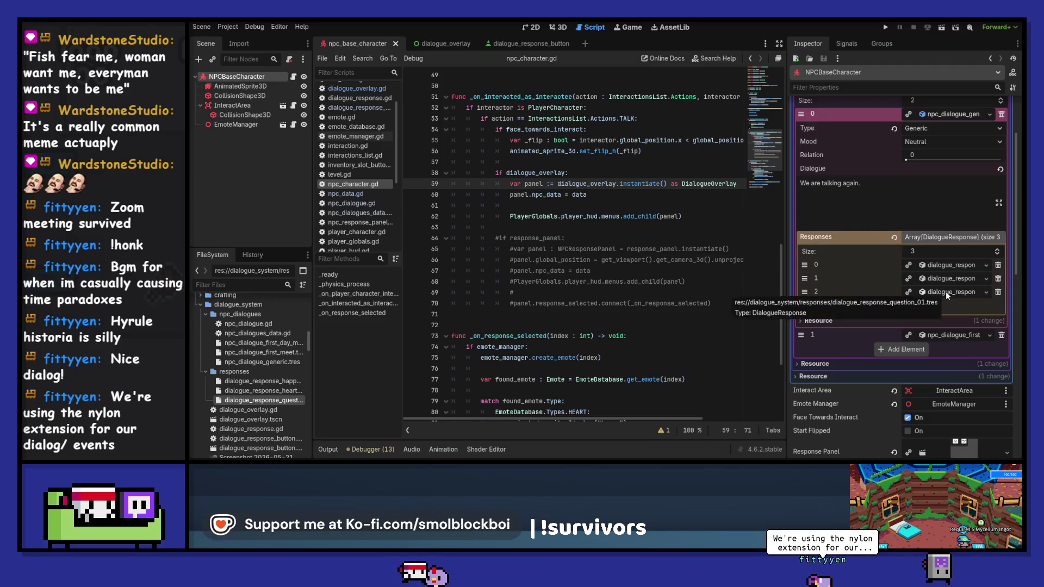
left_click(946, 292)
Step: Review the first-greet dialogue's responses, fold it, and run the project
left_click(961, 203)
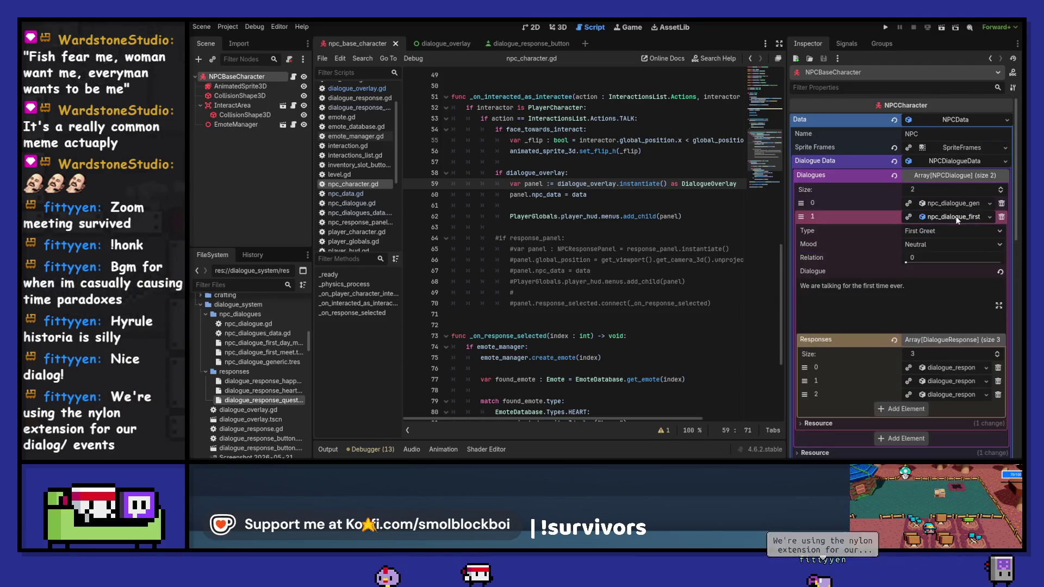
left_click(950, 381)
left_click(949, 381)
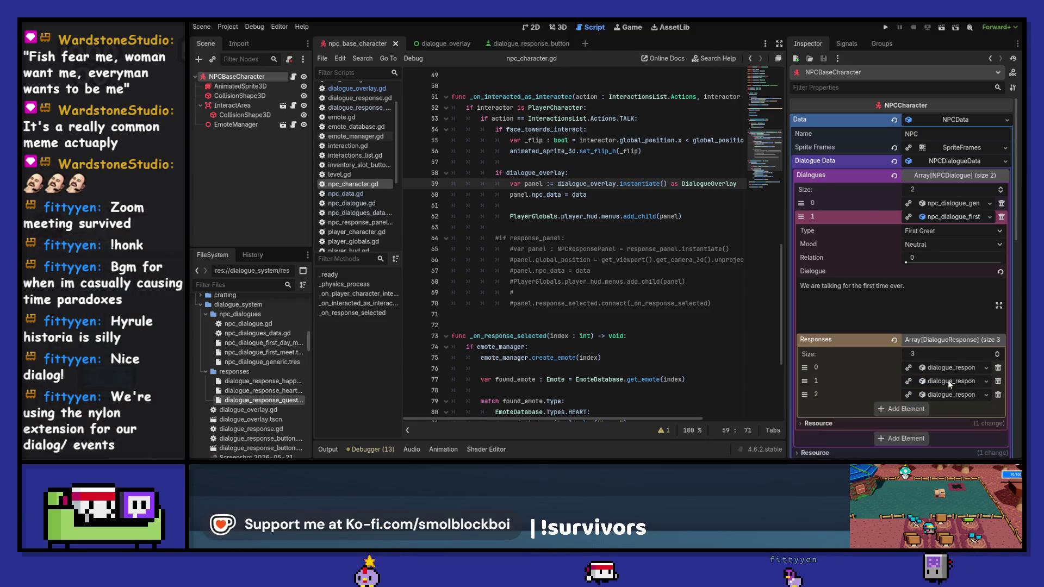
left_click(947, 217)
left_click(887, 28)
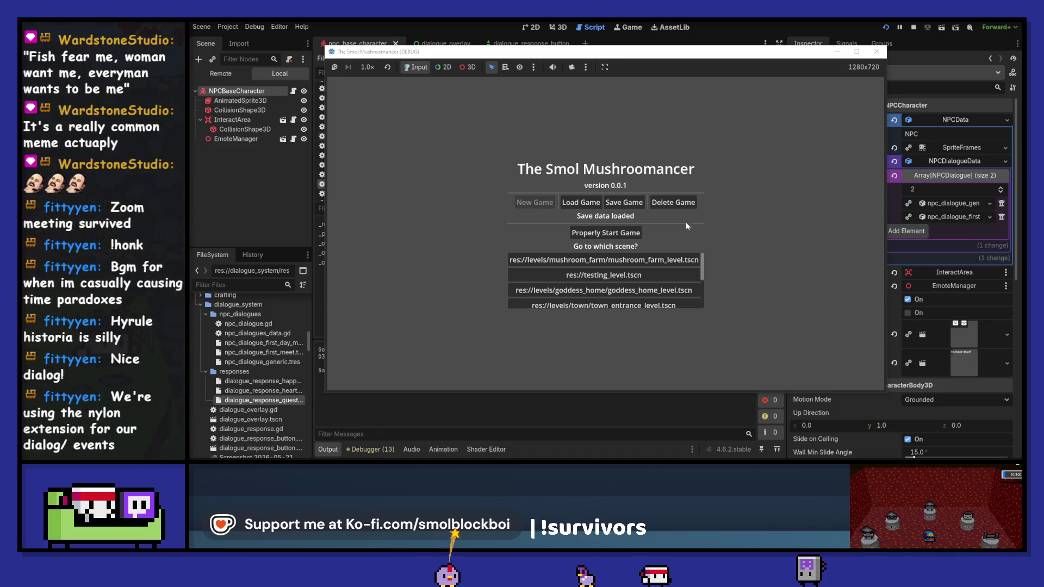
Step: Load a level and open and close the conversation with Cheesus several times to see the first-greet line
left_click(666, 260)
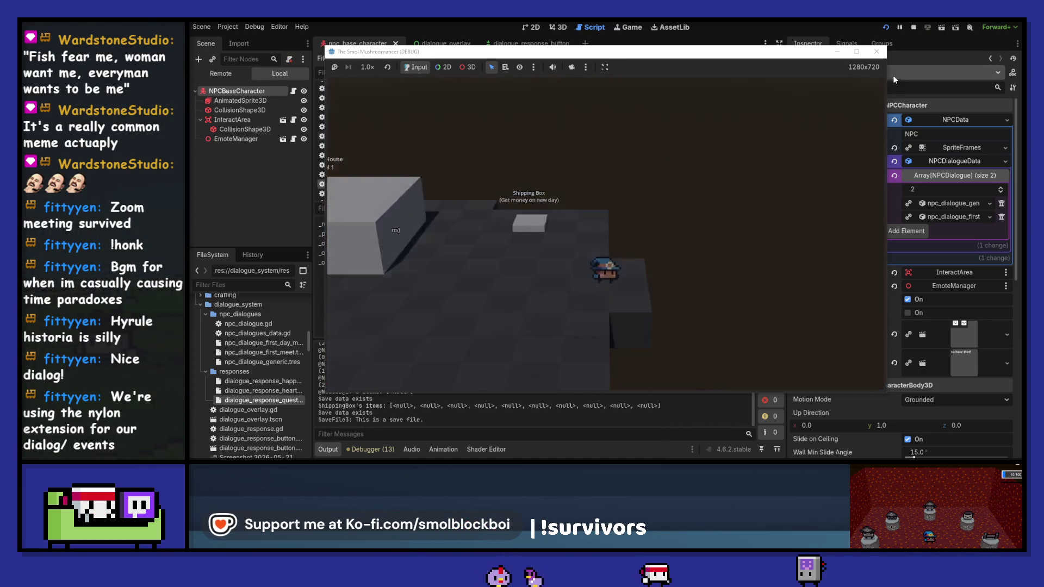
key("e")
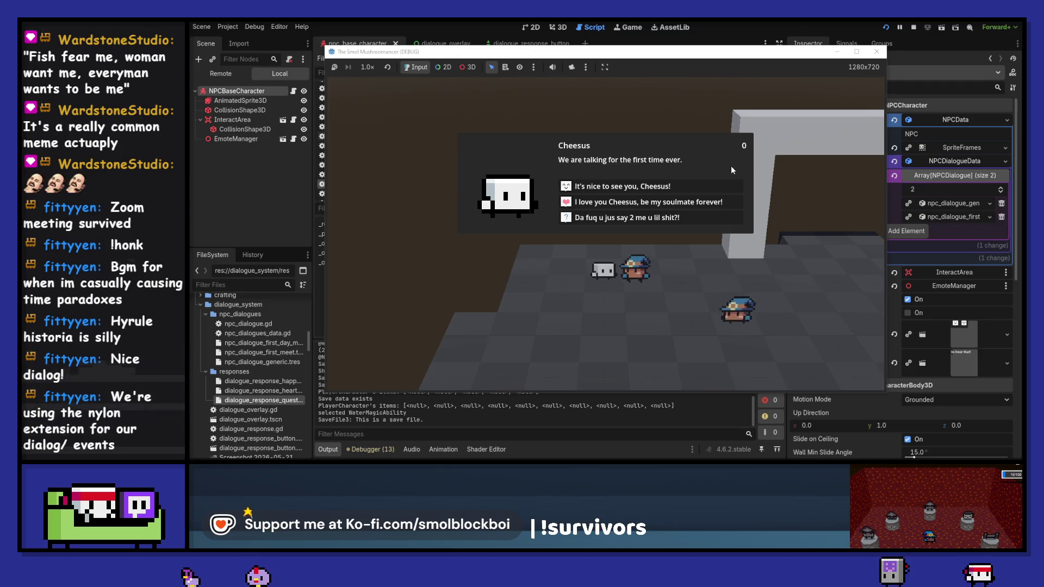
left_click(745, 146)
key("e")
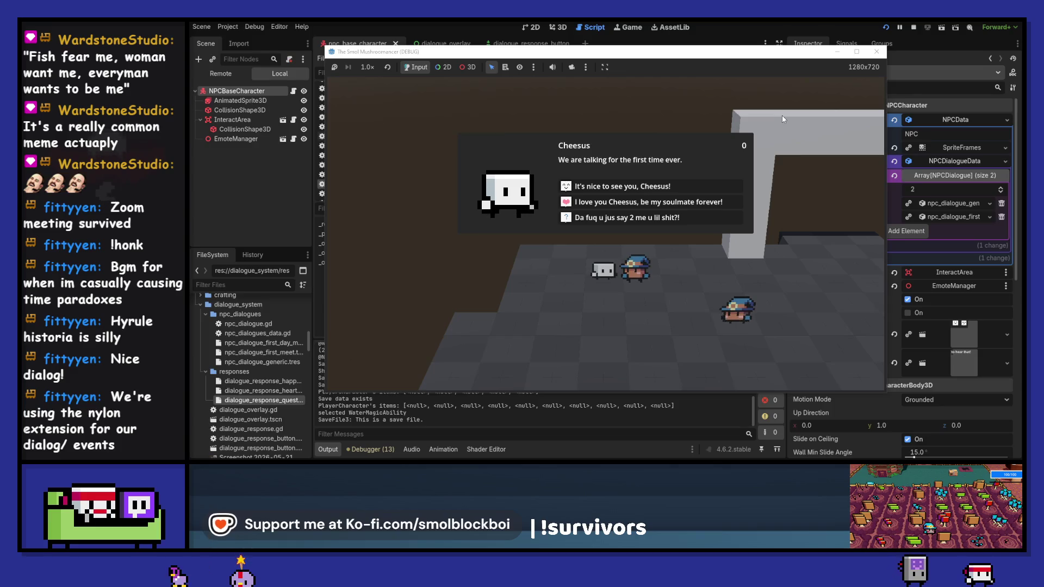
key("Escape")
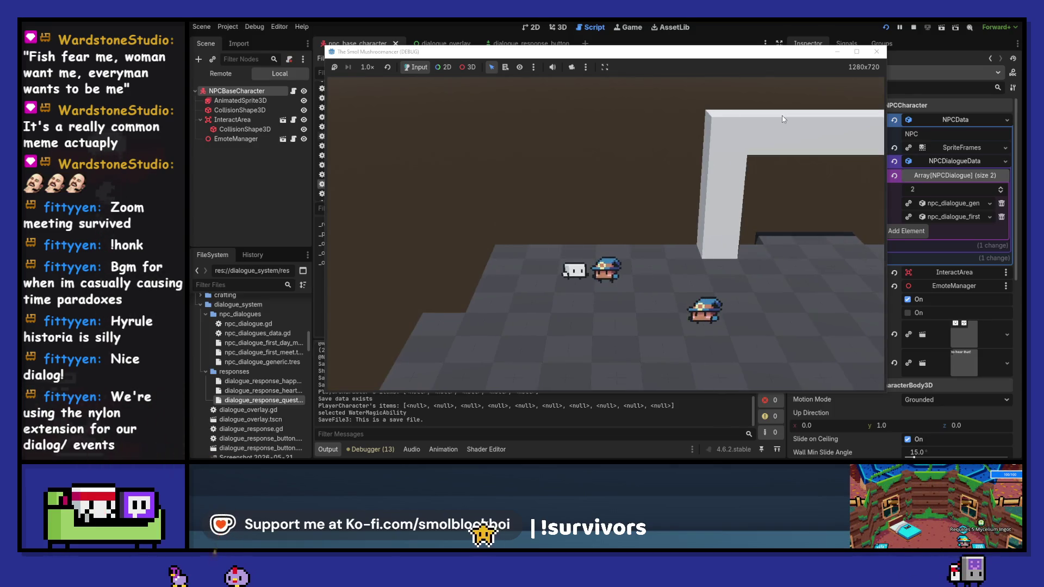
key("e")
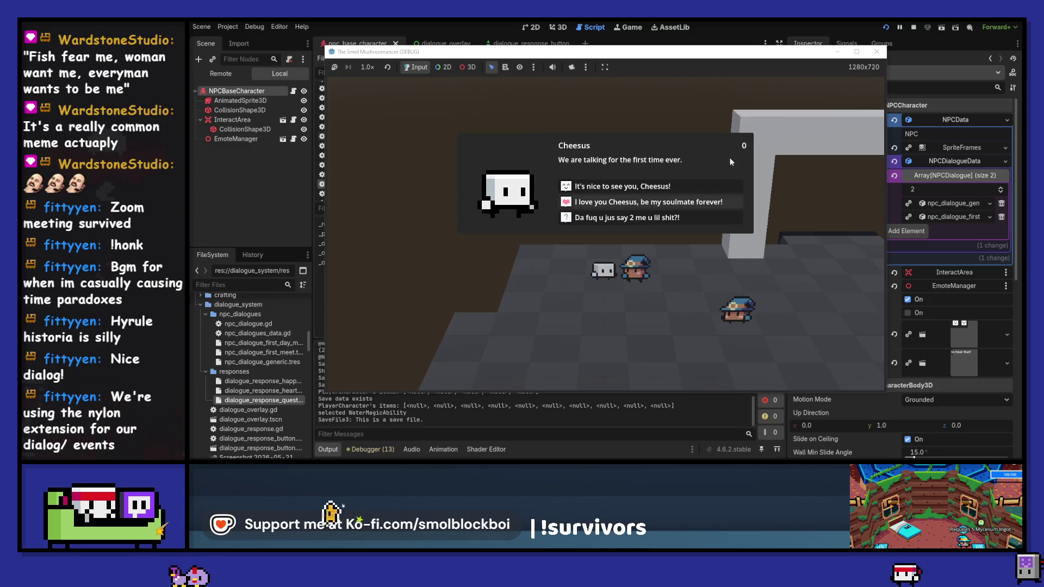
key("Escape")
key("e")
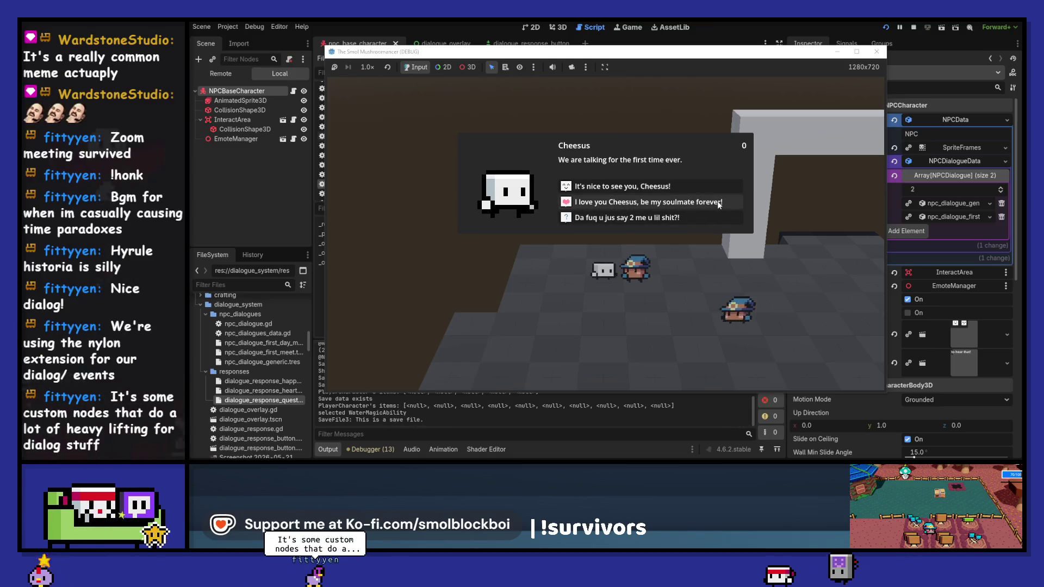
Step: Pick the 'I love you Cheesus' reply, talk again for 'We are talking again', reply, and stop the game
left_click(718, 201)
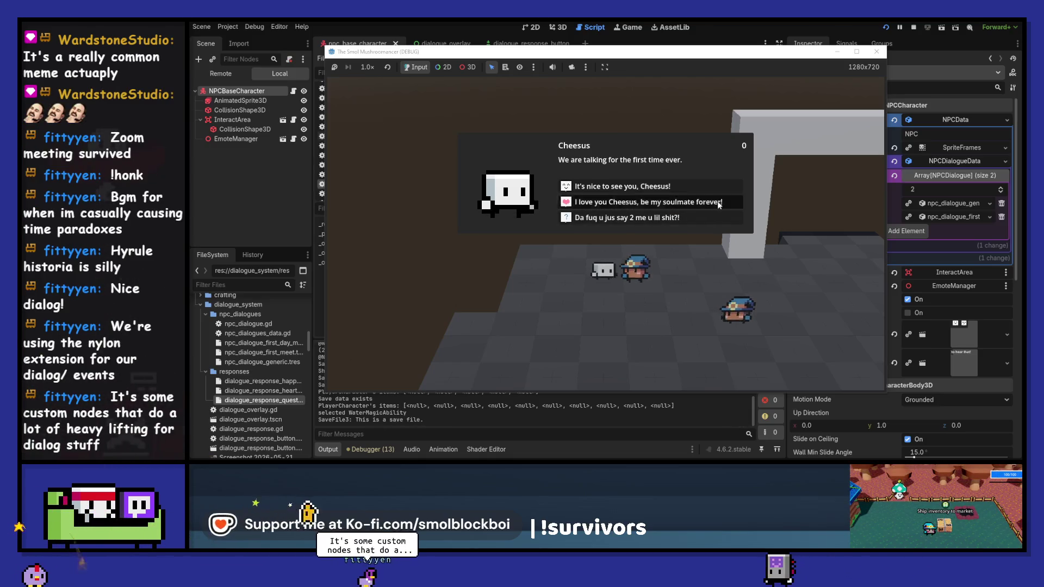
key("e")
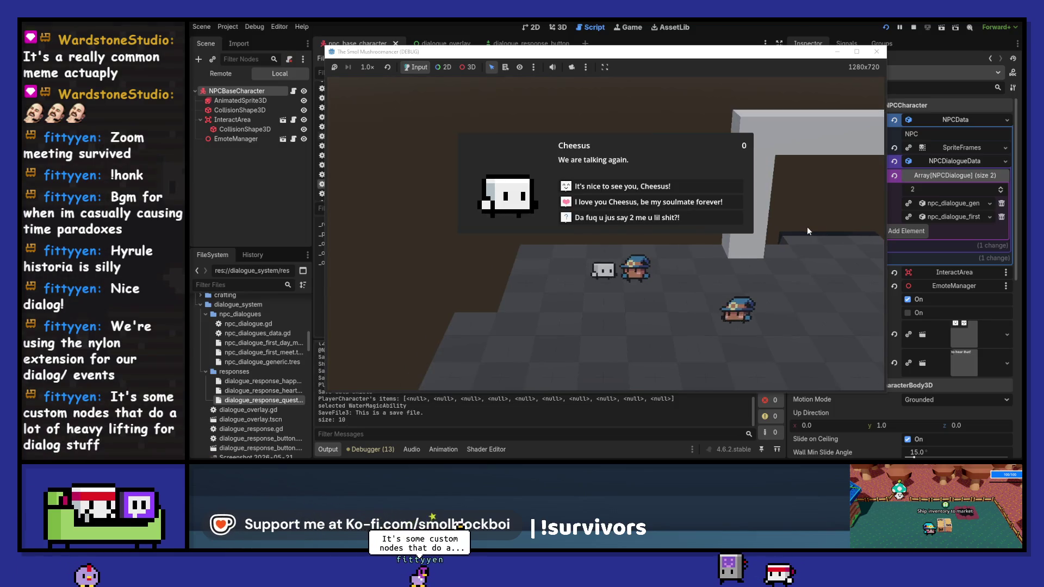
left_click(625, 204)
left_click(878, 52)
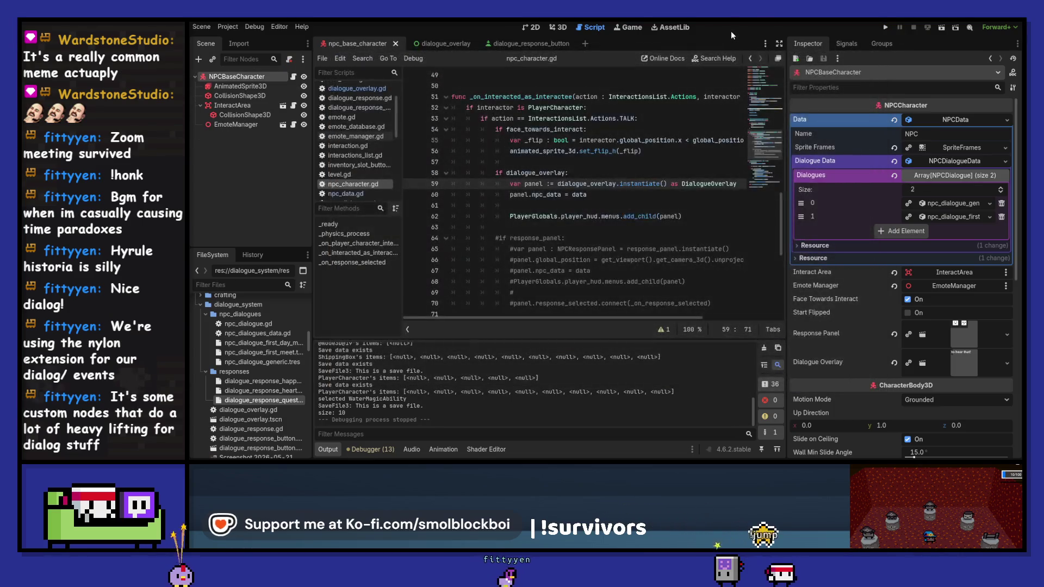
scroll(729, 235, "down", 2)
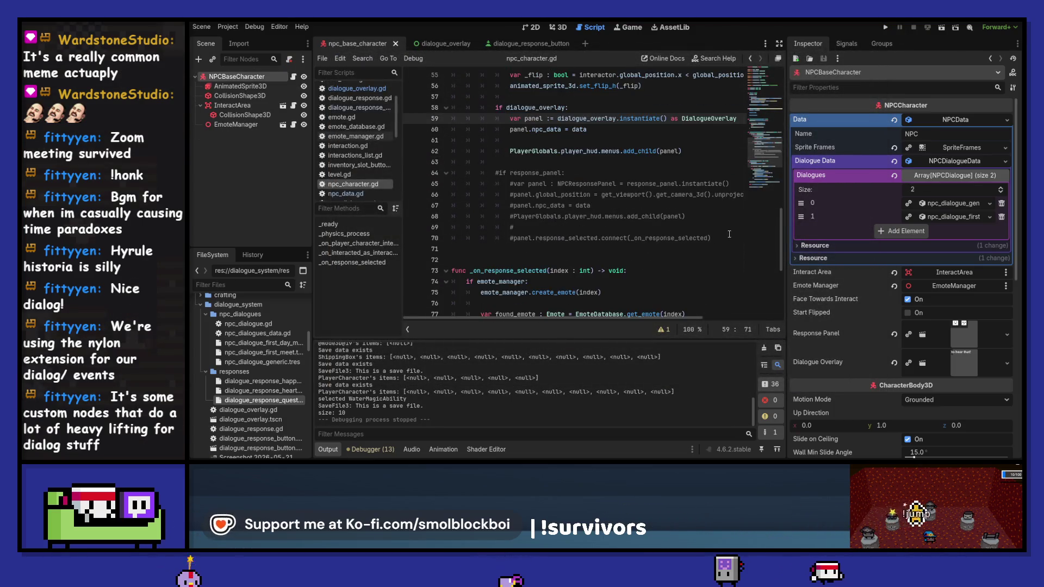
Step: Delete the commented-out #response_panel block from npc_character.gd and save
left_click_drag(728, 237, 457, 162)
key("Delete")
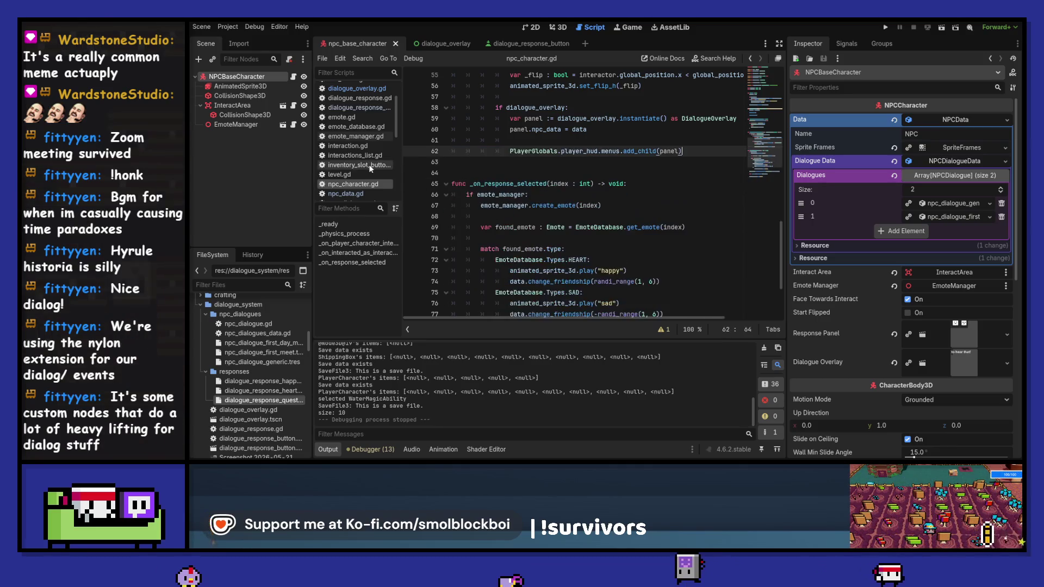
key("ctrl+s")
scroll(658, 203, "up", 1)
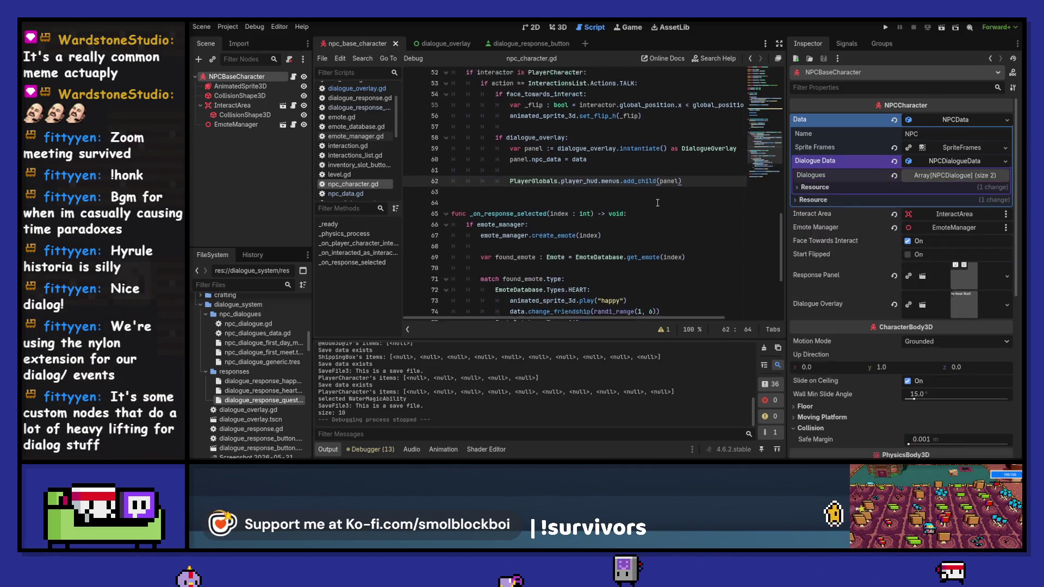
left_click(533, 28)
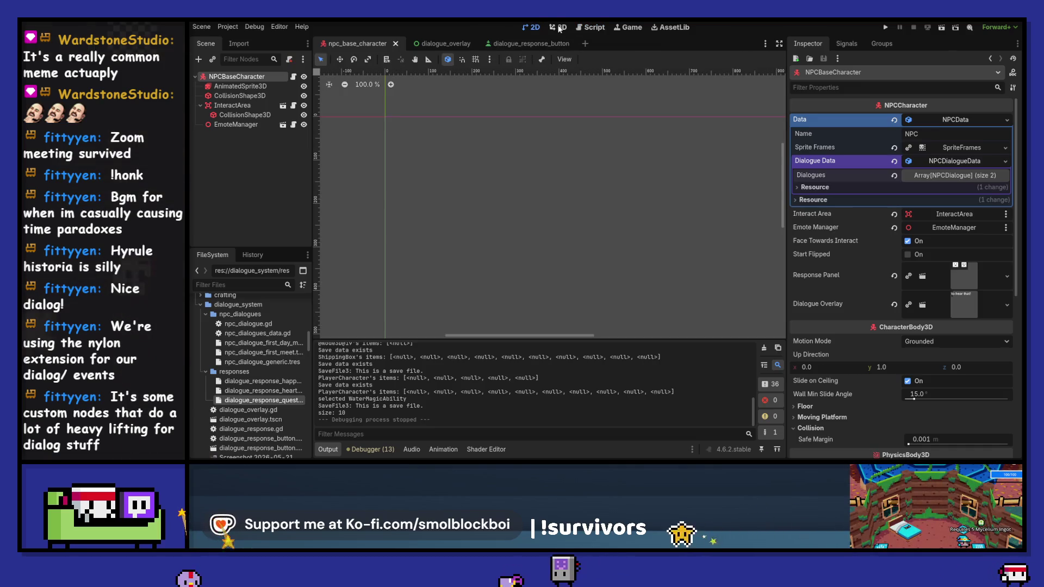
left_click(593, 28)
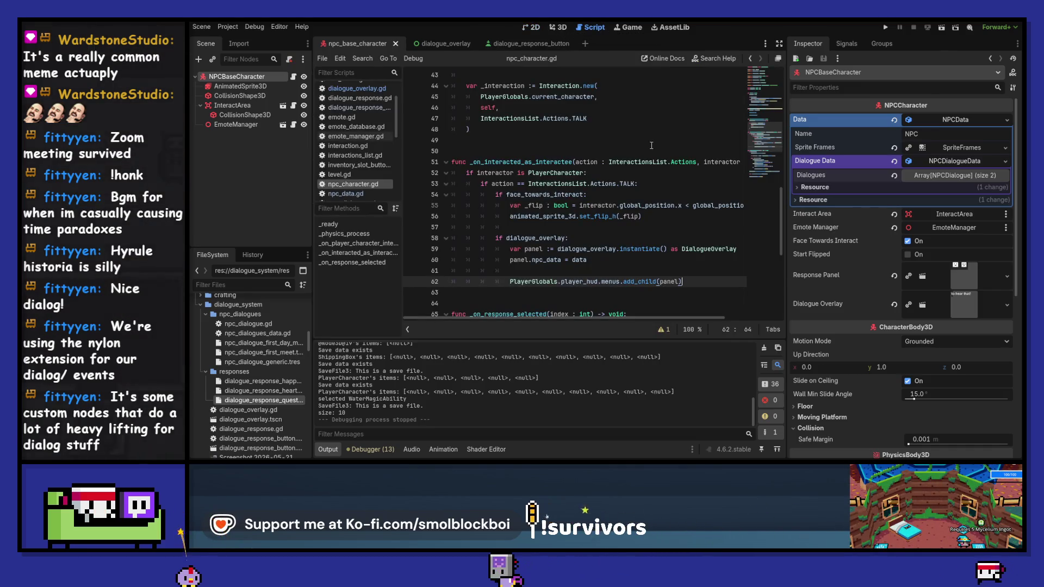
scroll(651, 145, "up", 5)
scroll(645, 155, "up", 5)
scroll(636, 163, "up", 4)
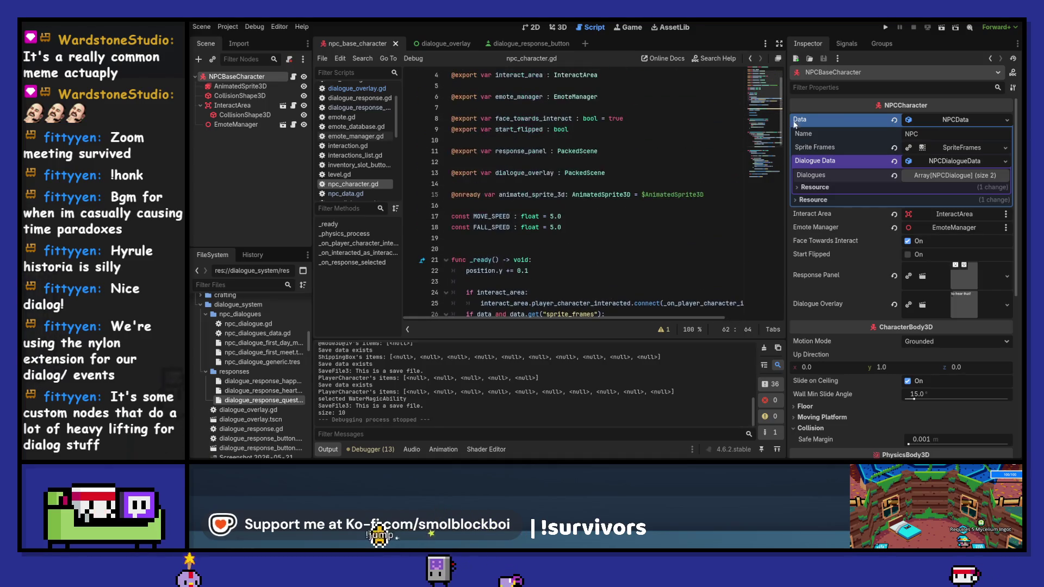
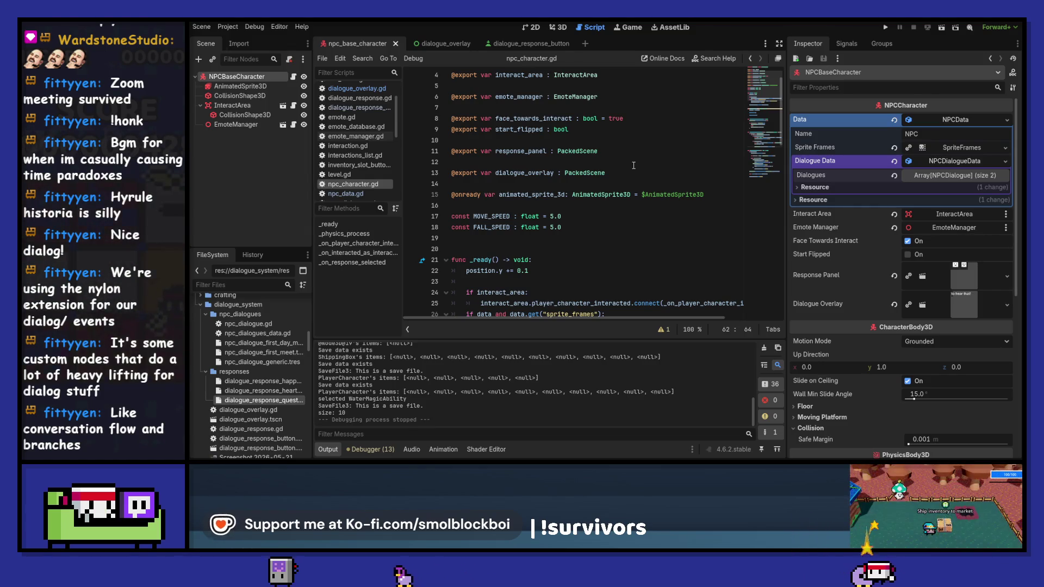
scroll(634, 166, "up", 1)
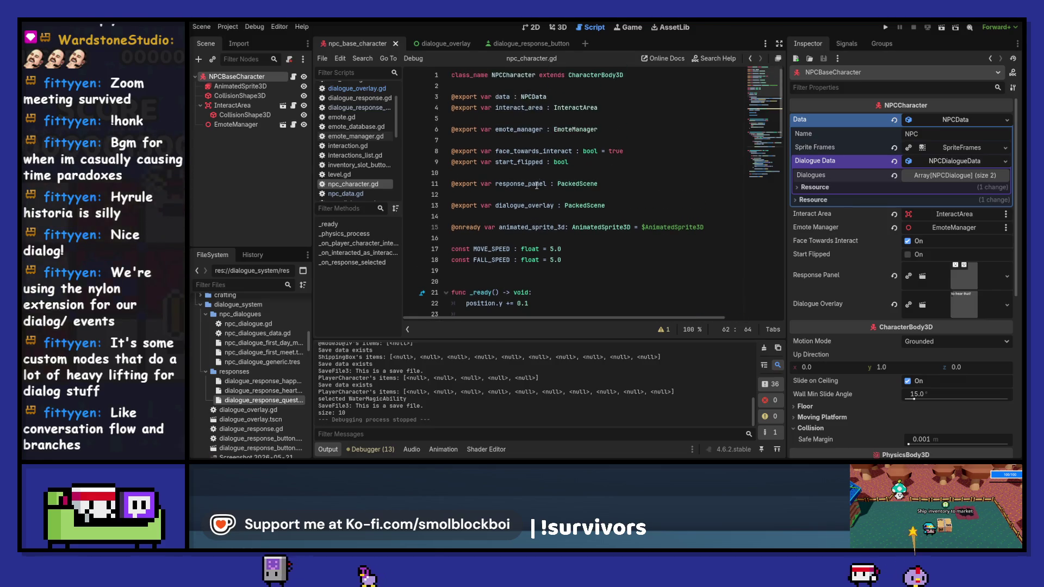
double_click(520, 184)
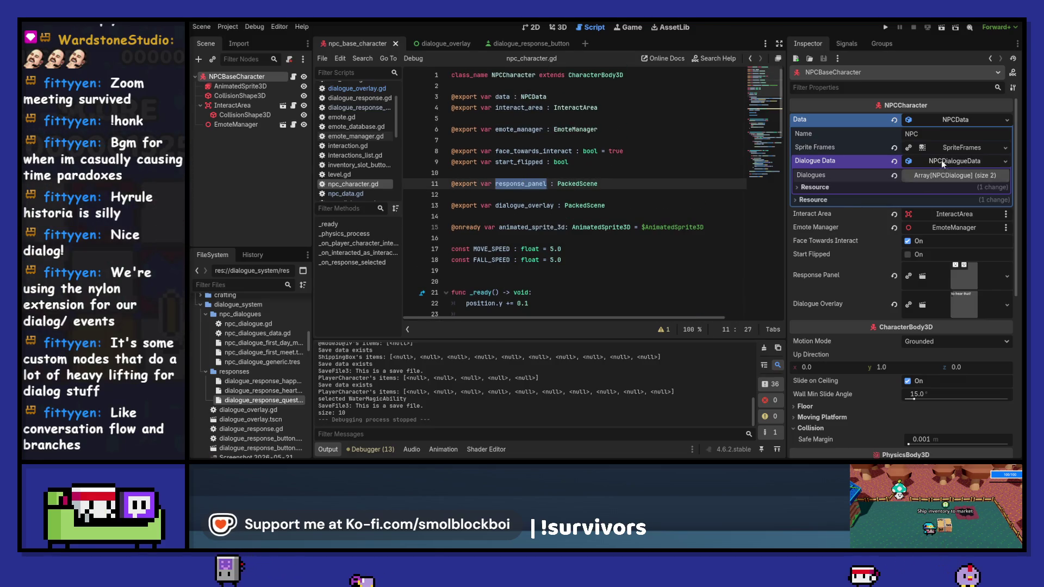
left_click(956, 119)
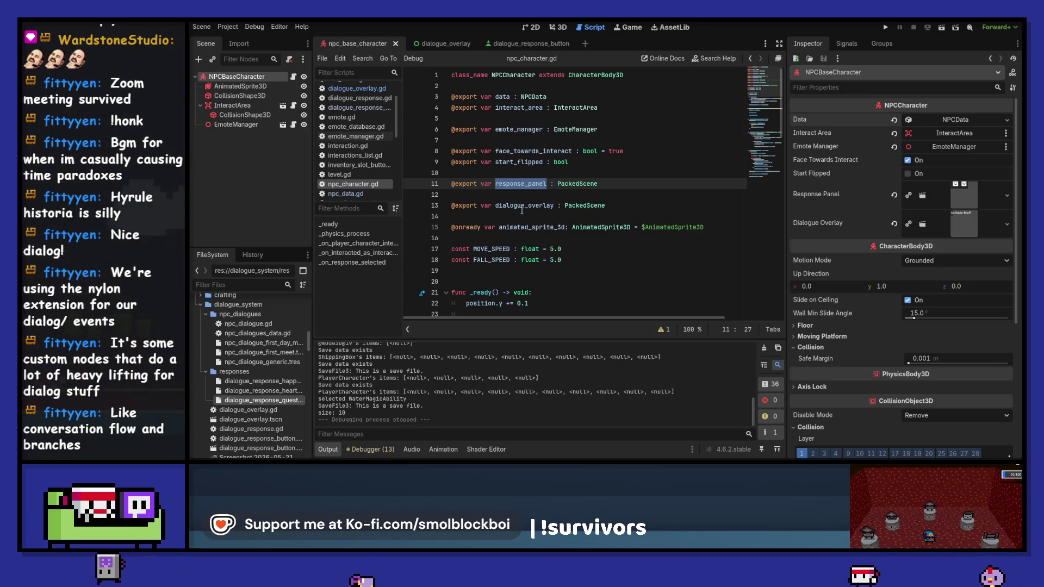
triple_click(619, 184)
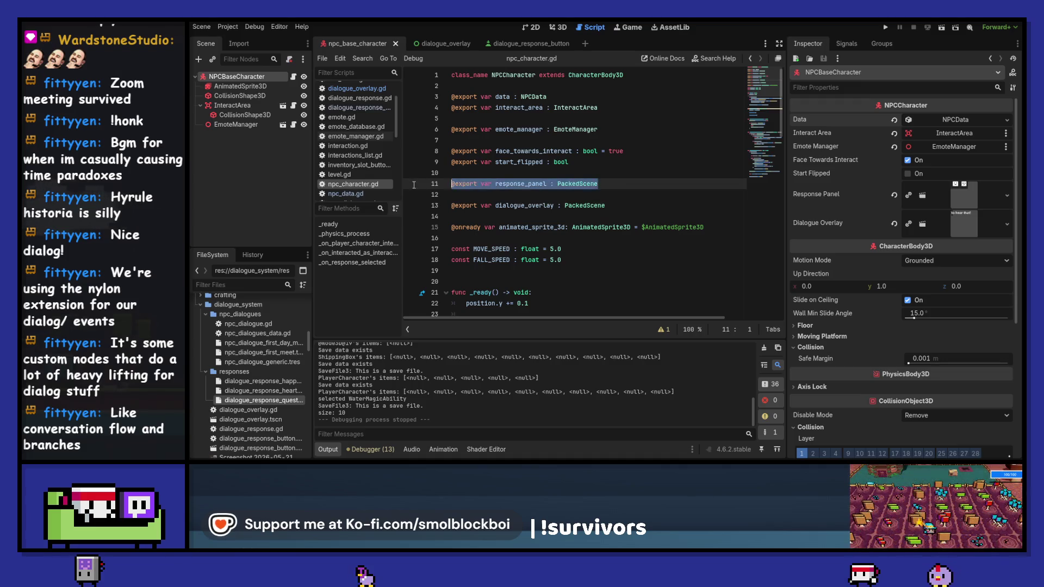
key("BackSpace")
key("BackSpace")
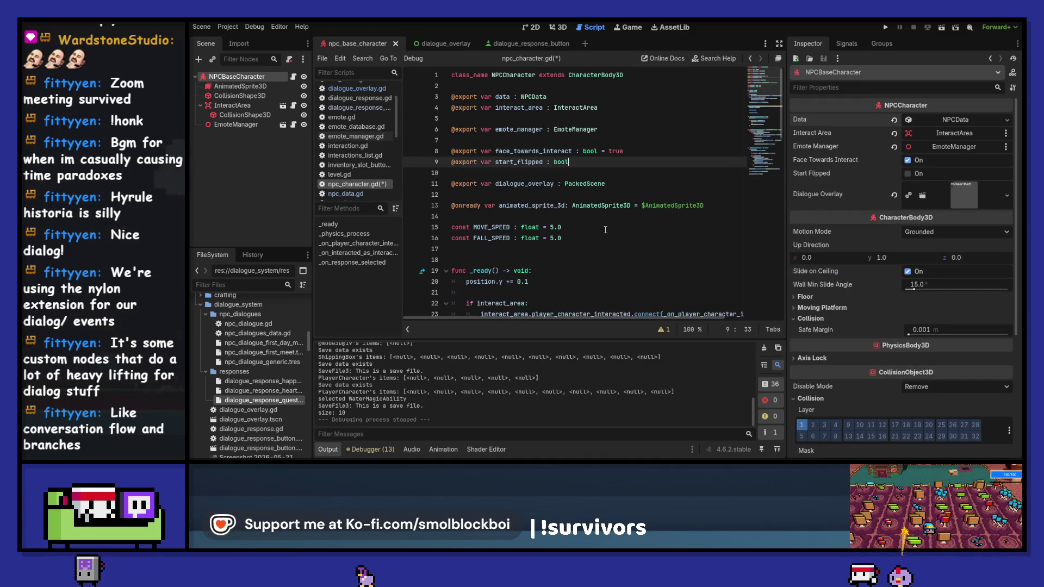
key("F5")
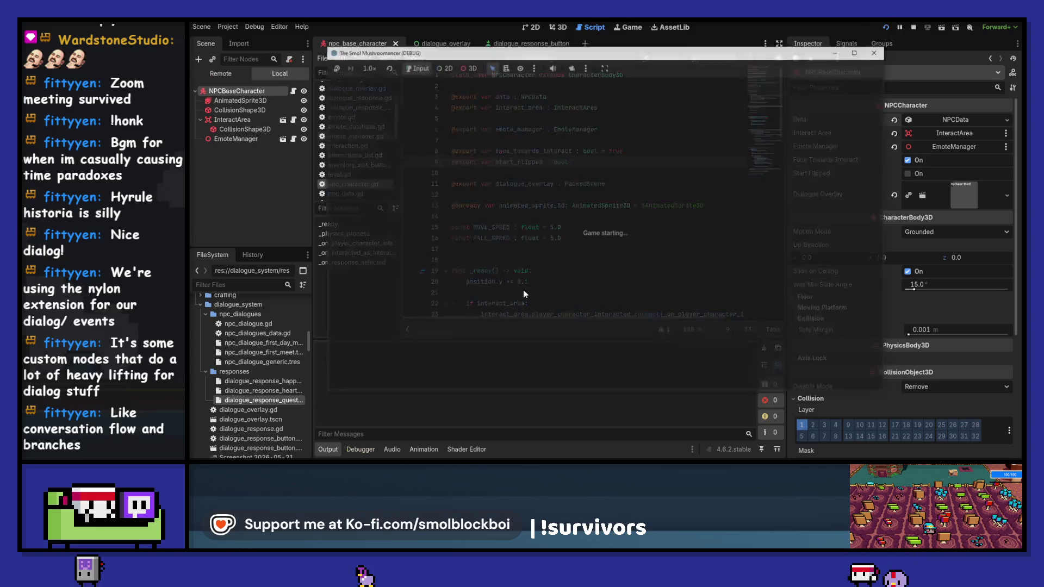
Step: Load a level, then begin a dialogue_data guard condition in dialogue_overlay.gd's _ready()
left_click(621, 260)
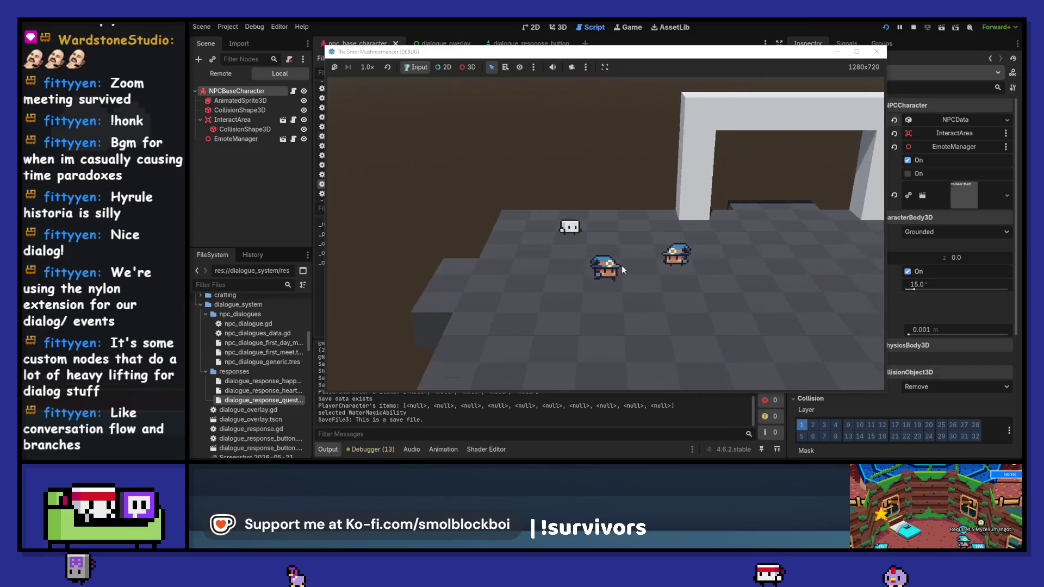
mouse_move(601, 249)
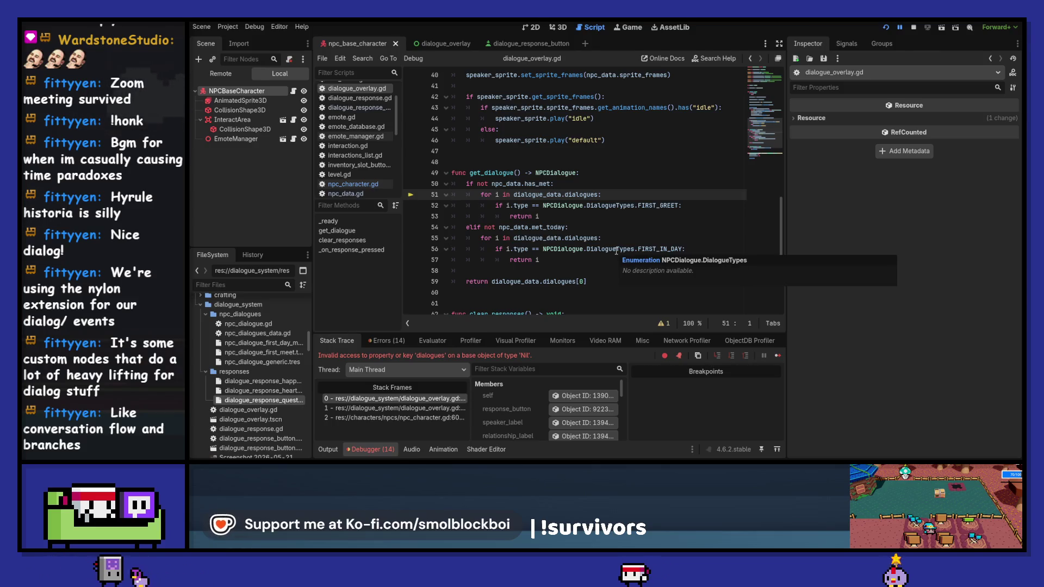
scroll(615, 252, "up", 5)
scroll(616, 252, "up", 5)
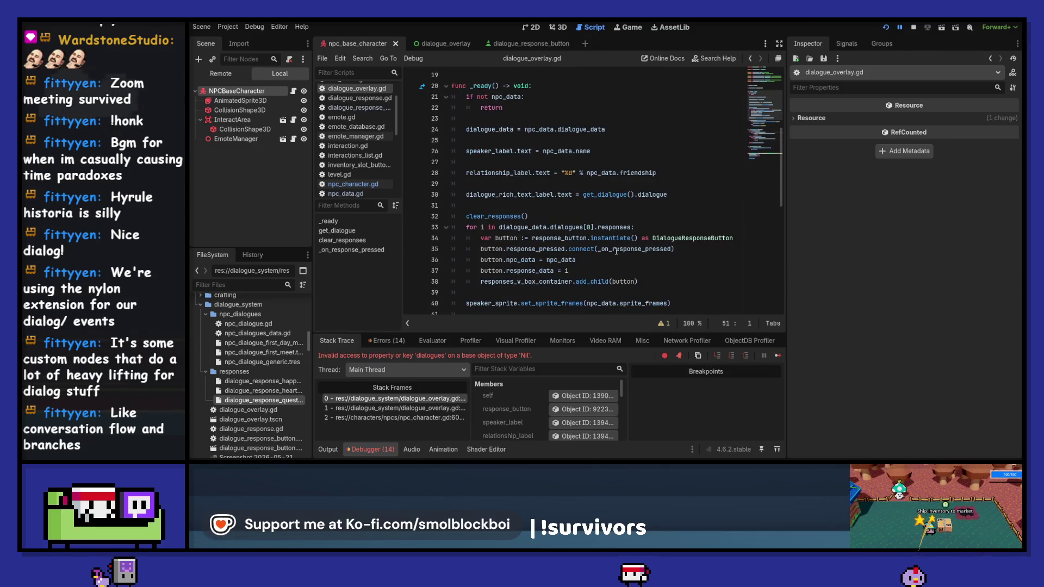
left_click(511, 182)
key("Return")
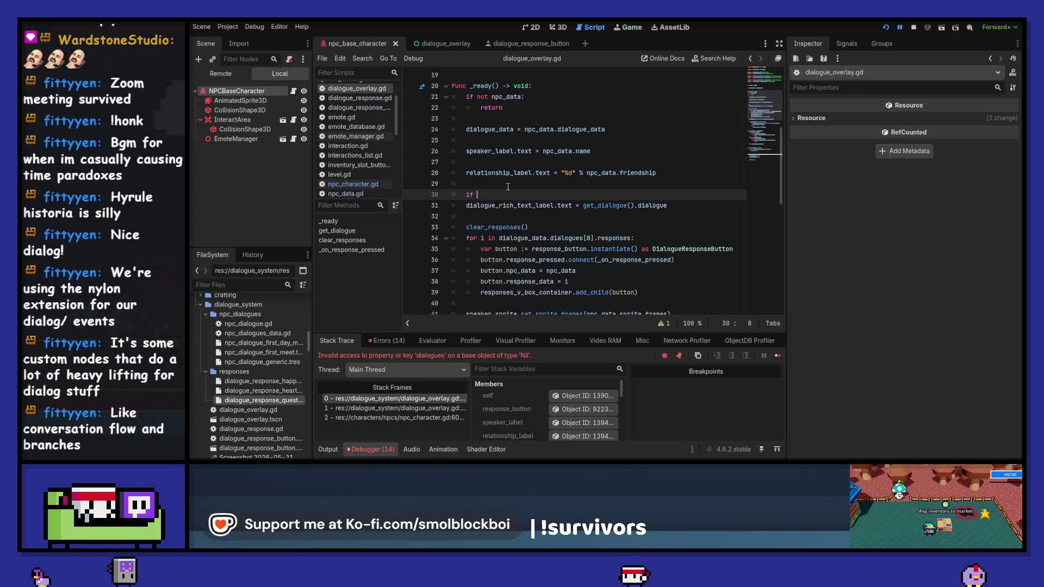
type("npc_data.")
key("Down")
key("Return")
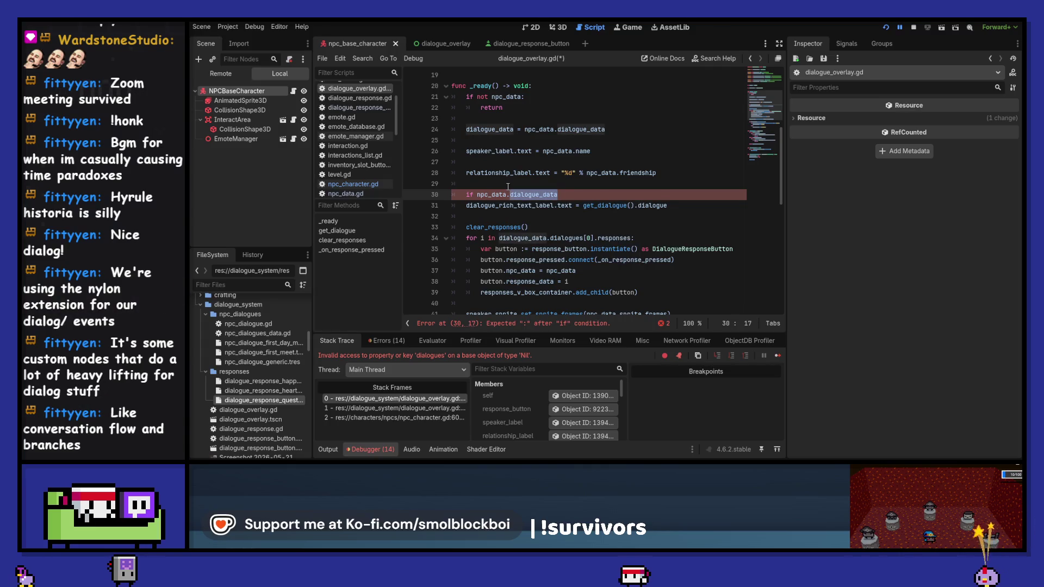
type("di")
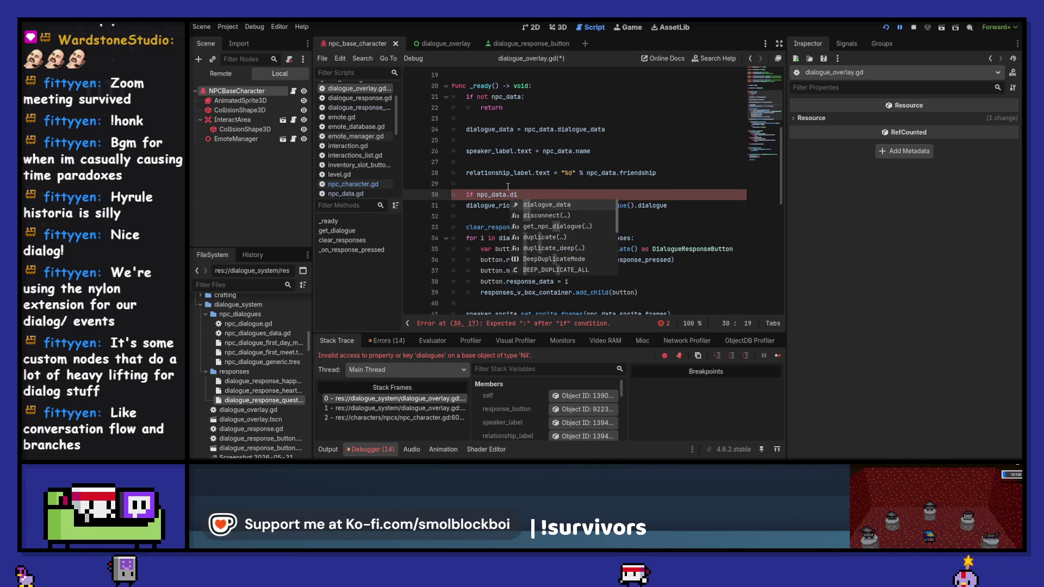
key("Return")
scroll(571, 187, "up", 3)
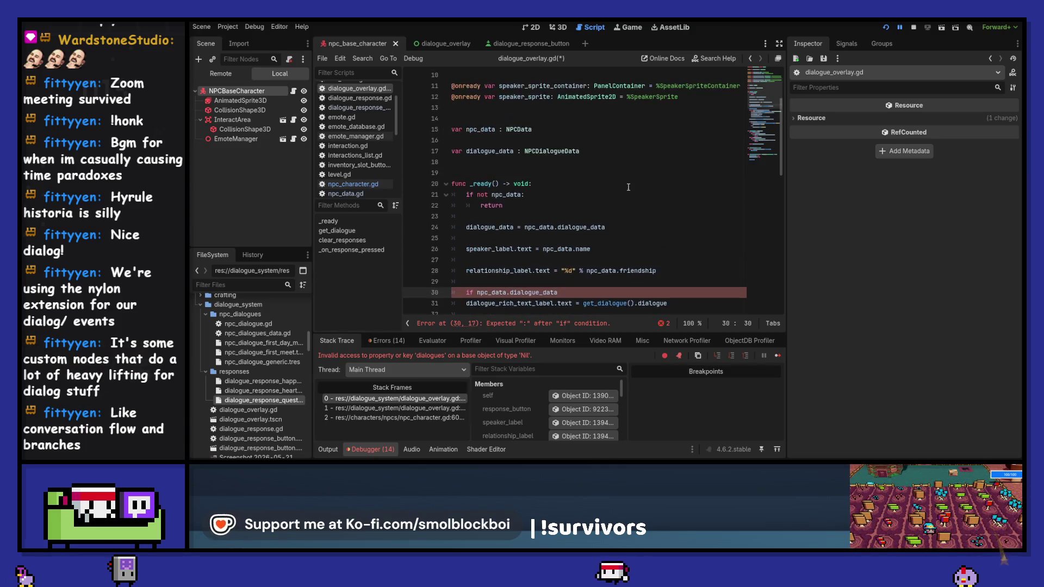
scroll(625, 190, "down", 5)
scroll(625, 190, "down", 5)
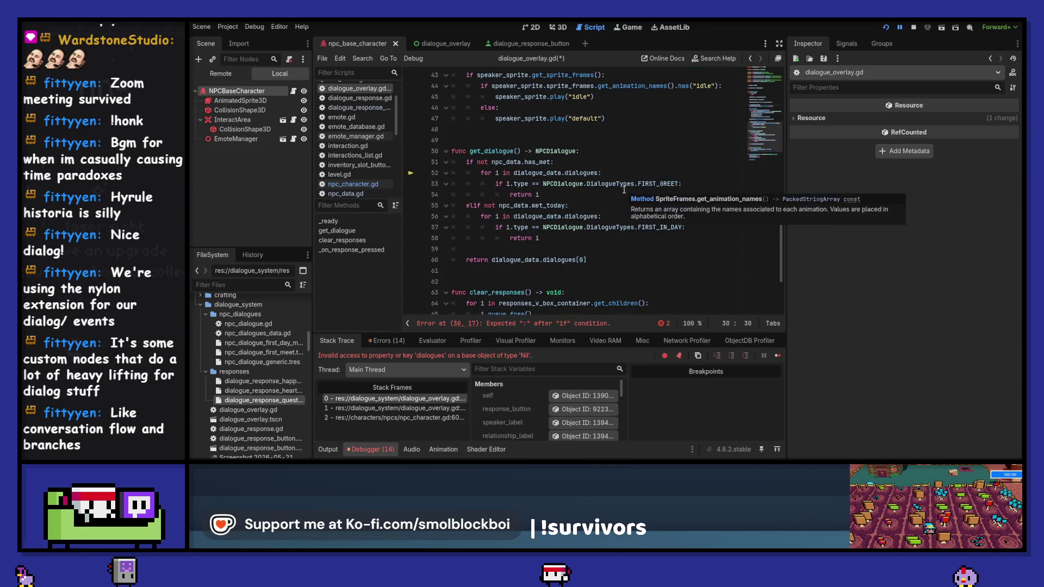
scroll(625, 190, "up", 5)
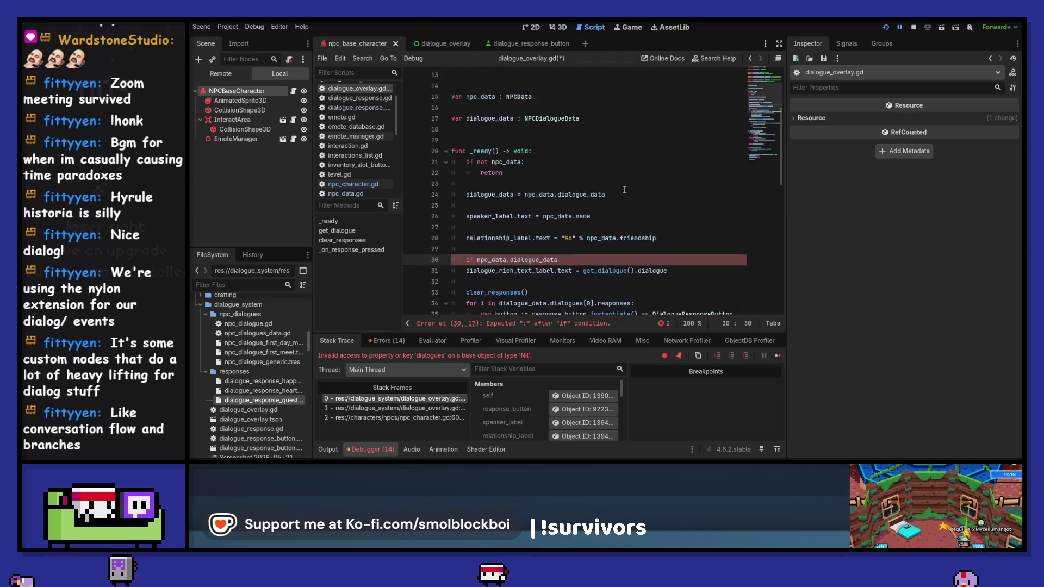
scroll(625, 189, "up", 3)
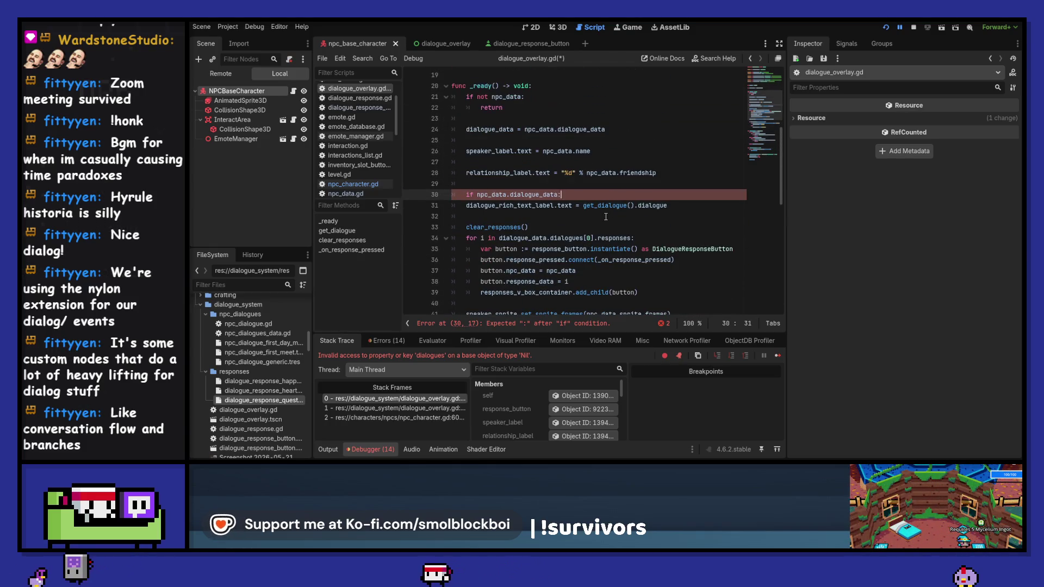
key("Down")
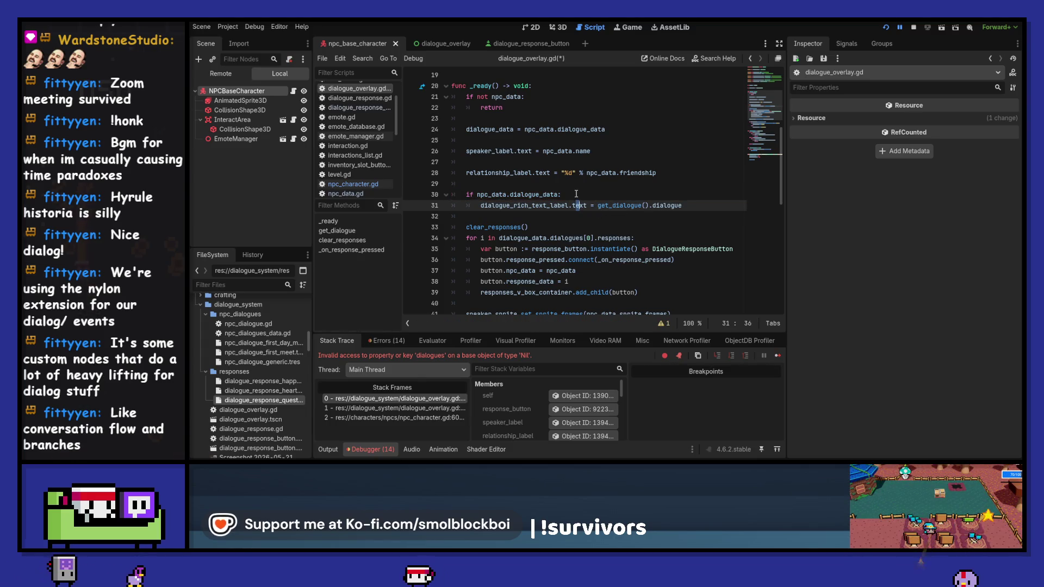
Step: Rewrite the guard as 'if not dialogue_data: return' with a blank line after, and relaunch the game
key("ctrl+z")
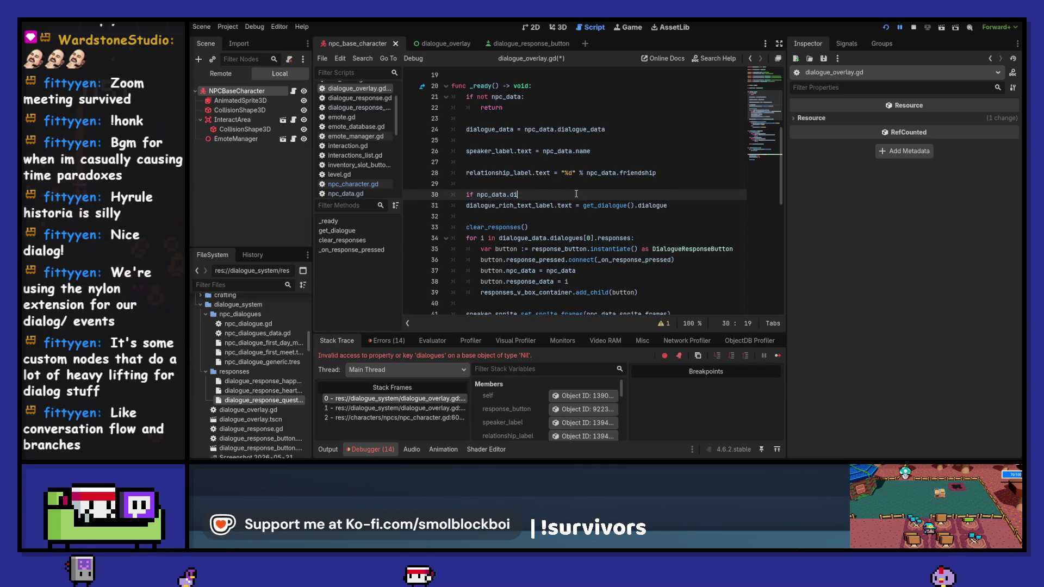
key("ctrl+z")
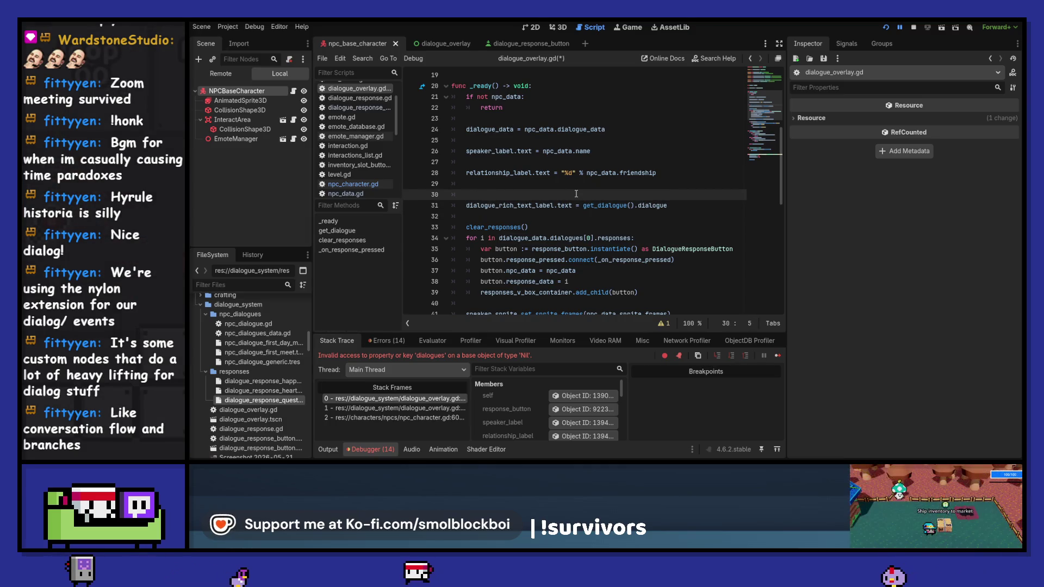
type("dia")
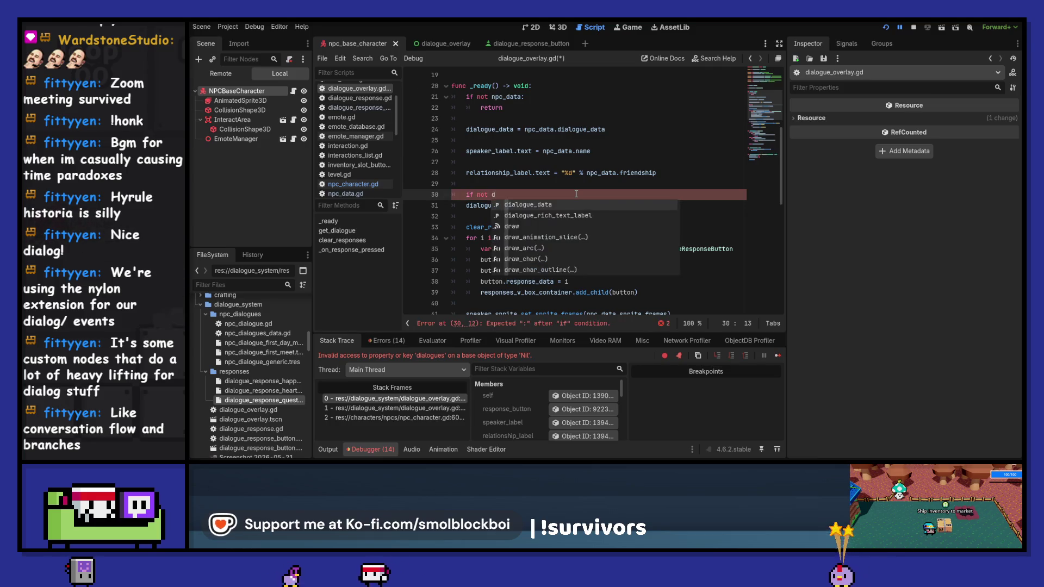
key("Tab")
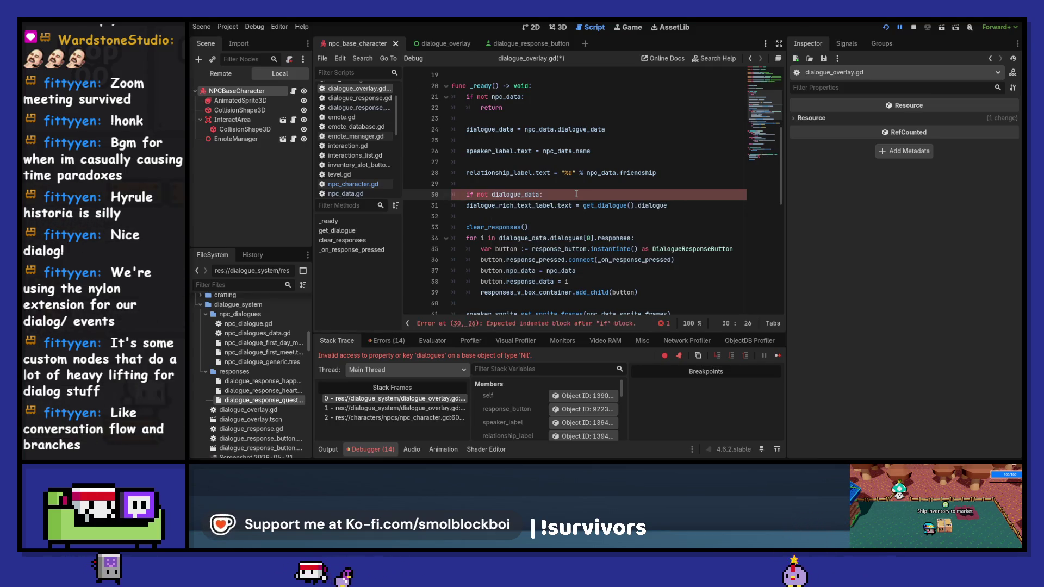
key("Return")
type("return")
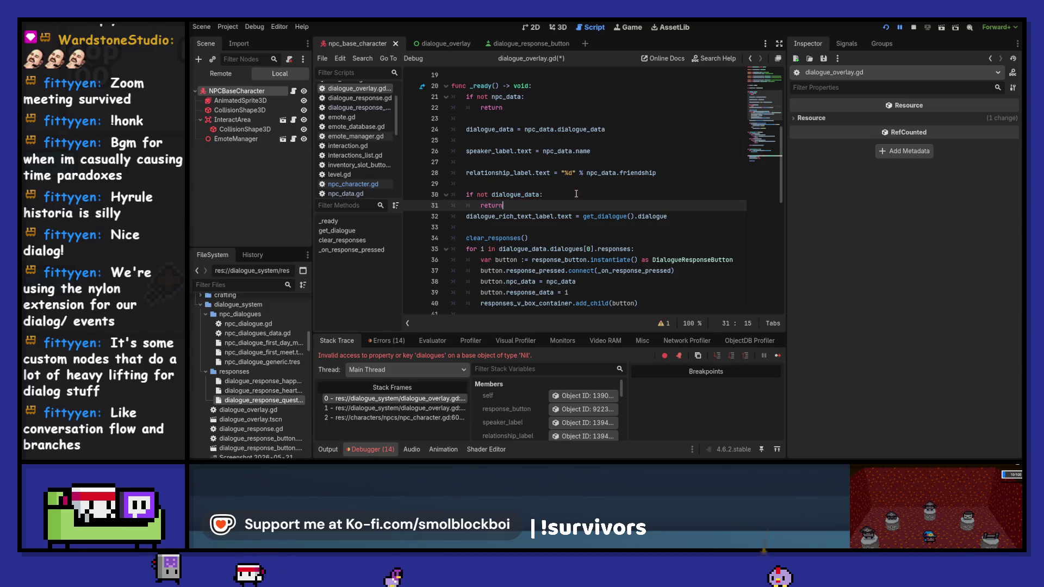
key("Return")
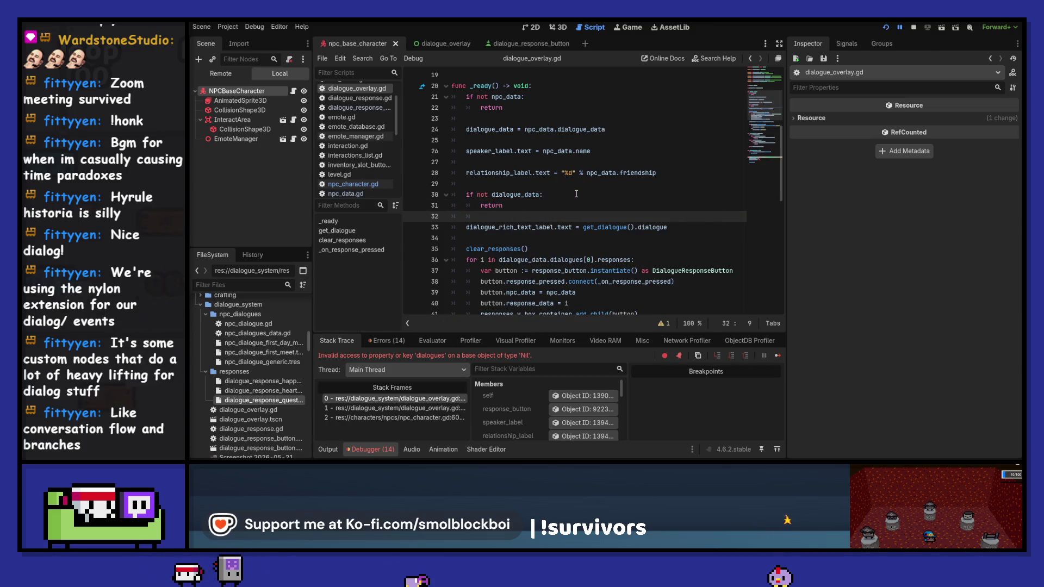
key("F5")
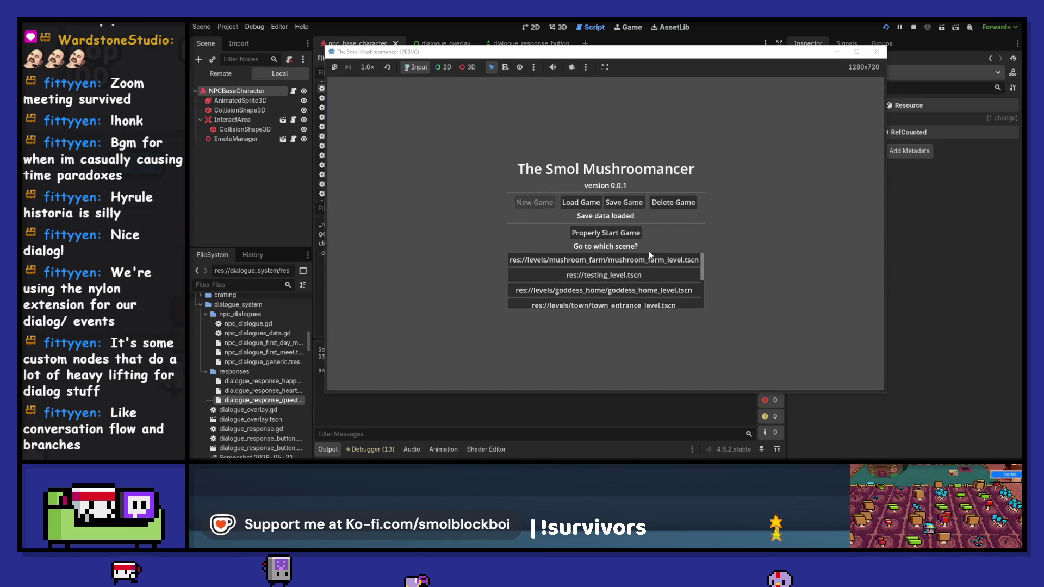
Step: Load a level and walk around talking briefly to each NPC in the room
left_click(655, 259)
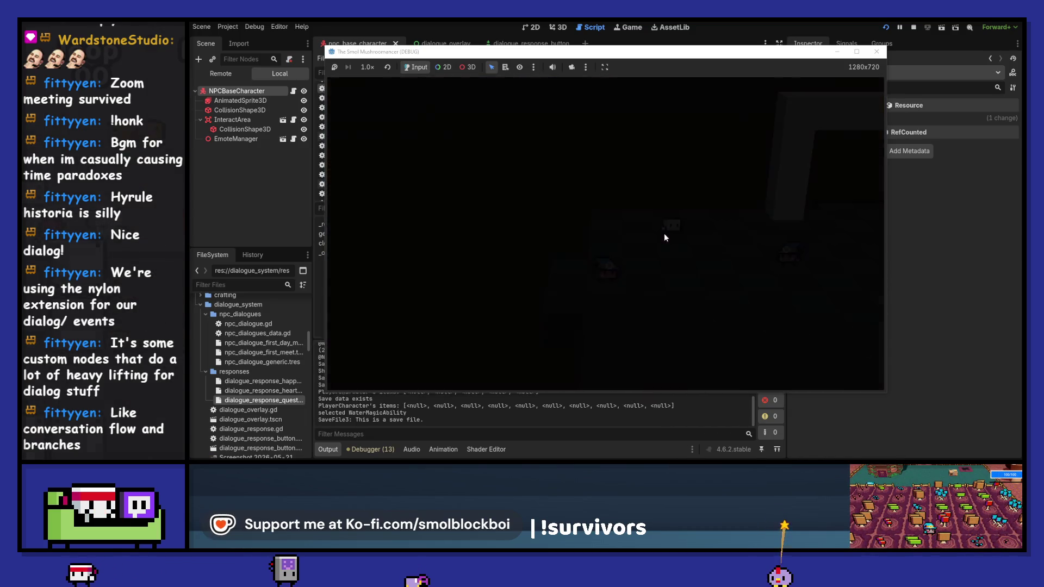
key("a")
key("e")
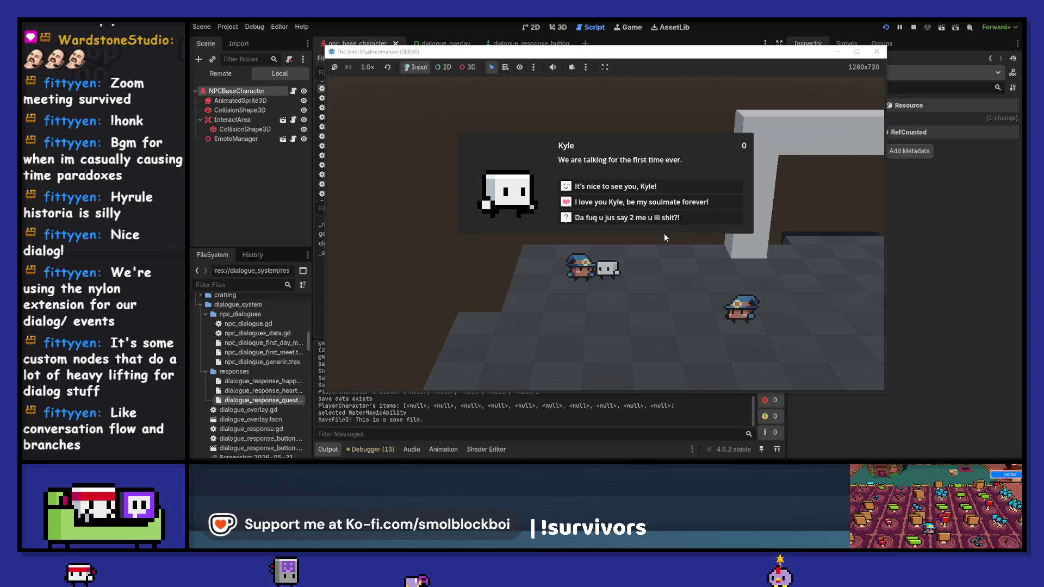
key("Escape")
key("d")
key("e")
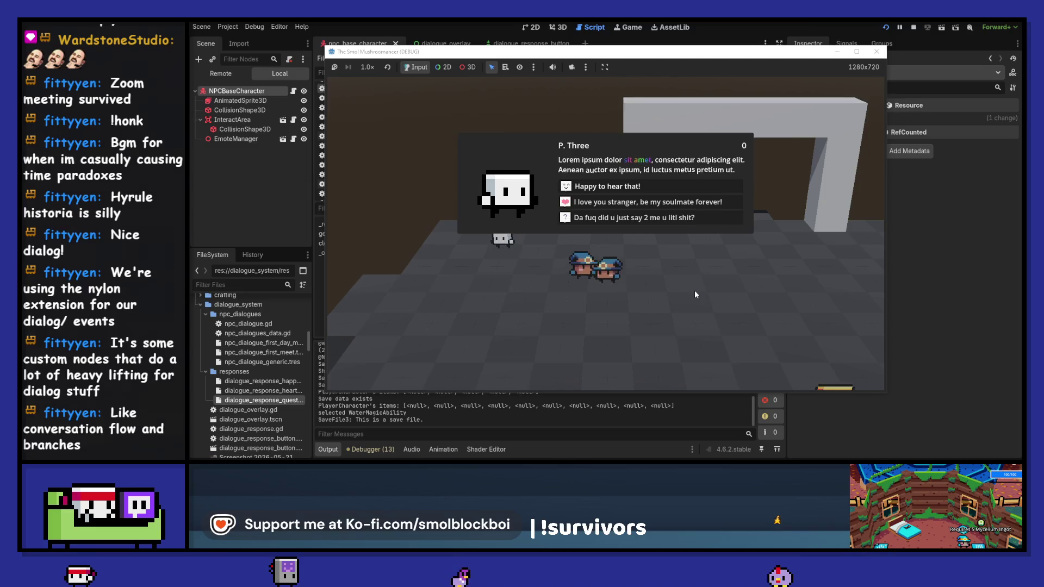
key("Escape")
key("s")
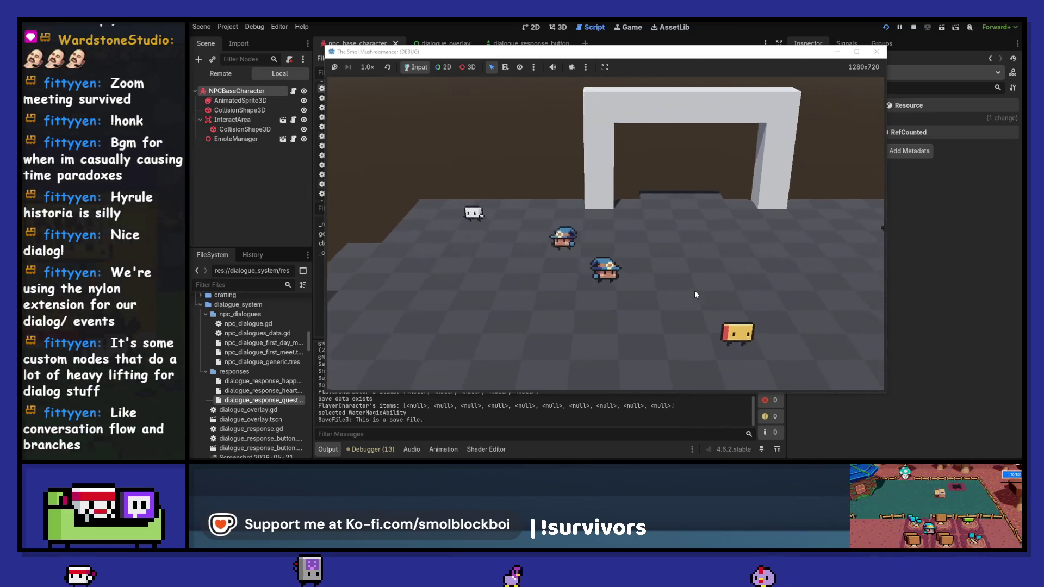
key("e")
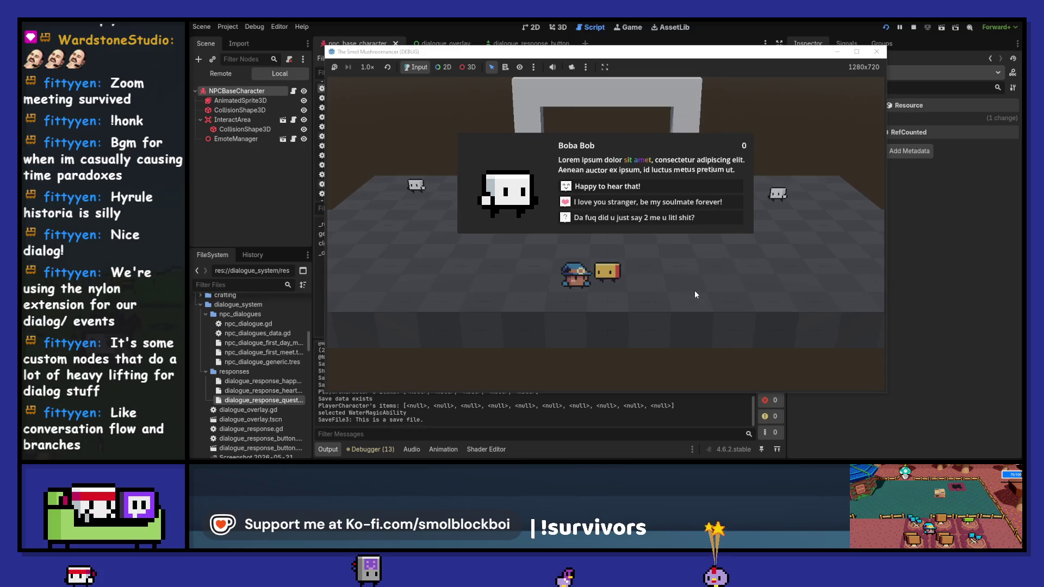
key("Escape")
Step: Talk to Kyle, choose the friendly reply, talk again for the repeat-visit line, then stop the game
key("w")
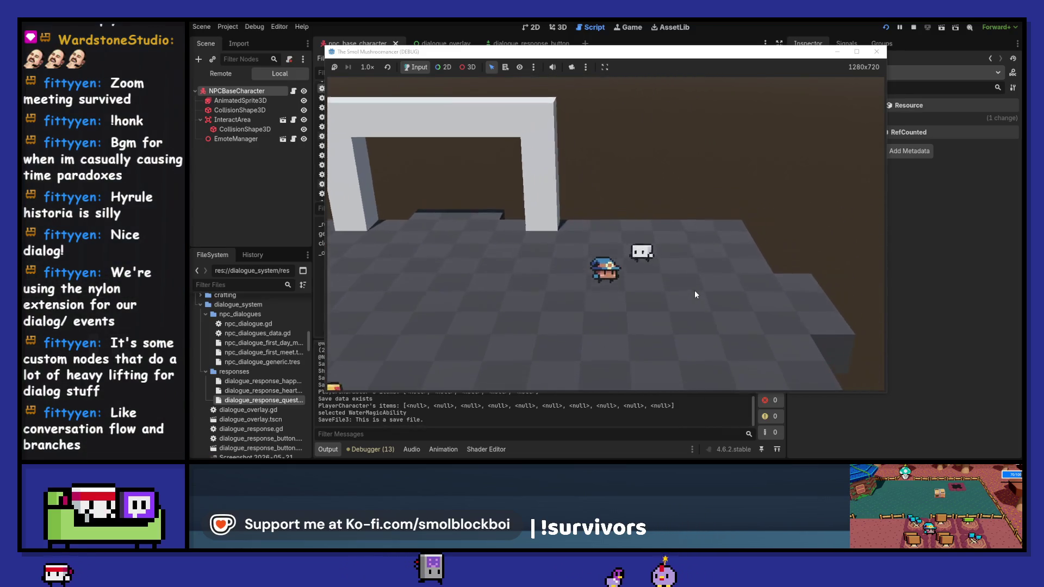
key("e")
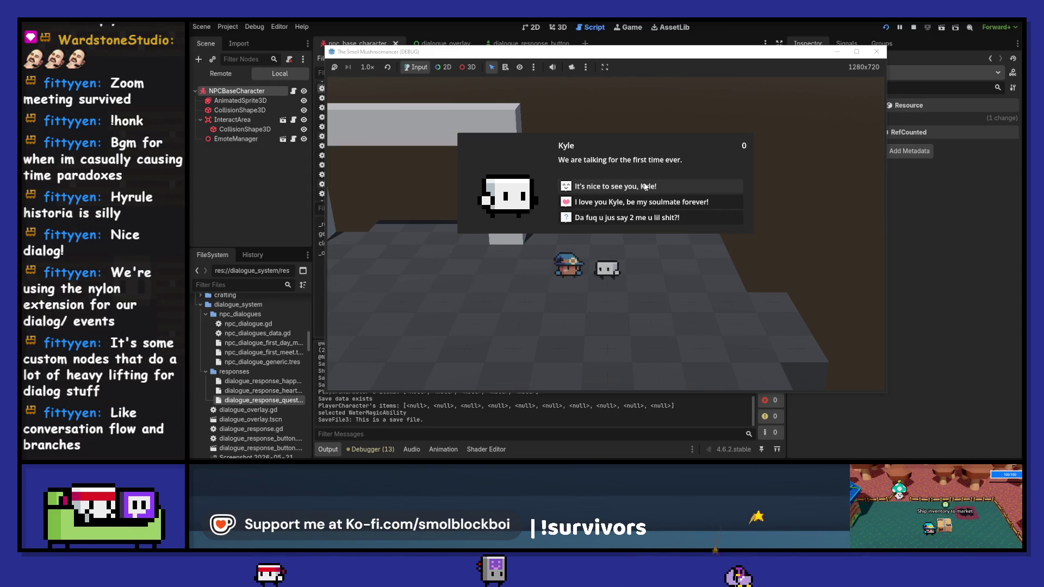
left_click(645, 187)
key("e")
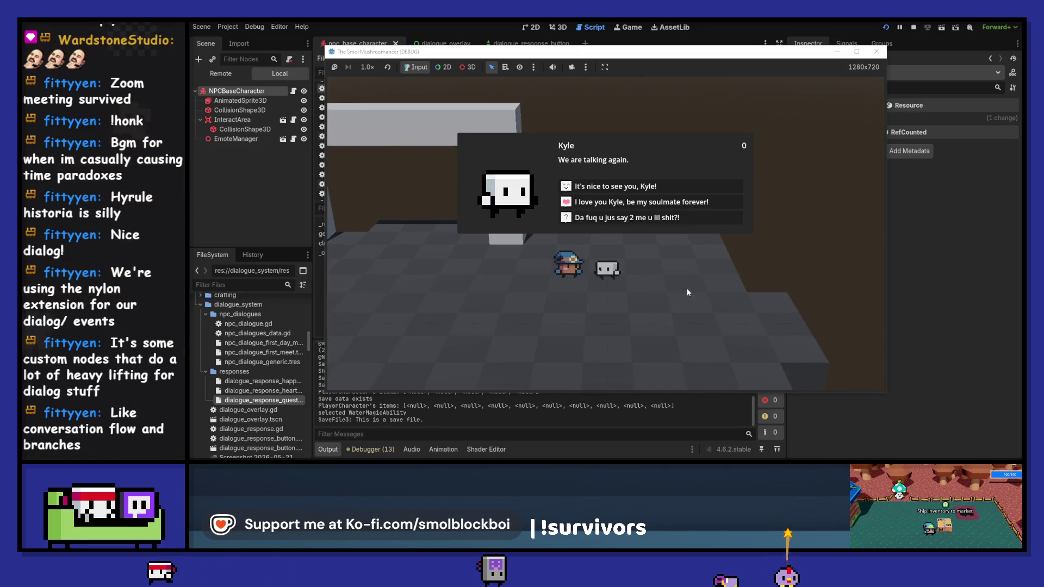
key("Escape")
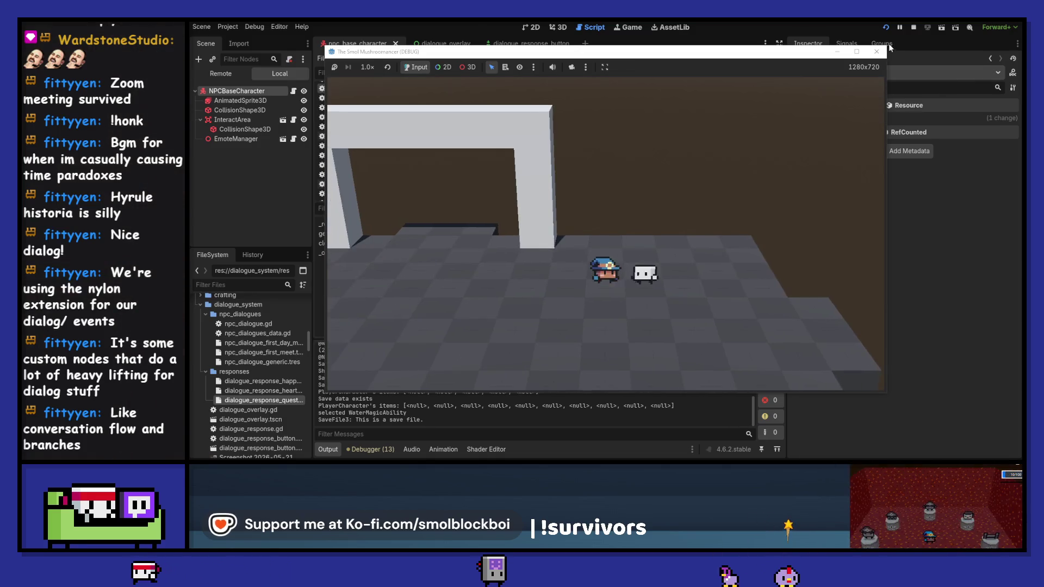
left_click(877, 51)
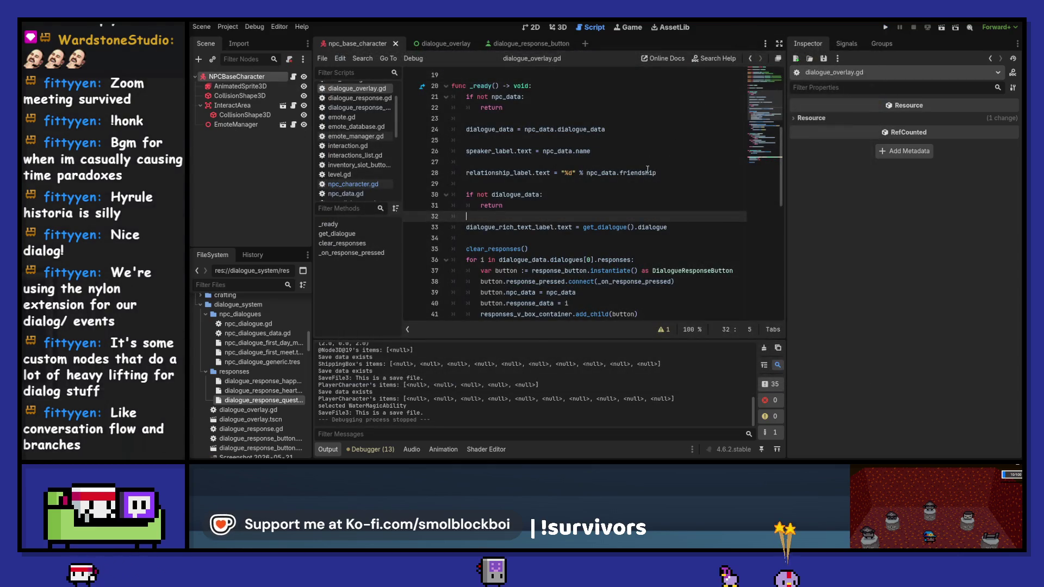
Step: Review the autoloads, open EmoteDatabase and search the project for get_emote uses
left_click(777, 364)
left_click(228, 26)
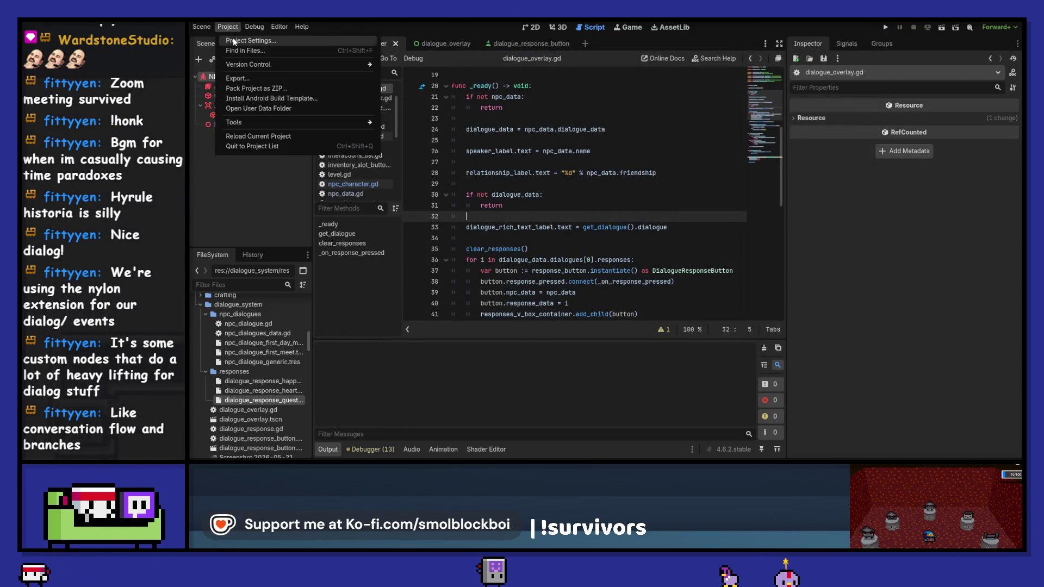
left_click(498, 107)
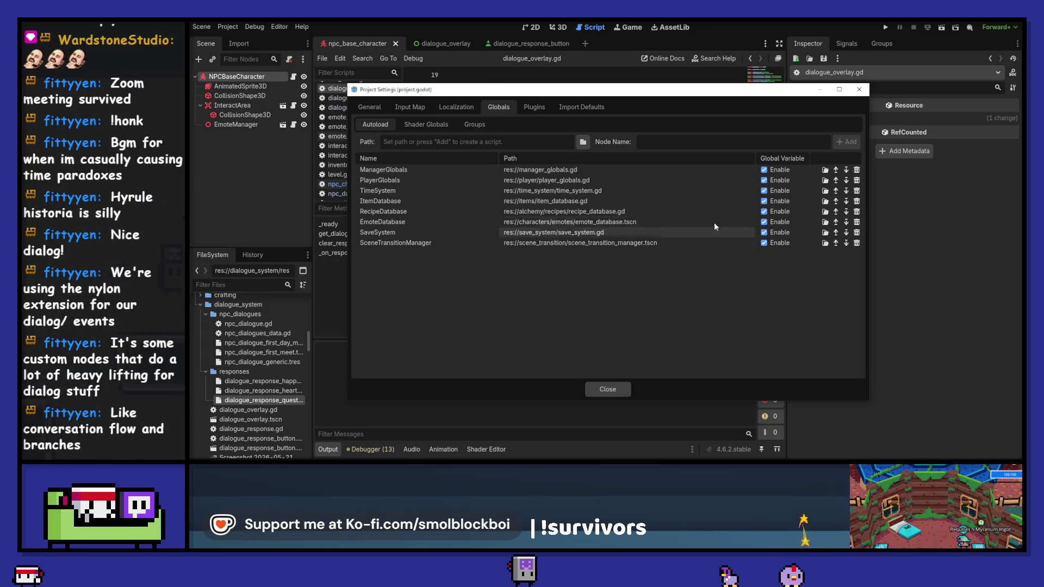
left_click(826, 222)
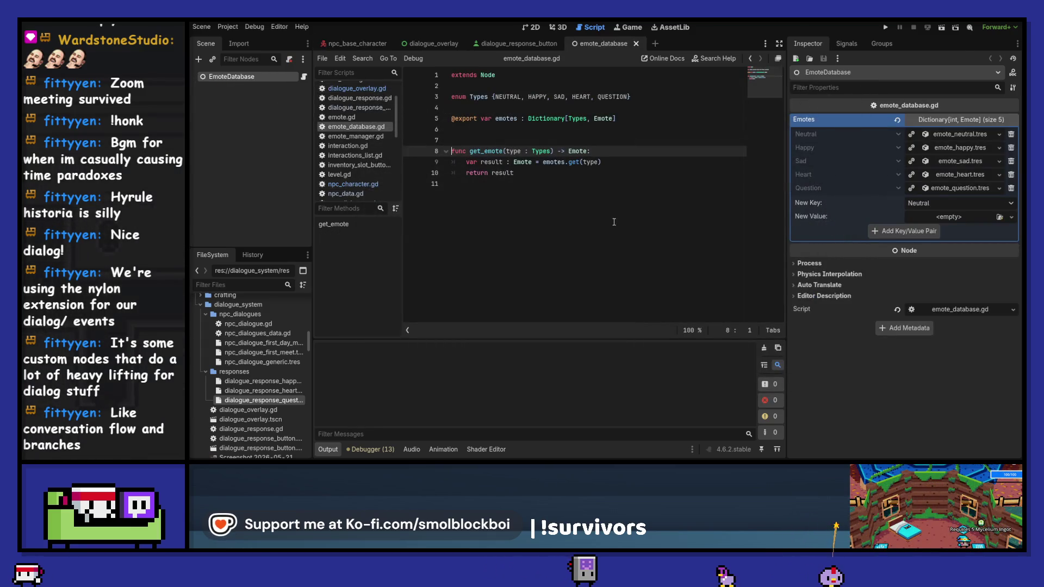
double_click(496, 154)
key("ctrl+shift+f")
key("Return")
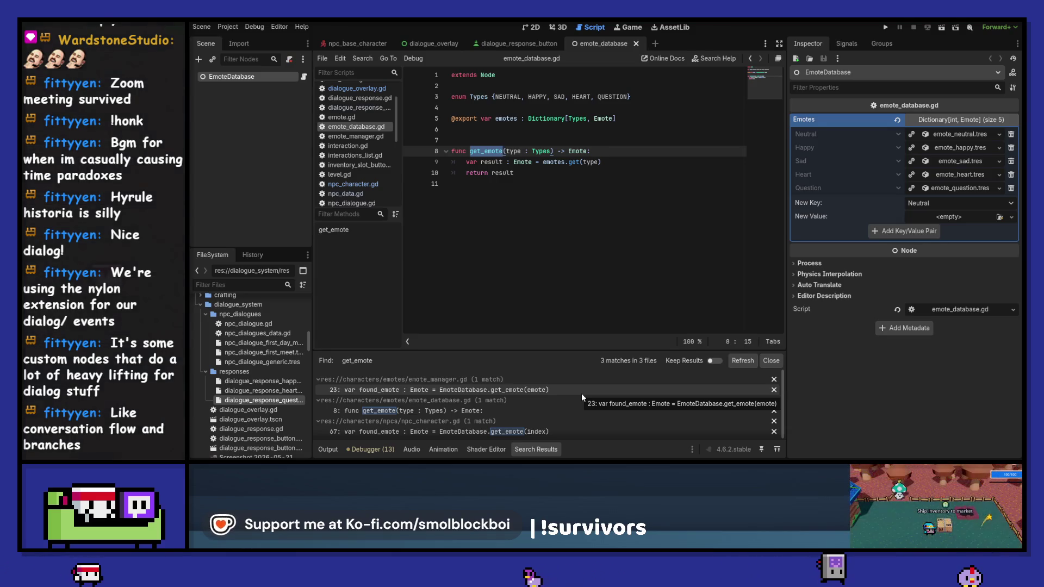
scroll(582, 399, "down", 1)
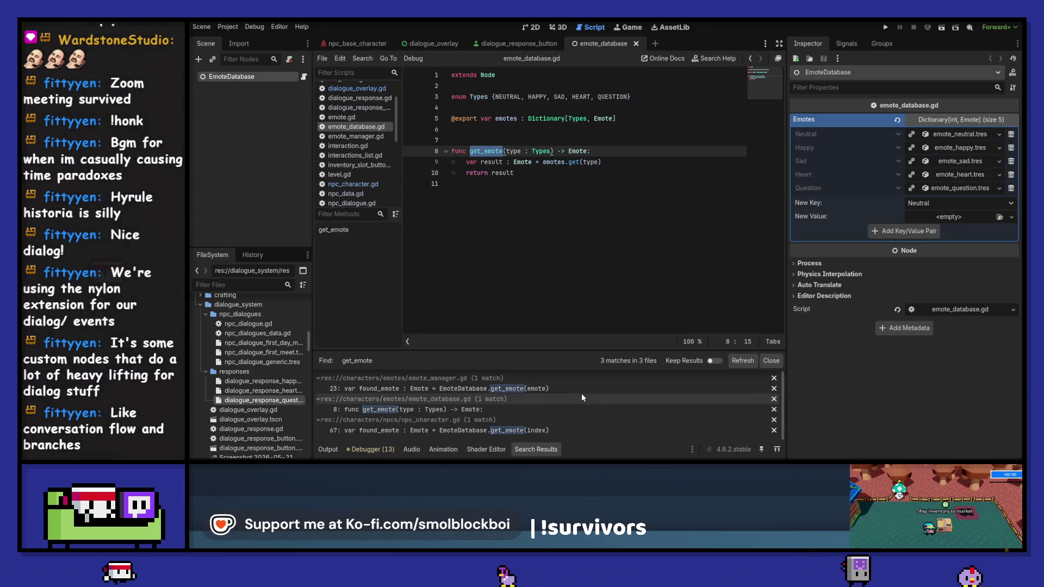
Step: Jump to the get_emote call in npc_character.gd, review the response-handling lines, and run the game
double_click(506, 431)
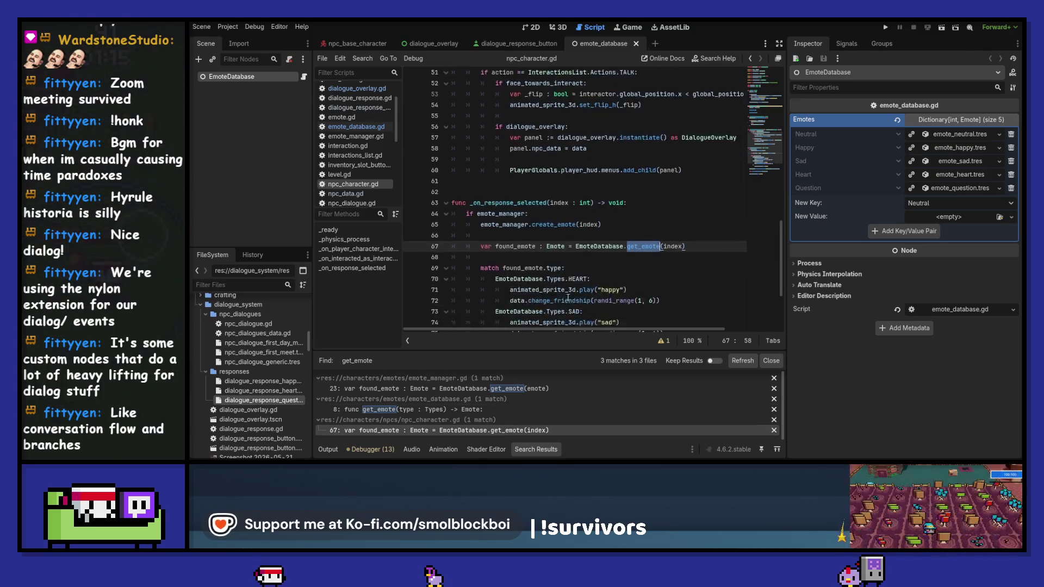
scroll(565, 298, "down", 4)
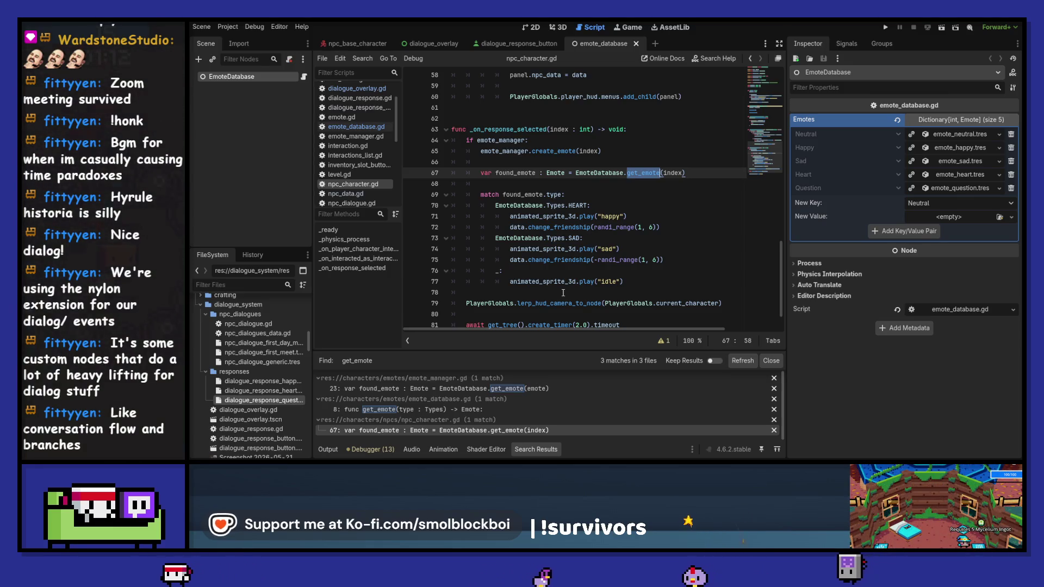
scroll(563, 292, "up", 2)
scroll(564, 293, "up", 2)
scroll(563, 292, "up", 1)
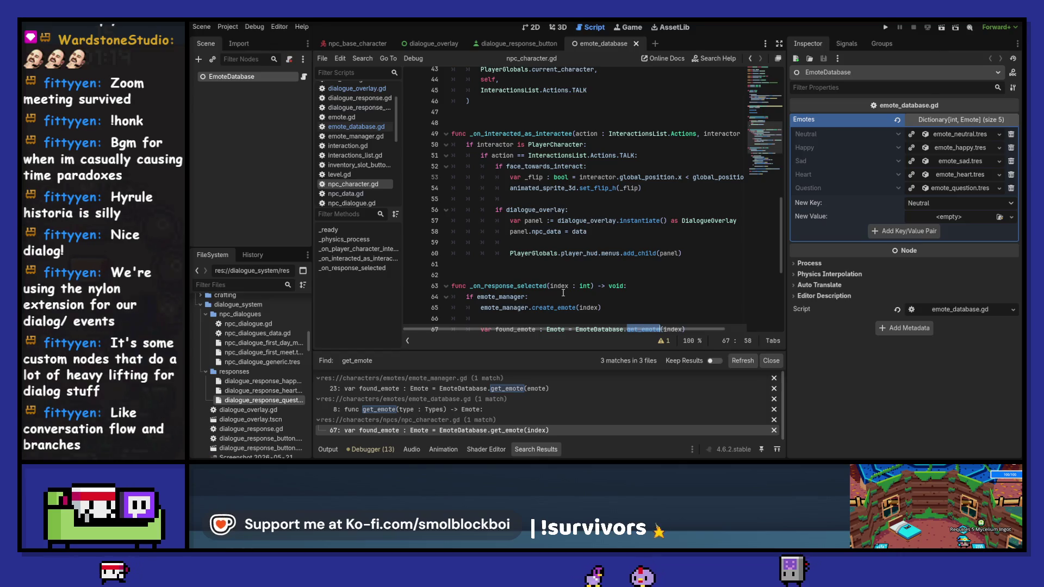
scroll(563, 292, "up", 3)
scroll(563, 293, "up", 3)
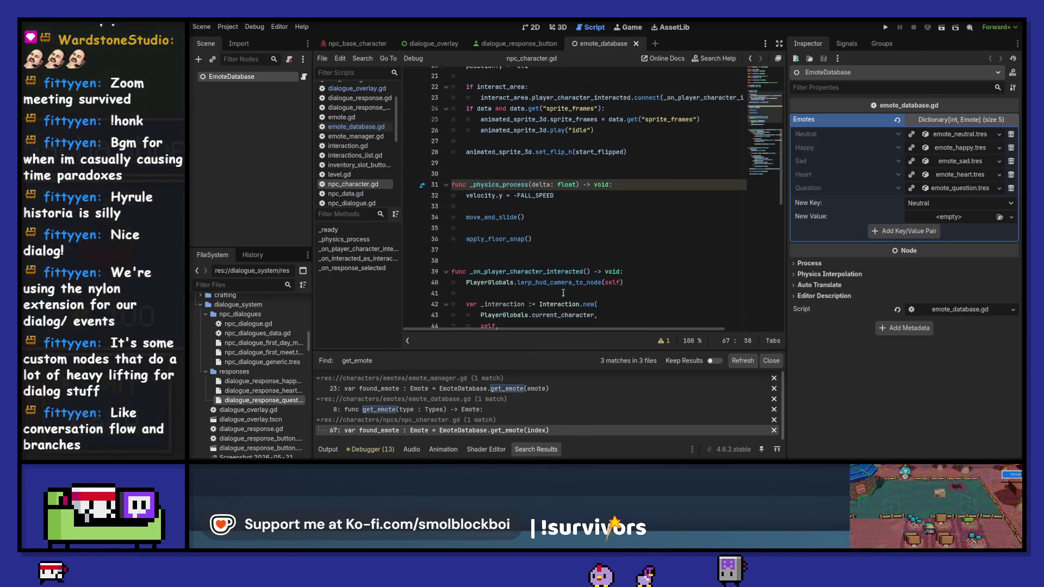
scroll(563, 292, "up", 3)
scroll(564, 292, "up", 3)
scroll(563, 293, "down", 6)
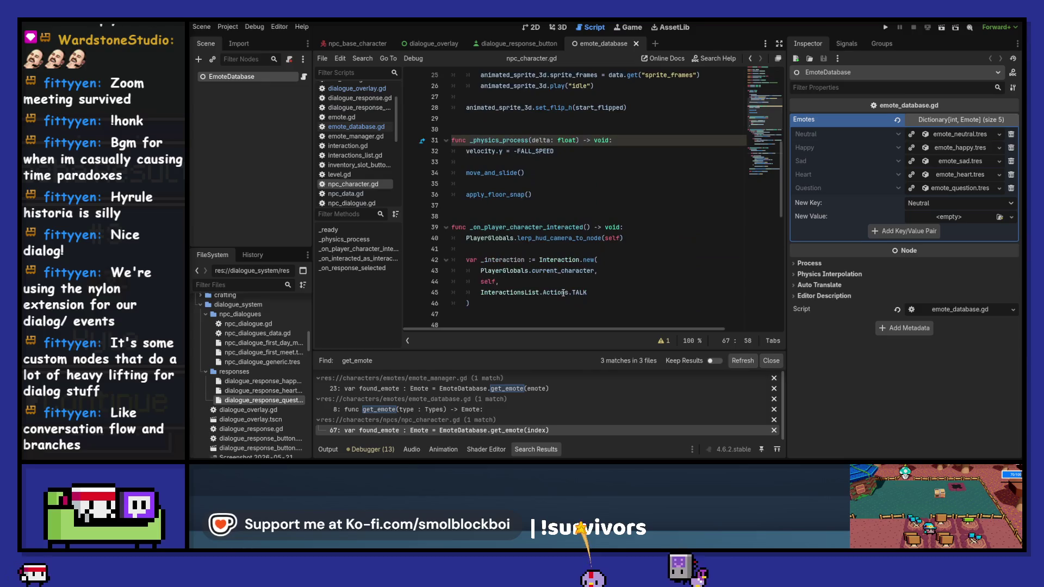
scroll(563, 292, "up", 3)
scroll(562, 292, "up", 3)
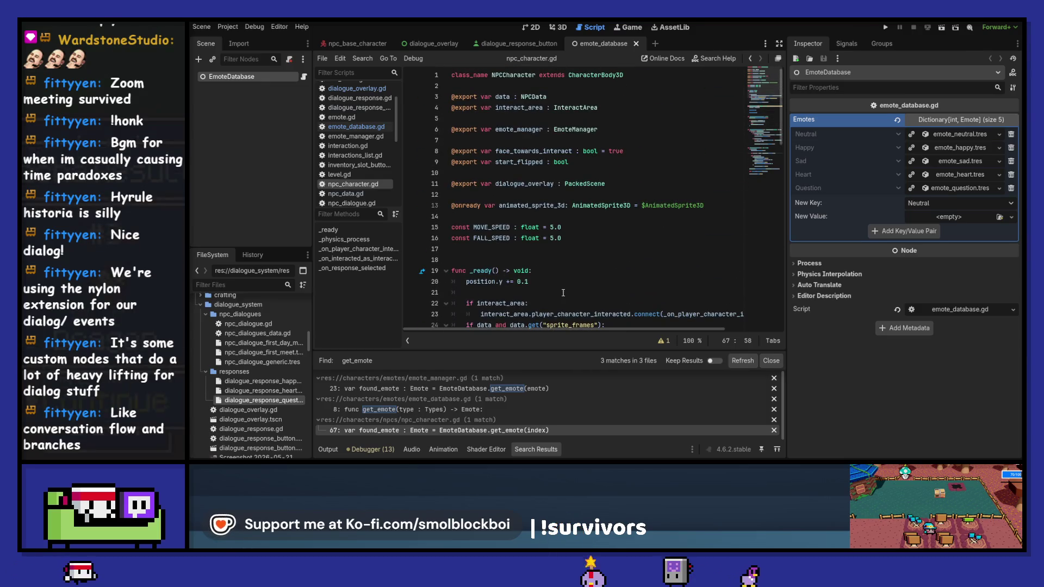
double_click(522, 183)
scroll(564, 245, "down", 5)
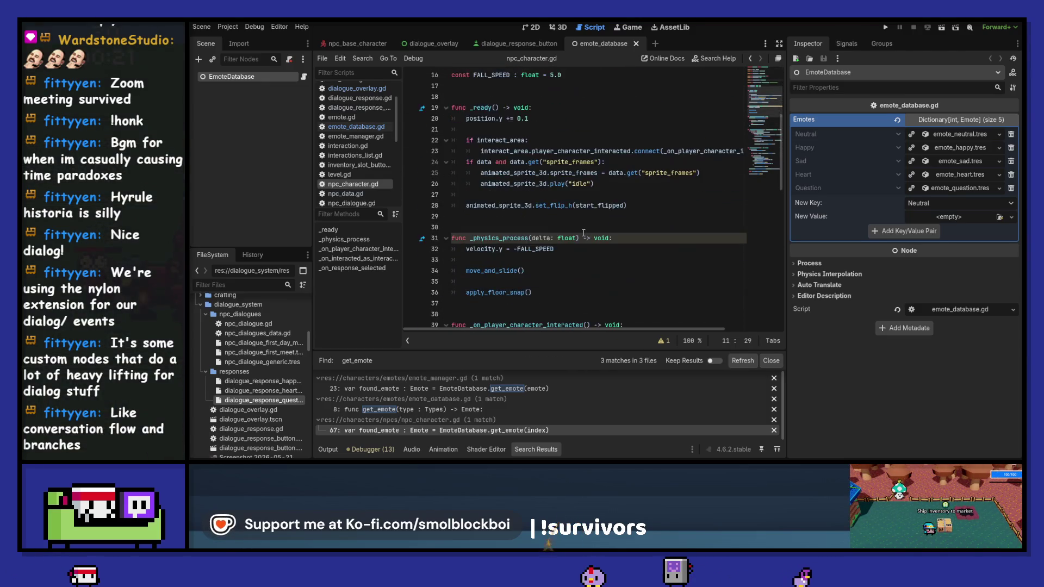
scroll(584, 234, "down", 3)
scroll(584, 234, "down", 5)
scroll(585, 233, "down", 3)
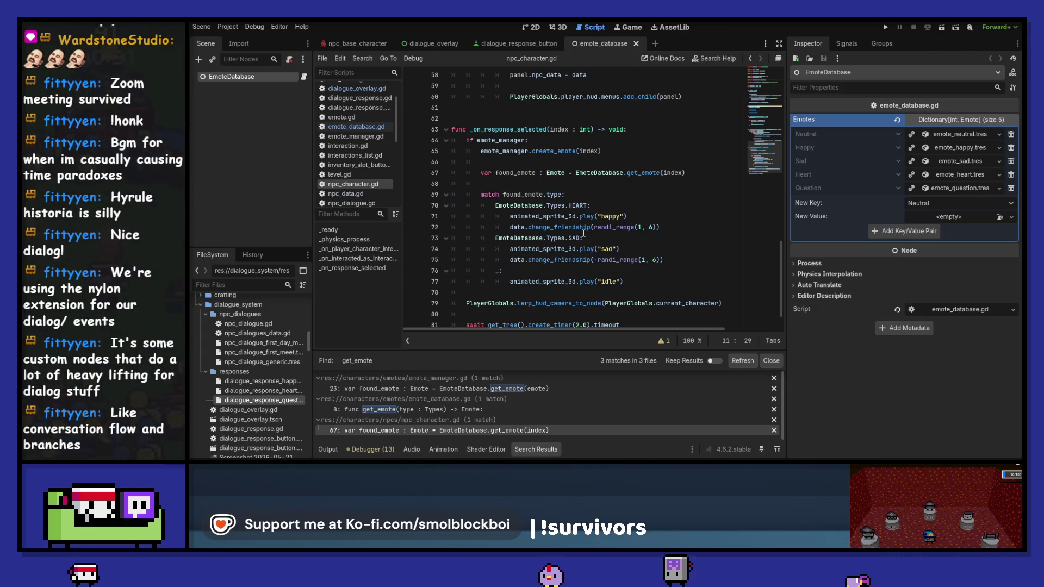
scroll(585, 235, "down", 1)
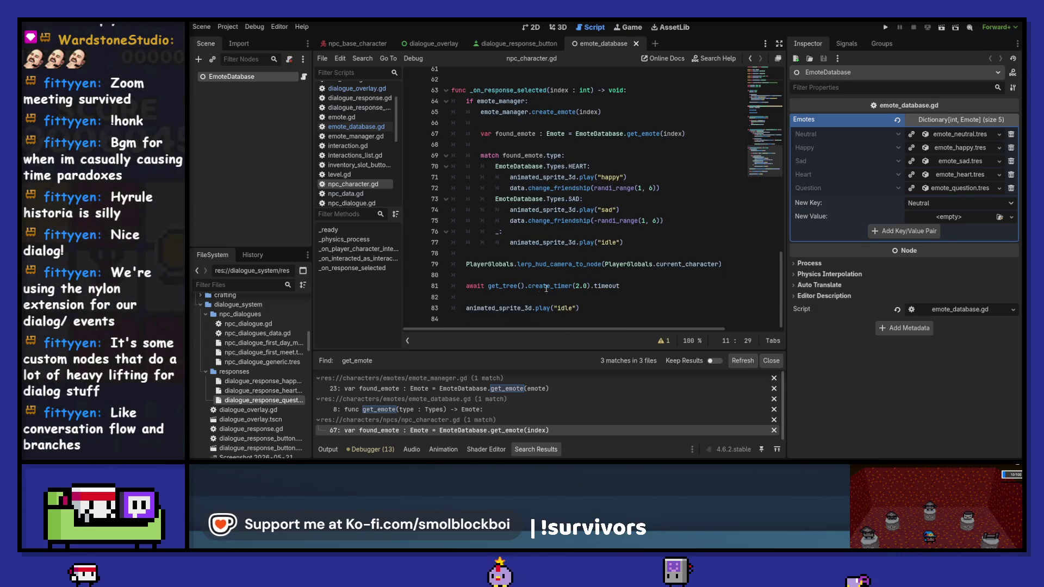
left_click_drag(580, 308, 495, 243)
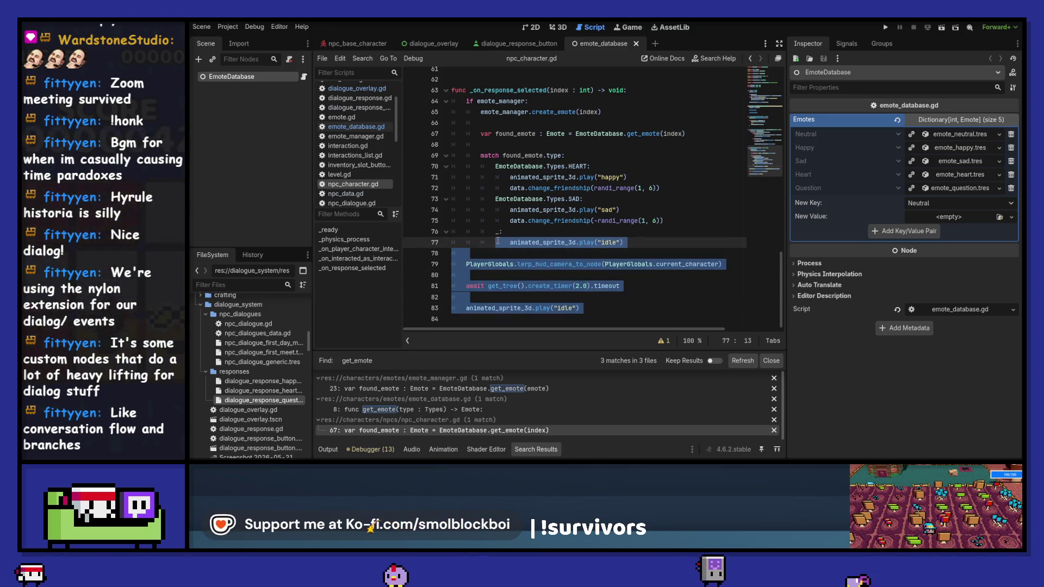
left_click_drag(581, 308, 472, 287)
left_click(490, 263)
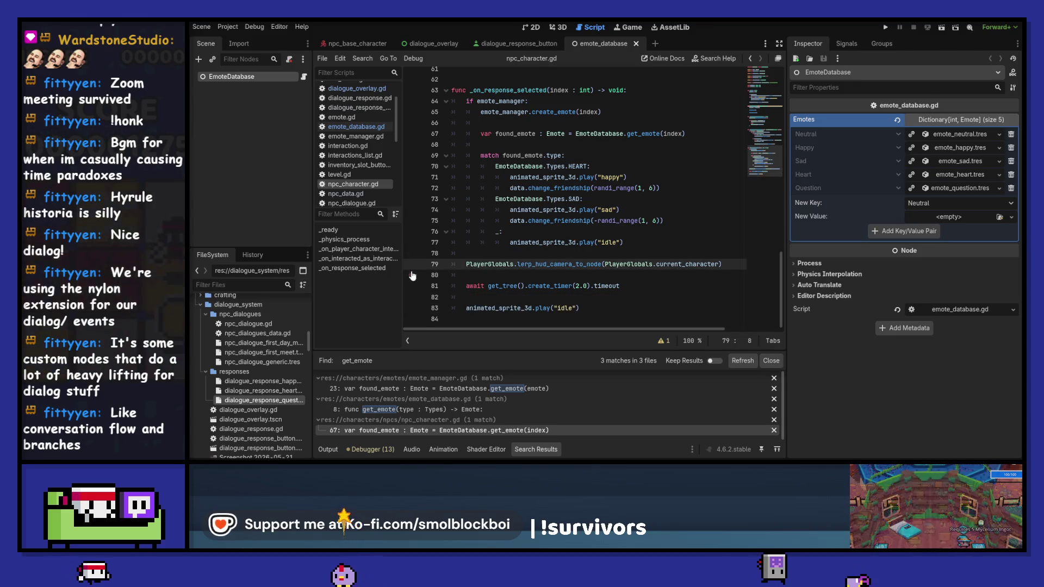
key("F5")
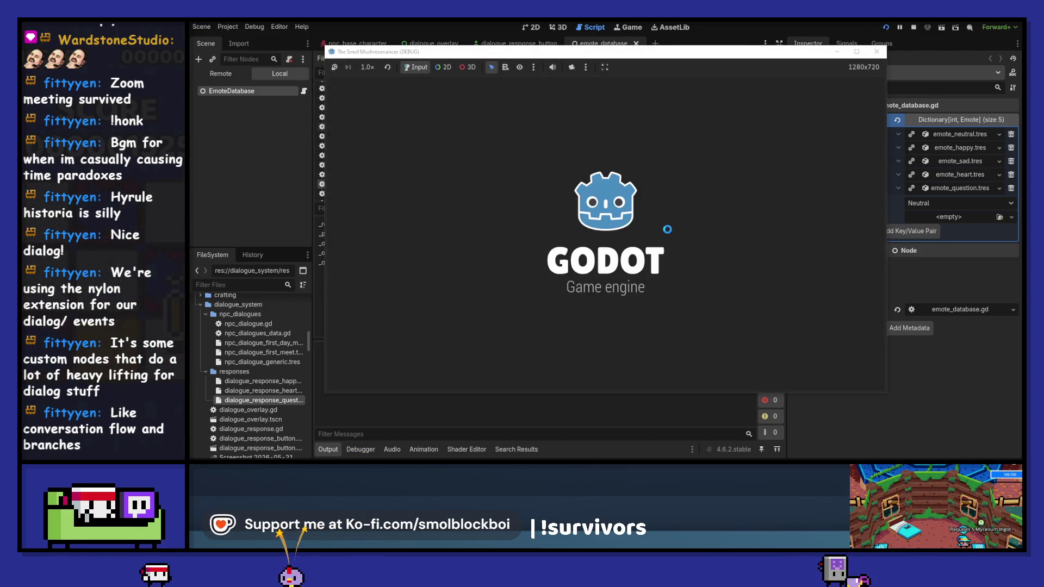
Step: Talk to the NPC and pick a response in-game, stop it, then delete the _on_response_selected code
left_click(644, 260)
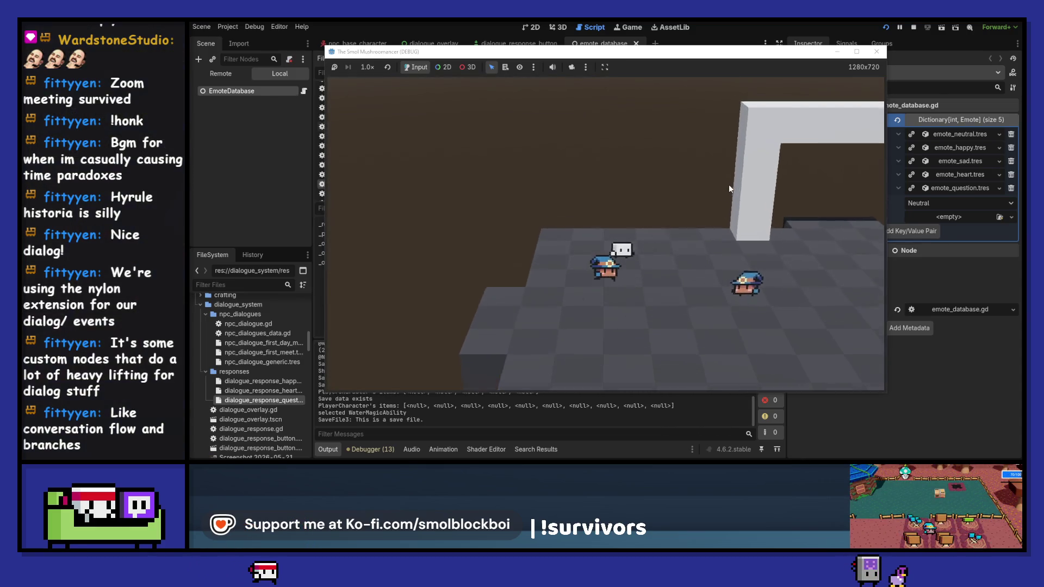
key("e")
key("e")
key("e")
left_click(620, 180)
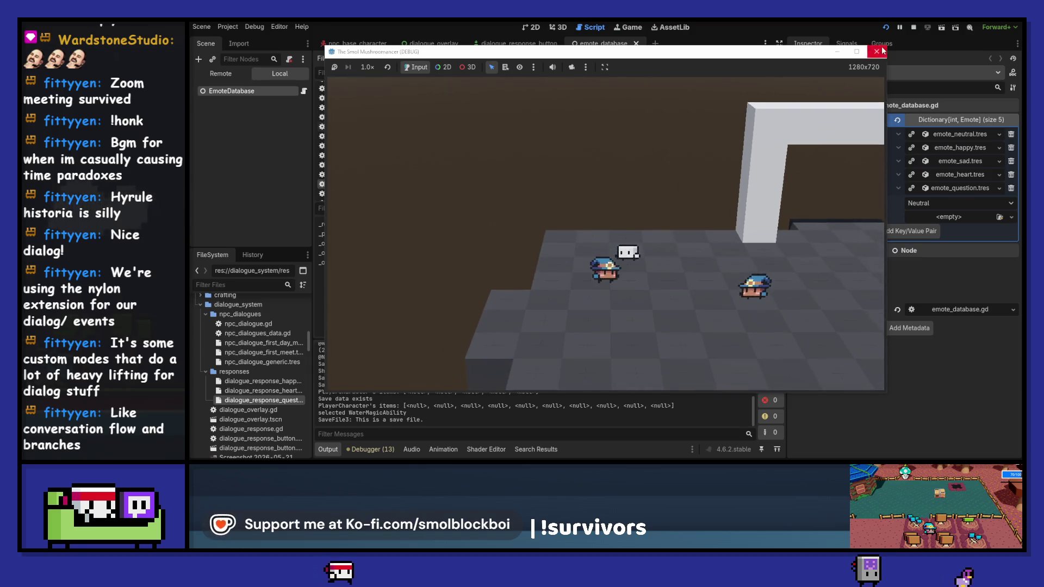
key("F8")
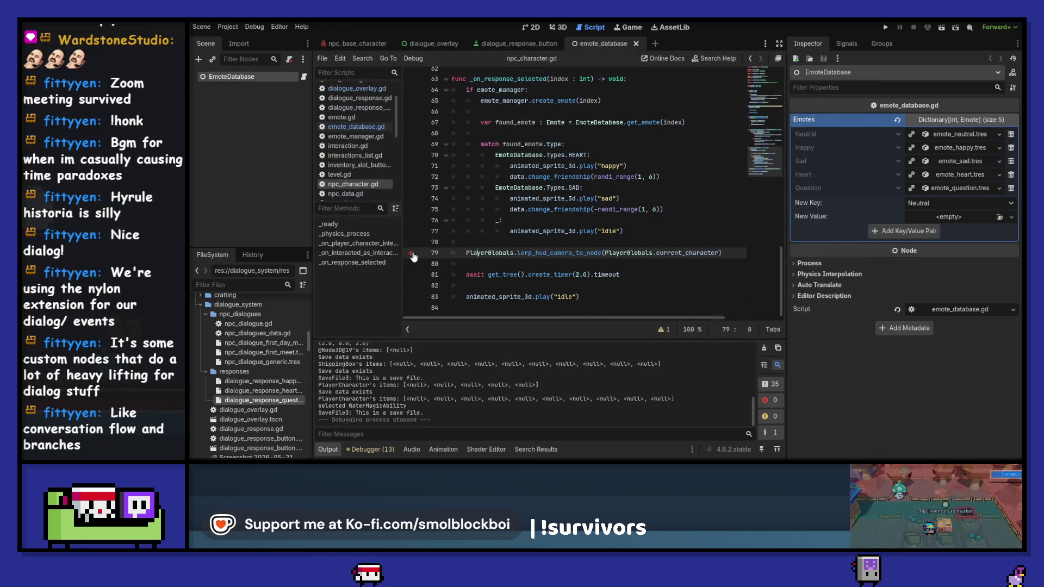
scroll(457, 277, "right", 1)
left_click_drag(483, 310, 444, 156)
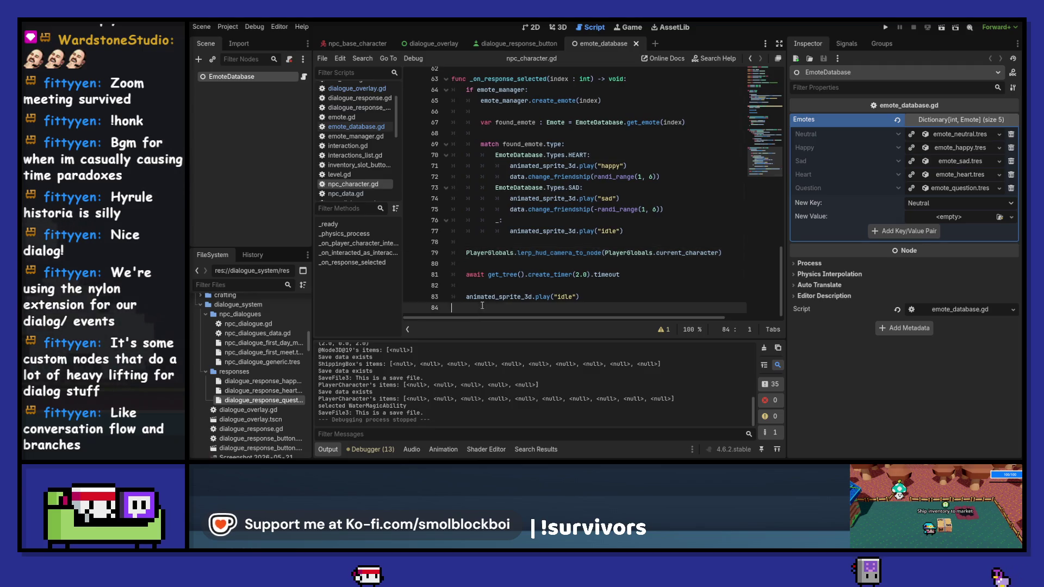
key("Delete")
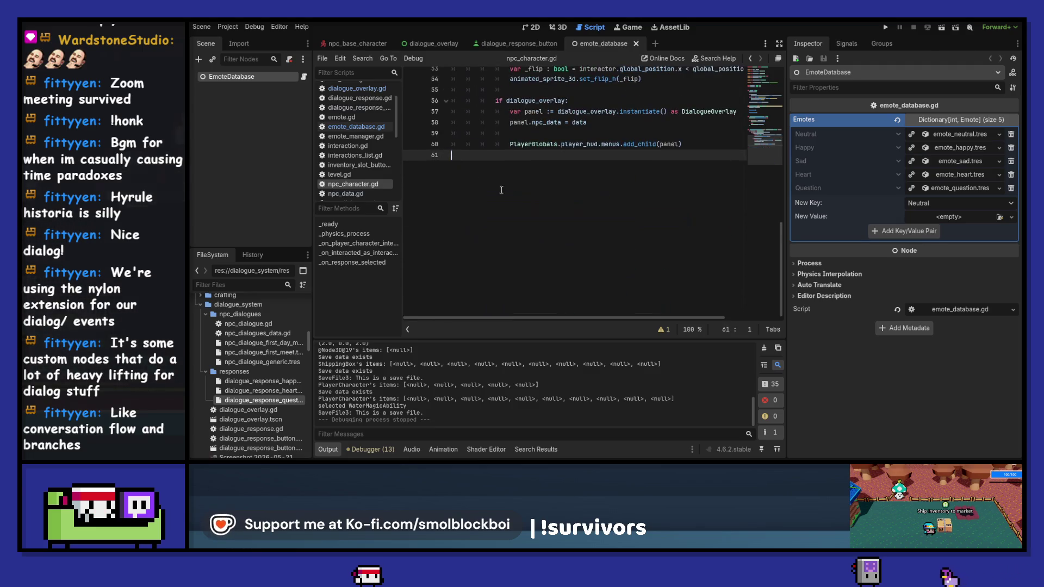
Step: Save the trimmed npc_character.gd and close the emote_database.gd script
key("BackSpace")
key("ctrl+s")
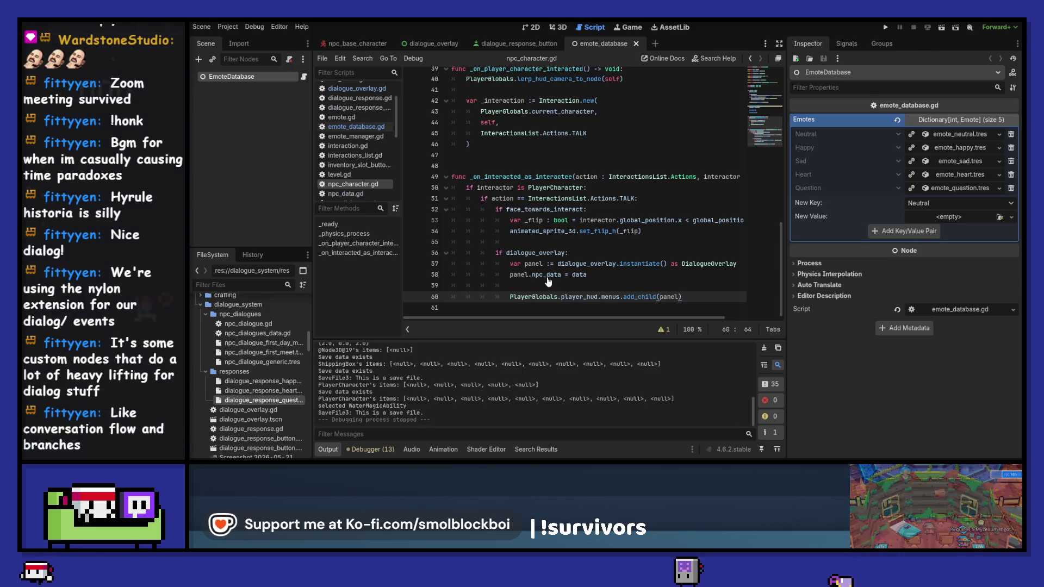
left_click(356, 127)
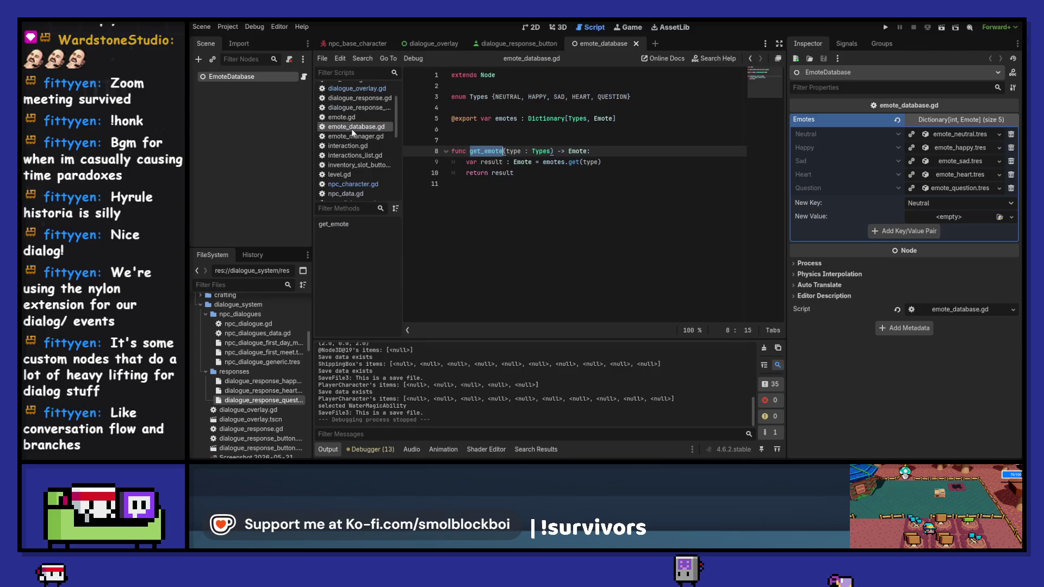
right_click(356, 127)
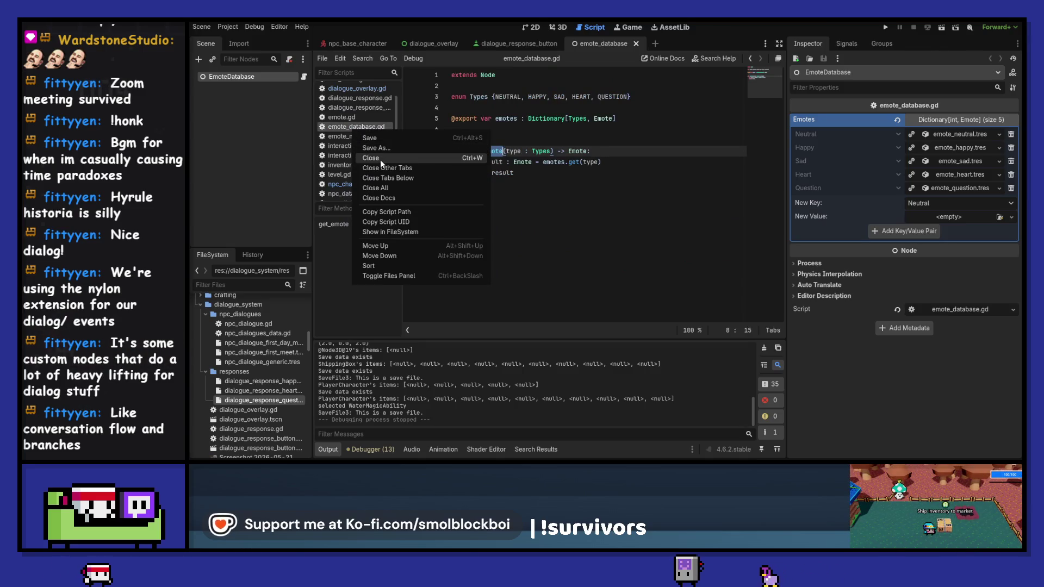
left_click(372, 158)
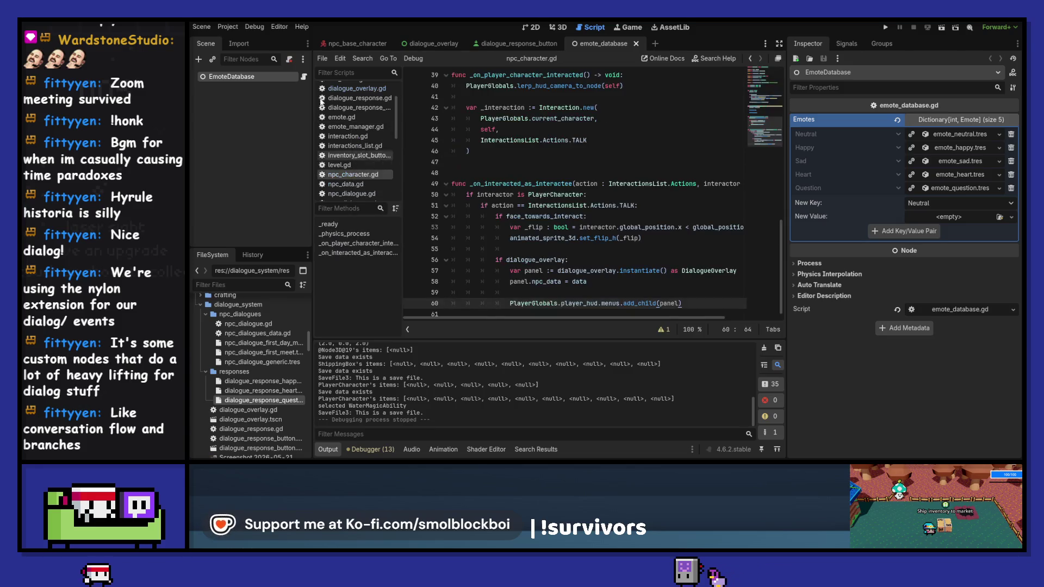
Step: Start a project-wide Find in Files for emotedatabase references
left_click(227, 26)
key("Escape")
key("ctrl+shift+f")
type("emotedatabas")
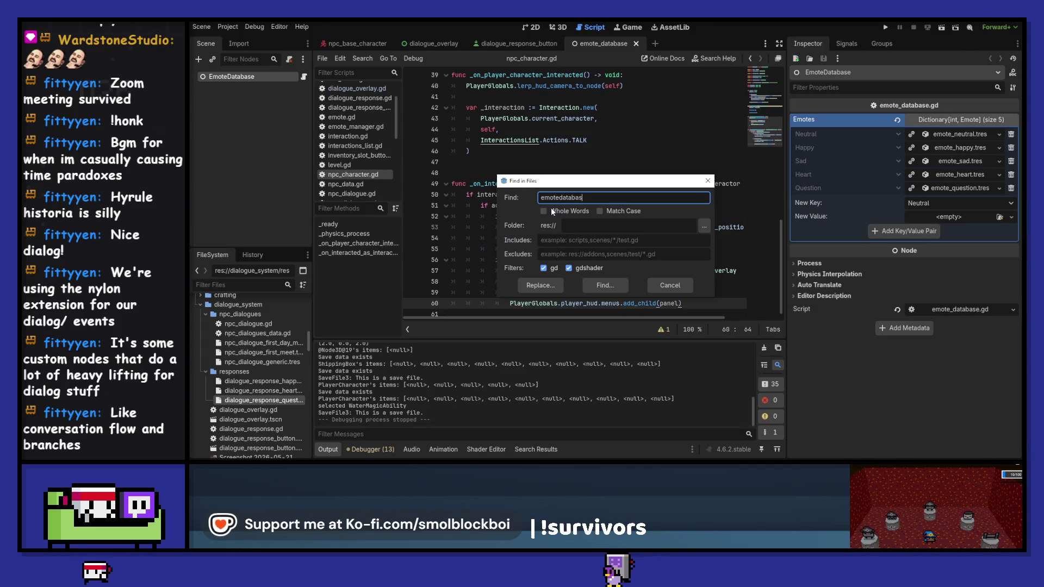
Step: Run the EmoteDatabase search, check the emote_manager.gd match, then show the EmoteManager node in npc_base_character
key("Return")
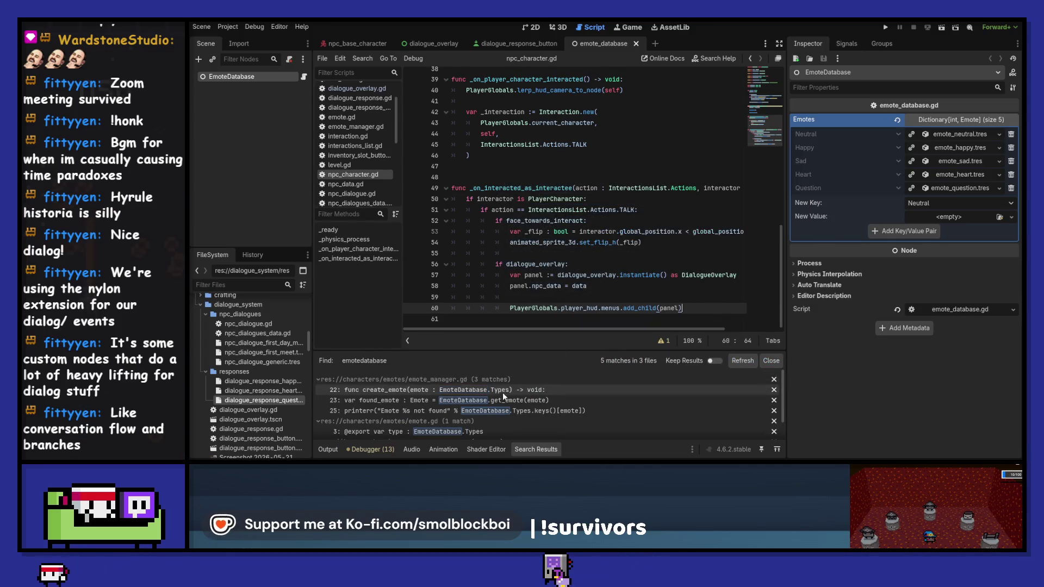
double_click(504, 390)
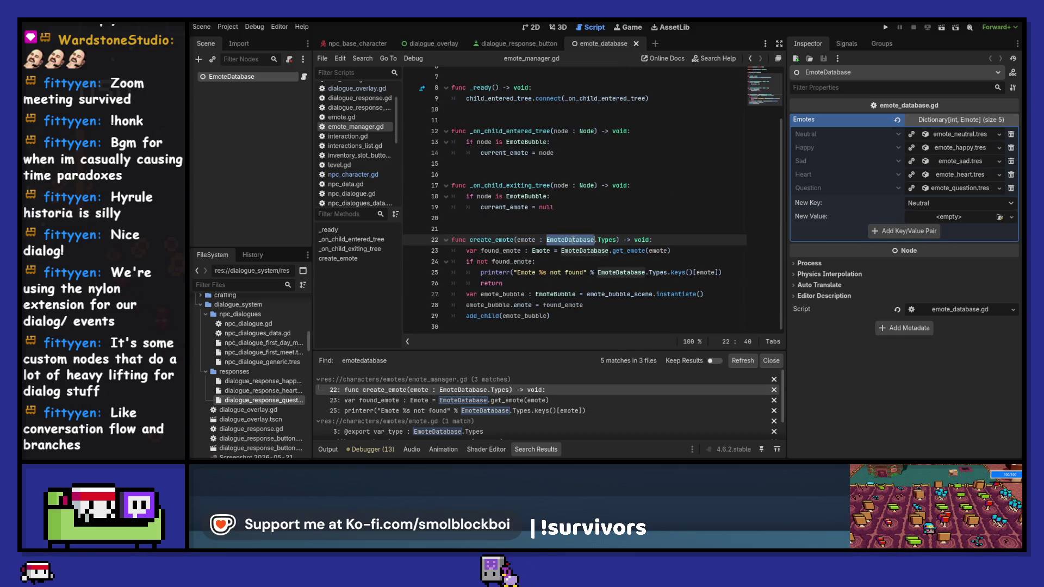
scroll(589, 231, "up", 3)
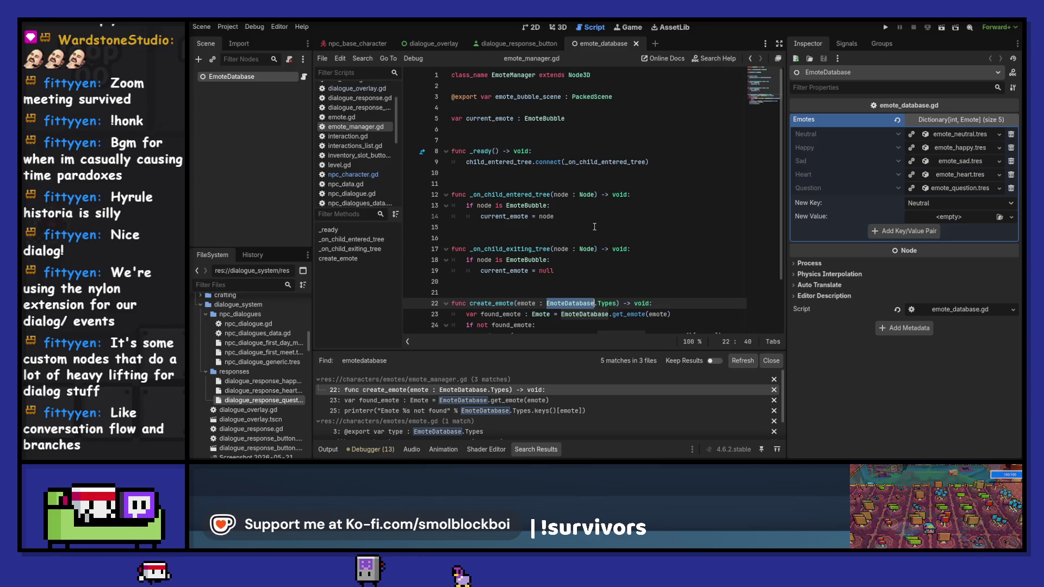
scroll(526, 399, "down", 1)
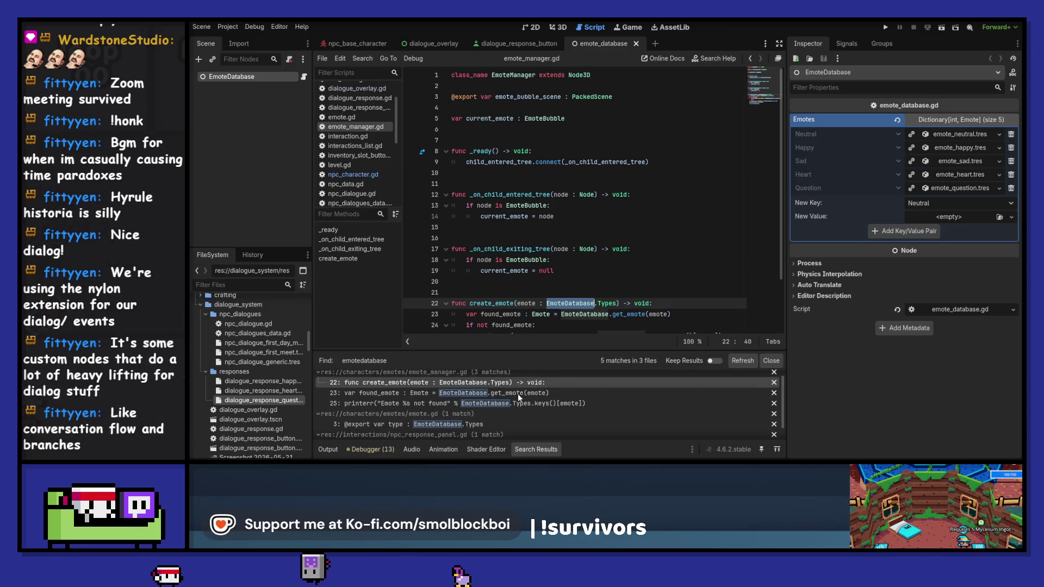
scroll(526, 408, "down", 1)
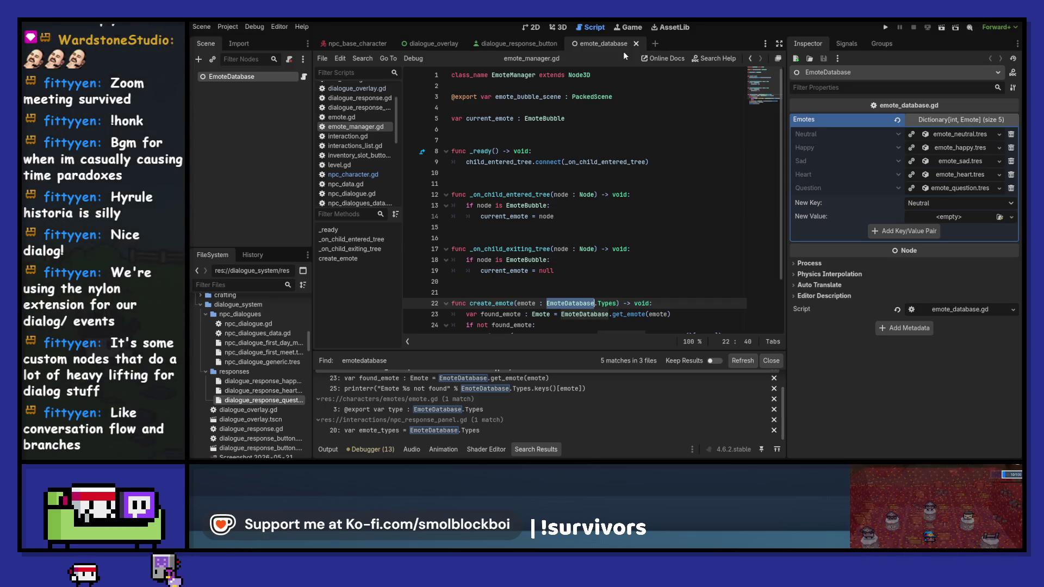
left_click(771, 361)
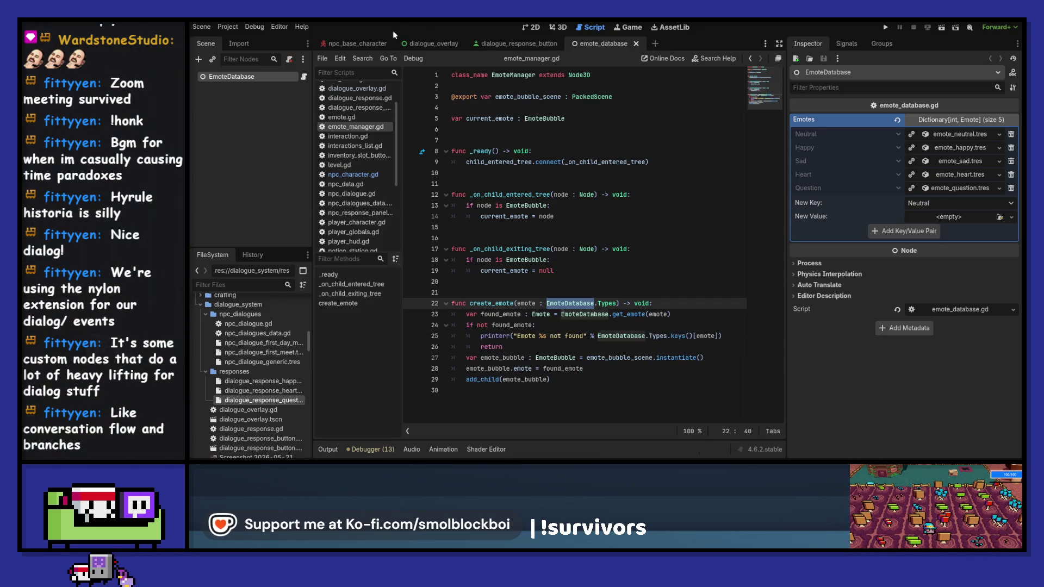
left_click(359, 43)
left_click(237, 124)
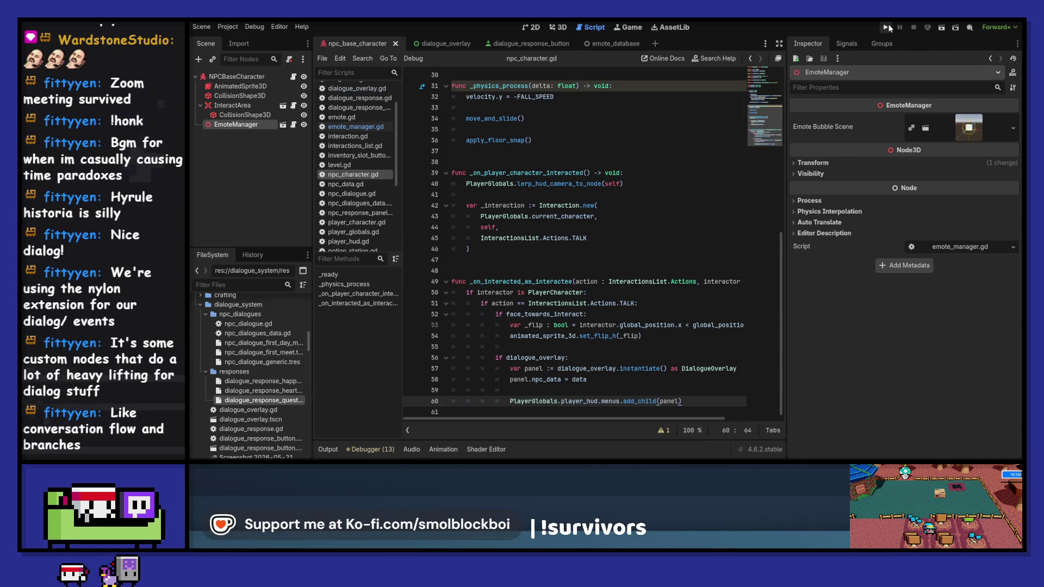
key("F5")
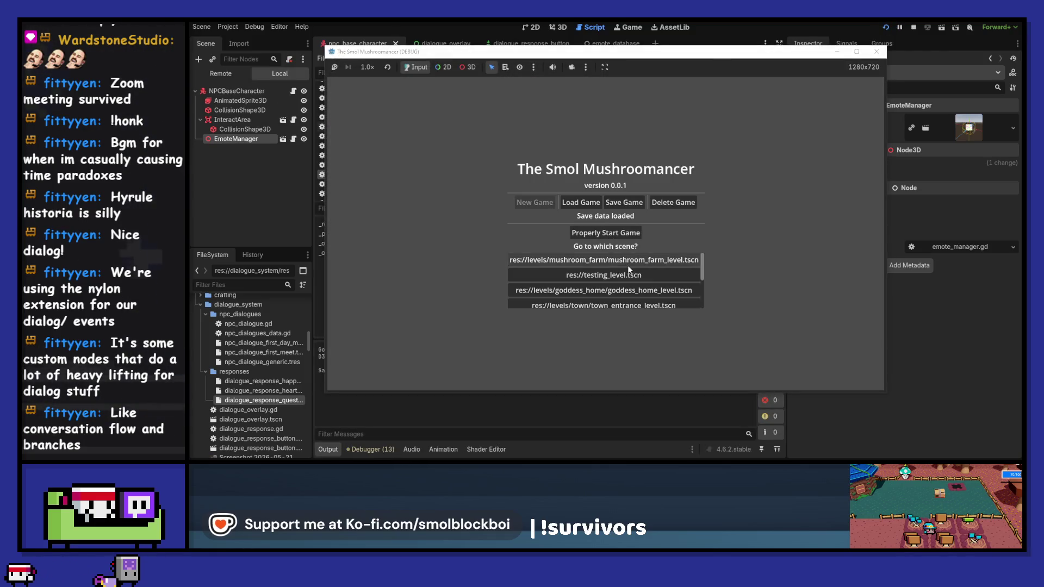
left_click(637, 258)
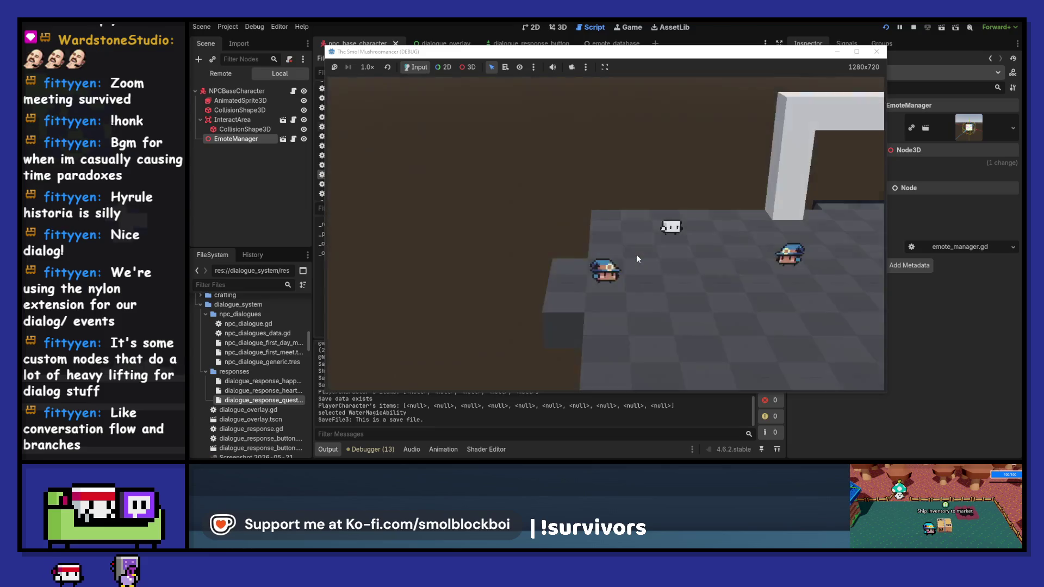
key("e")
left_click(634, 187)
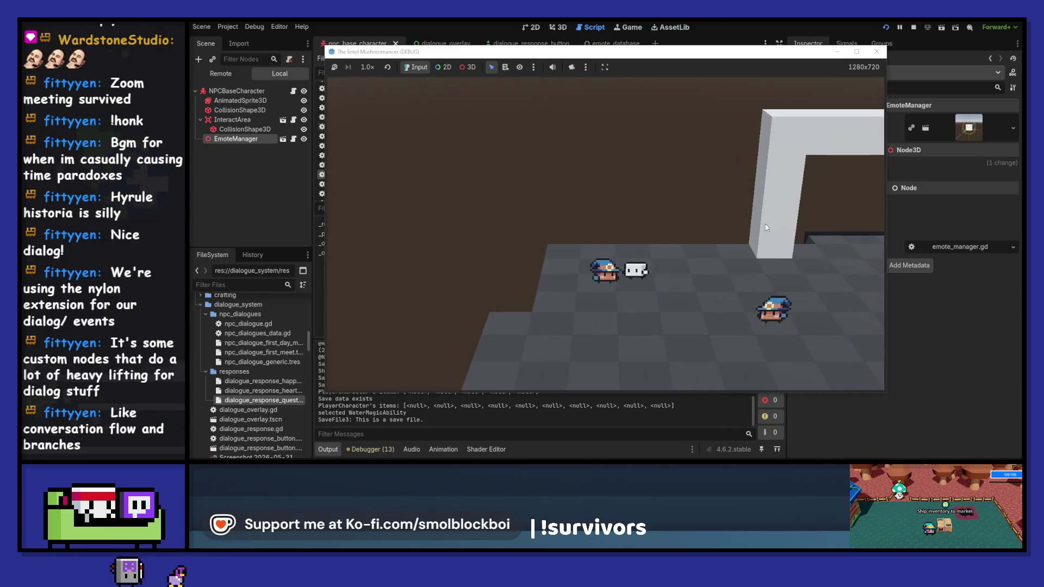
left_click(876, 52)
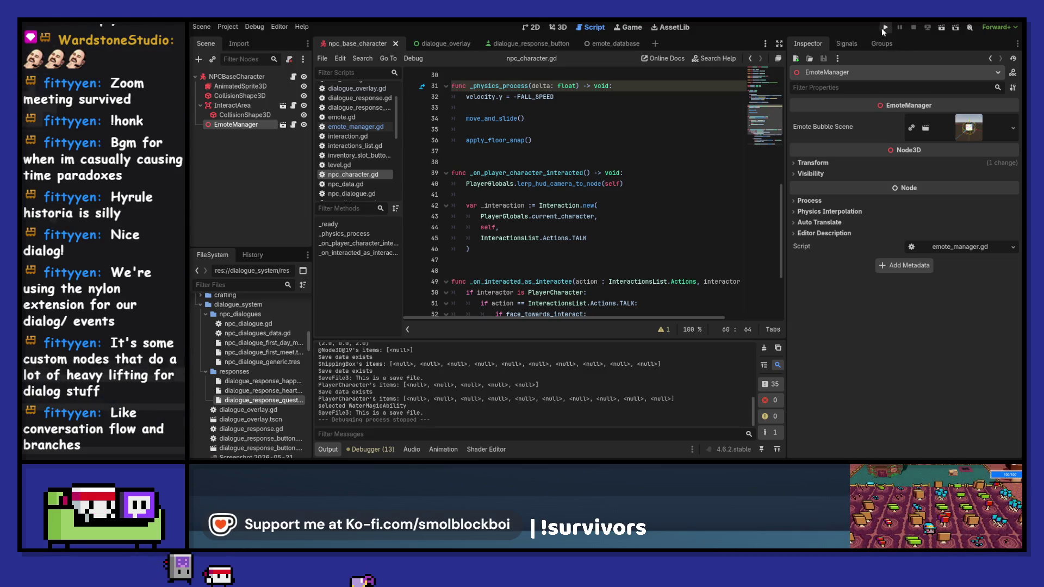
key("F5")
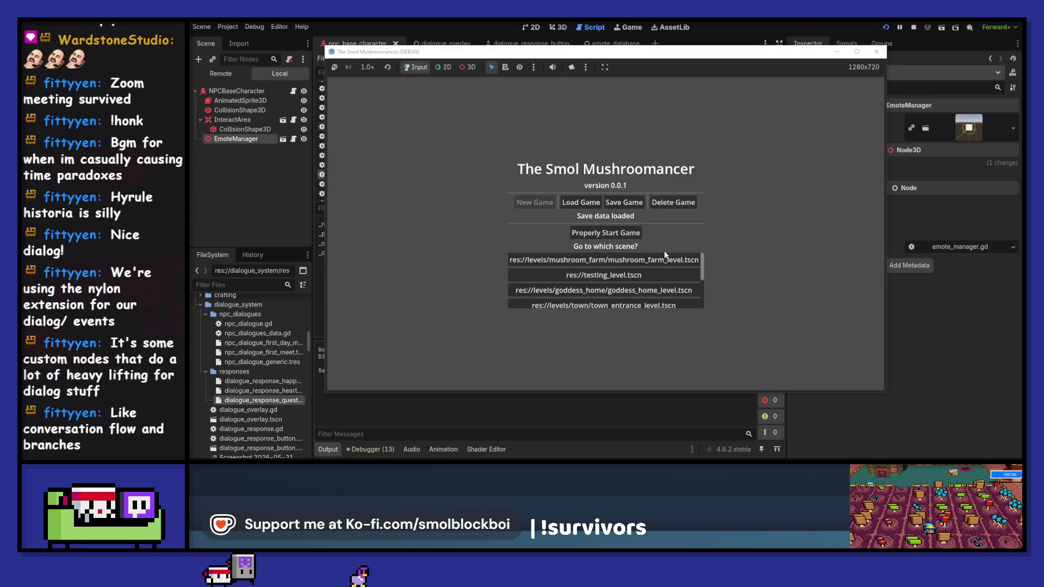
left_click(660, 304)
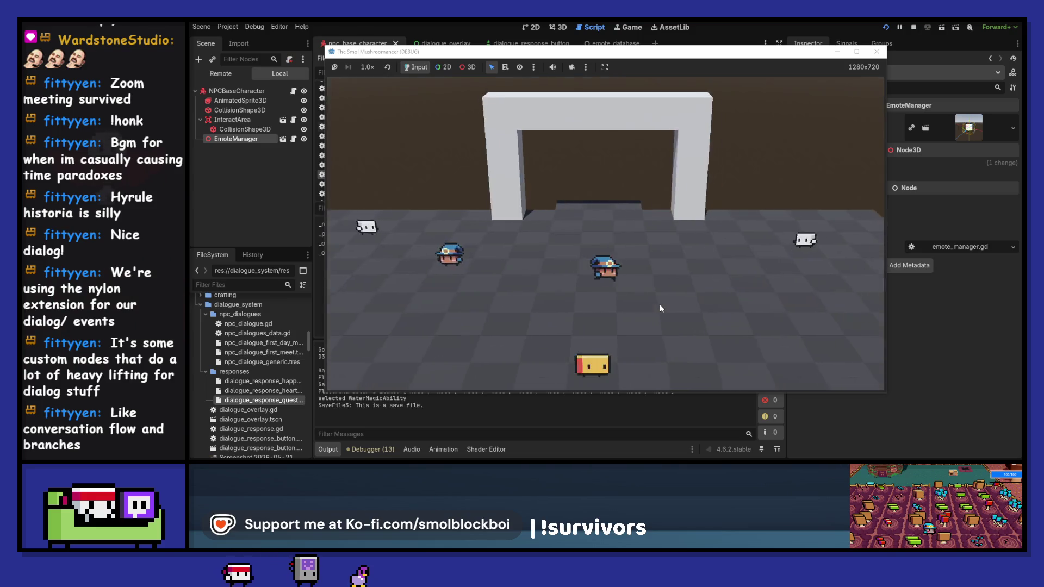
key("e")
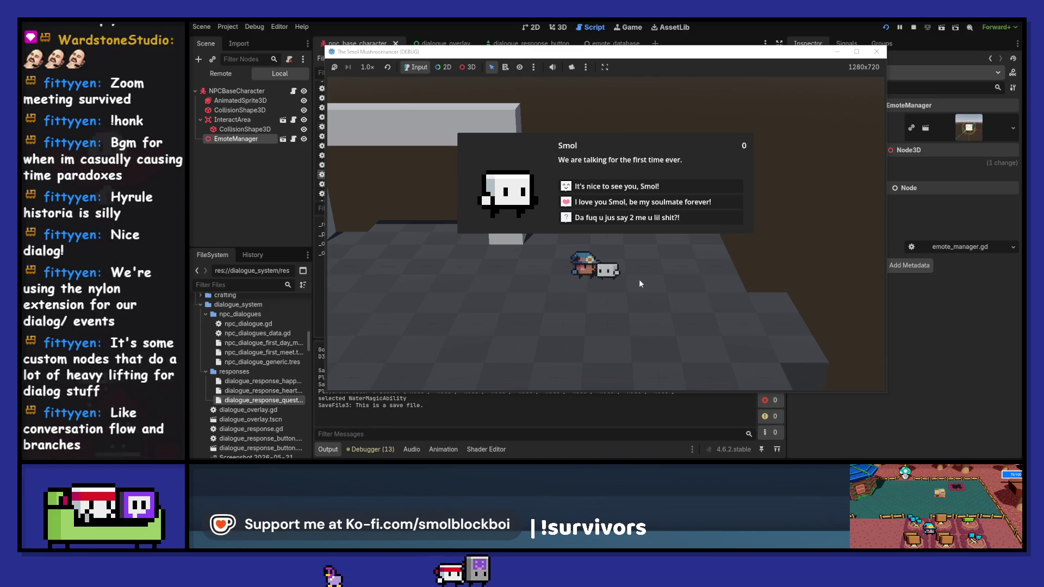
left_click(653, 218)
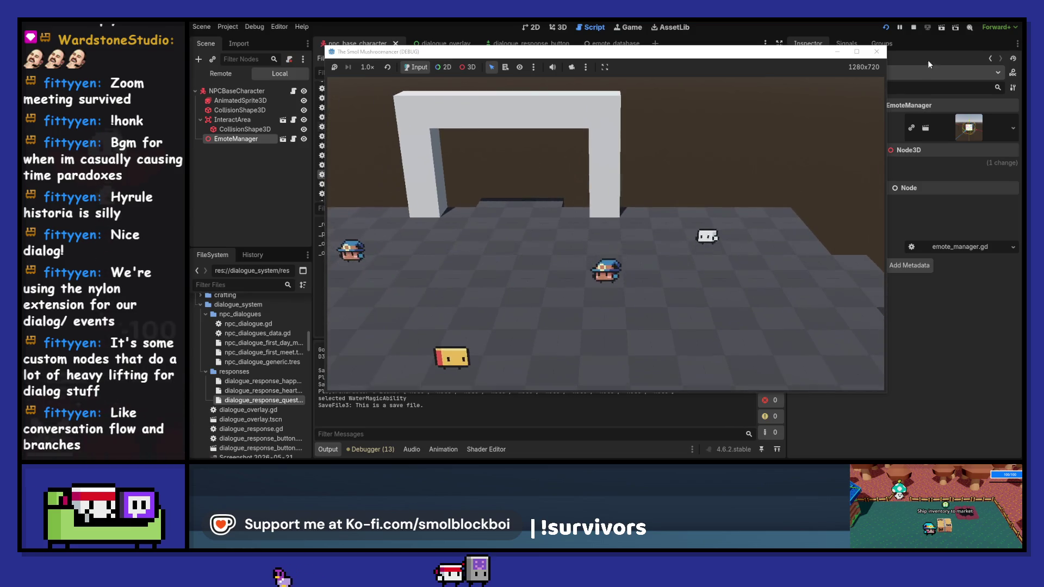
left_click(876, 52)
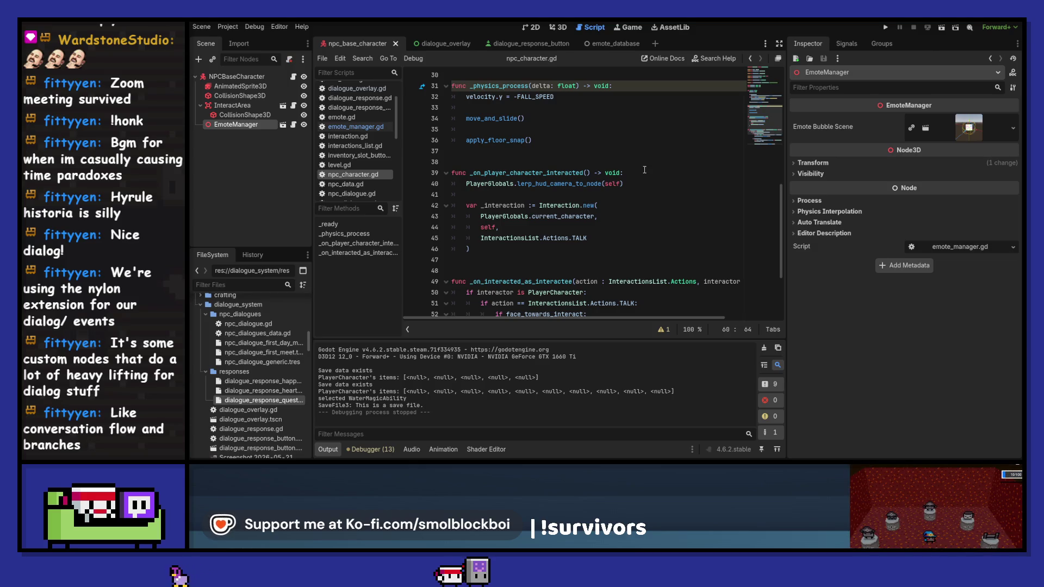
scroll(645, 170, "up", 10)
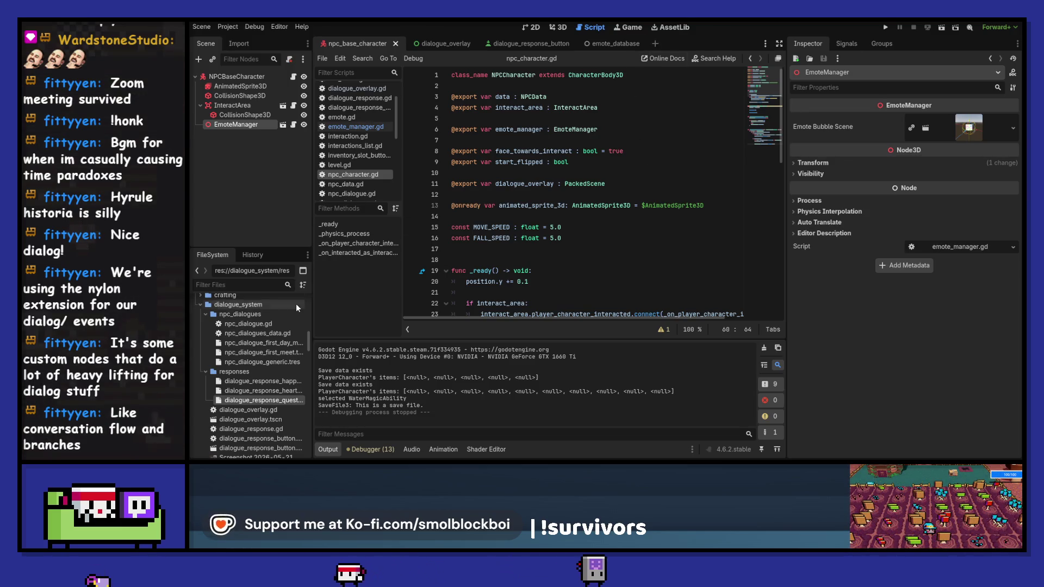
Step: Create a new dialogue_manager.gd script in the dialogue_system folder and head to Project Settings
left_click(240, 305)
right_click(253, 301)
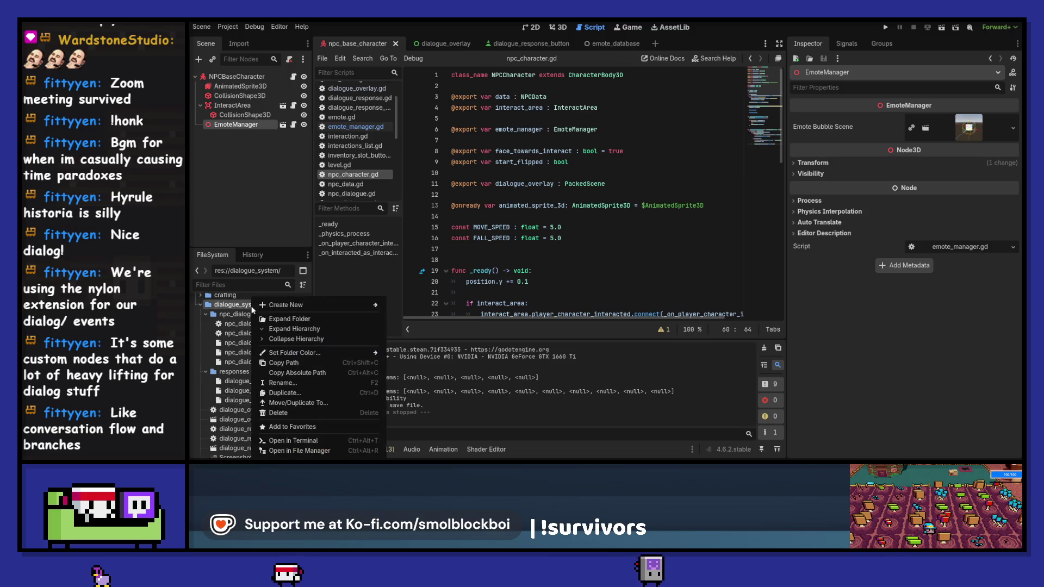
left_click(402, 325)
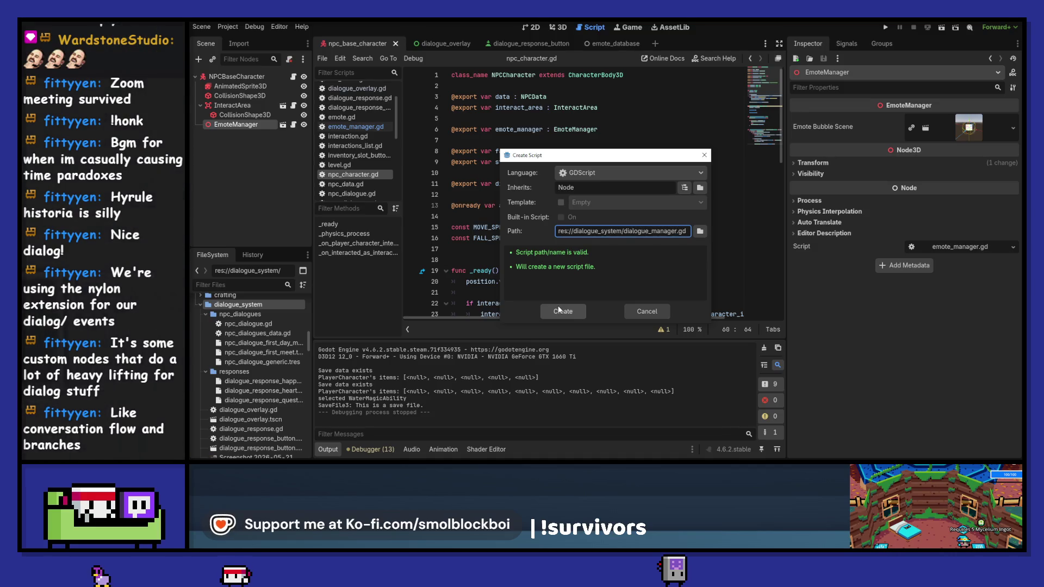
left_click(561, 311)
left_click(227, 26)
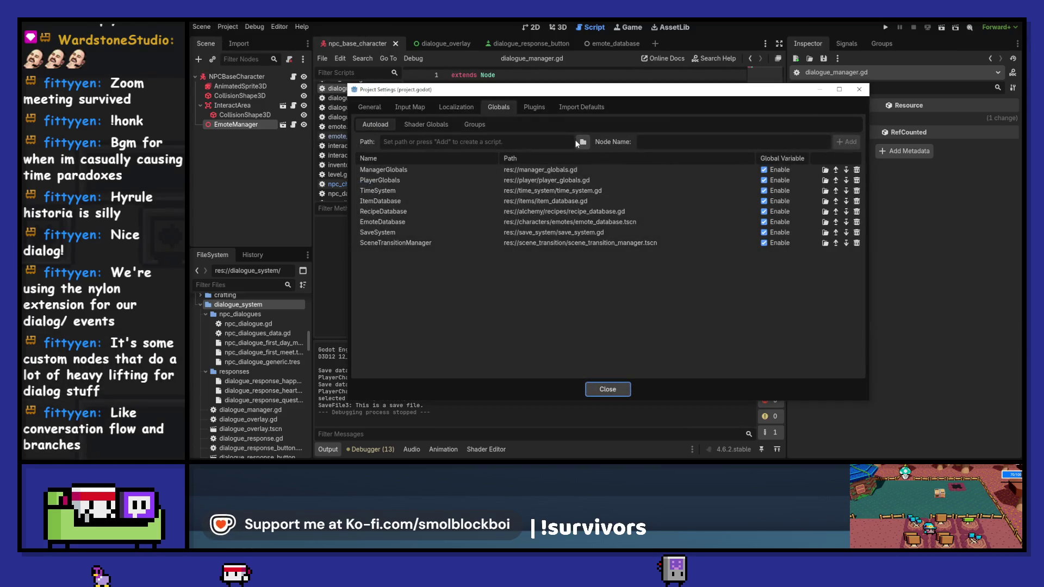
Step: Add dialogue_manager.gd as the DialogueManager autoload and move it up above SaveSystem
left_click(583, 141)
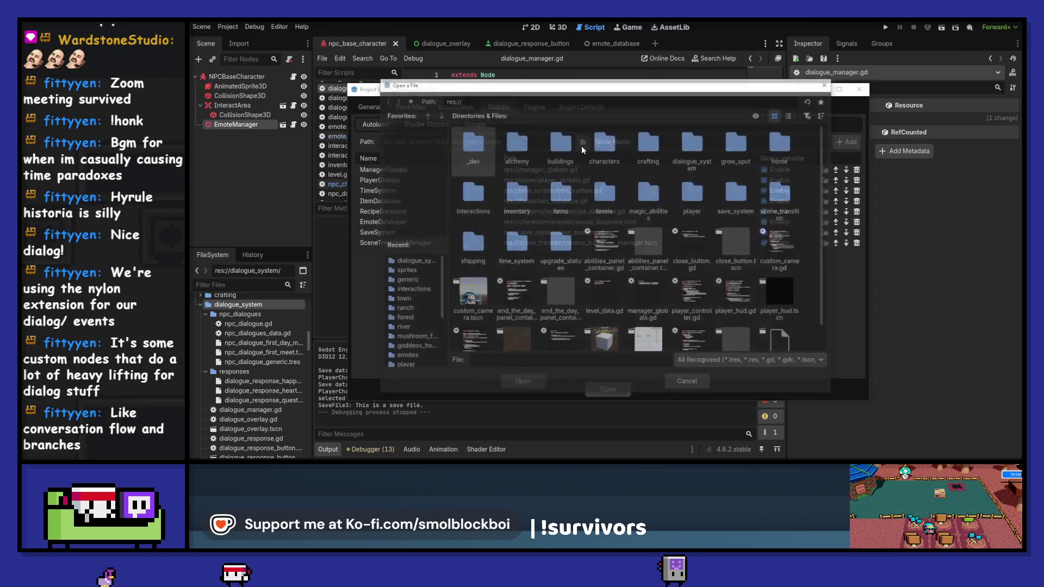
double_click(693, 147)
double_click(558, 148)
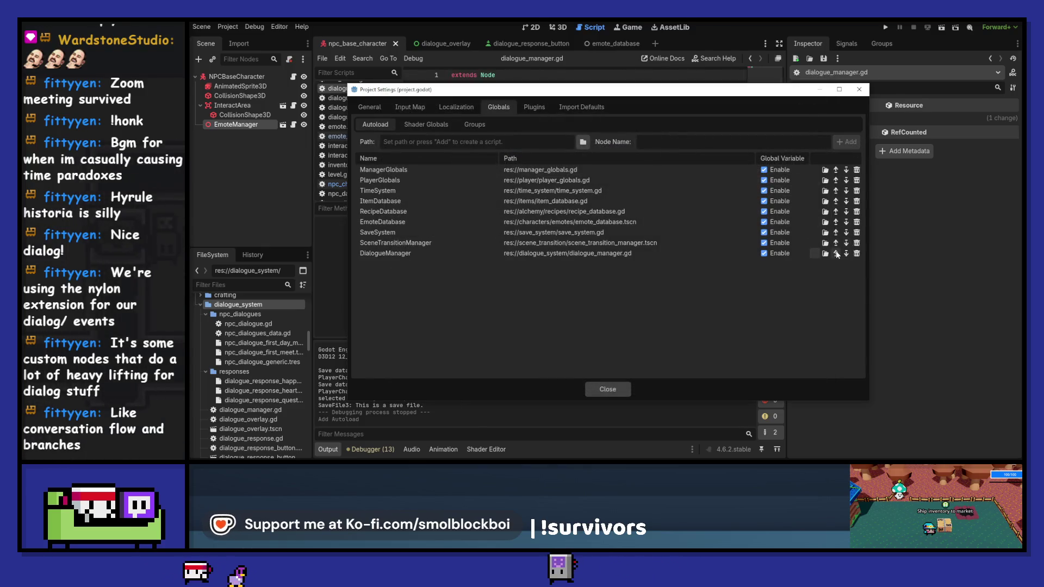
left_click(836, 253)
left_click(836, 243)
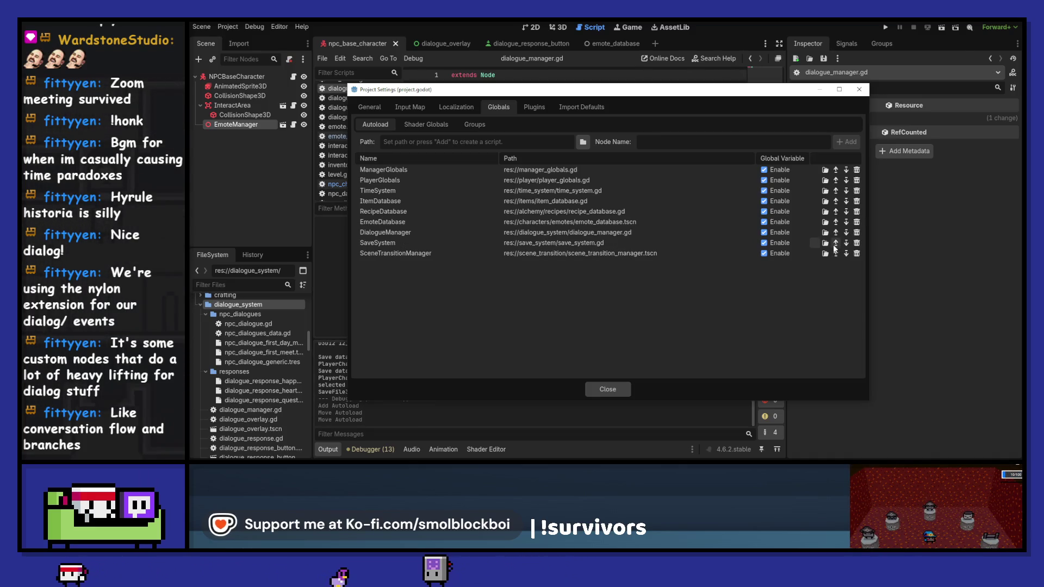
left_click(624, 389)
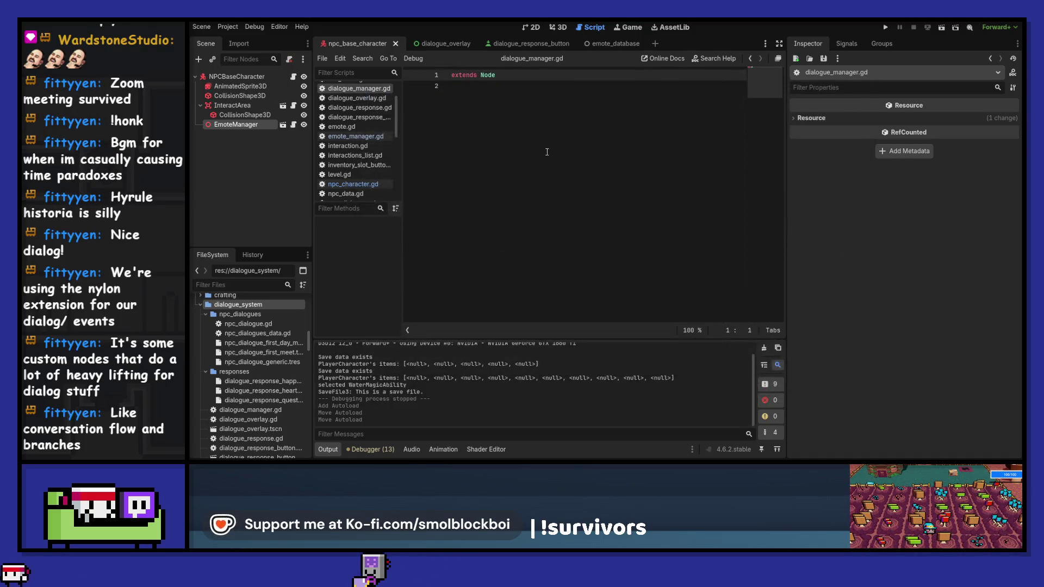
Step: Save dialogue_manager.gd and recheck the autoload list in Project Settings
key("Return")
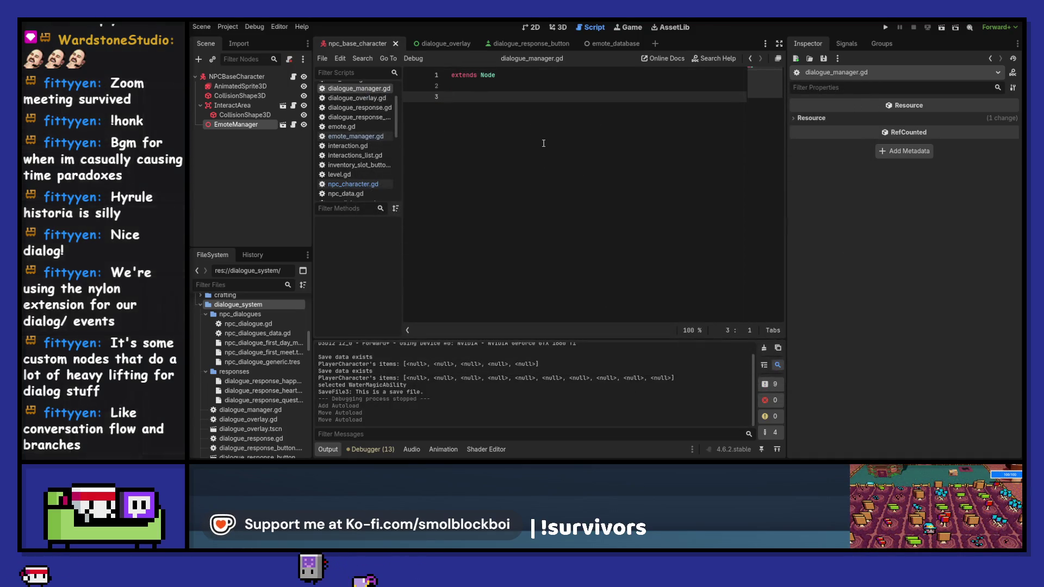
key("BackSpace")
key("ctrl+s")
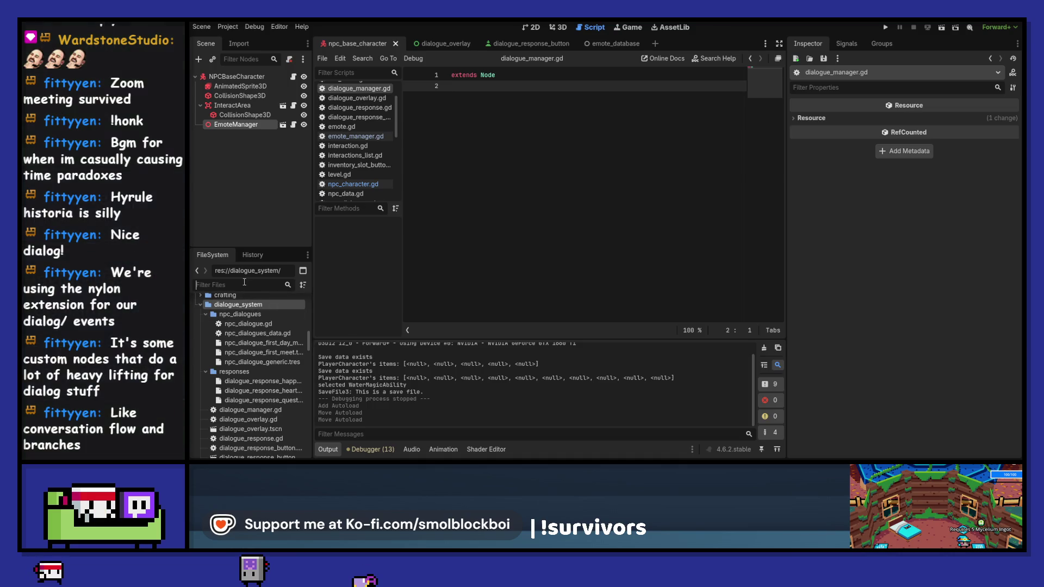
scroll(261, 392, "down", 1)
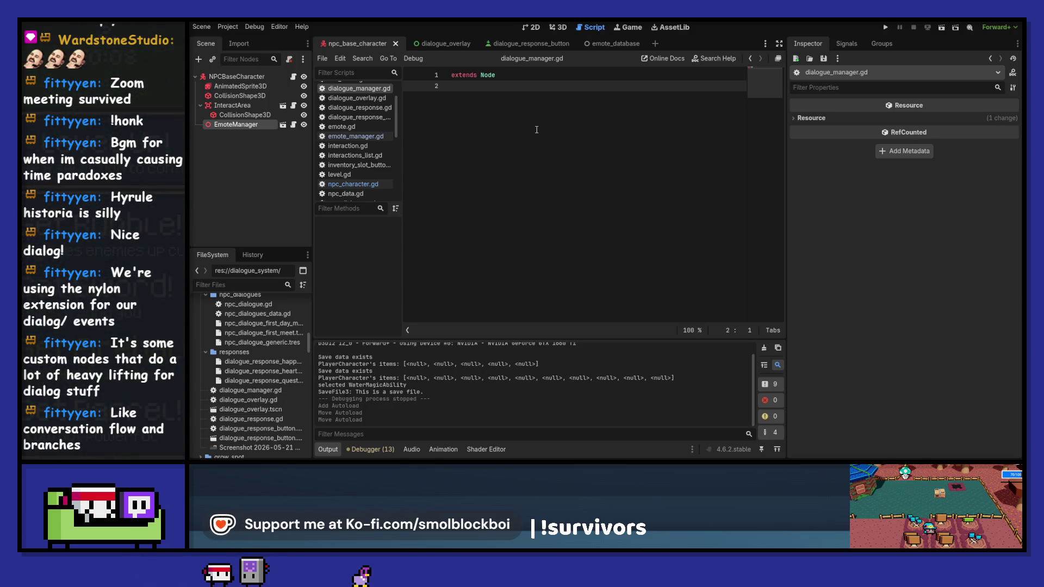
left_click(226, 27)
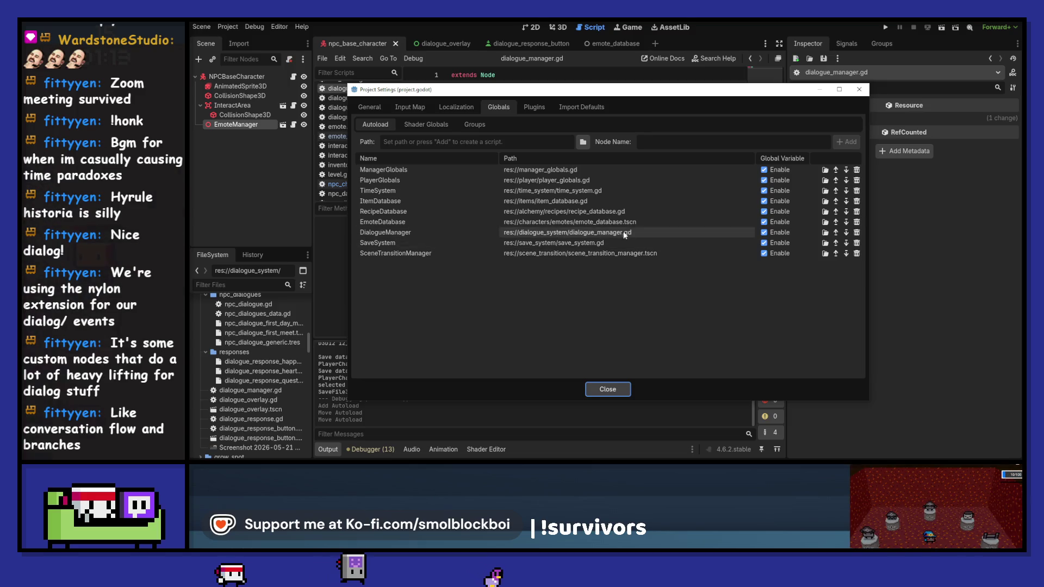
key("Escape")
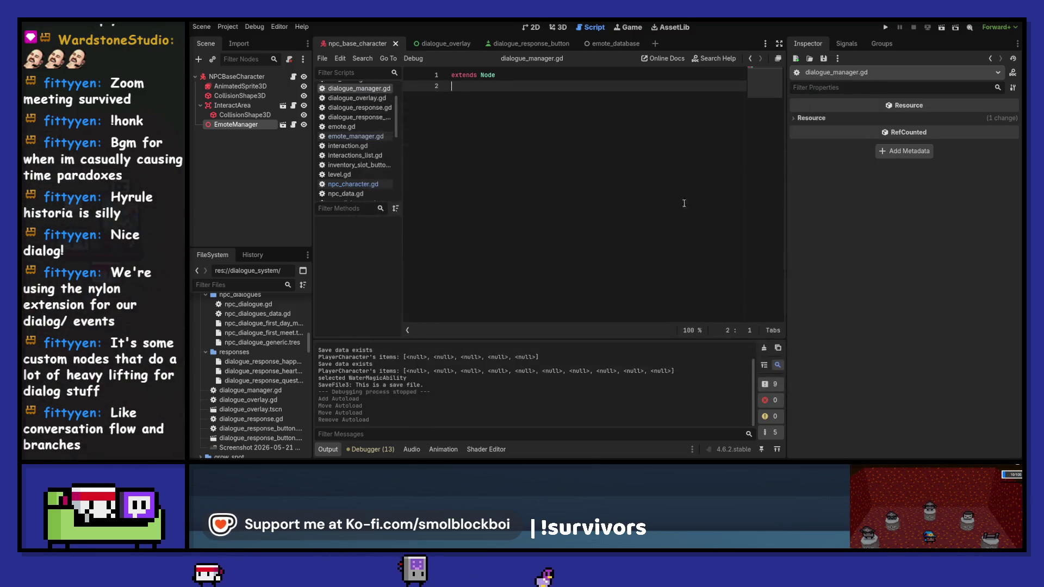
scroll(256, 344, "up", 2)
Step: Select the dialogue_system folder and start a new empty scene
left_click(256, 323)
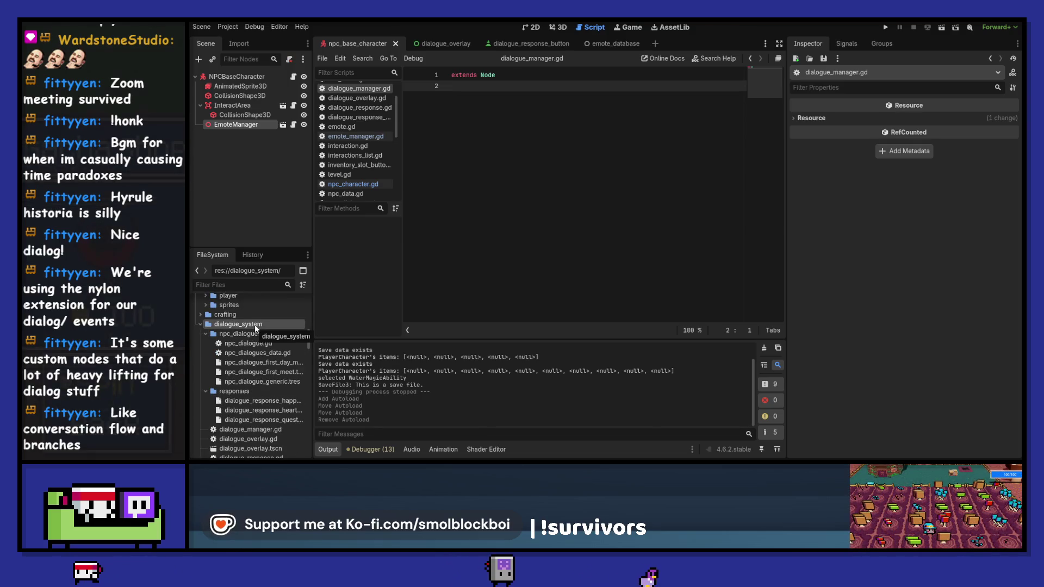
left_click(655, 44)
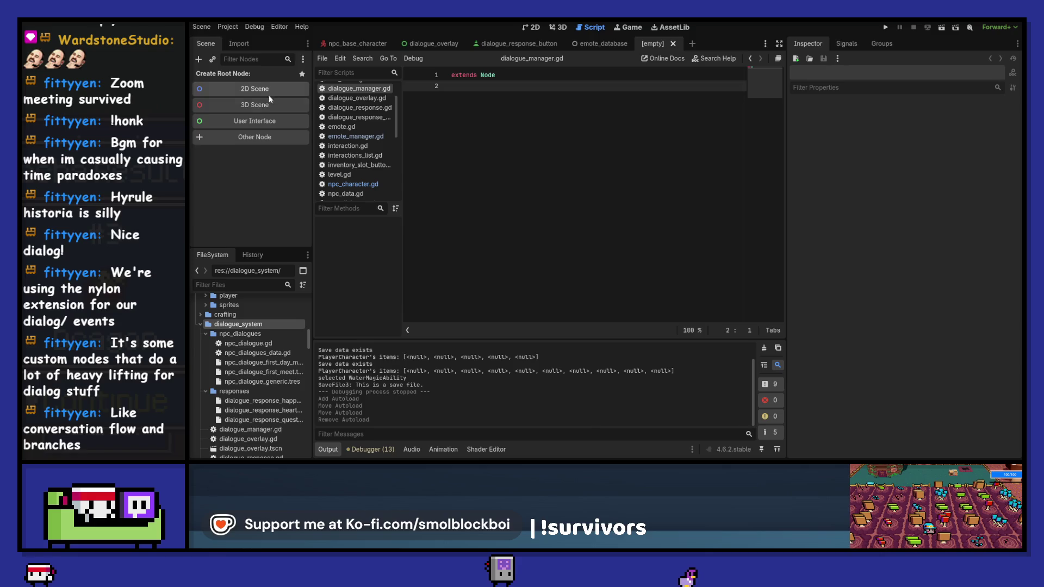
Step: Create a plain Node root named DialogueManager and save it as dialogue_system/dialogue_manager.tscn
left_click(201, 61)
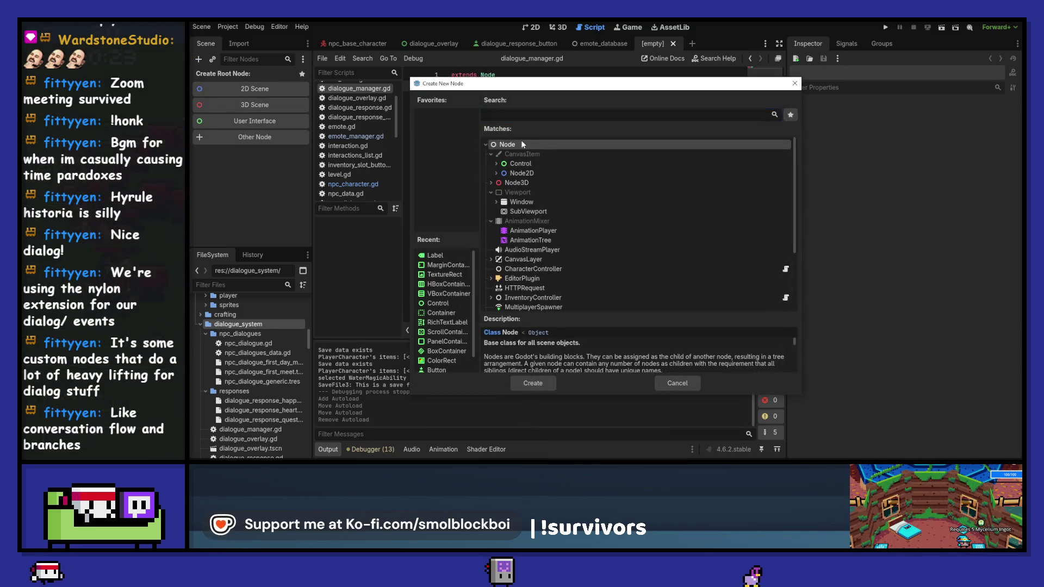
key("Return")
double_click(219, 76)
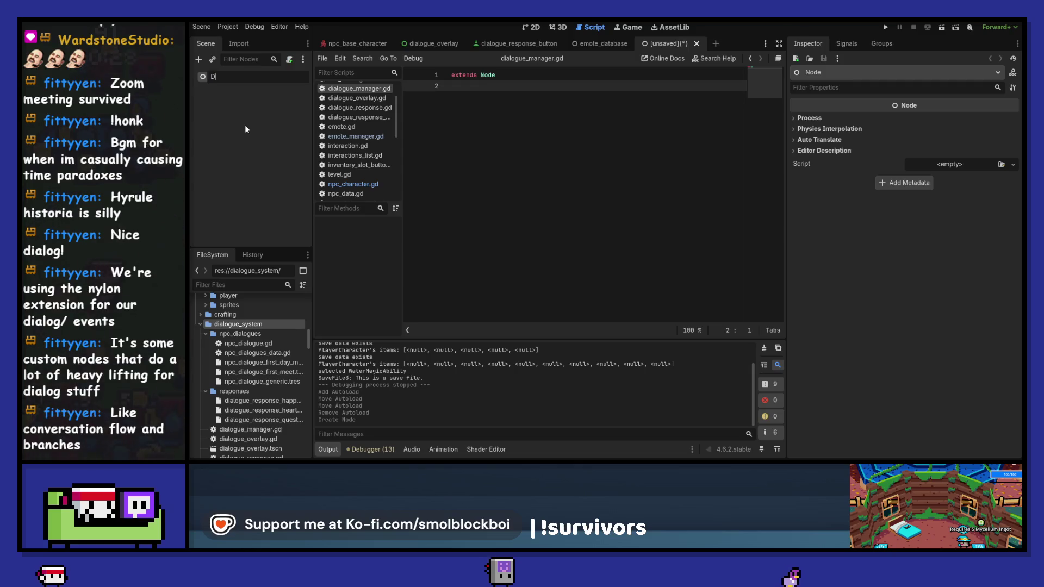
type("nager")
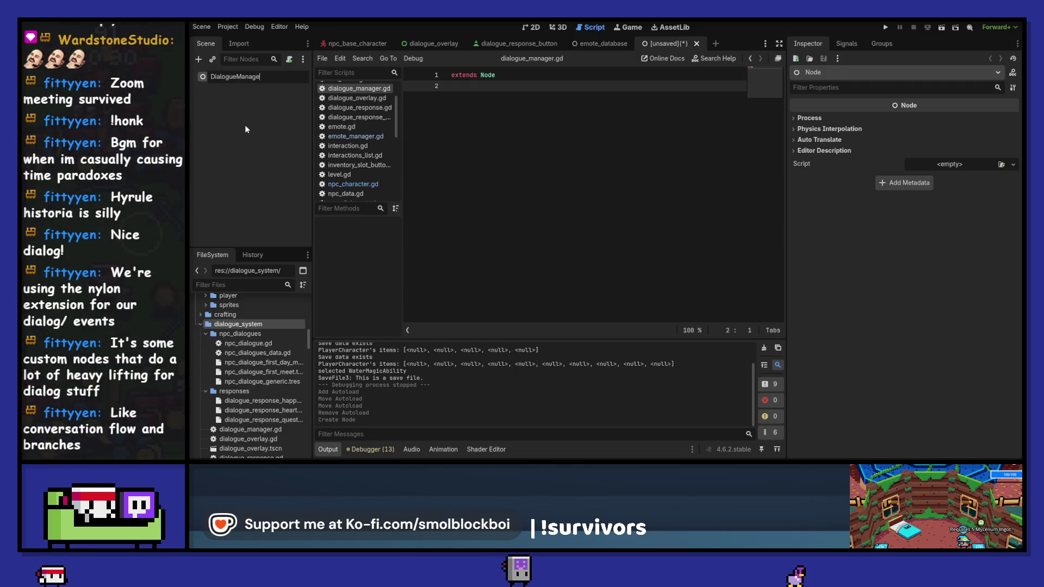
key("Return")
key("ctrl+s")
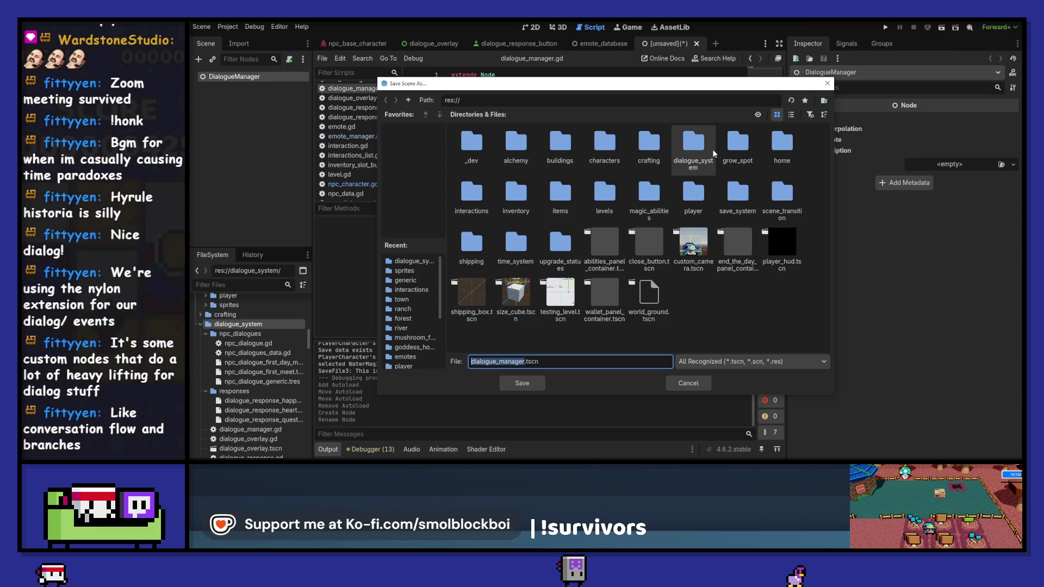
double_click(693, 146)
left_click(522, 383)
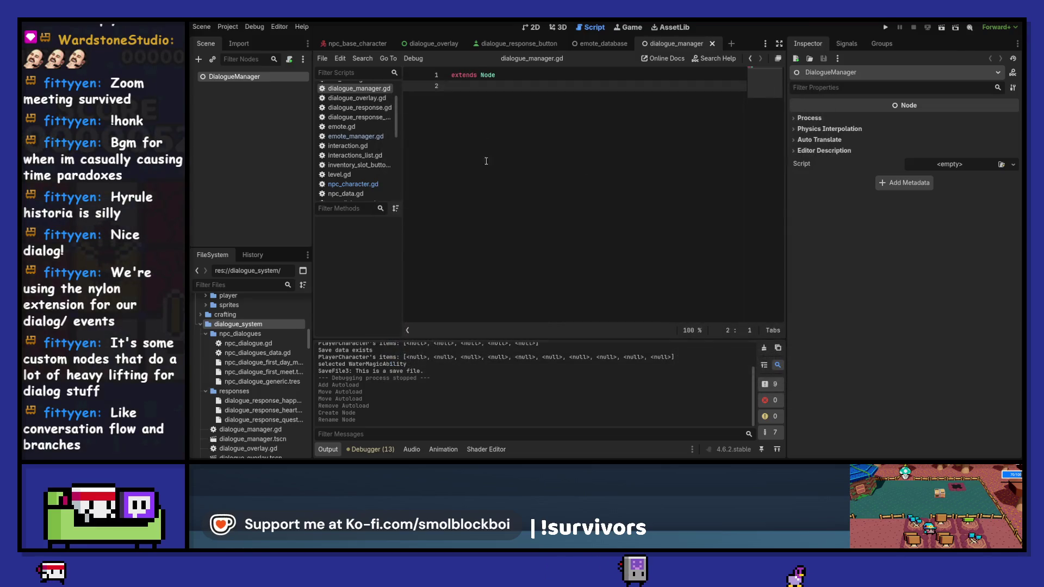
Step: Attach dialogue_manager.gd to the DialogueManager node after a glance at Project Settings
left_click(223, 26)
left_click(245, 39)
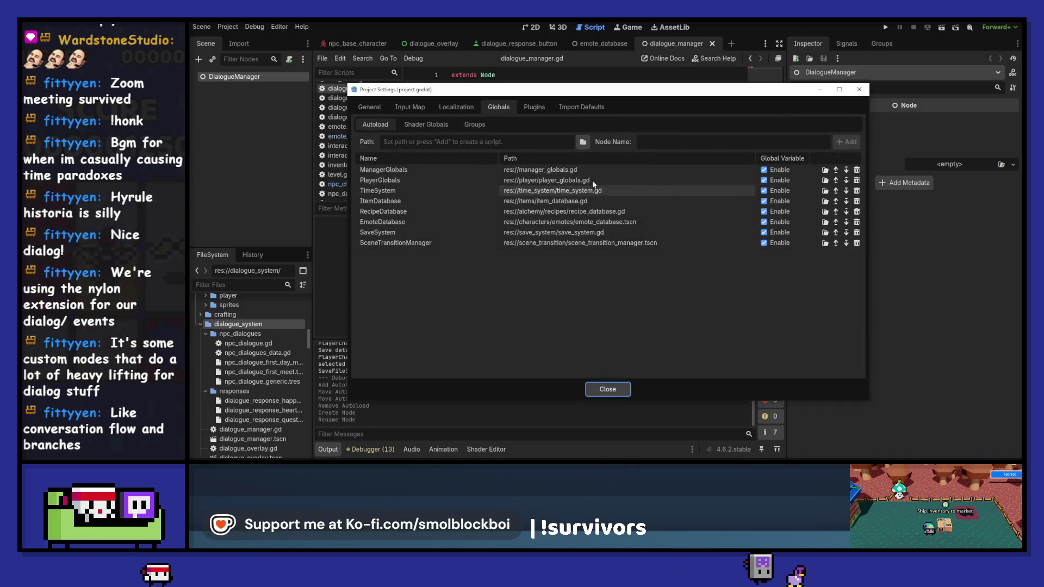
left_click(861, 89)
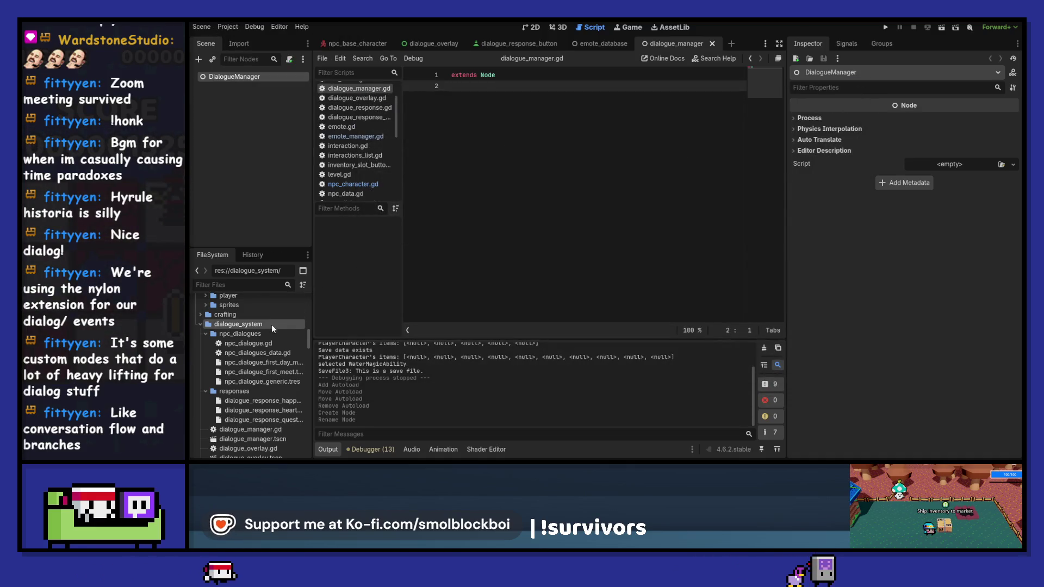
scroll(269, 335, "down", 3)
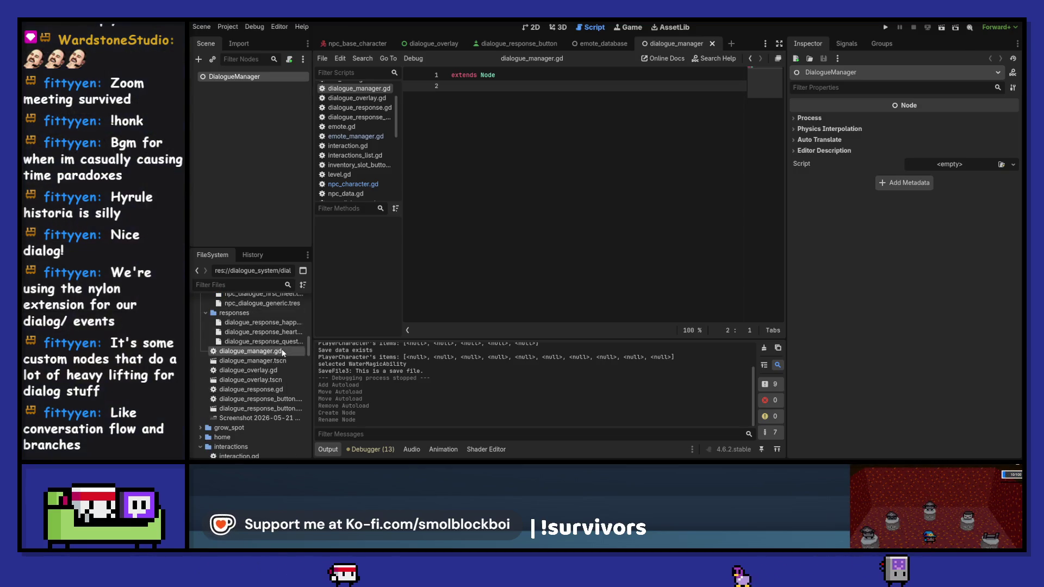
left_click_drag(281, 351, 235, 77)
Step: Register dialogue_manager.tscn as a global autoload and move it above SaveSystem
left_click(227, 27)
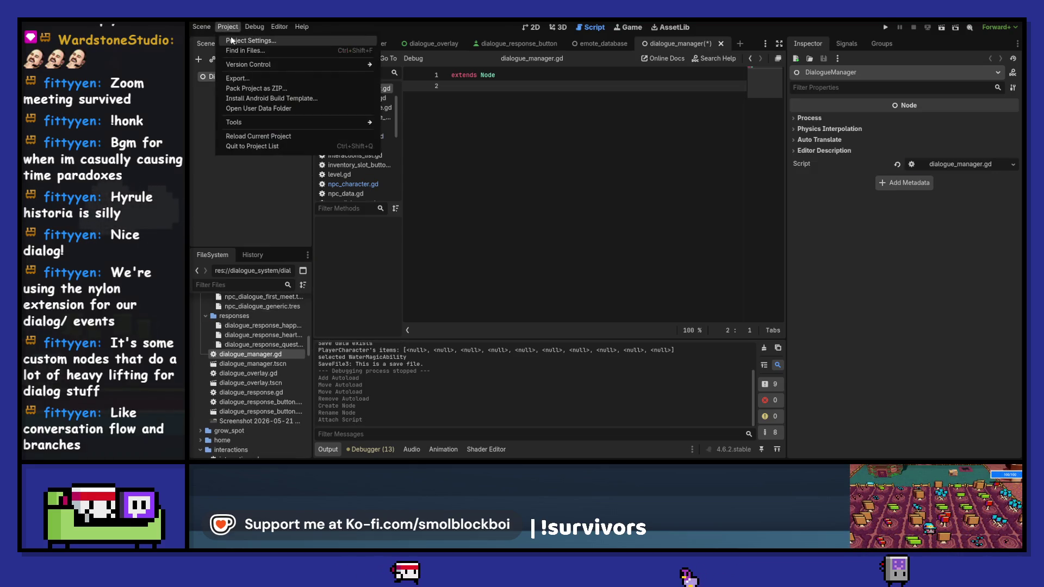
left_click(253, 39)
left_click(584, 143)
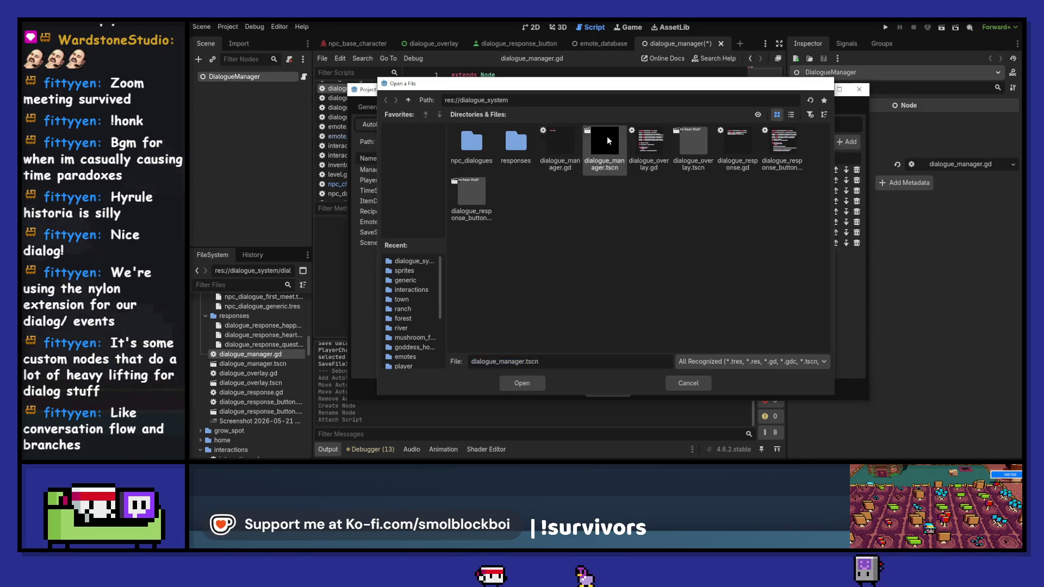
double_click(608, 143)
left_click(835, 253)
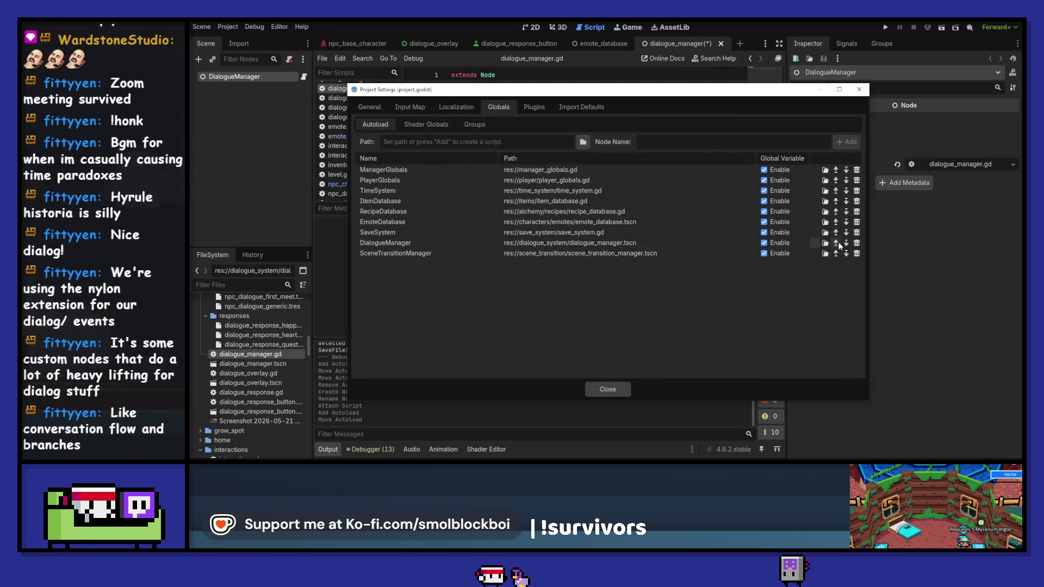
left_click(605, 393)
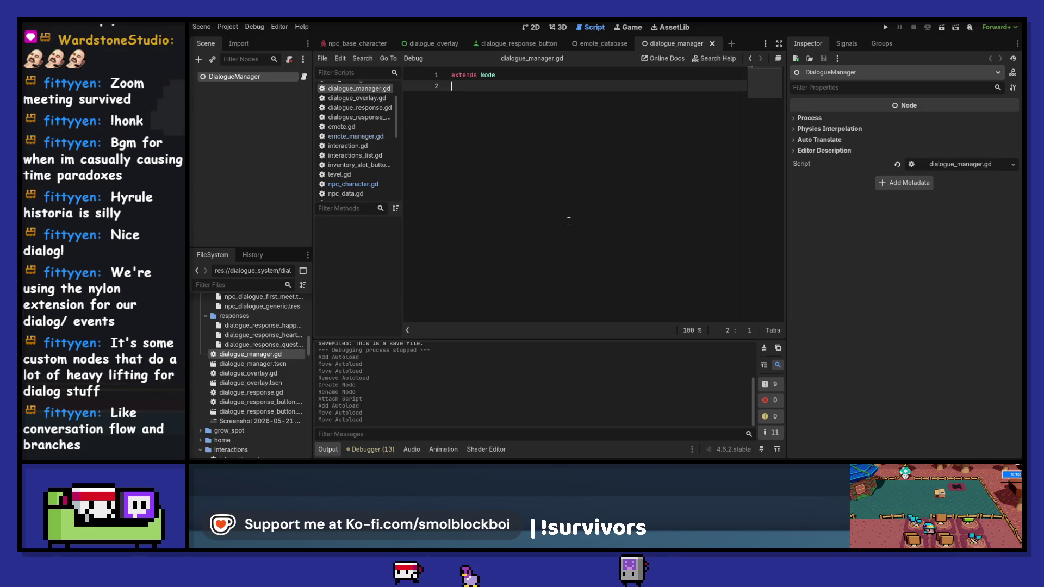
Step: Add exported PackedScene variables overlay and response_button to the DialogueManager script and save
key("Return")
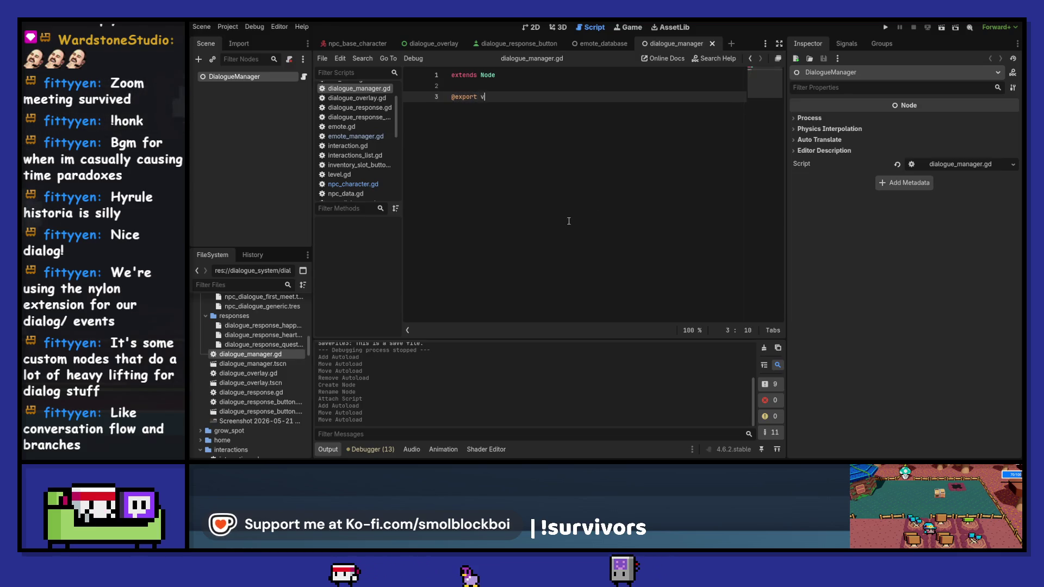
type("ar overlay")
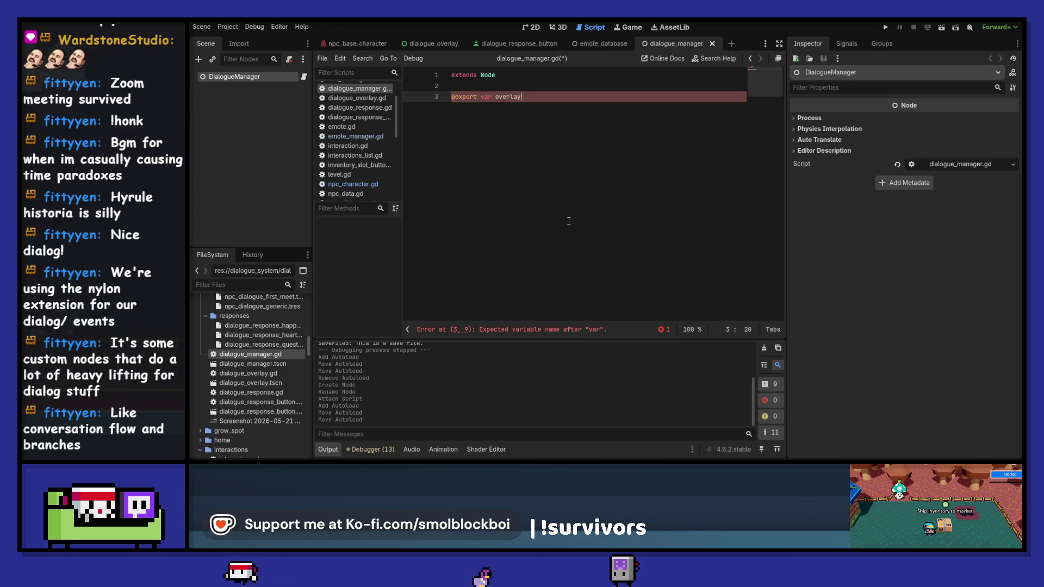
type(" PackedScene")
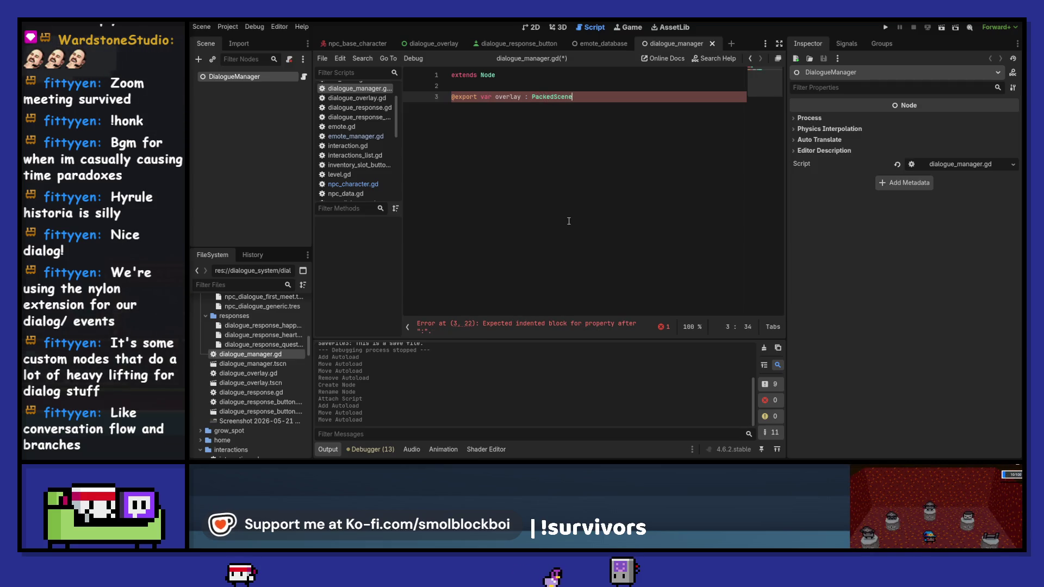
key("Return")
type("@export v")
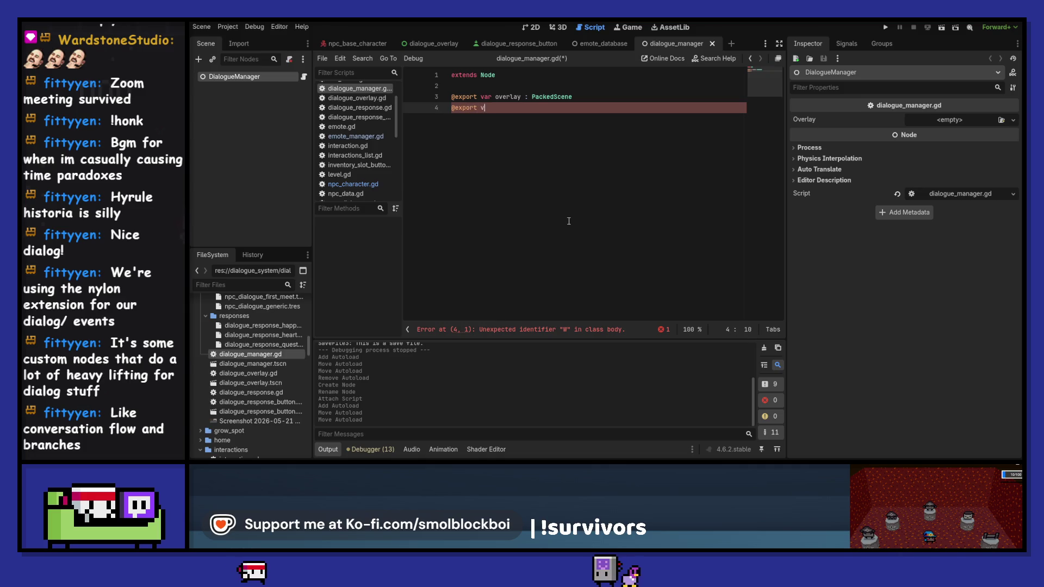
type("ar ")
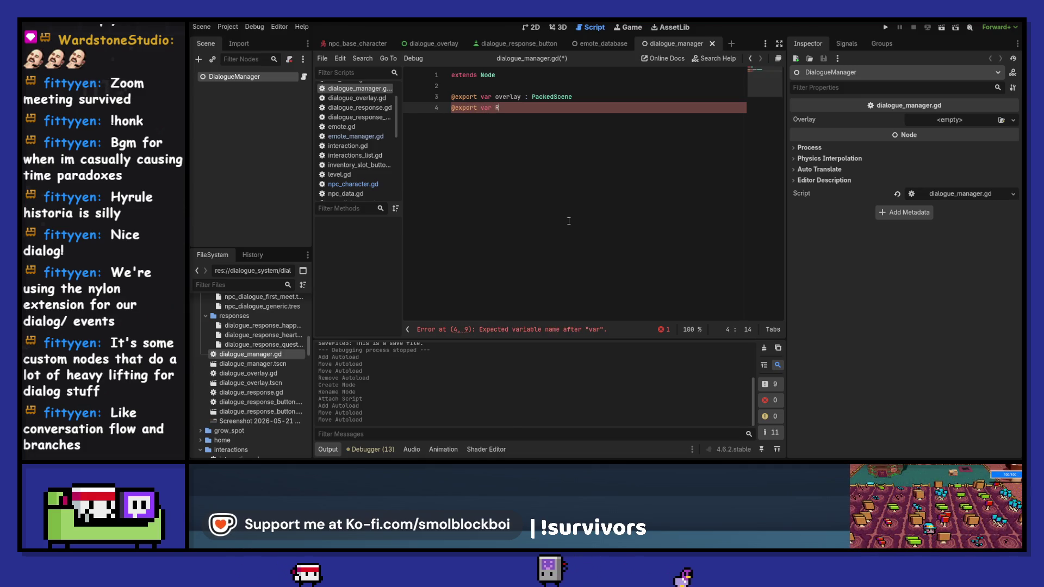
type("response_")
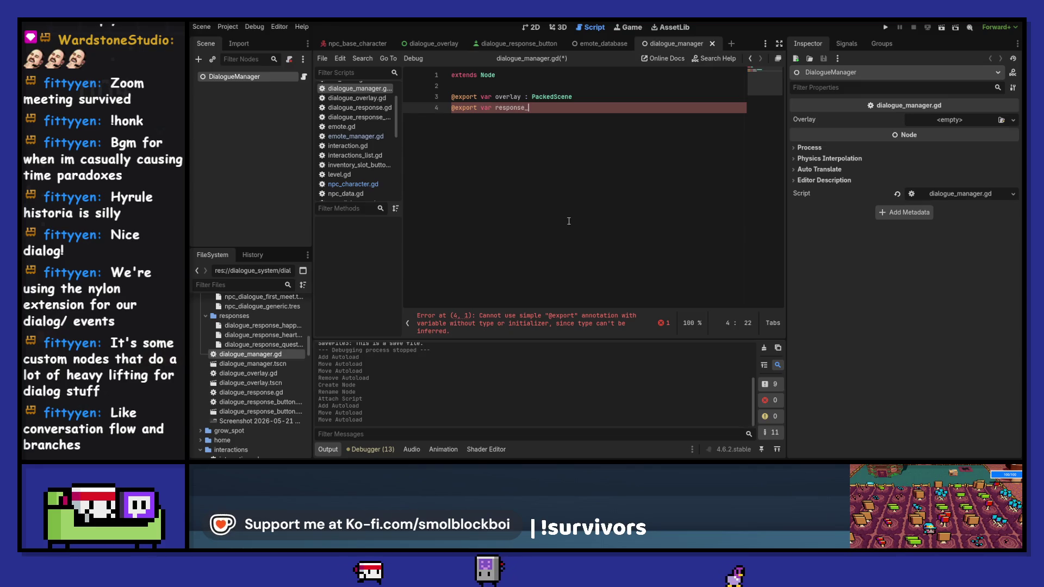
type(": PackedScene")
key("ctrl+s")
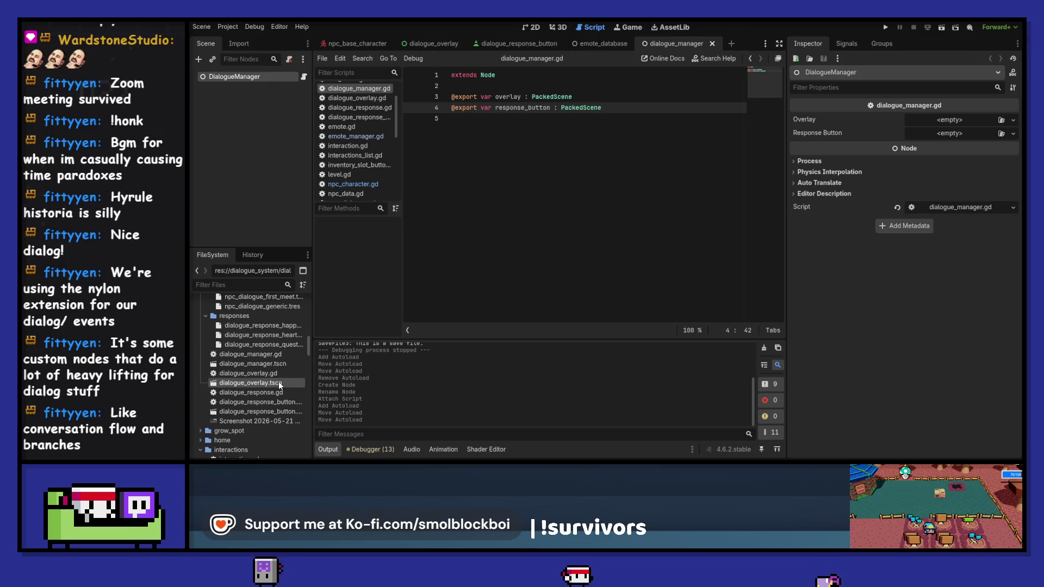
Step: Assign dialogue_overlay.tscn and dialogue_response_button.tscn to the new properties and save the scene
left_click_drag(949, 124, 949, 120)
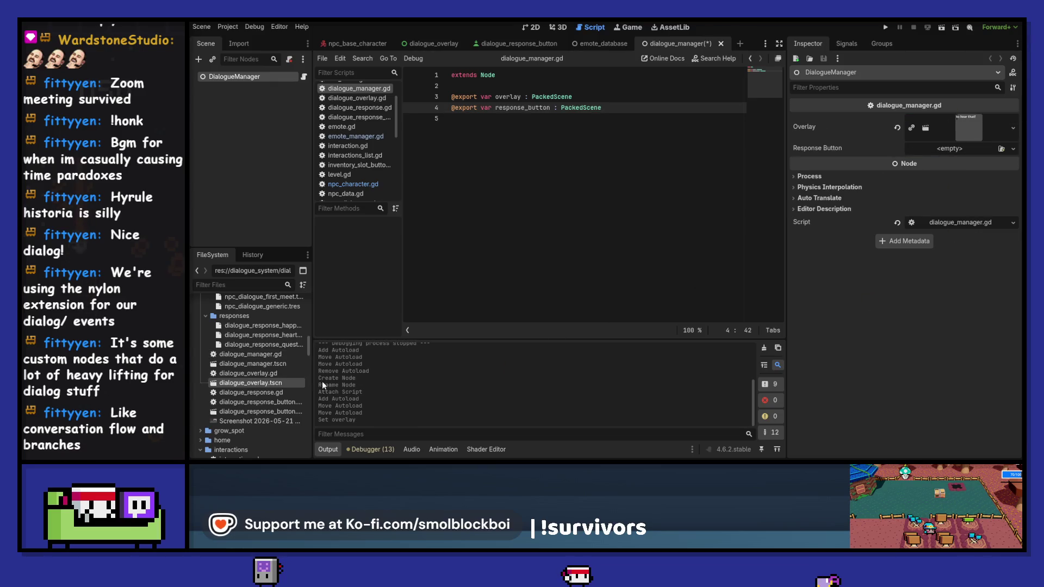
left_click_drag(260, 411, 949, 148)
key("ctrl+s")
left_click(343, 43)
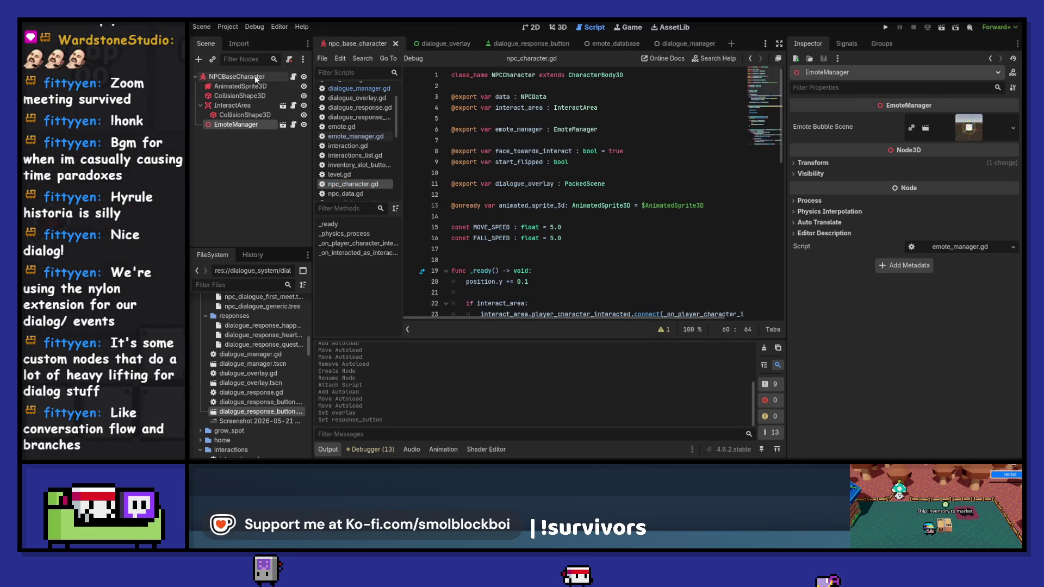
Step: Write DialogueManager.overlay into the NPC script, checking the autoload and the overlay name in DialogueManager
left_click(237, 76)
left_click(516, 184)
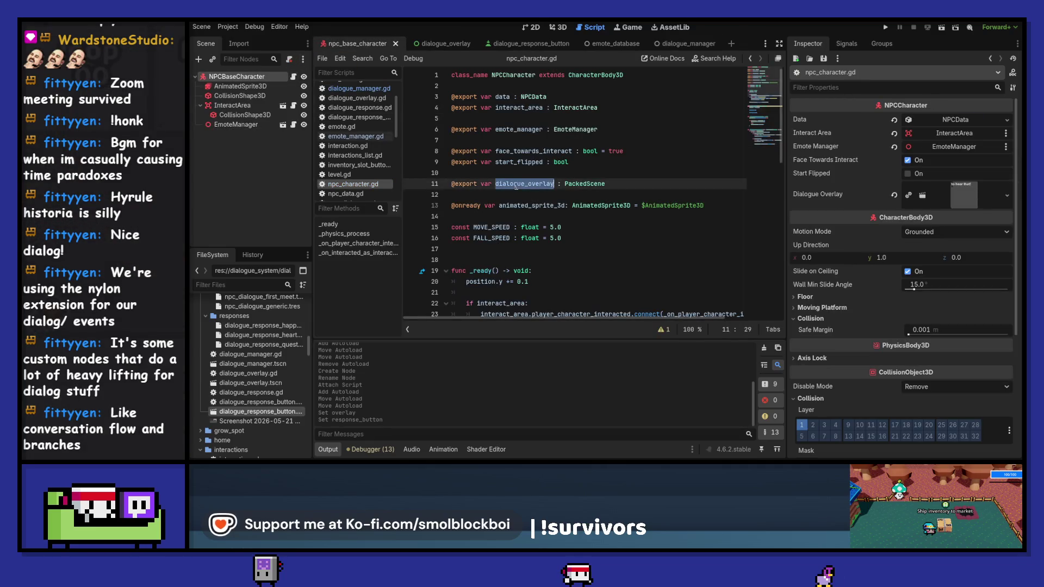
scroll(556, 204, "down", 6)
scroll(595, 207, "down", 7)
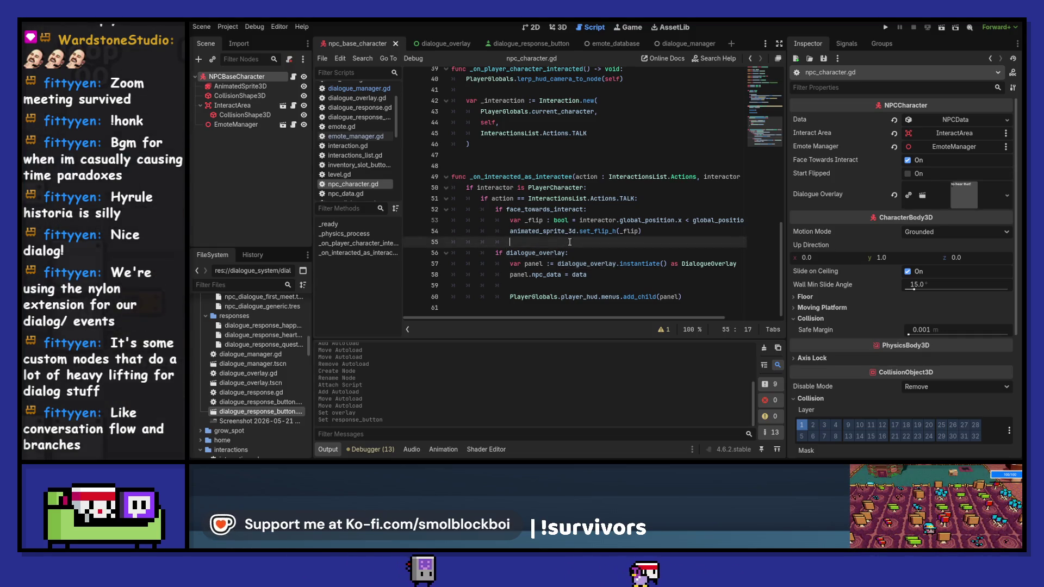
left_click(583, 242)
key("Return")
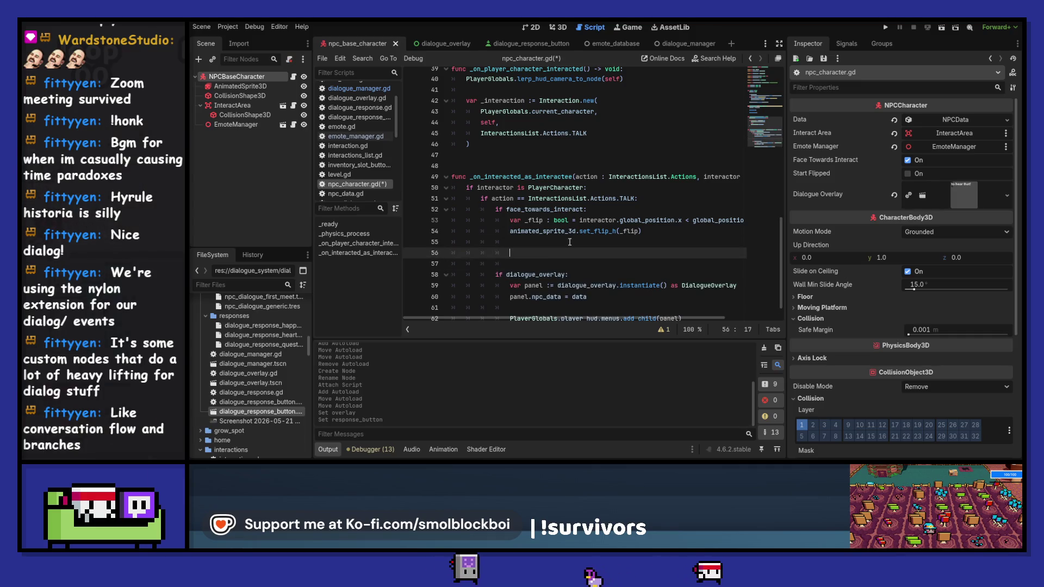
type("DialogeManager.")
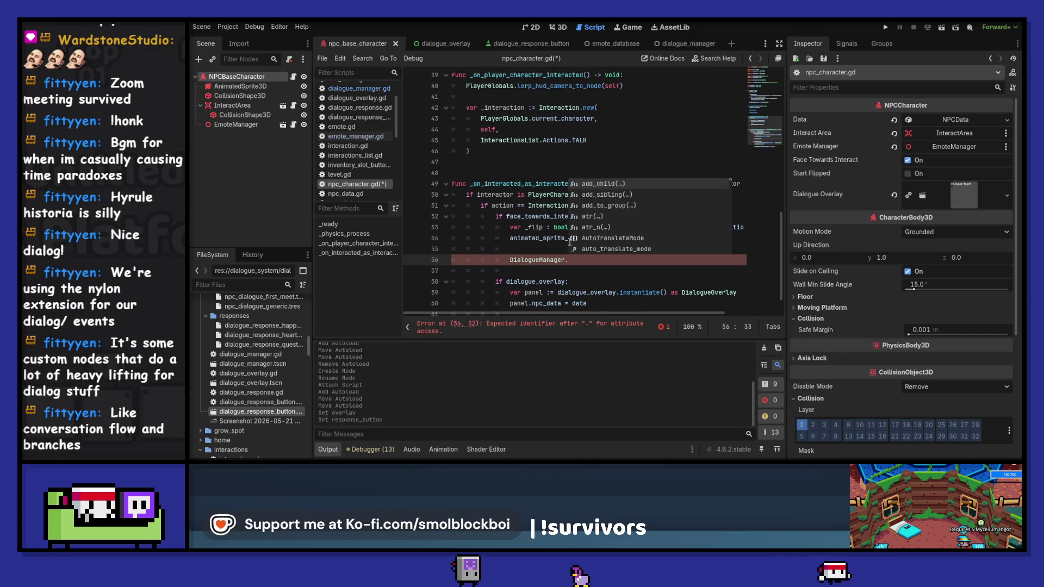
type("ov")
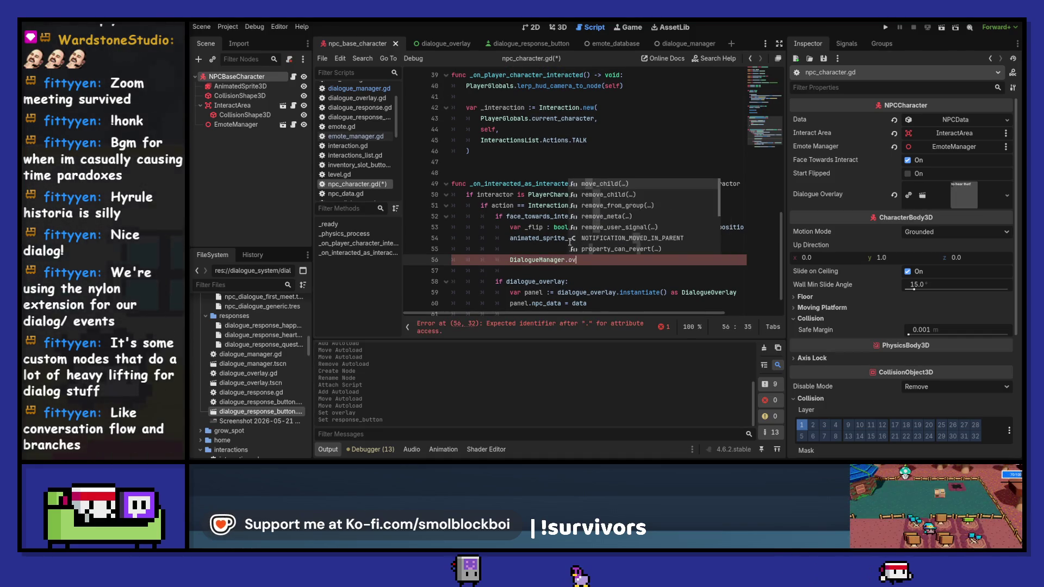
type("erlay")
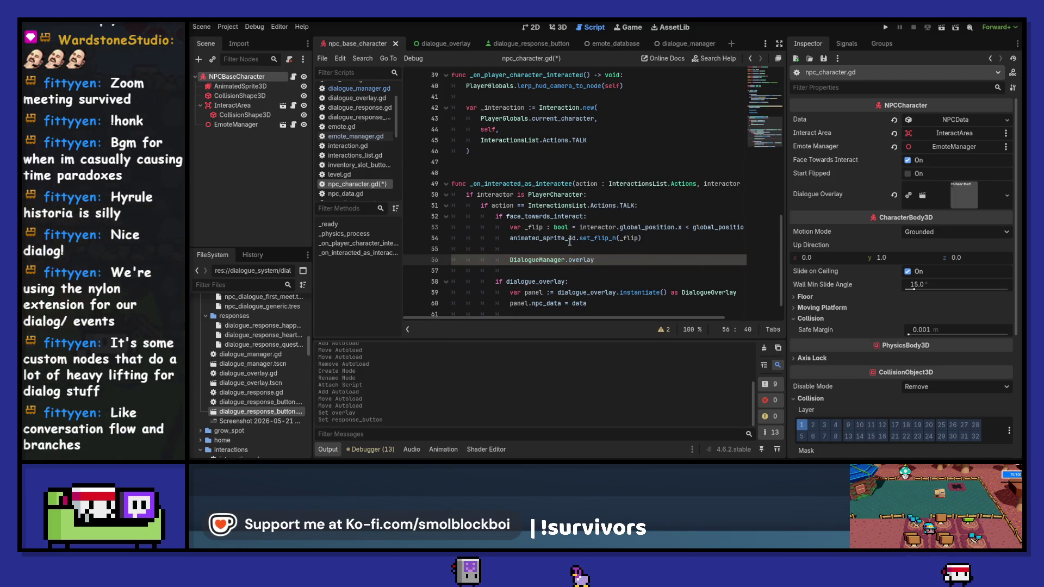
left_click(548, 260, "ctrl")
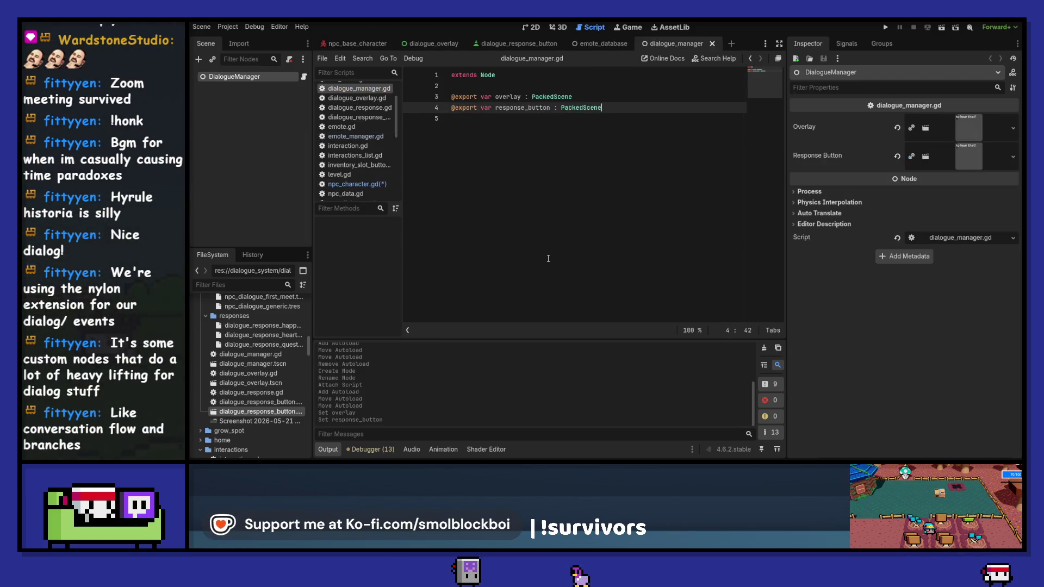
left_click(227, 27)
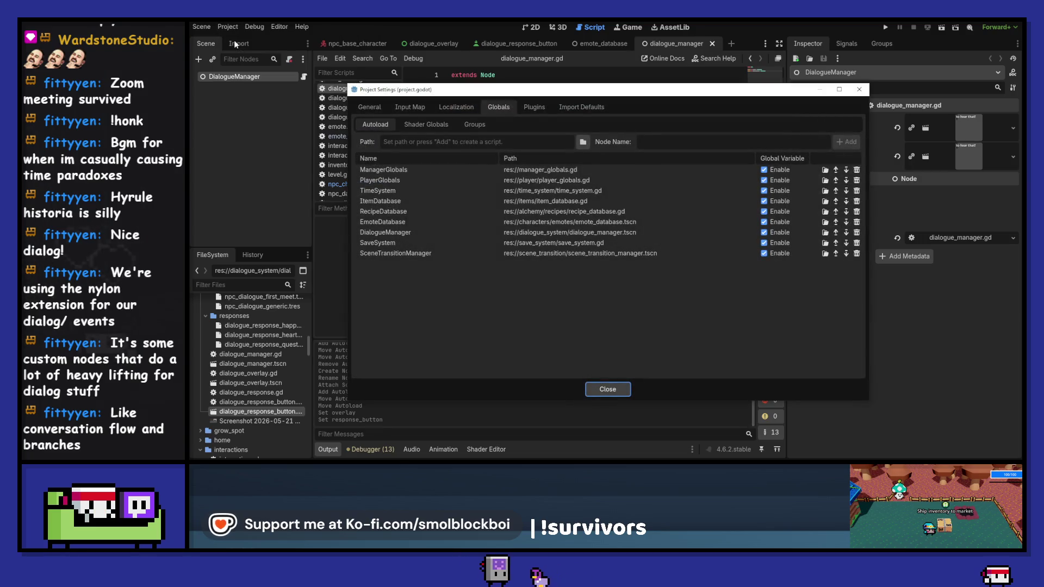
left_click(608, 389)
double_click(508, 96)
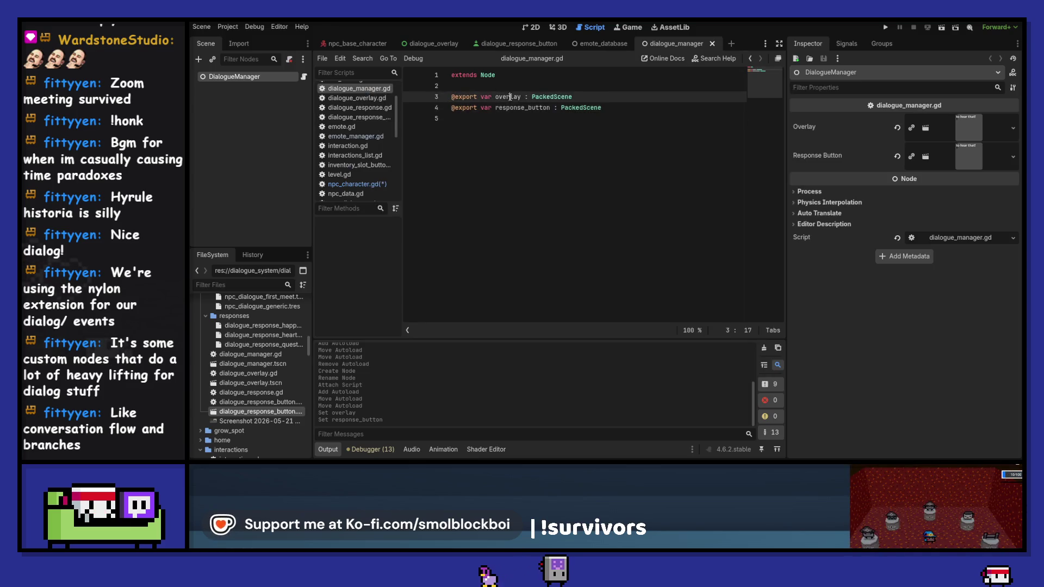
left_click(353, 44)
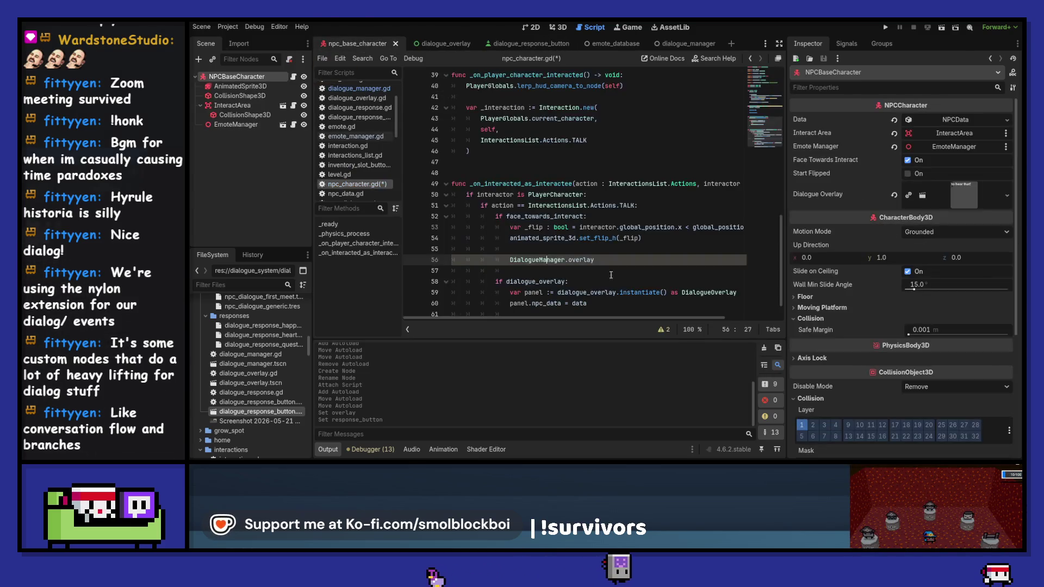
left_click(621, 231)
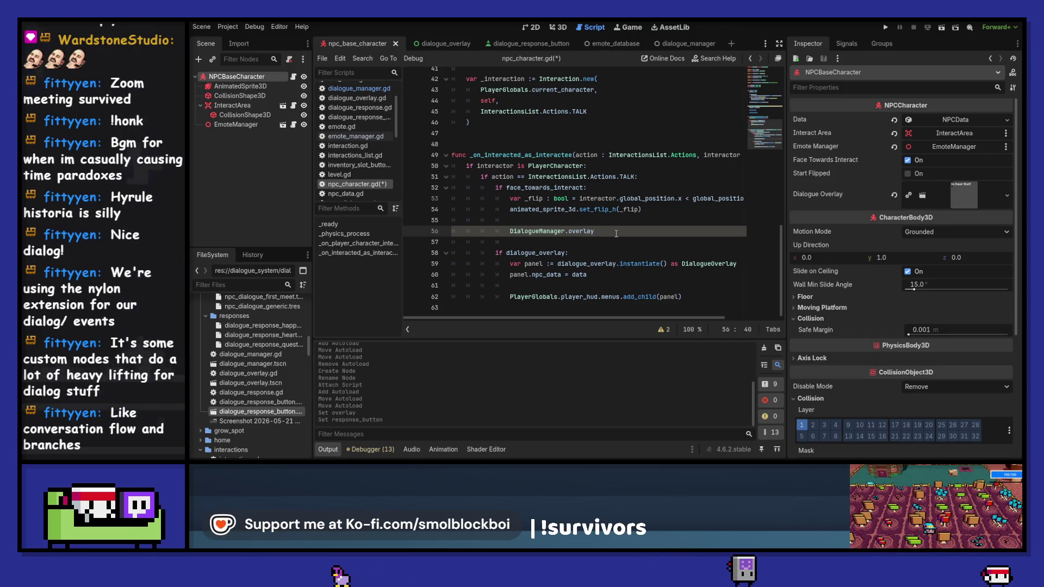
Step: Instantiate the panel from DialogueManager.overlay, remove blank lines and the if dialogue_overlay check, and save
key("ctrl+Left")
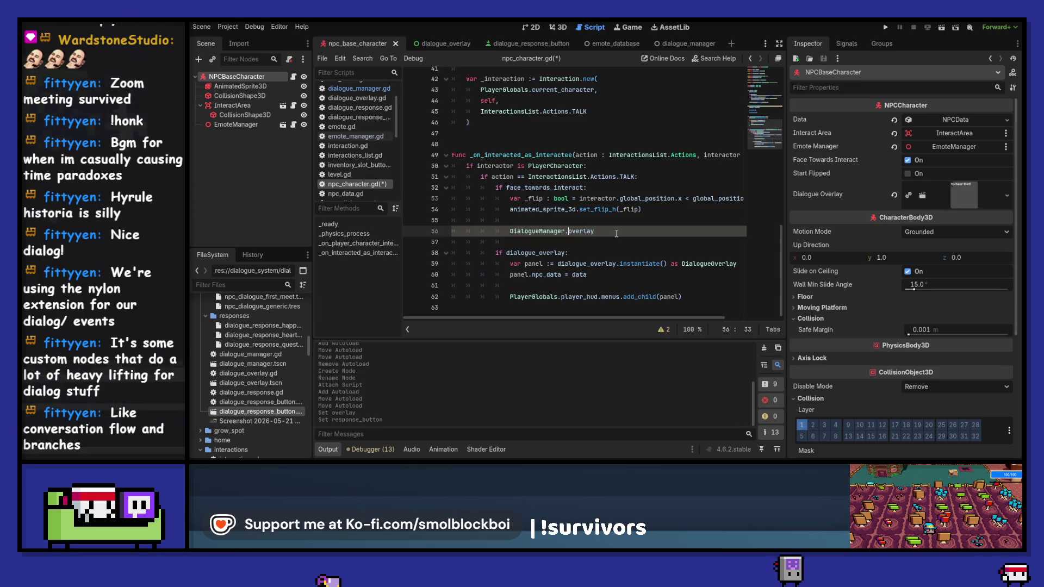
key("shift+End")
key("BackSpace")
key("Down")
key("Down")
key("Down")
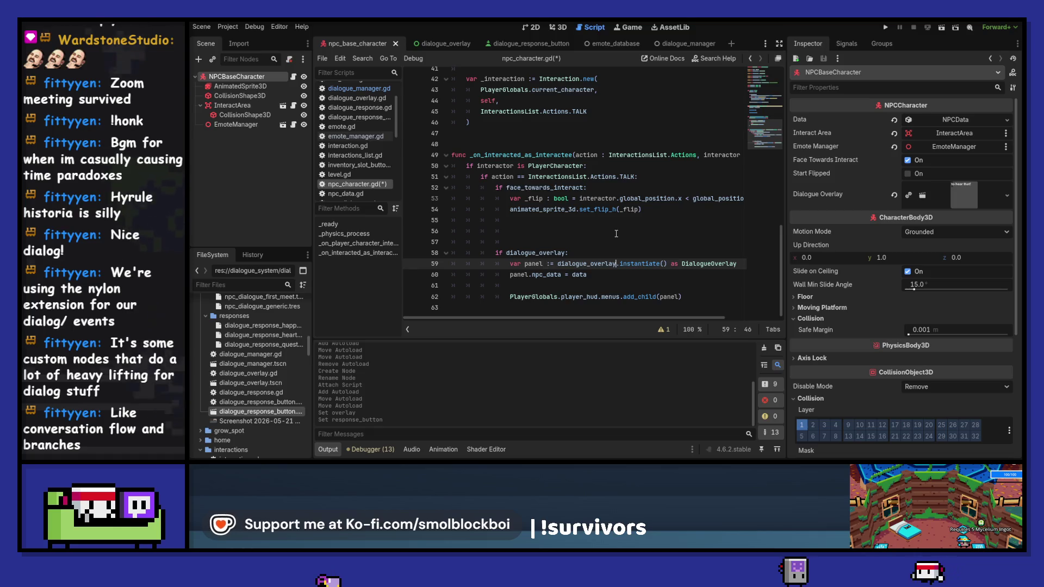
key("ctrl+z")
key("Up")
key("Up")
key("Up")
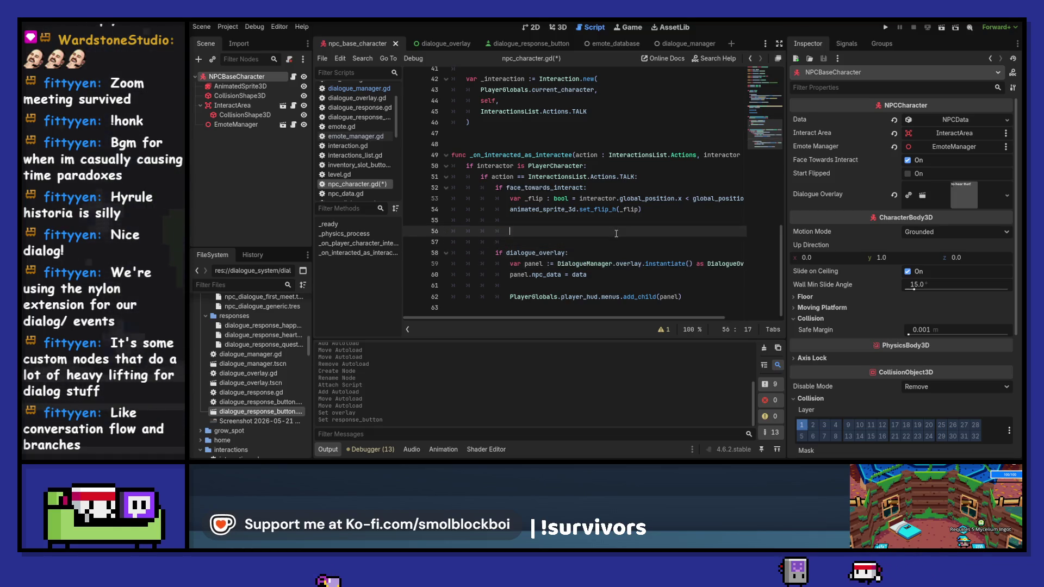
key("shift+Up")
key("BackSpace")
key("Down")
key("End")
key("ctrl+s")
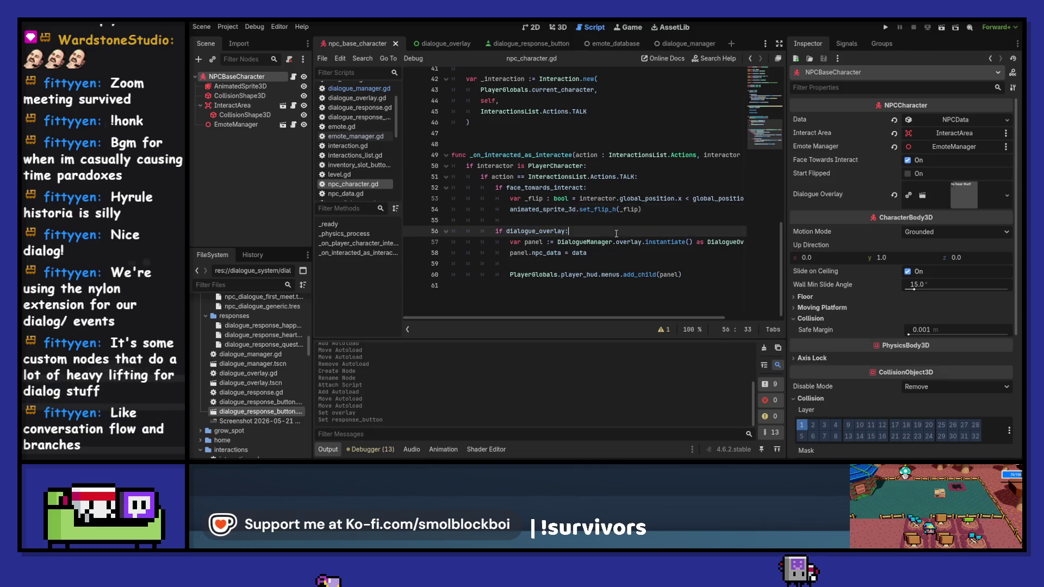
key("ctrl+shift+k")
key("ctrl+s")
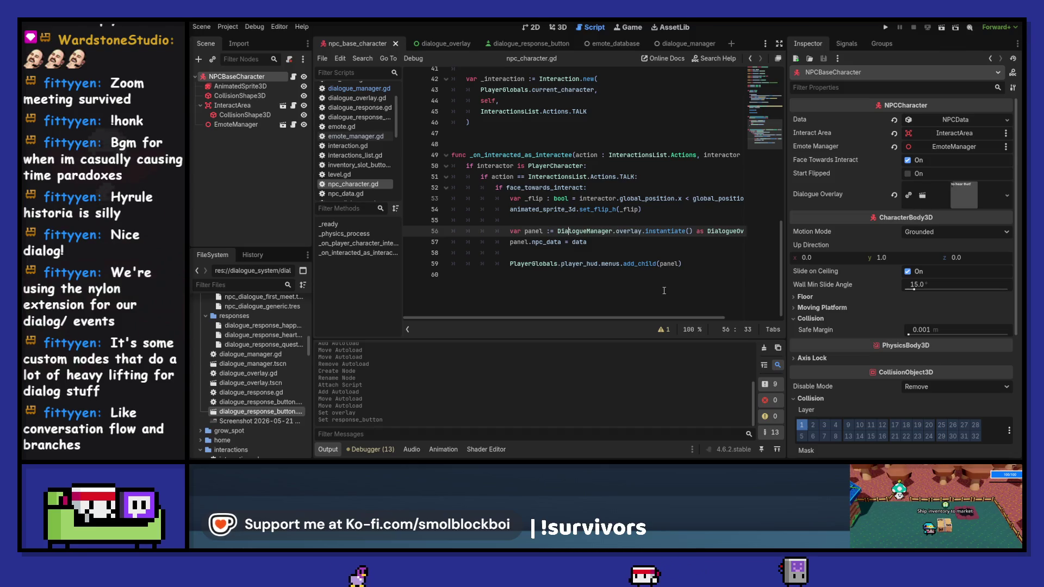
Step: In dialogue_overlay.gd, instantiate buttons from DialogueManager.response_button, checking the name in dialogue_manager
left_click(436, 43)
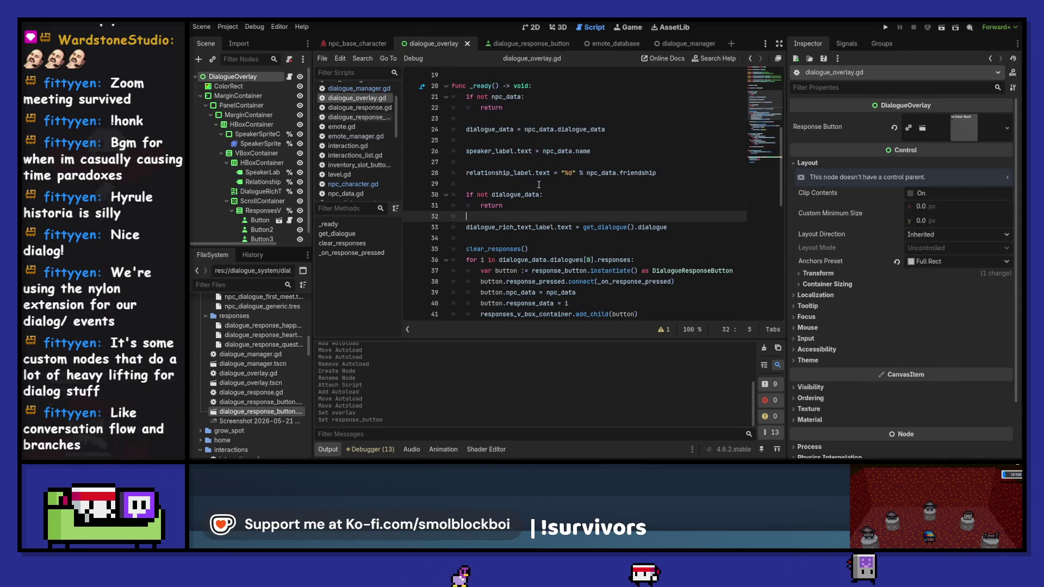
scroll(538, 184, "up", 6)
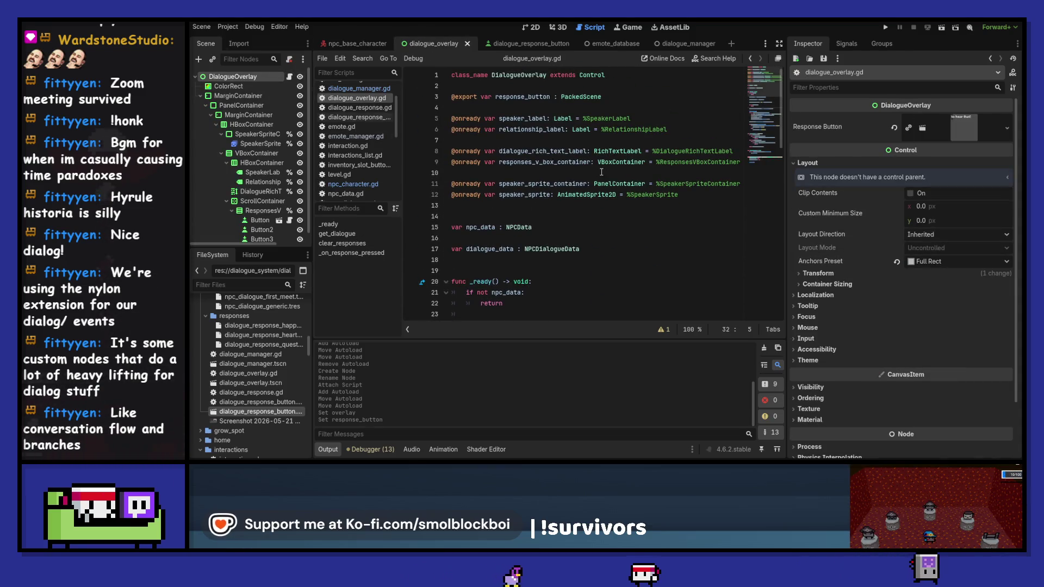
scroll(571, 163, "down", 9)
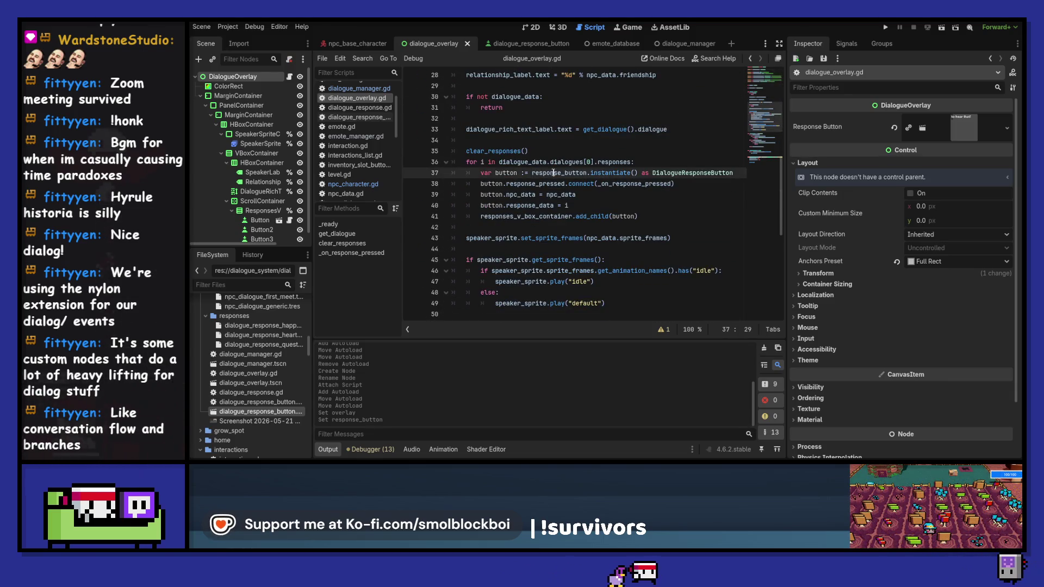
left_click(533, 173)
type("Dia")
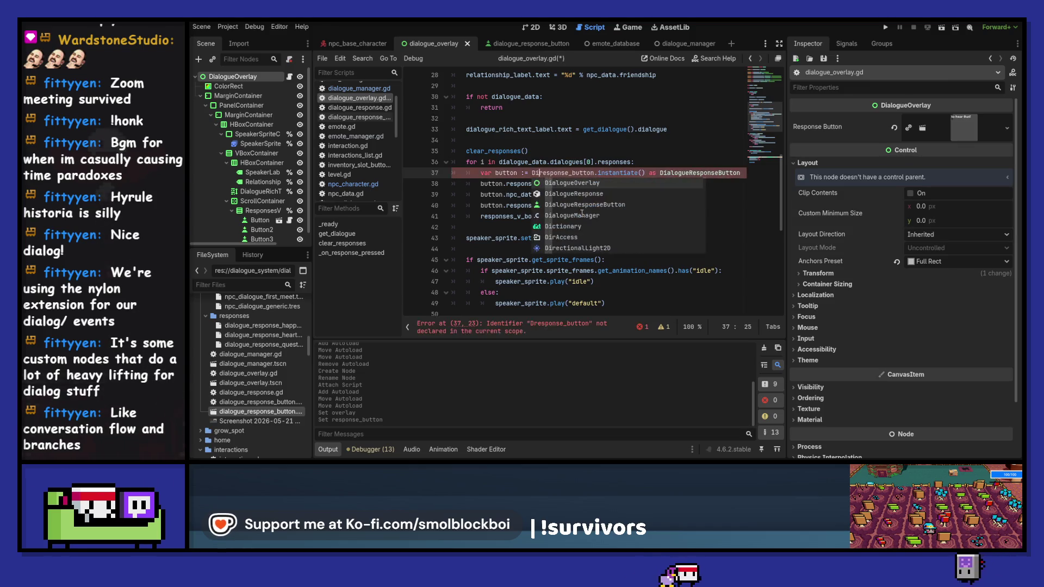
type("lo ")
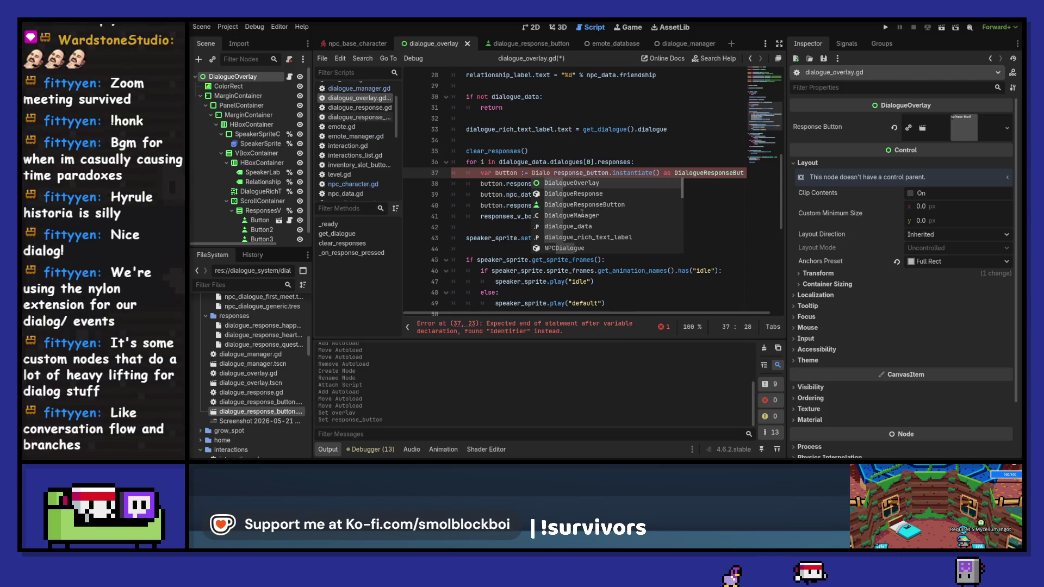
type("gue")
key("Right")
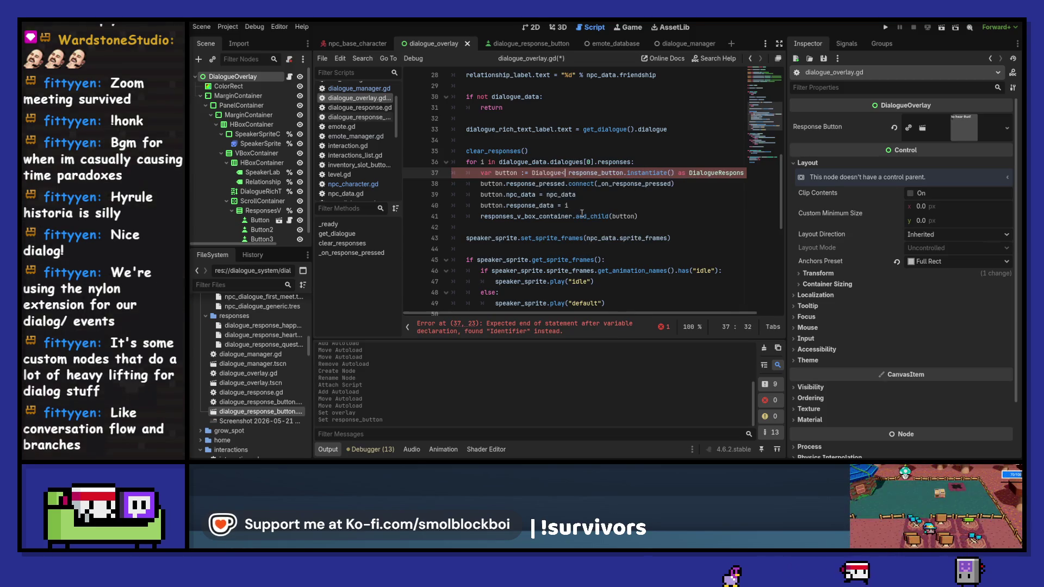
type("anager.re")
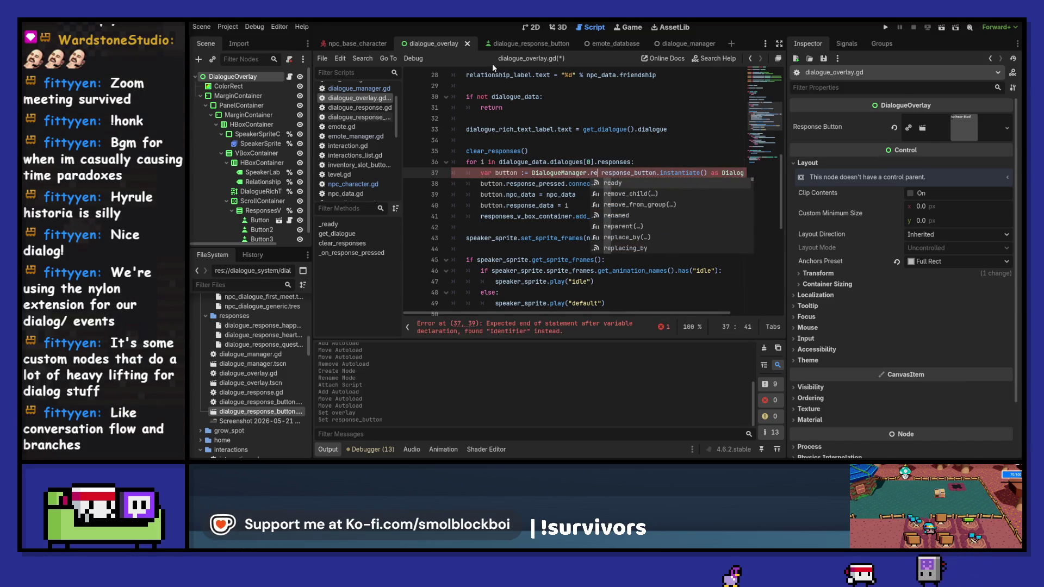
key("BackSpace")
key("BackSpace")
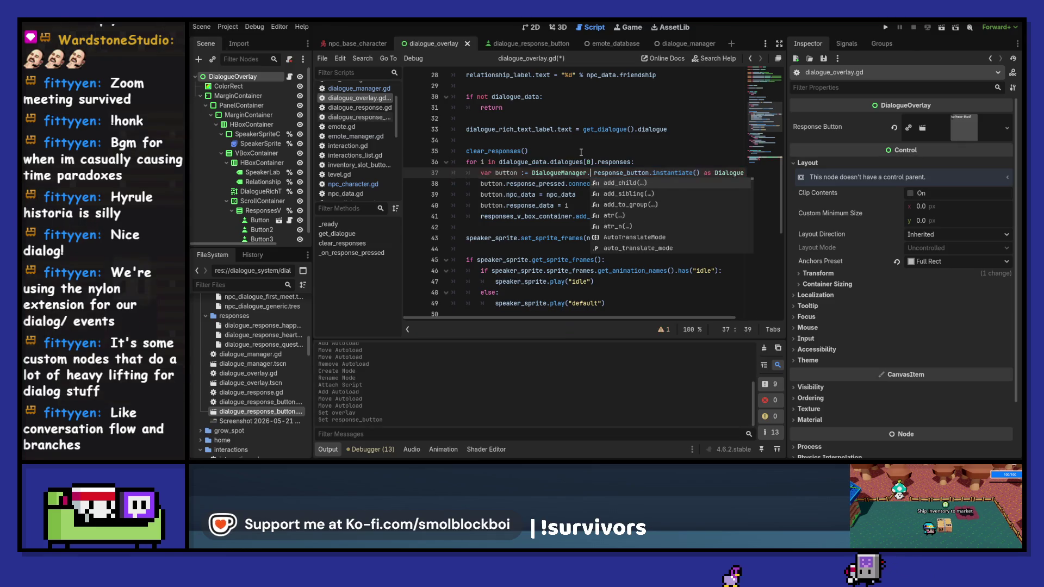
left_click(553, 173)
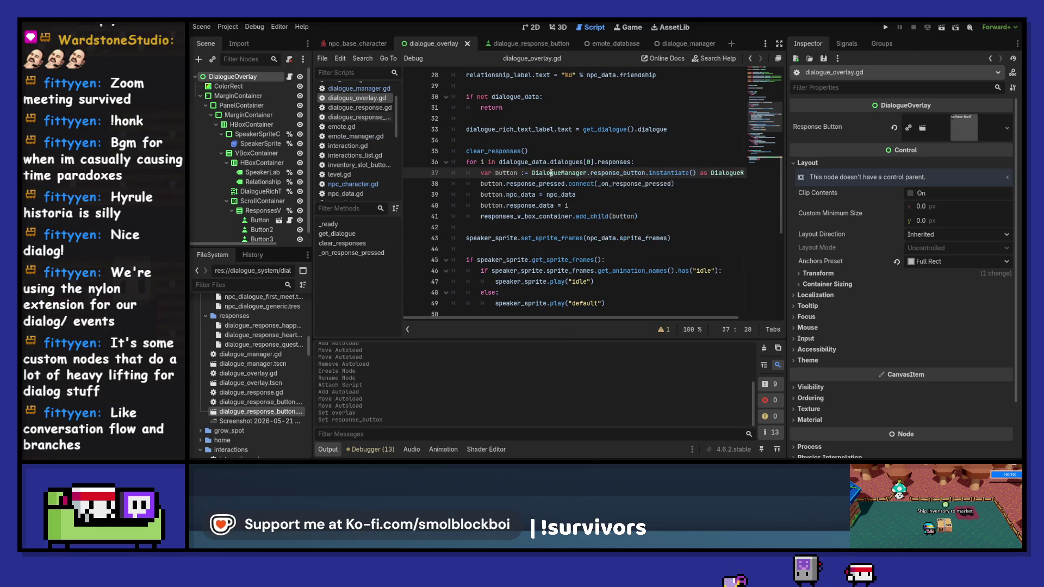
left_click(688, 42)
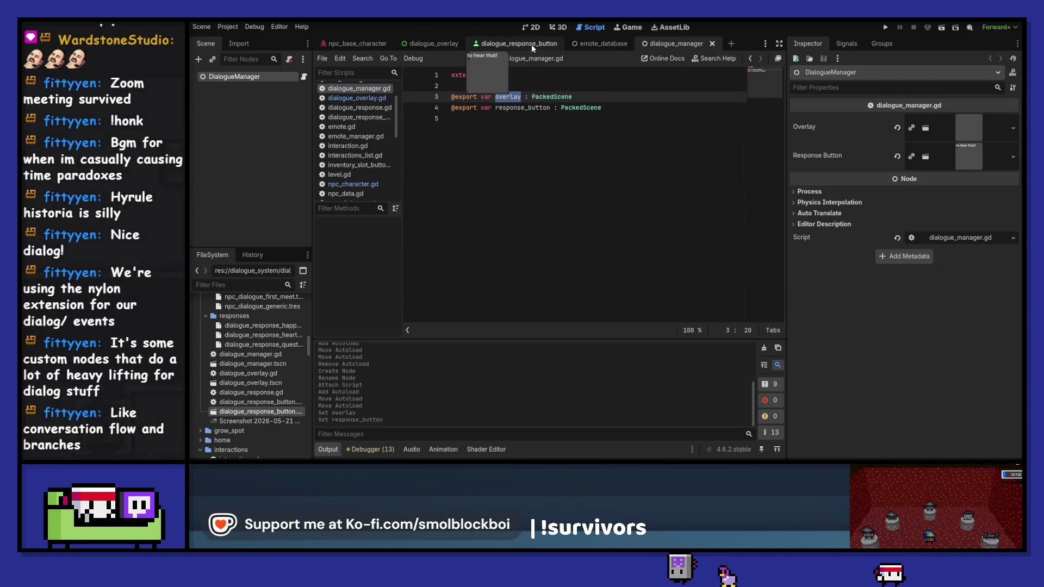
left_click(434, 43)
scroll(571, 204, "up", 10)
Step: Delete the overlay's own exported response_button line and save the script
triple_click(505, 97)
key("BackSpace")
scroll(572, 204, "down", 10)
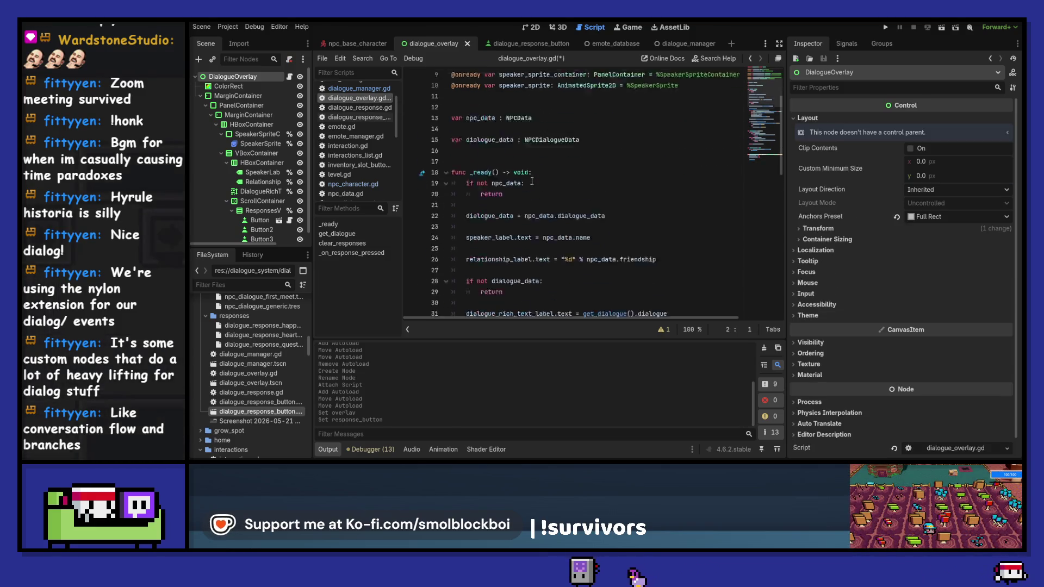
key("ctrl+s")
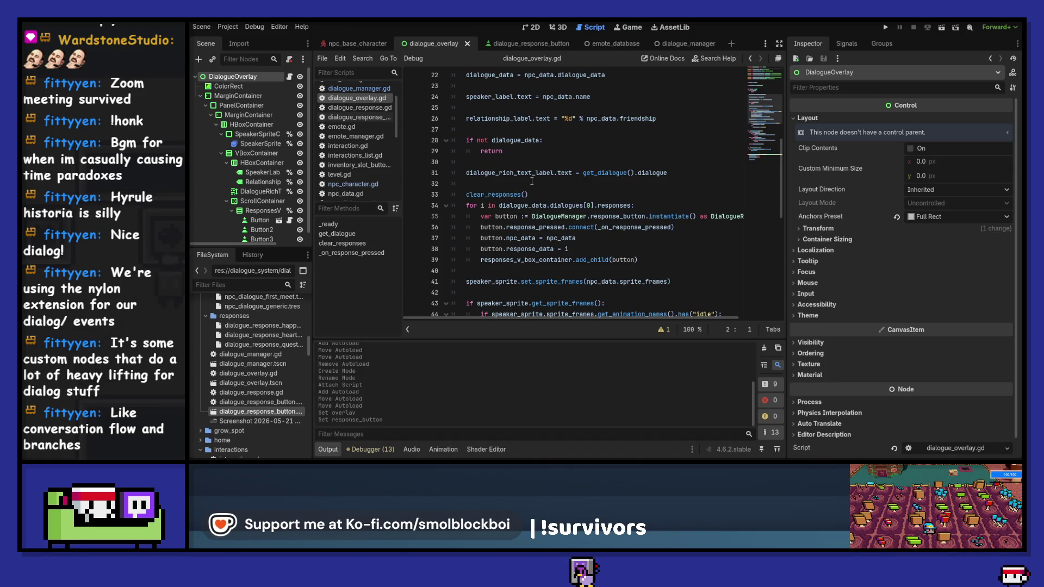
left_click(353, 43)
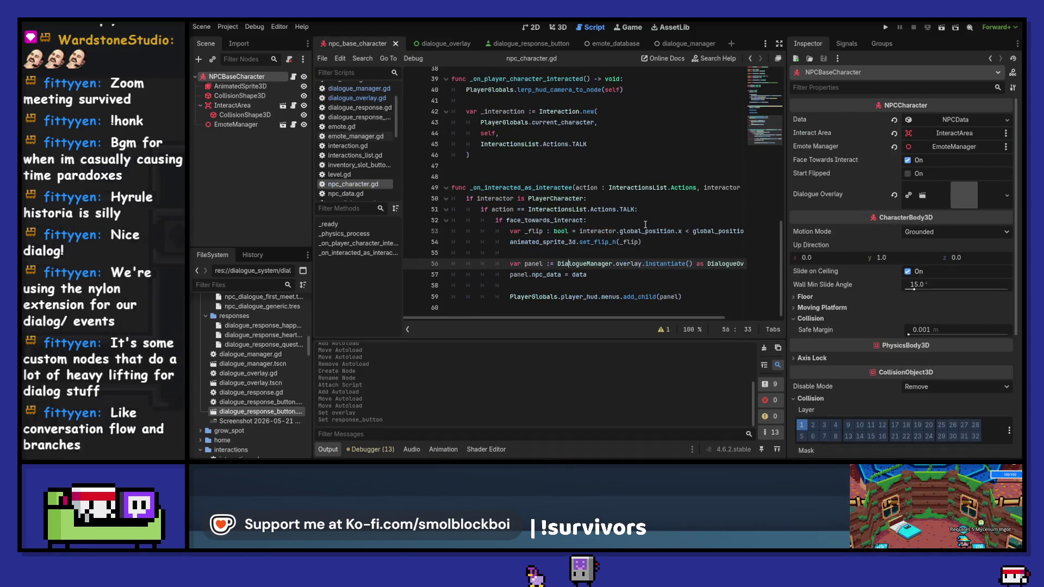
Step: Delete the exported dialogue_overlay line from npc_character.gd, save, and run the project
left_click(886, 27)
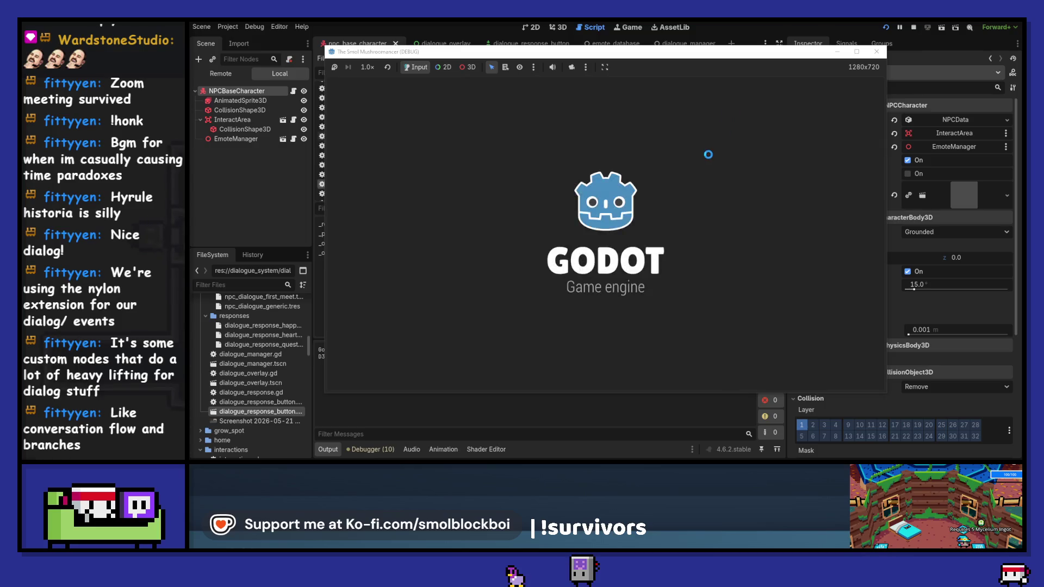
scroll(572, 204, "up", 5)
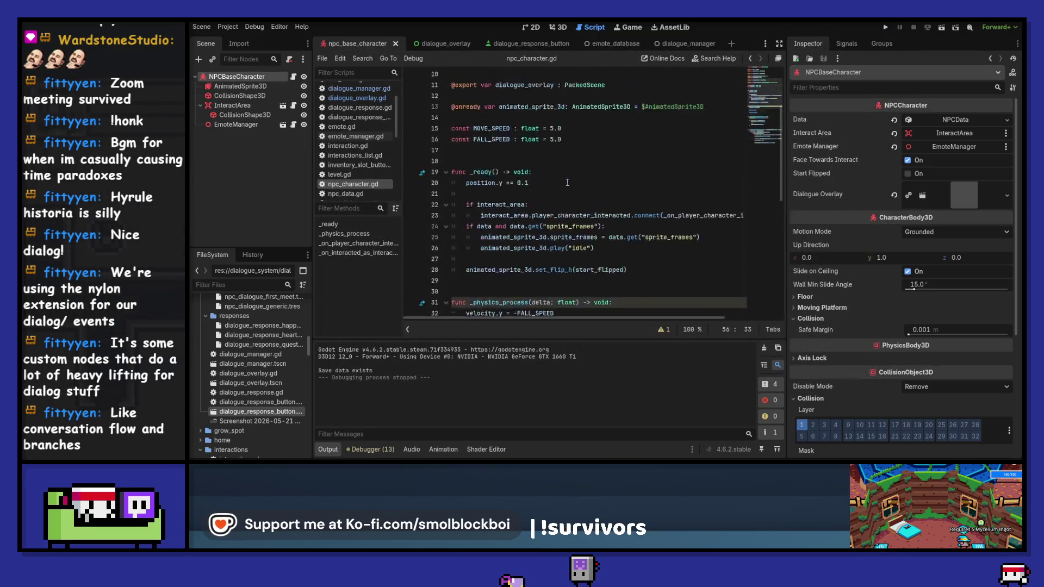
scroll(571, 204, "up", 5)
left_click_drag(631, 185, 431, 174)
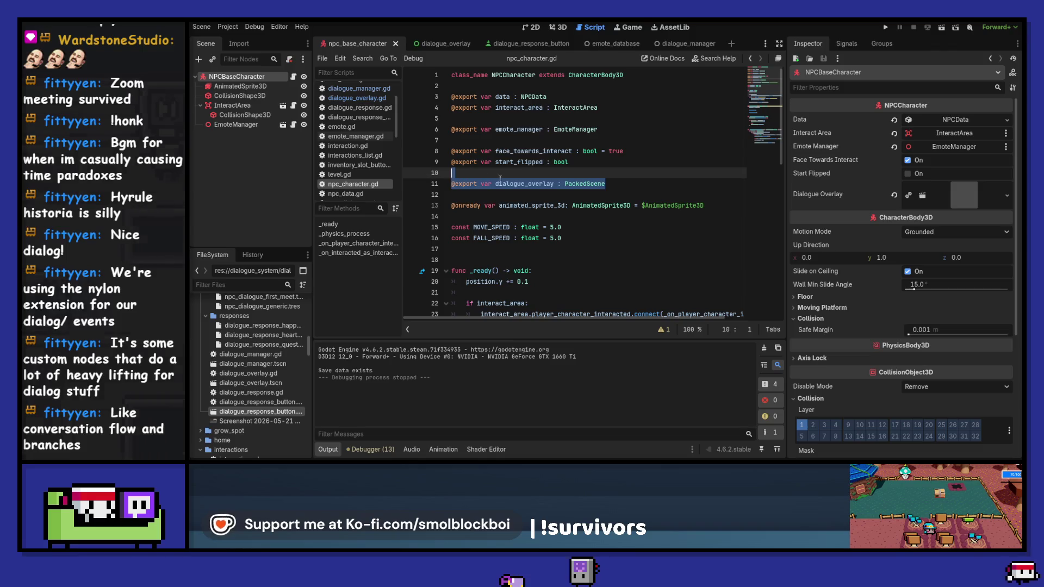
key("BackSpace")
key("ctrl+s")
scroll(509, 178, "down", 6)
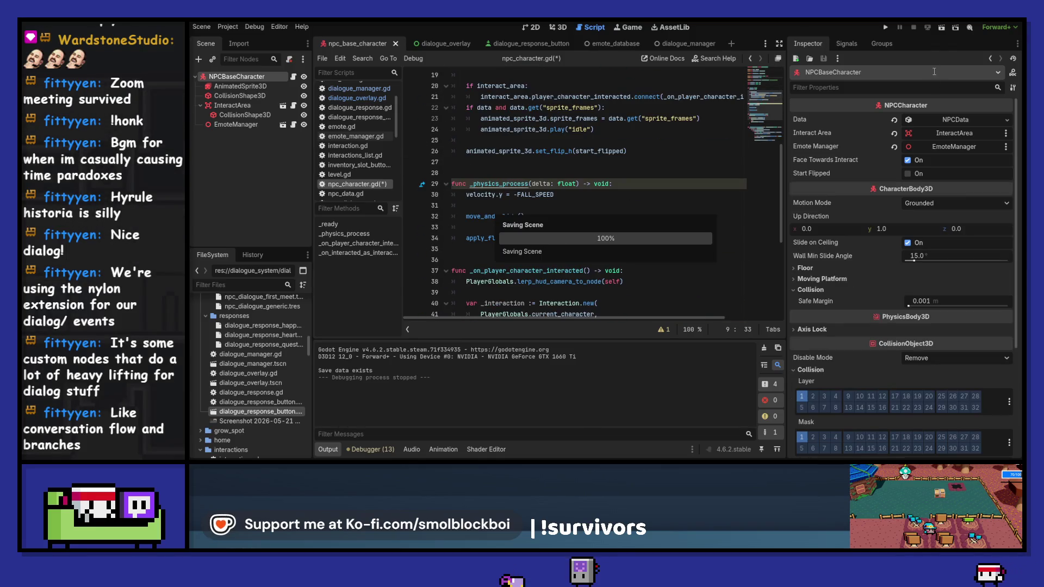
left_click(885, 27)
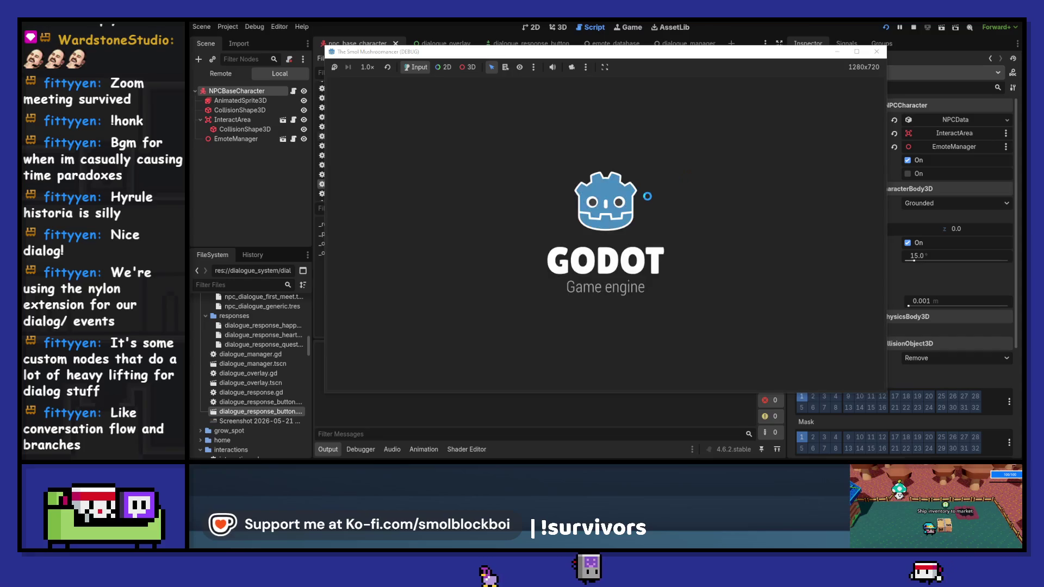
Step: Load testing_level, talk to the NPC to see Boba Bob's dialogue, pick a response and stop the game
left_click(615, 273)
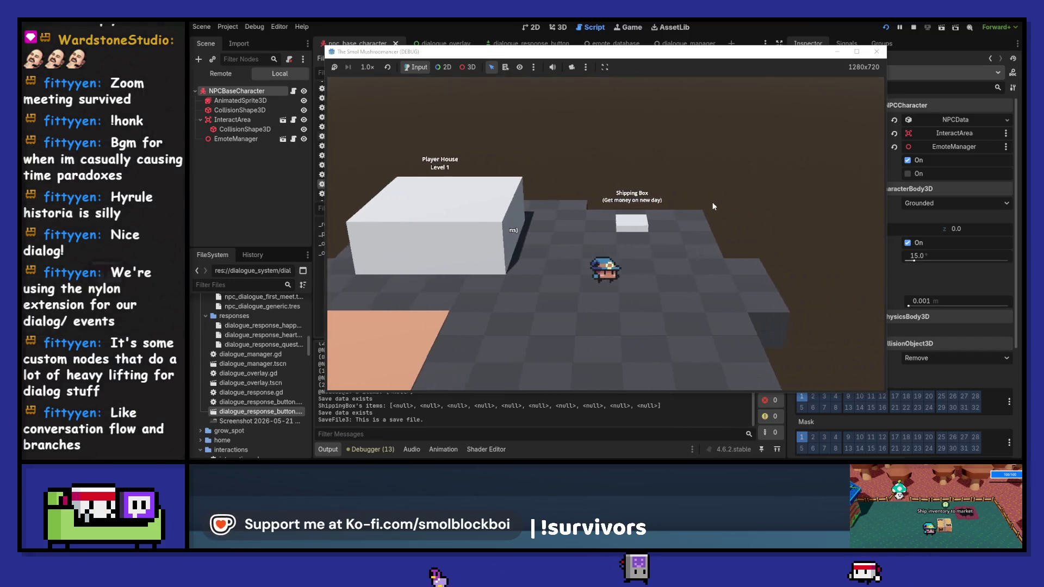
key("w")
key("e")
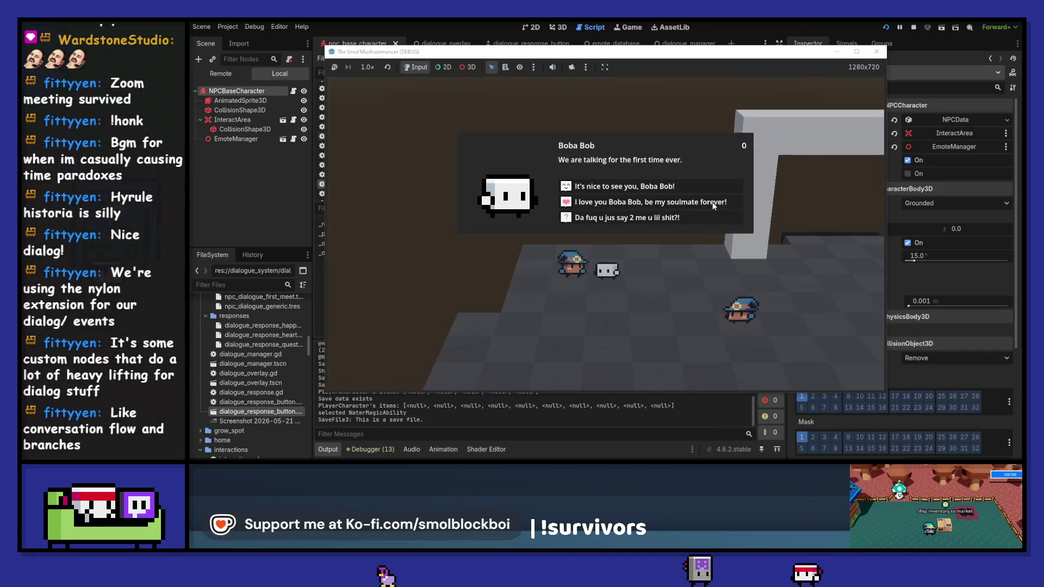
left_click(713, 203)
key("F8")
key("ctrl+s")
left_click(690, 44)
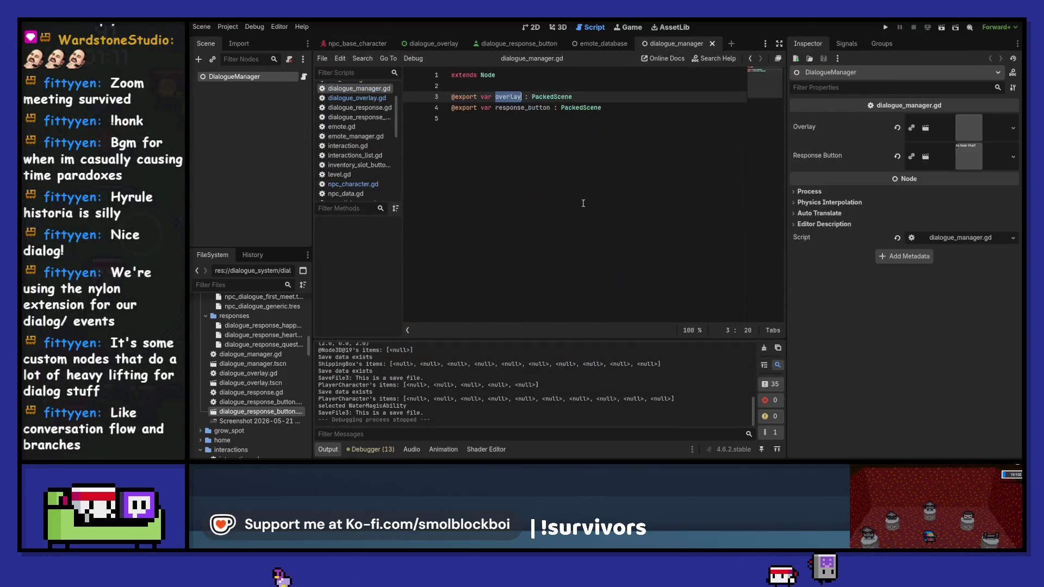
Step: Space out the export declarations and make room for a comment above overlay
left_click(583, 202)
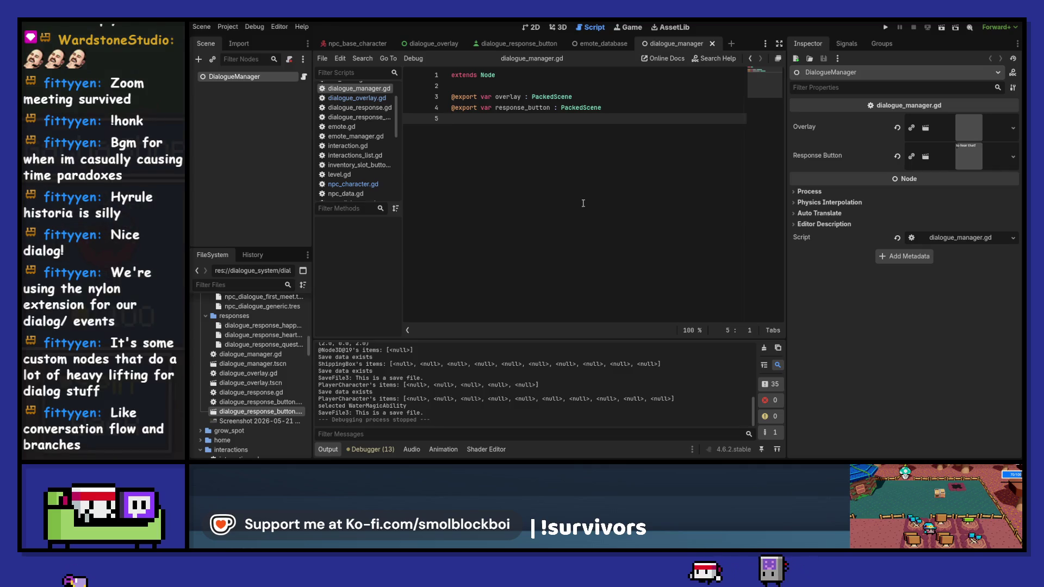
key("Up")
key("Up")
key("End")
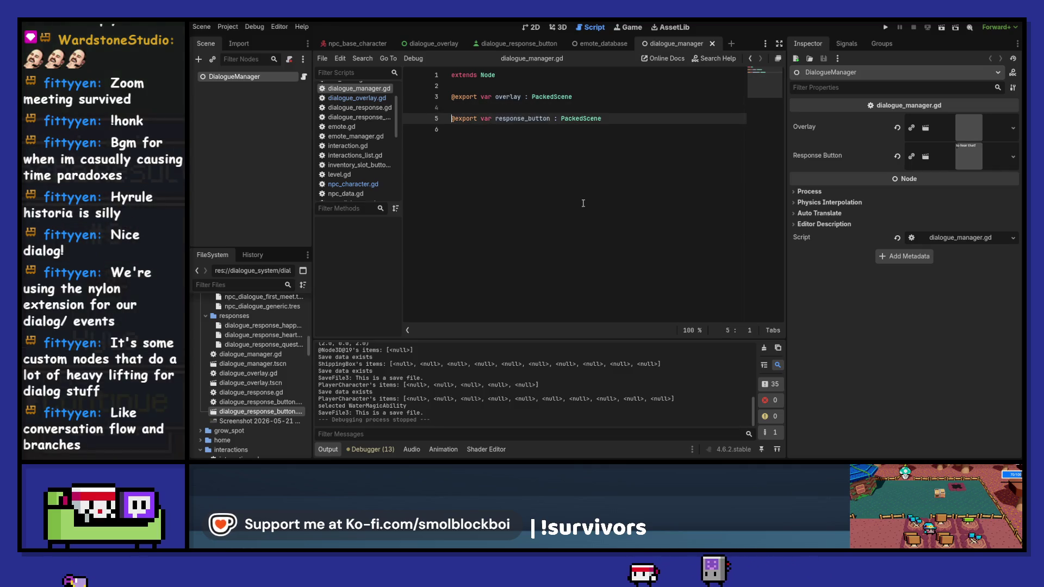
key("Return")
key("Up")
key("Up")
key("Home")
key("Return")
type("## Ove")
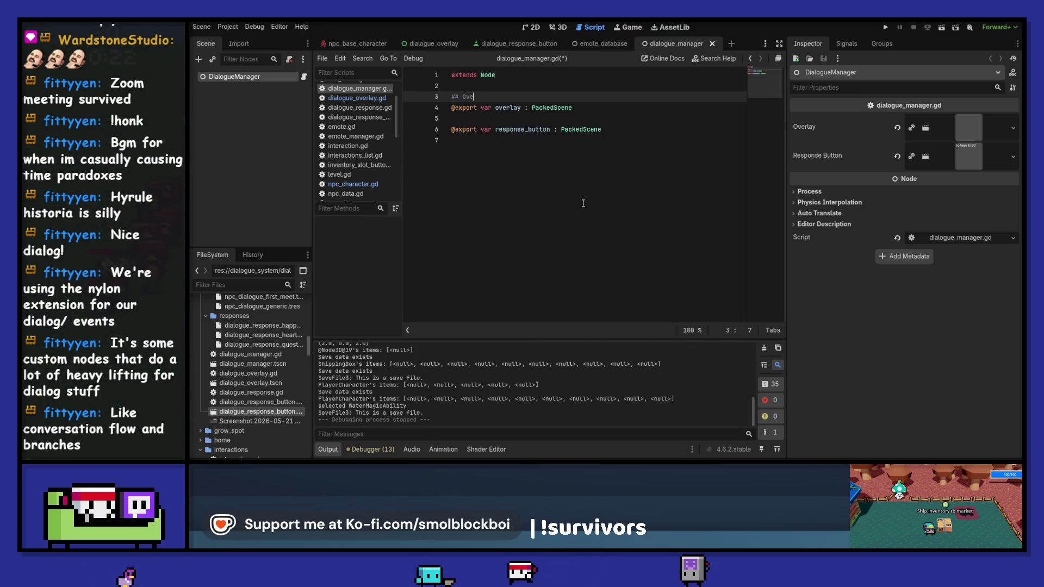
type("rlay used to ")
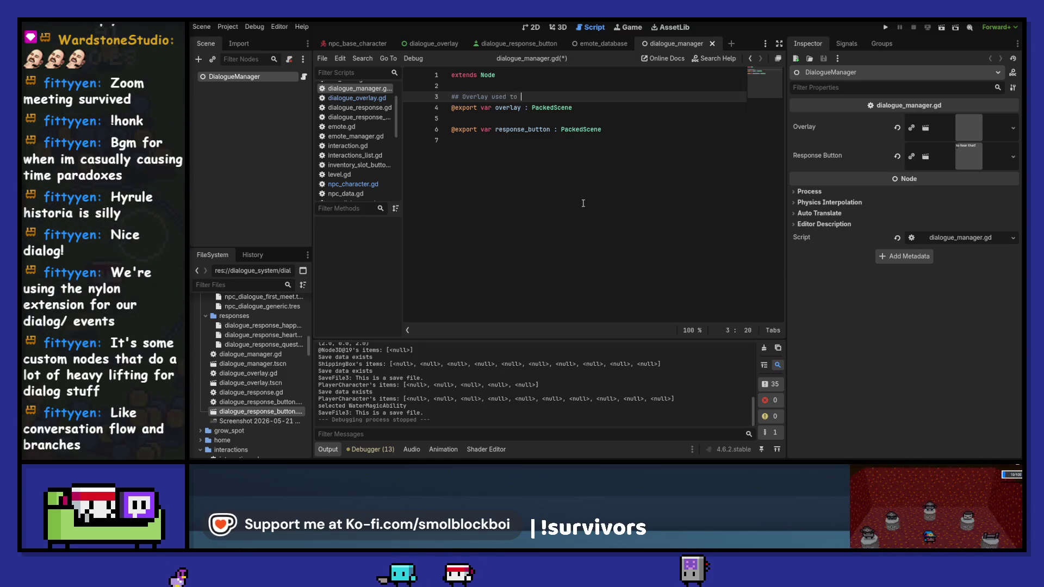
type("display ")
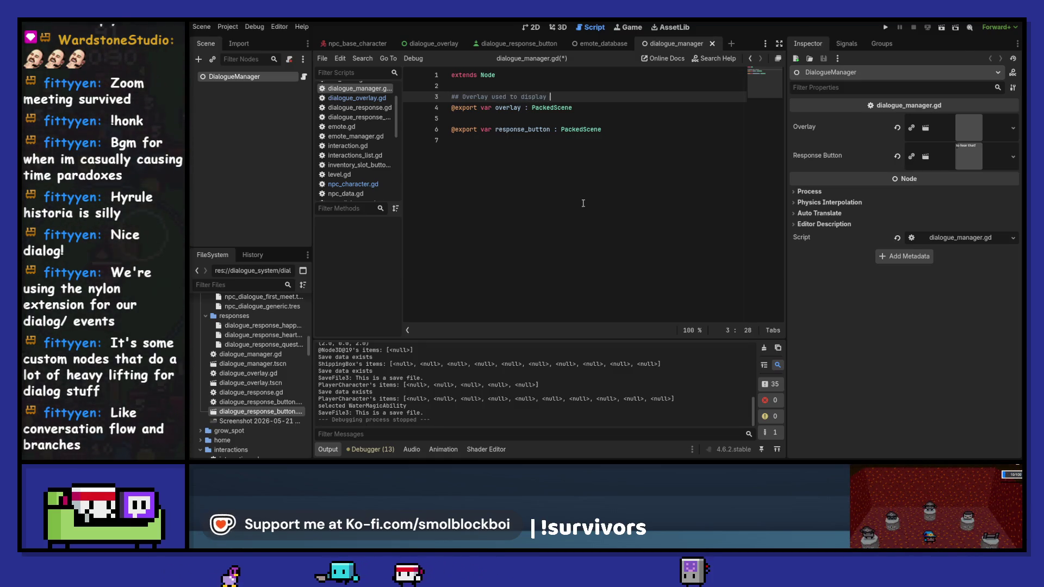
type("dialogue information. ")
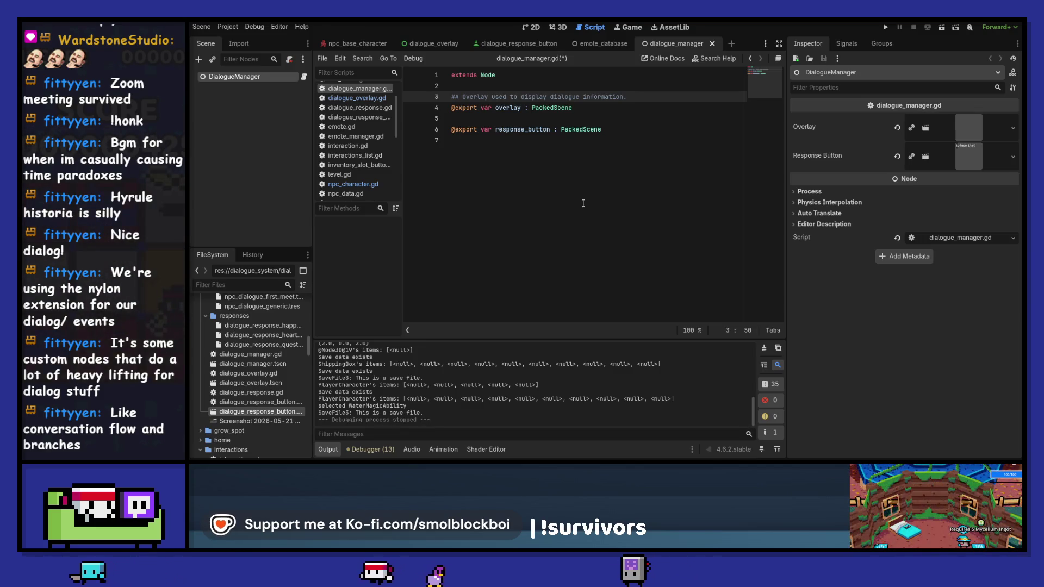
type("Used ")
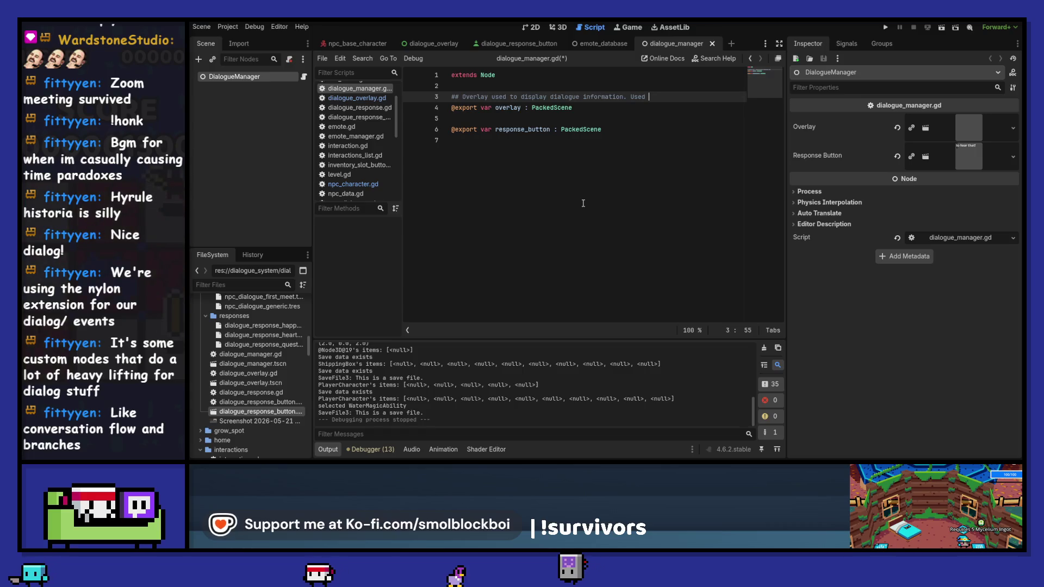
type("when")
Step: Split the overlay comment so line 4 reads '## Used when interacting with NPCs.' and save
key("ctrl+Left")
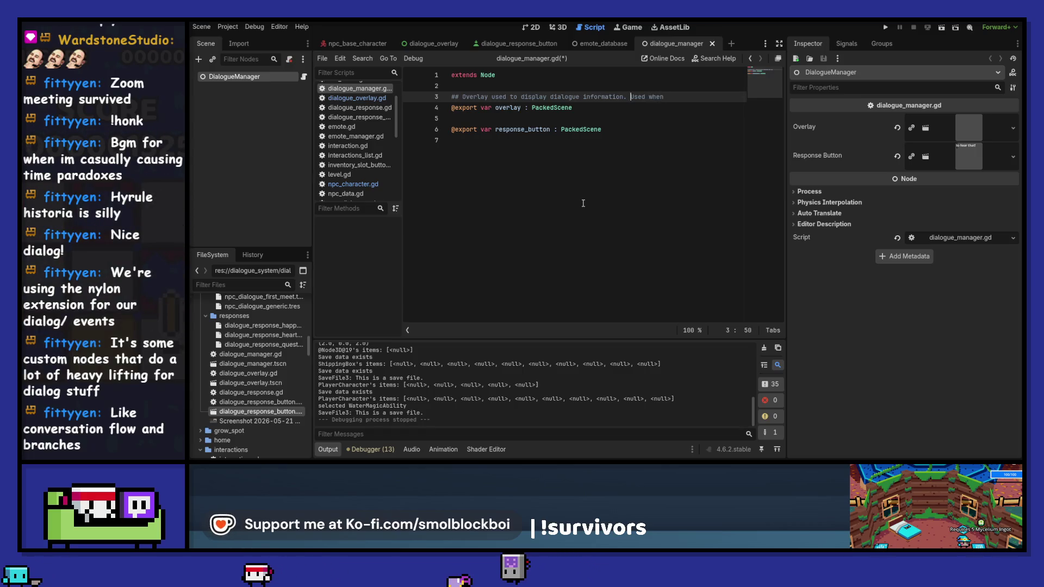
key("Return")
key("End")
type("interacting wi")
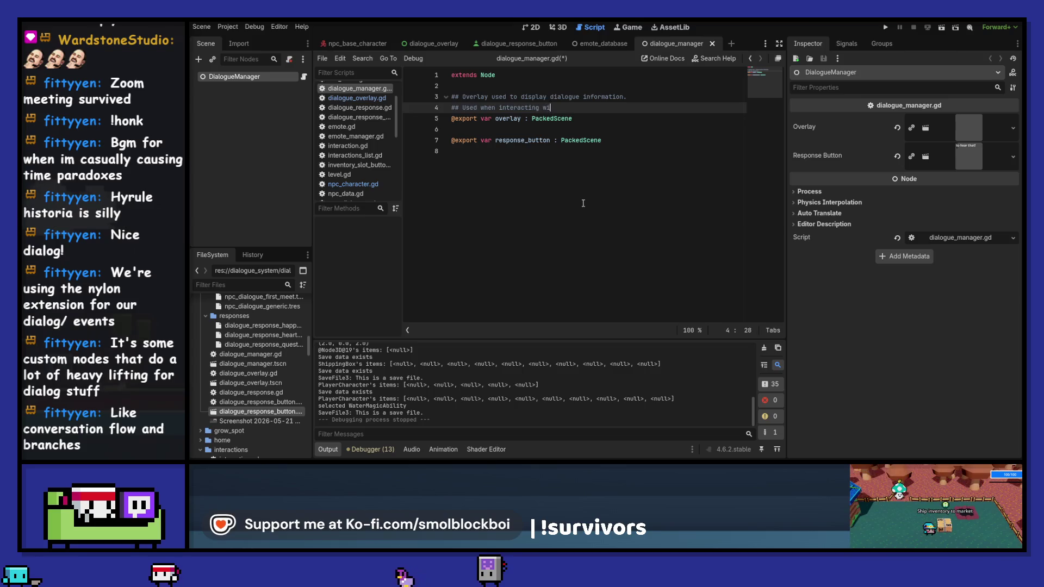
key("ctrl+s")
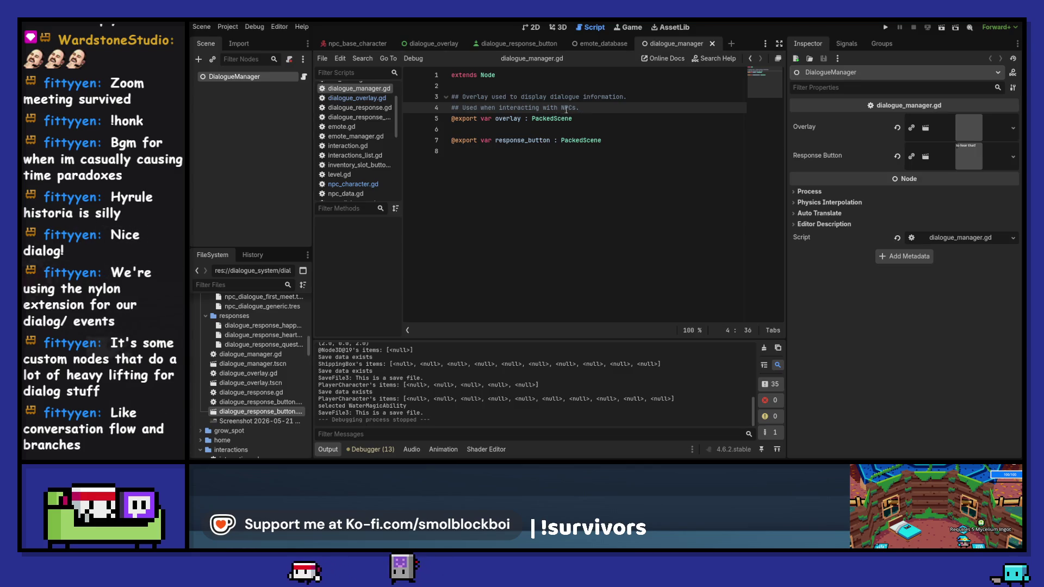
Step: Prefix the overlay comment with '[class: DialogueOverlay] ' and save dialogue_manager.gd
left_click(462, 97)
mouse_move(581, 141)
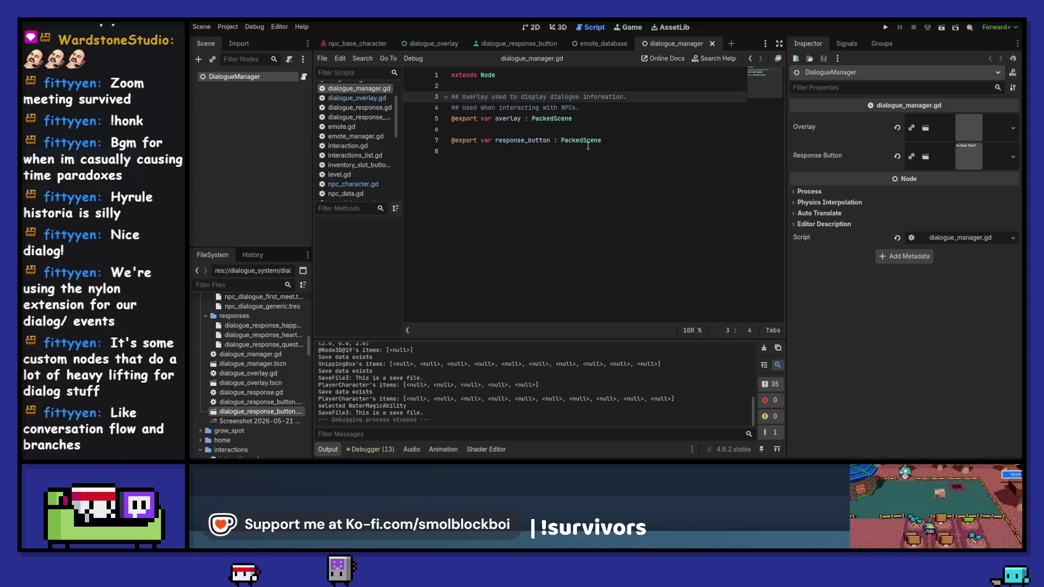
type("[")
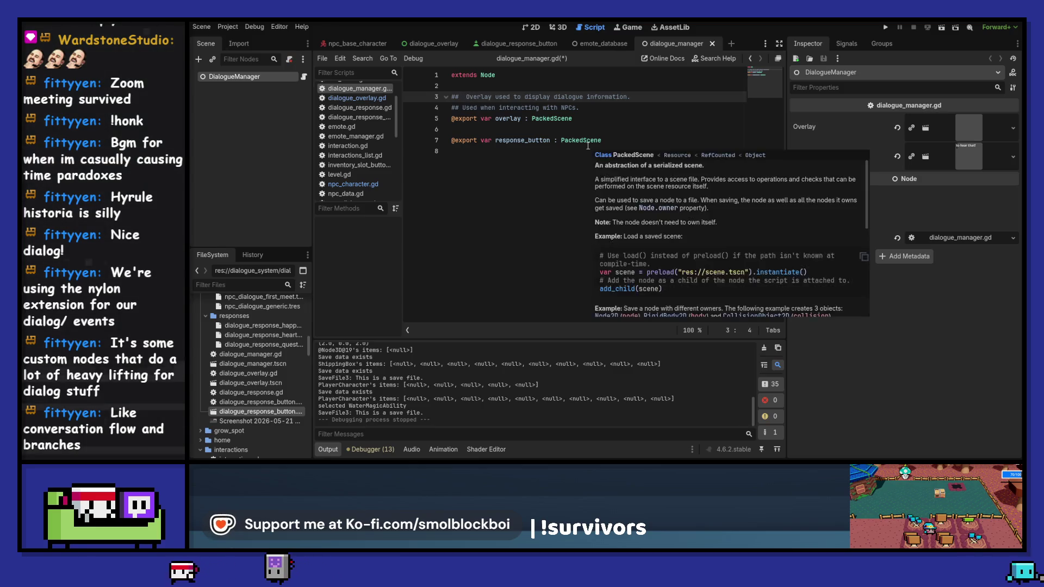
type("b]")
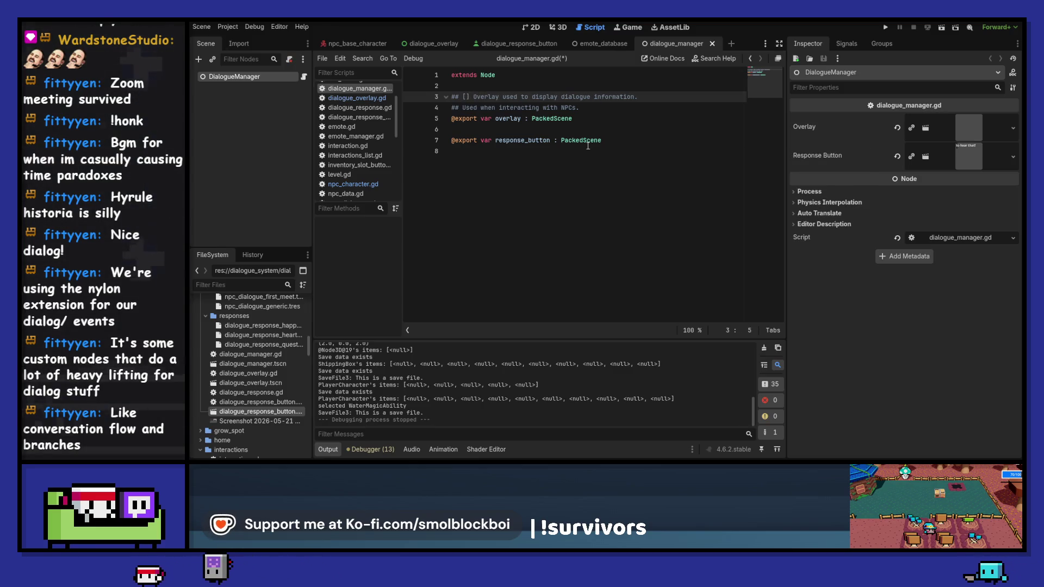
type("aloge")
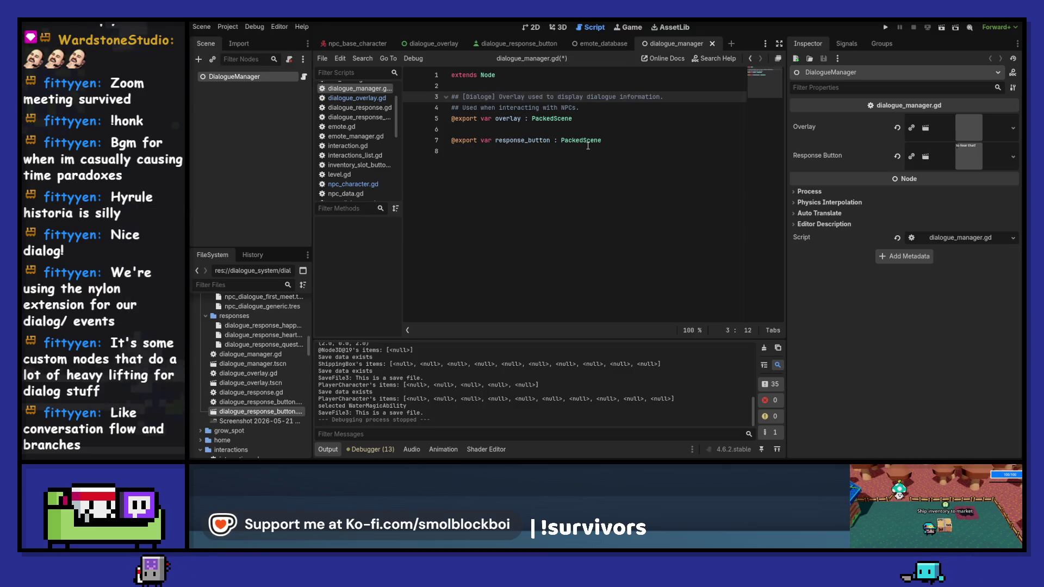
type("Overlay")
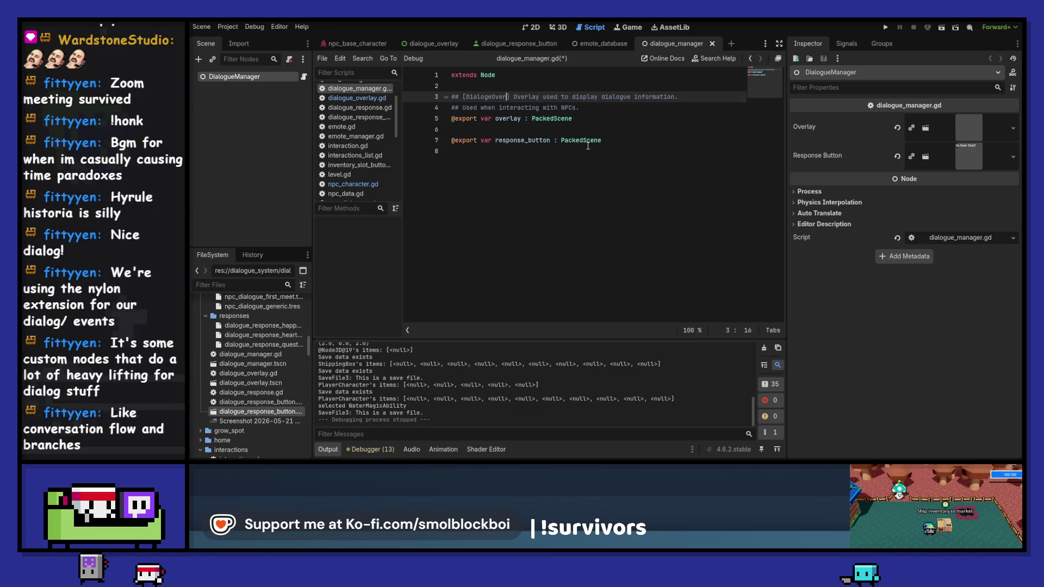
key("ctrl+Left")
type("class:")
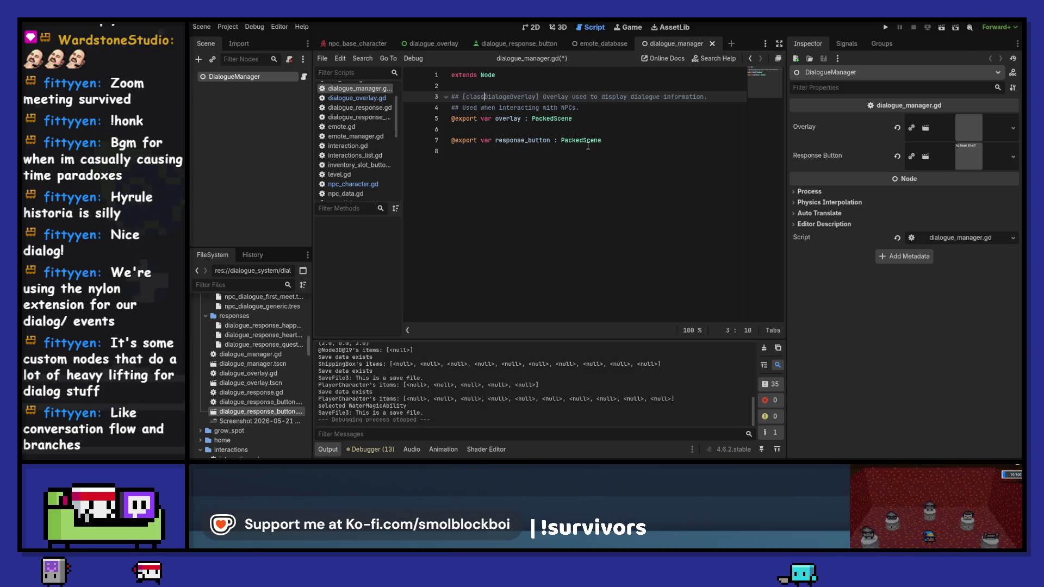
key("ctrl+s")
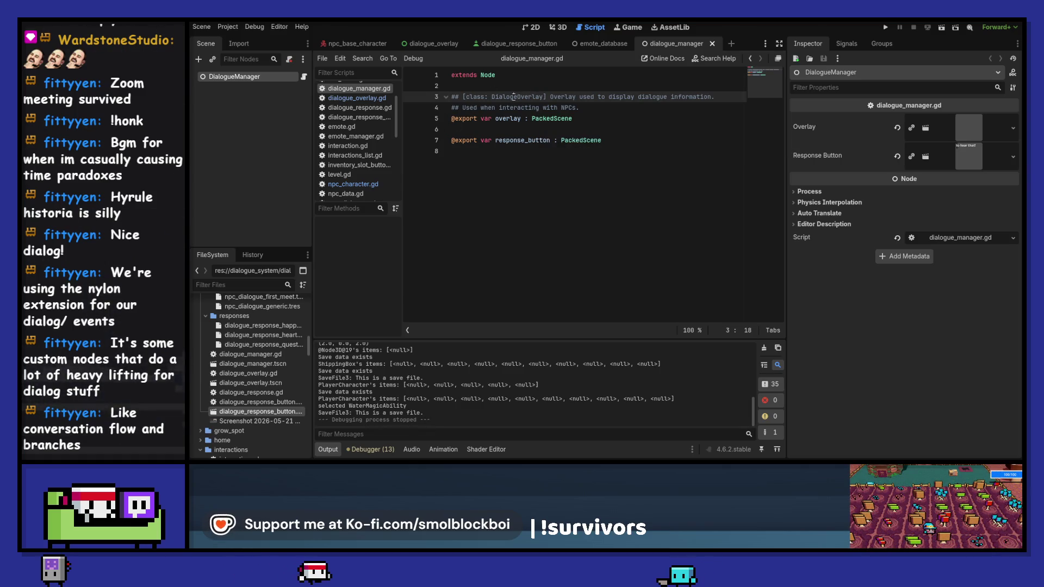
key("ctrl+s")
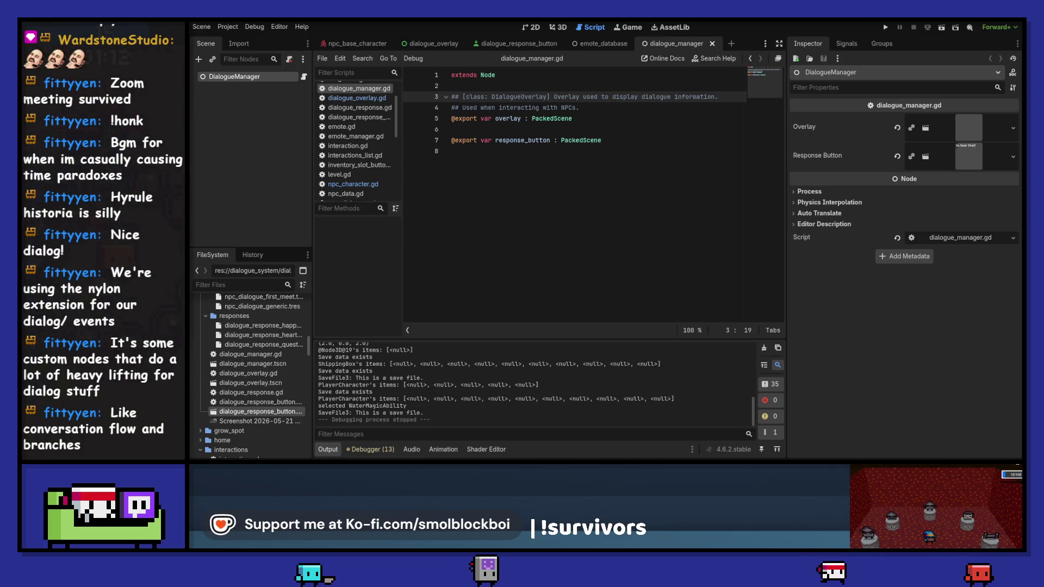
left_click(660, 154)
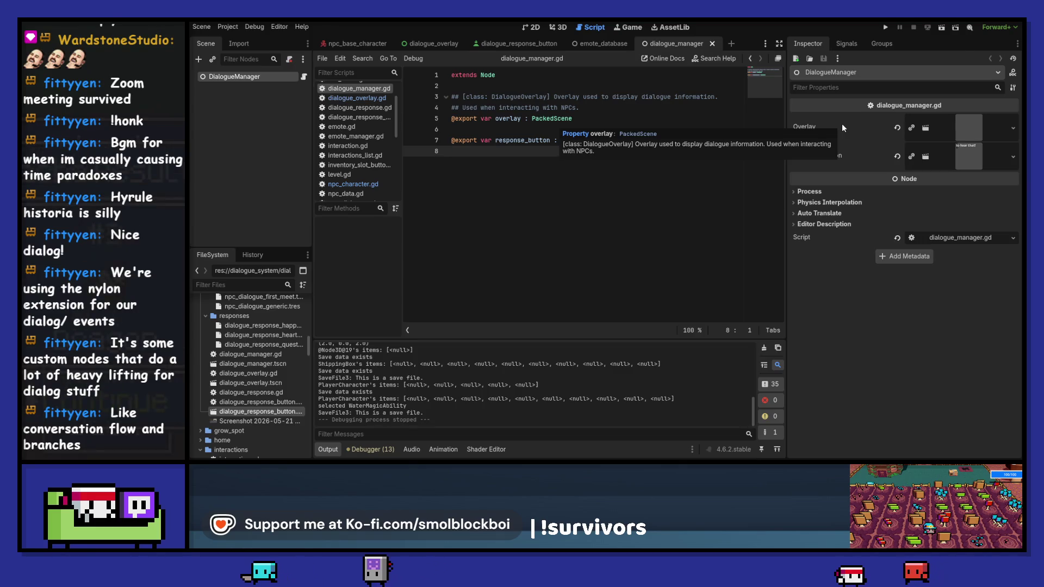
Step: Write two '## [class : DialogueResponseButton] ...' comment lines above response_button describing NPC dialogue choices, and save
left_click(498, 128)
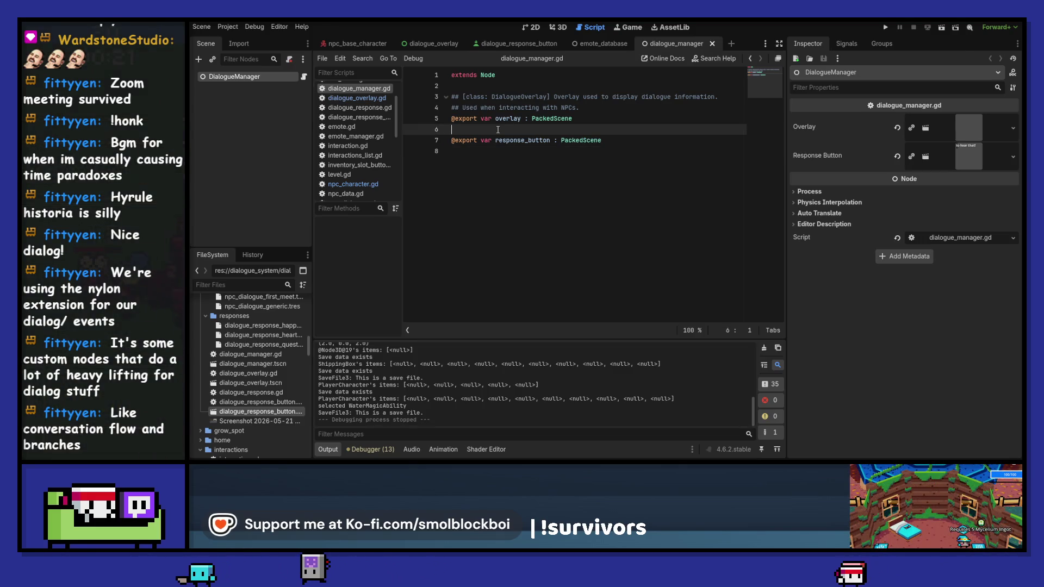
key("Return")
type("## ")
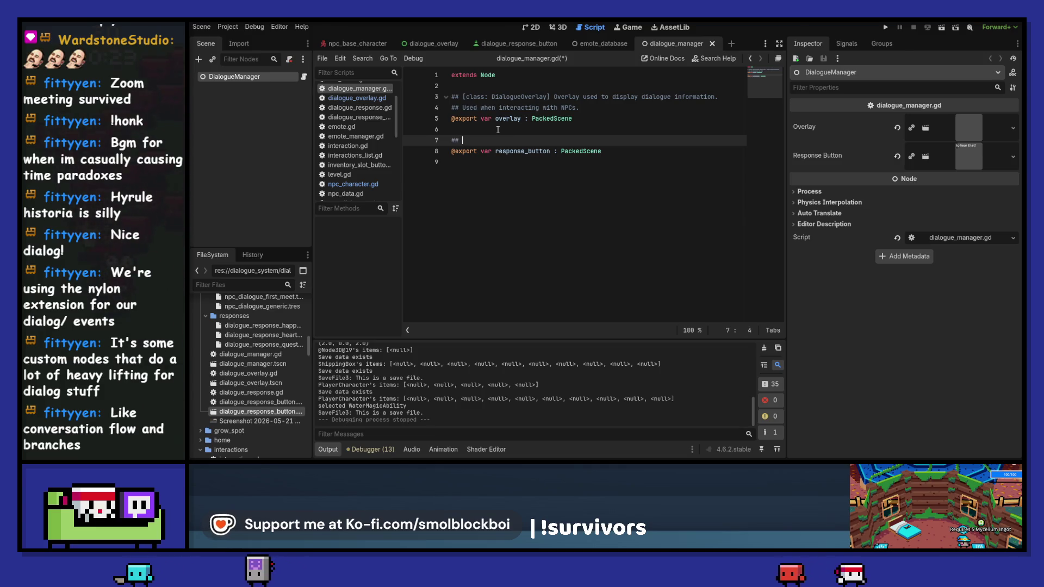
type("class : ]")
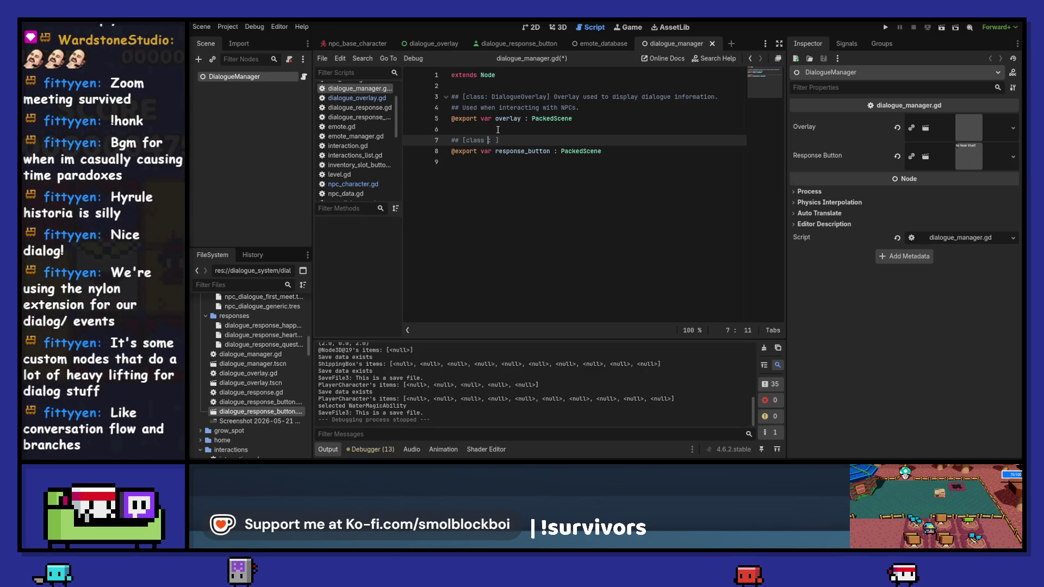
key("Right")
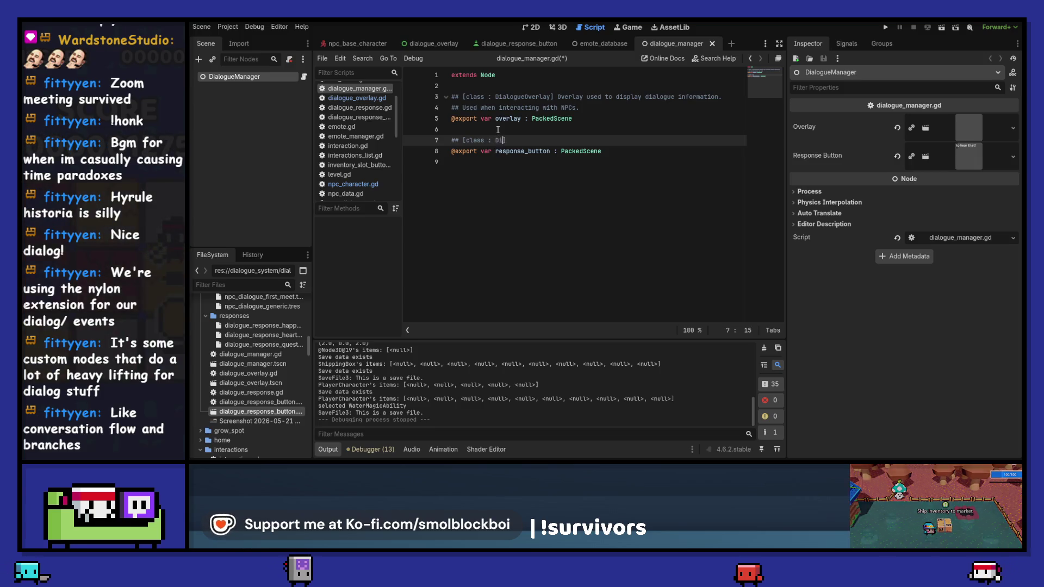
type("ialogueResponseButton")
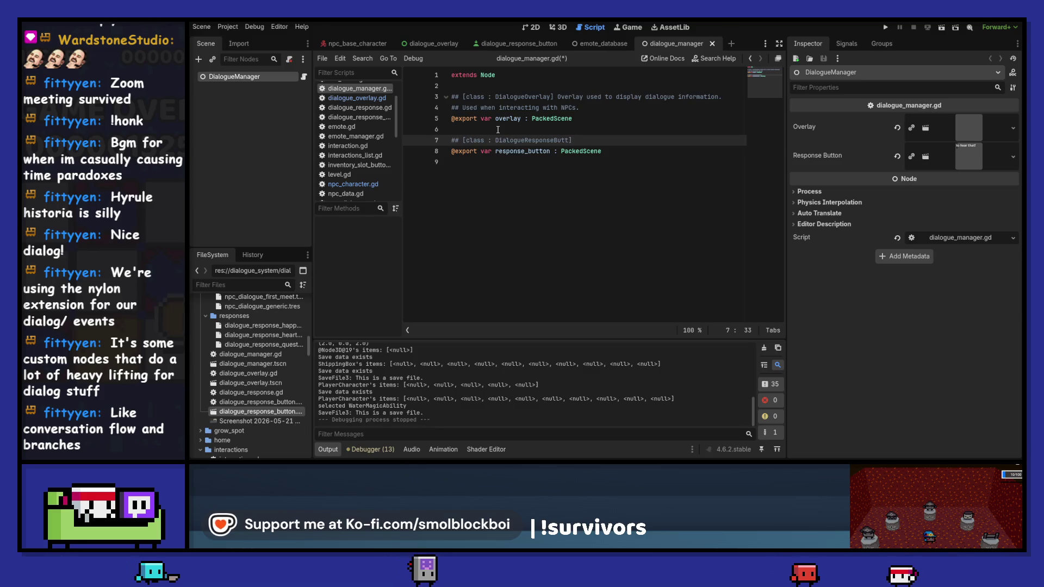
key("ctrl+s")
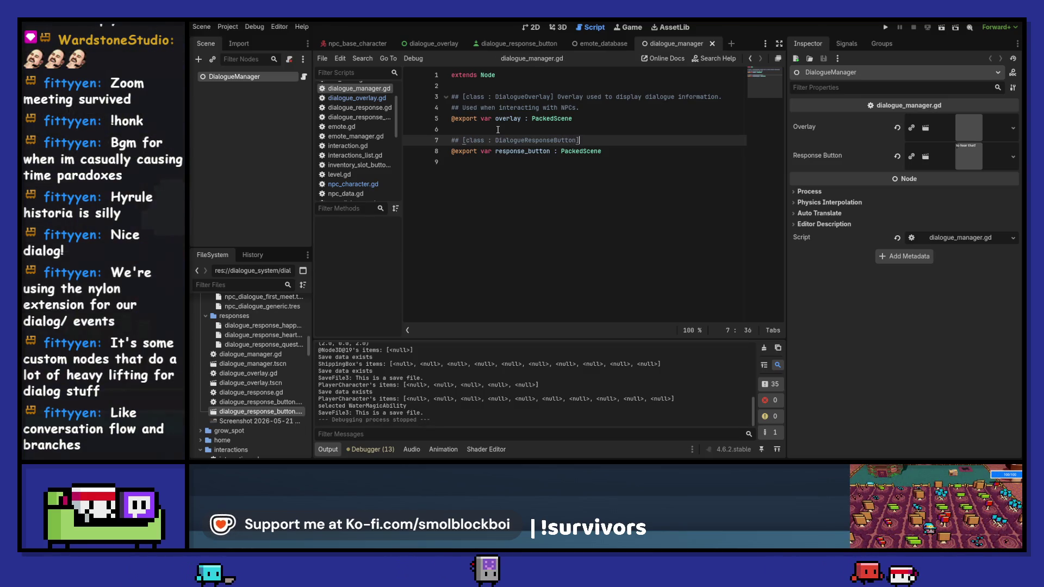
type("Used in overlay")
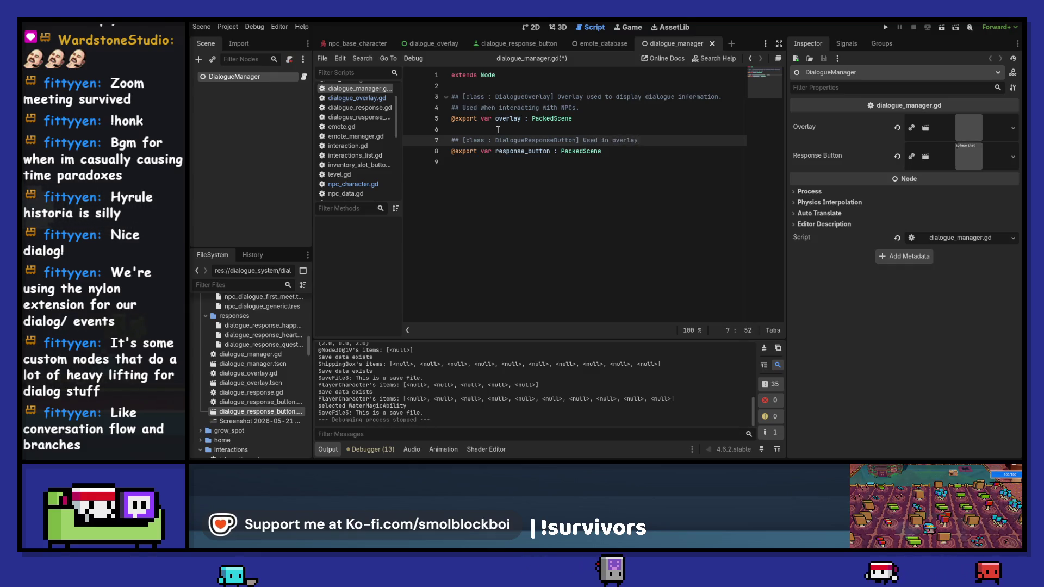
type(" to display choices")
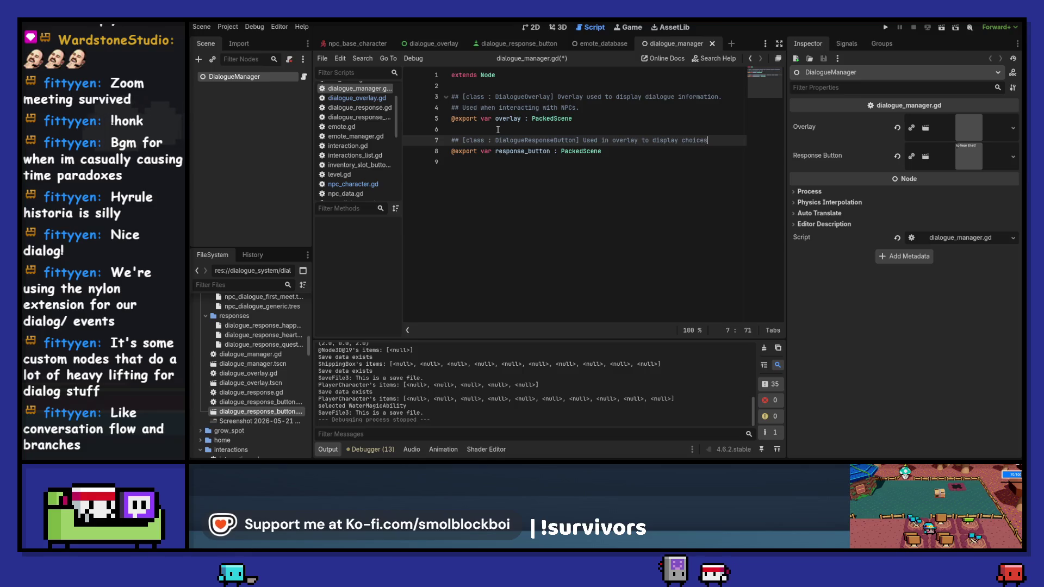
key("Return")
type("## ")
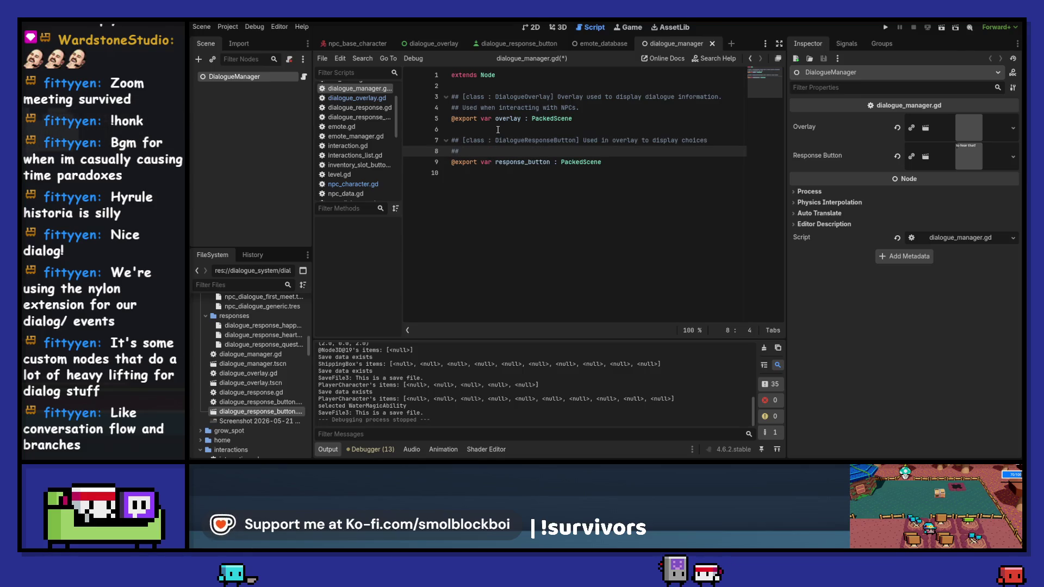
type("spon")
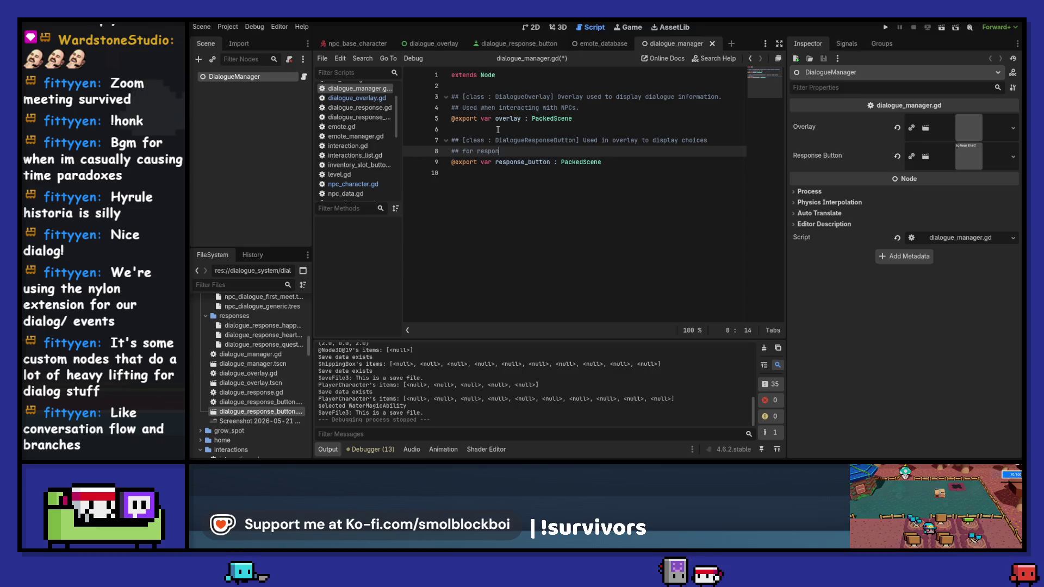
type("ding to NPC ")
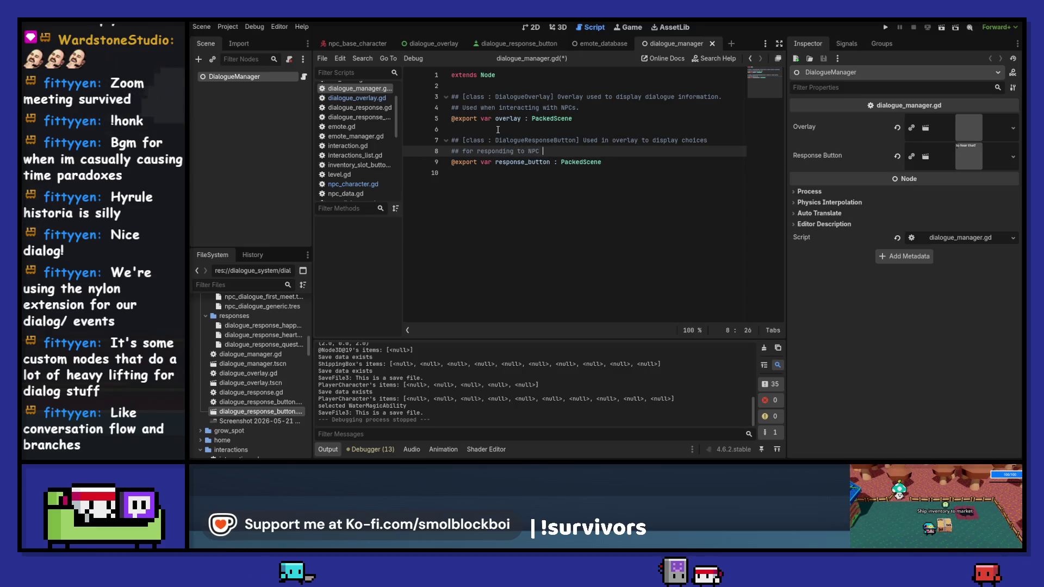
type("dialogue.")
key("ctrl+s")
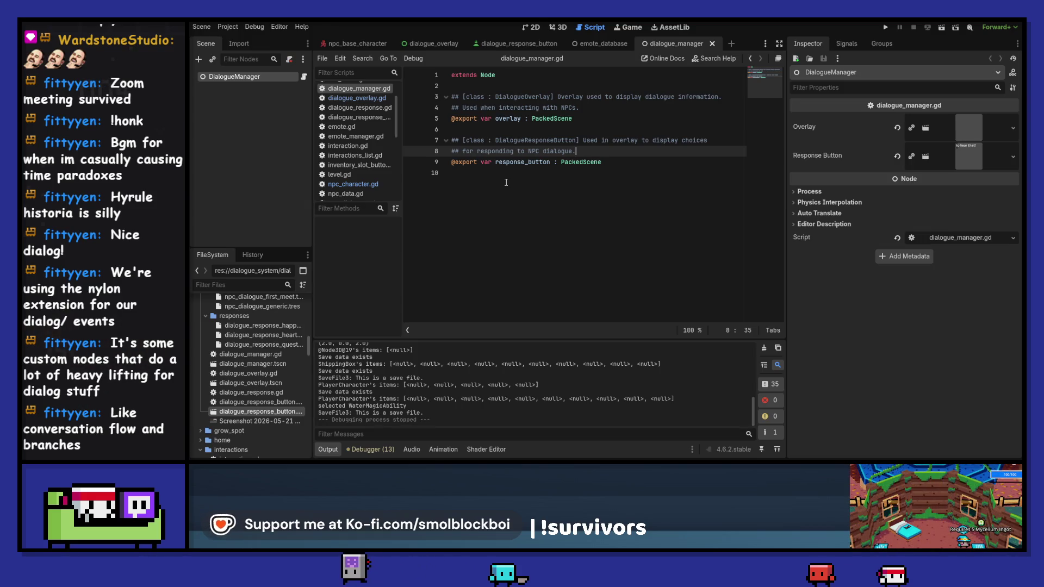
left_click(583, 47)
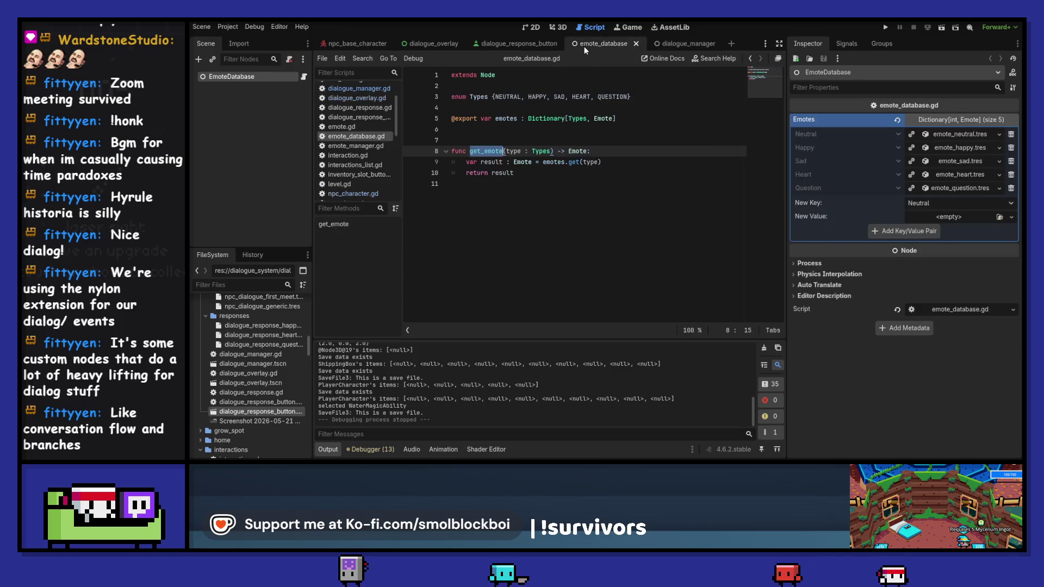
Step: Compare dialogue_manager with emote_database's Types enum and emotes dictionary, then start a project-wide search for get_emote
left_click(682, 47)
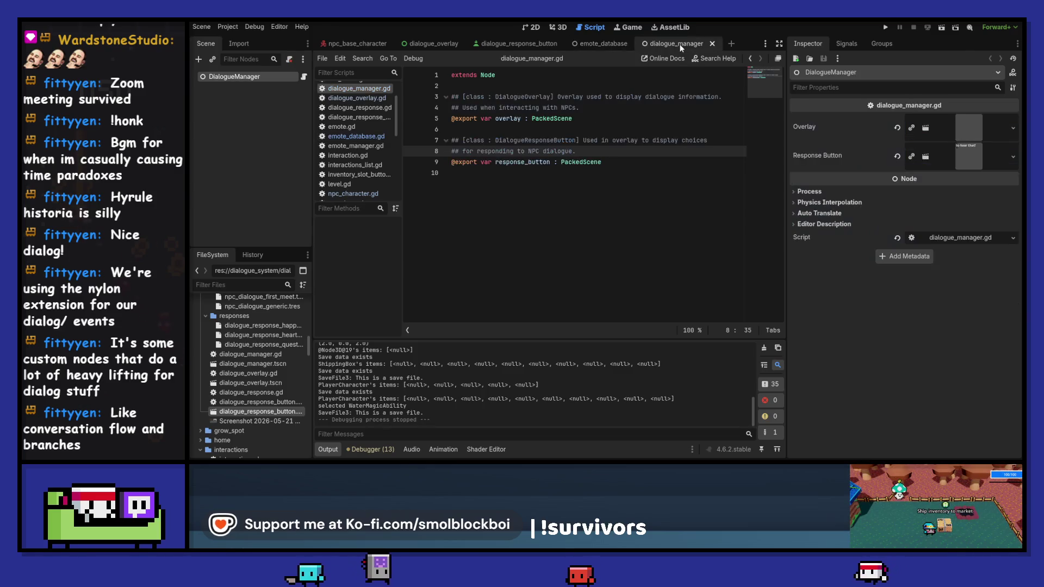
left_click(604, 44)
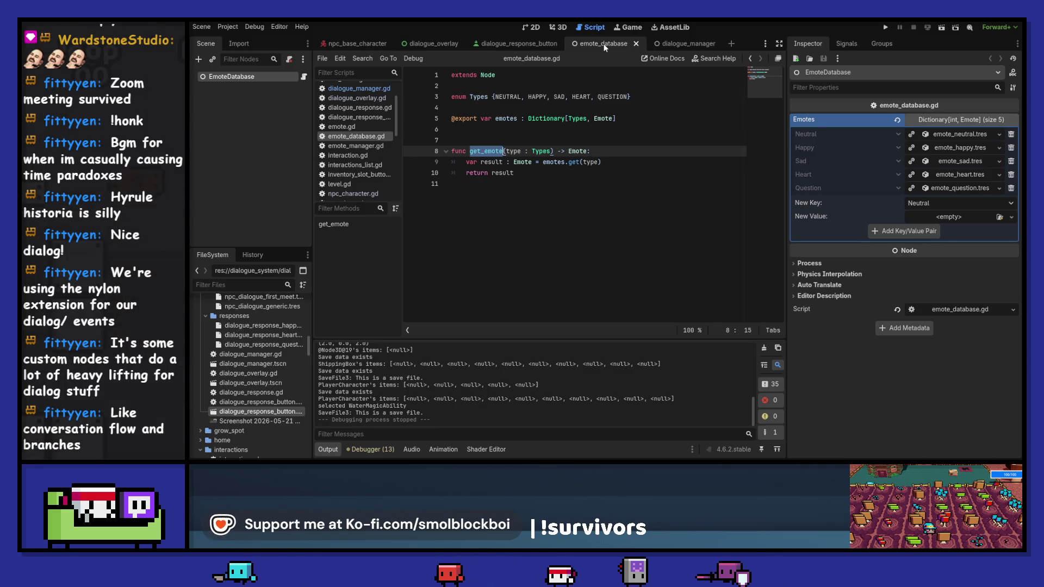
left_click(685, 43)
left_click(579, 223)
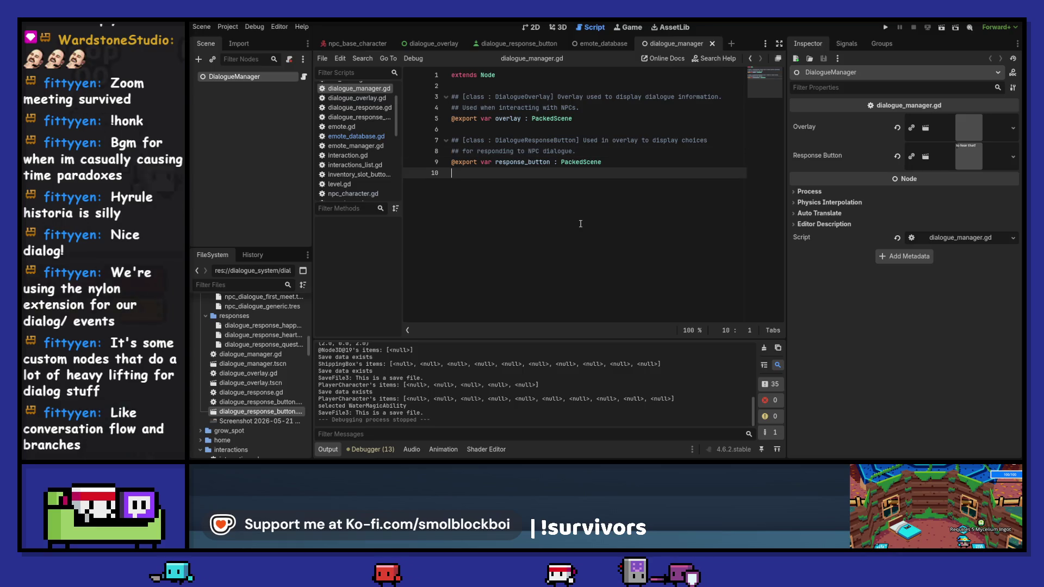
left_click(604, 43)
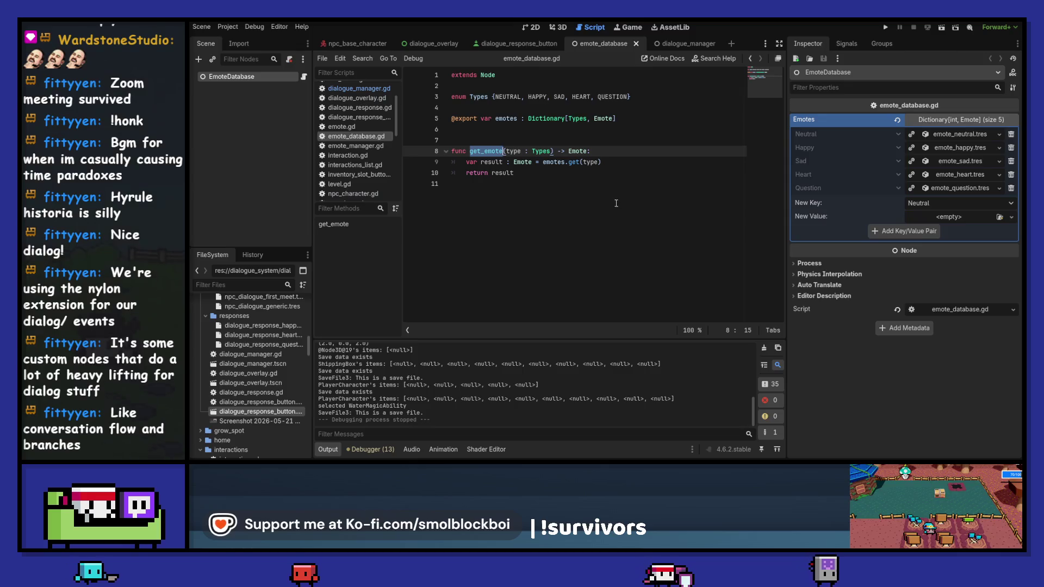
key("ctrl+shift+f")
type("emoted")
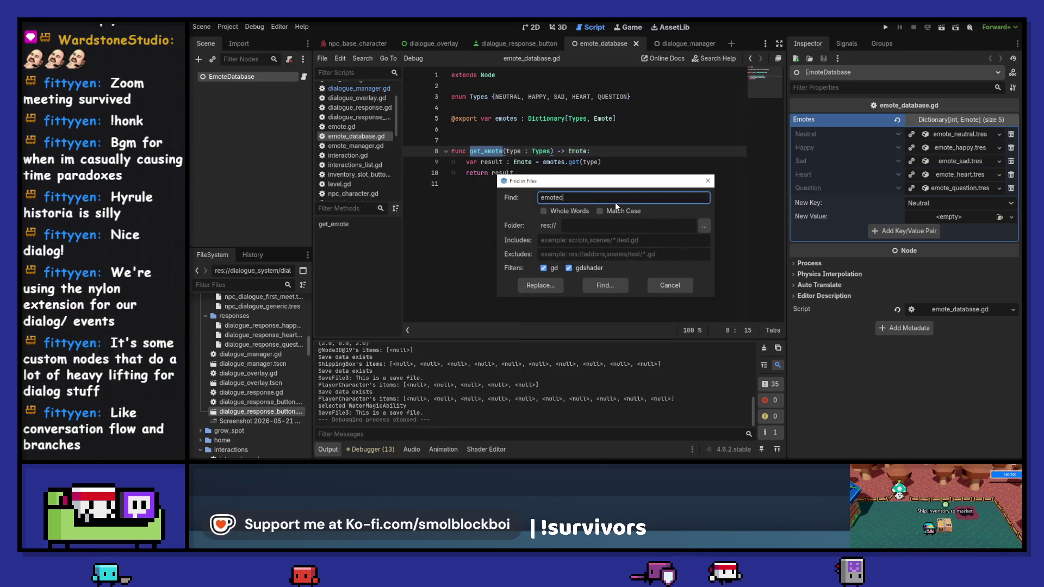
type("atabase")
Step: Search the project for 'emotedatabase' and inspect the matches in emote_manager.gd and npc_response_panel.gd
key("Return")
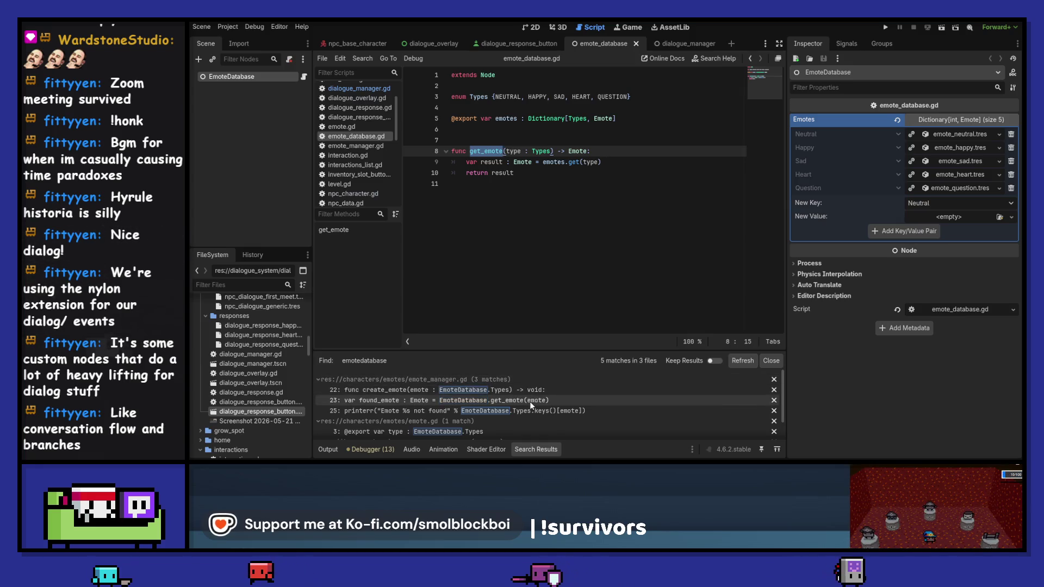
double_click(496, 389)
scroll(495, 389, "down", 2)
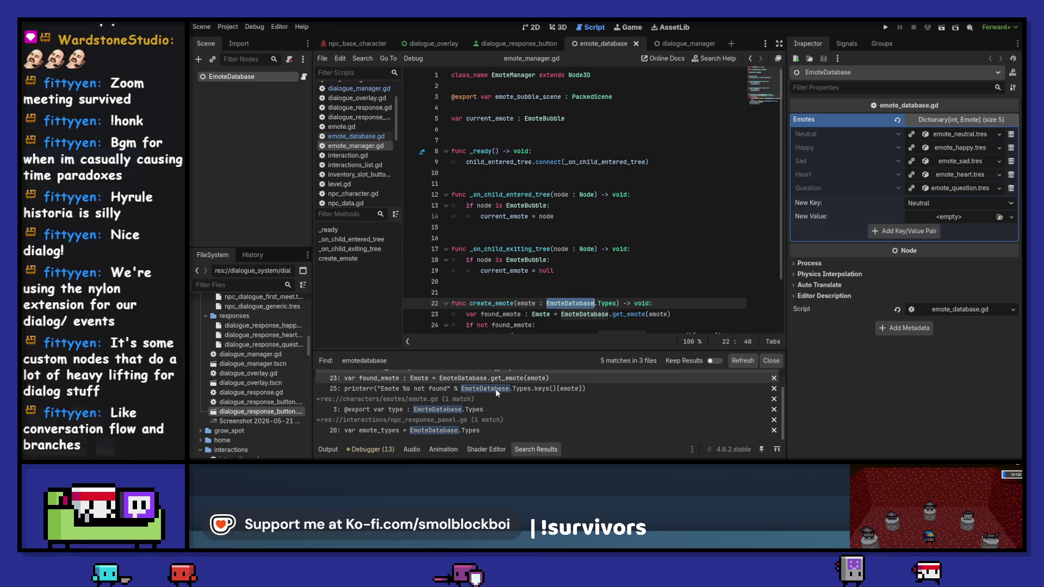
double_click(469, 431)
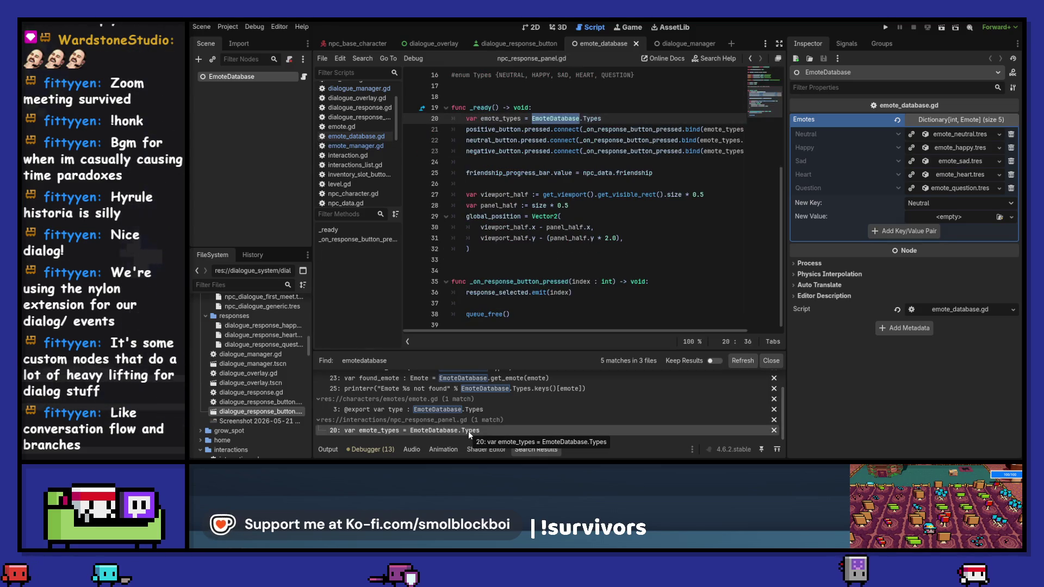
scroll(551, 283, "up", 4)
scroll(551, 283, "up", 2)
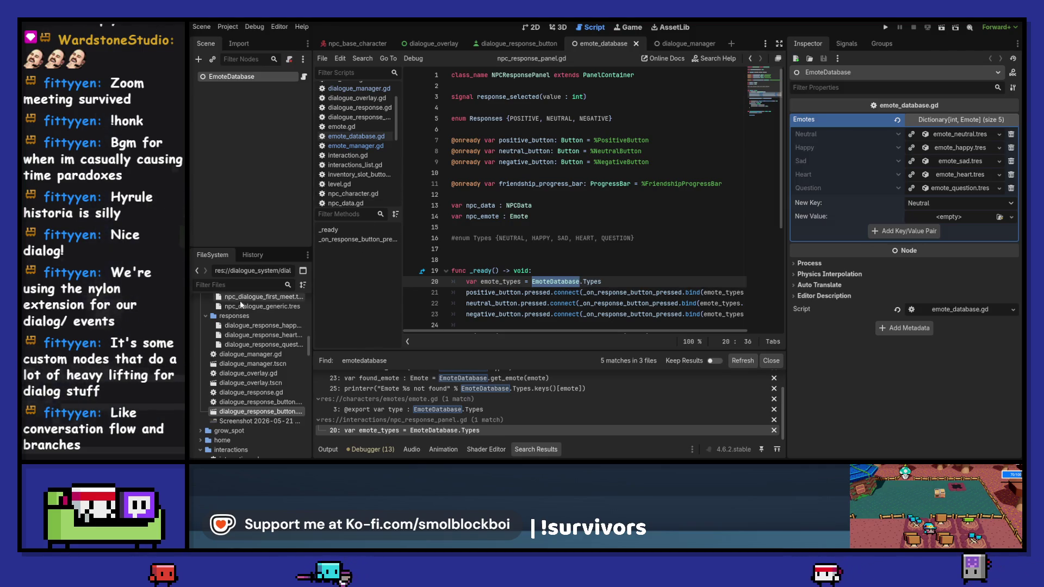
Step: Filter the FileSystem for 'response' and select npc_response_panel.tscn
left_click(253, 283)
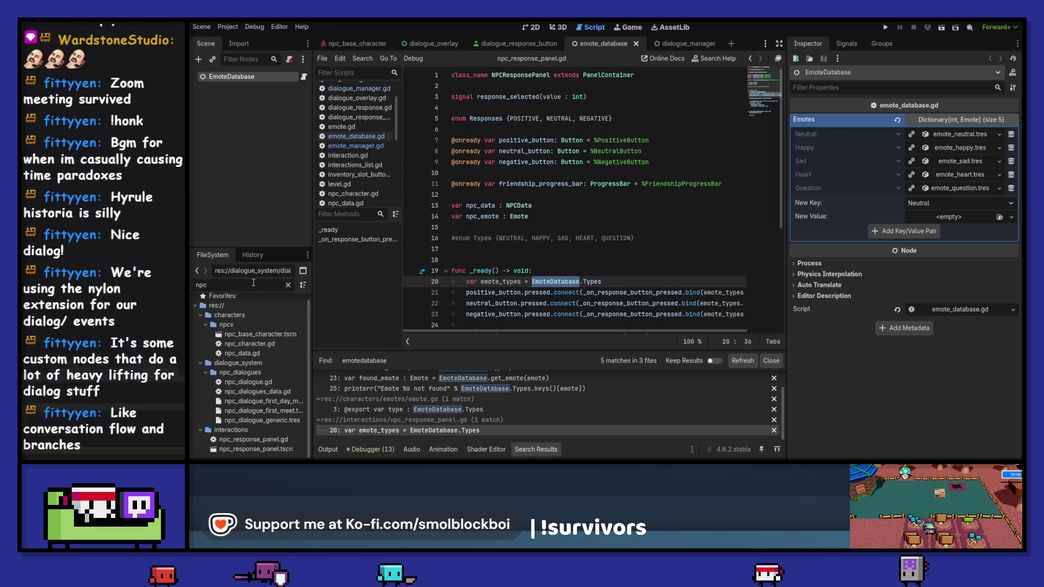
type("response")
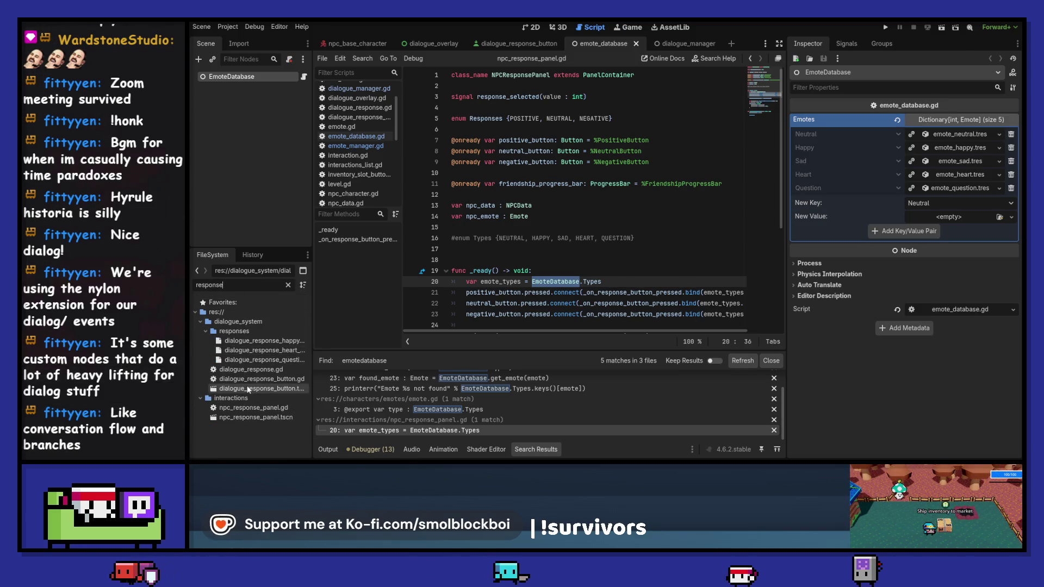
left_click(262, 418)
Step: Delete npc_response_panel.tscn and npc_response_panel.gd from the project
key("Delete")
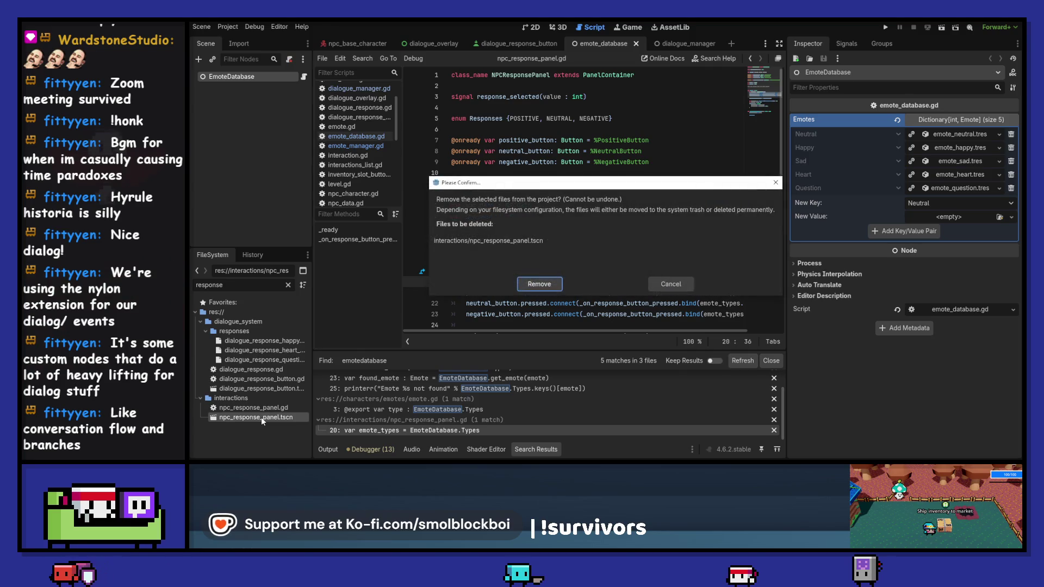
key("Return")
left_click(253, 408)
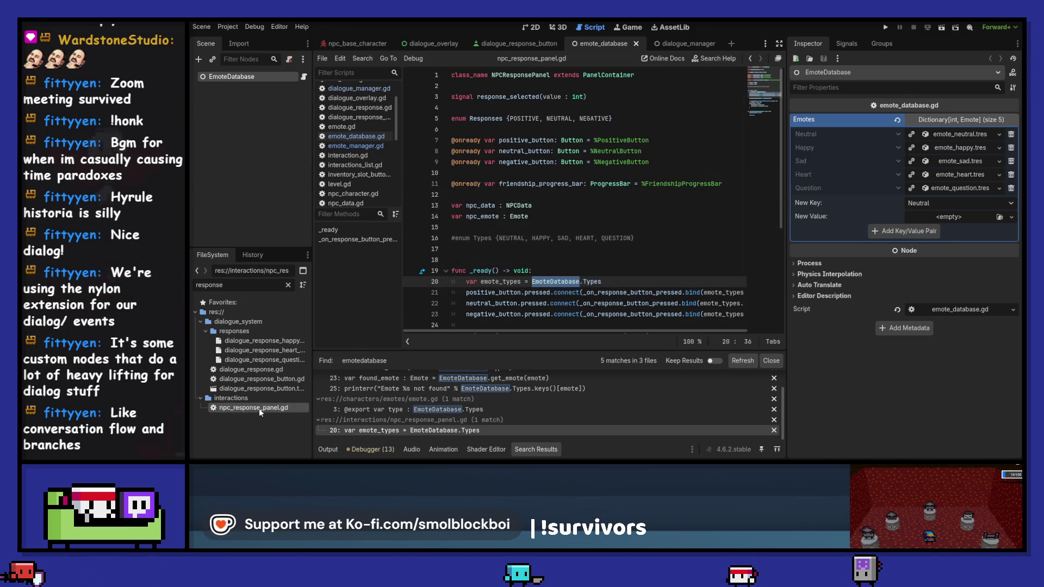
key("Delete")
left_click(540, 264)
scroll(363, 159, "down", 5)
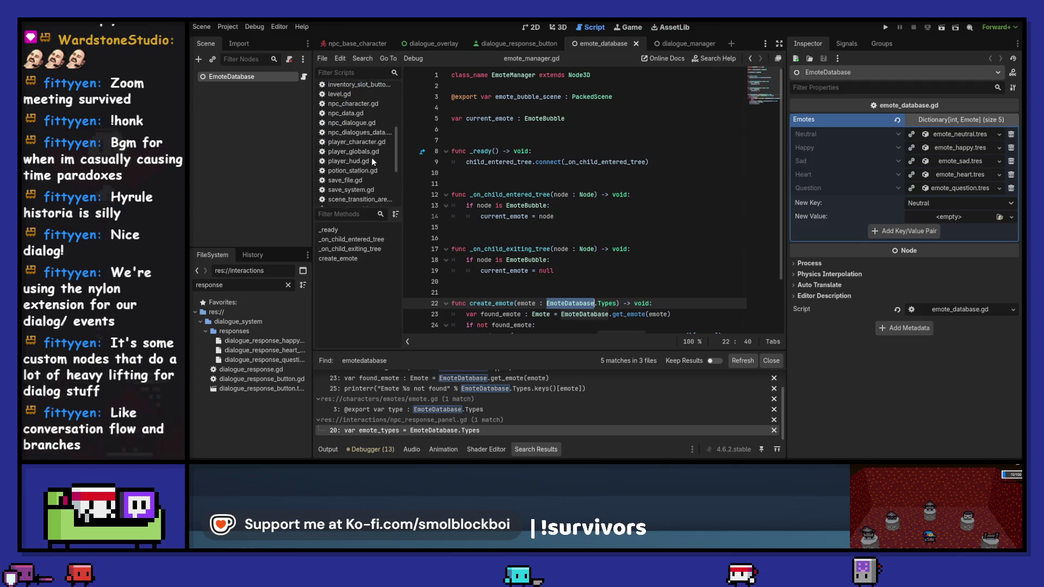
Step: Close all open documentation pages in the script list
right_click(359, 198)
left_click(386, 245)
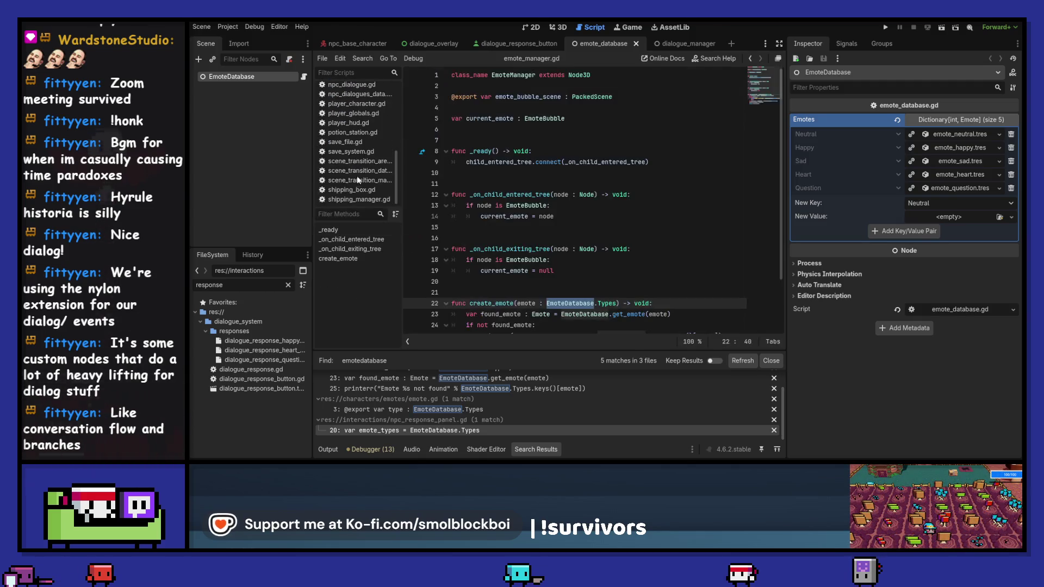
scroll(362, 165, "up", 5)
scroll(362, 166, "up", 3)
scroll(361, 166, "down", 1)
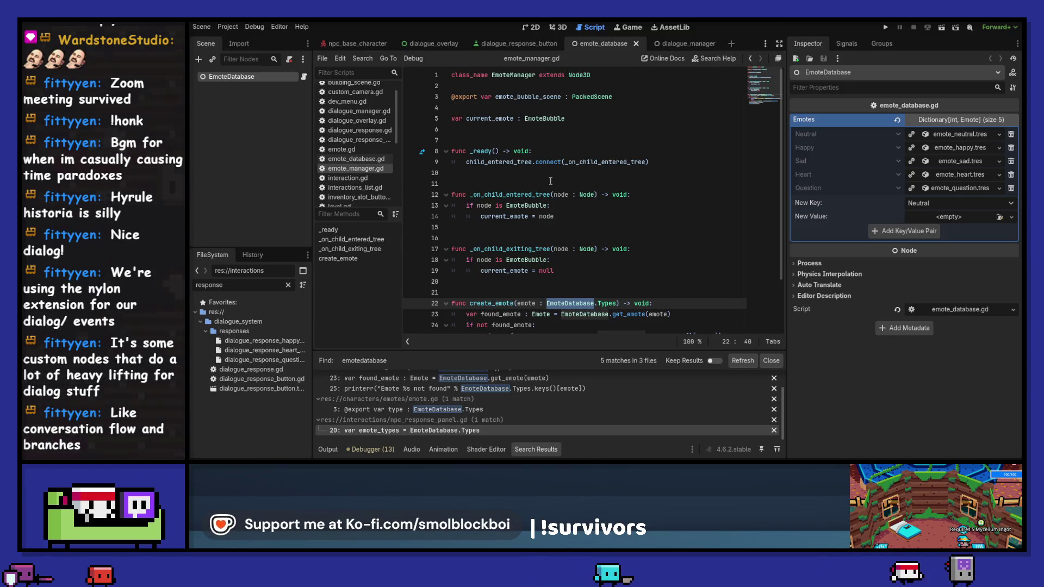
Step: Rerun the EmoteDatabase search and inspect the remaining matches in emote.gd and emote_manager.gd
key("ctrl+shift+f")
key("Return")
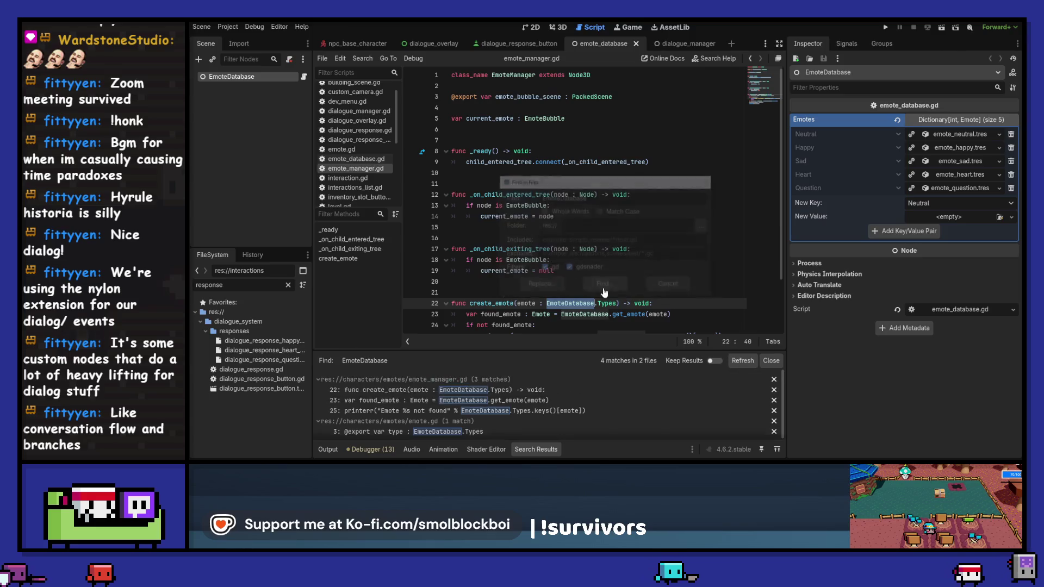
double_click(507, 431)
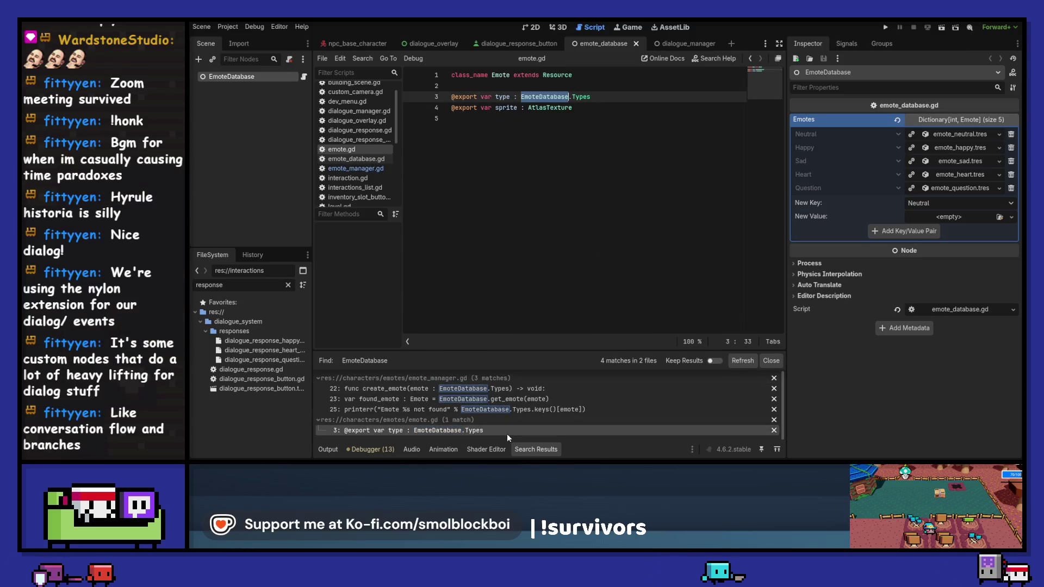
double_click(504, 389)
scroll(593, 282, "down", 2)
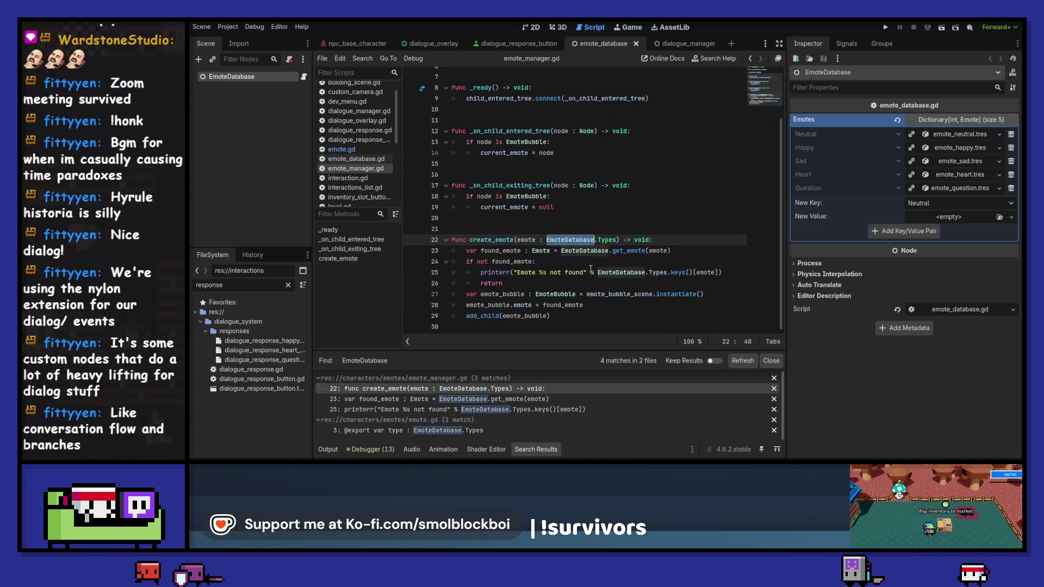
scroll(592, 269, "up", 3)
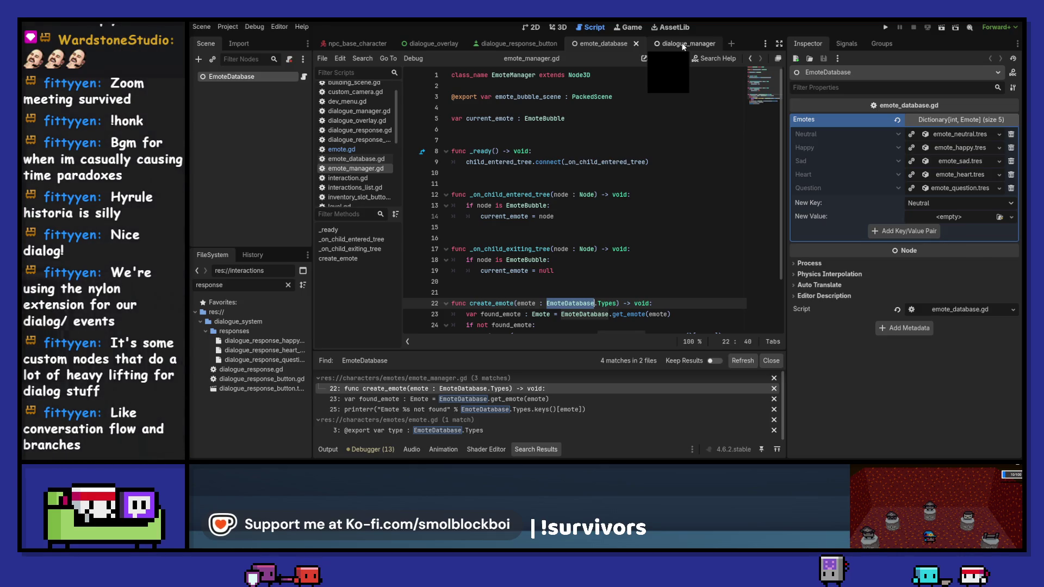
Step: Return to dialogue_manager.gd and add a blank line at its end
left_click(683, 43)
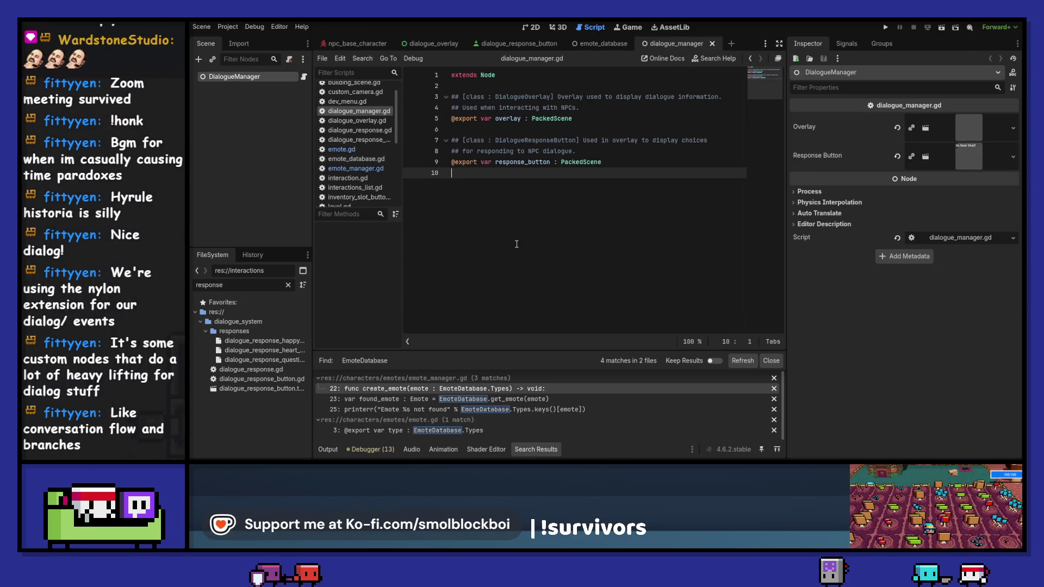
key("Return")
Step: Bring the EmoteTypes enum values from emote_database.gd into dialogue_manager.gd
left_click(603, 44)
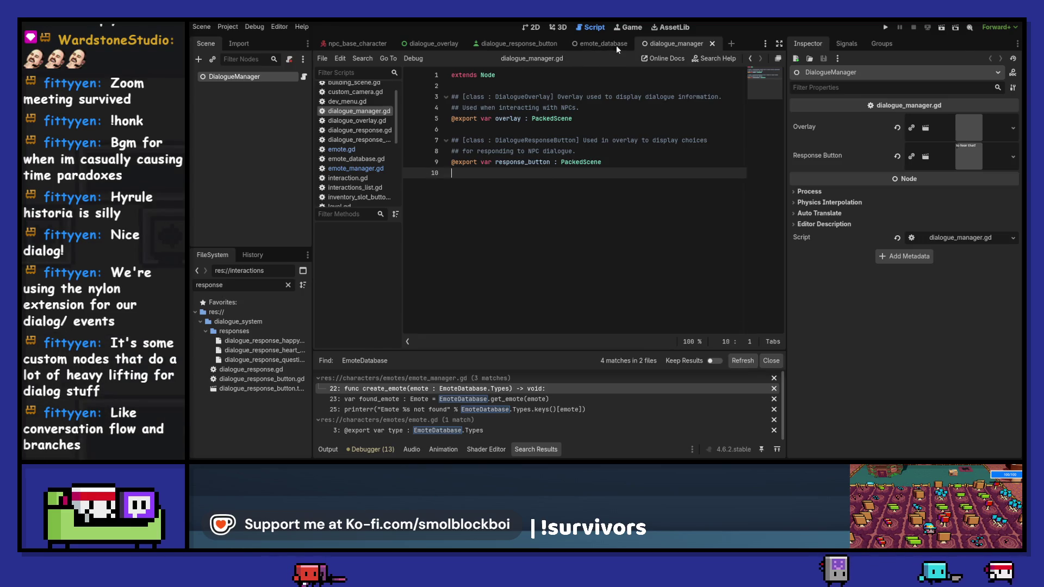
left_click(677, 43)
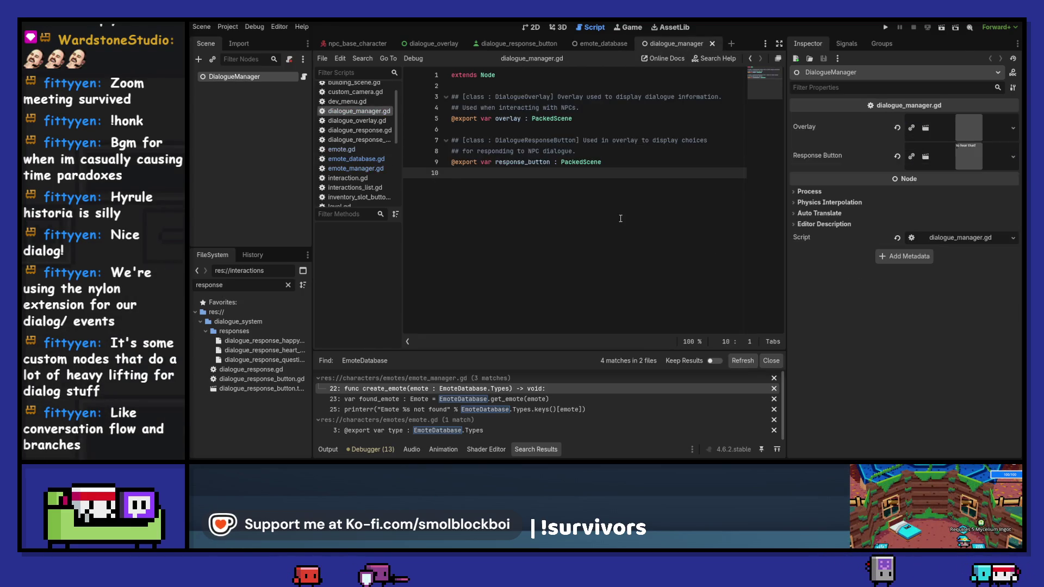
key("Return")
key("Return")
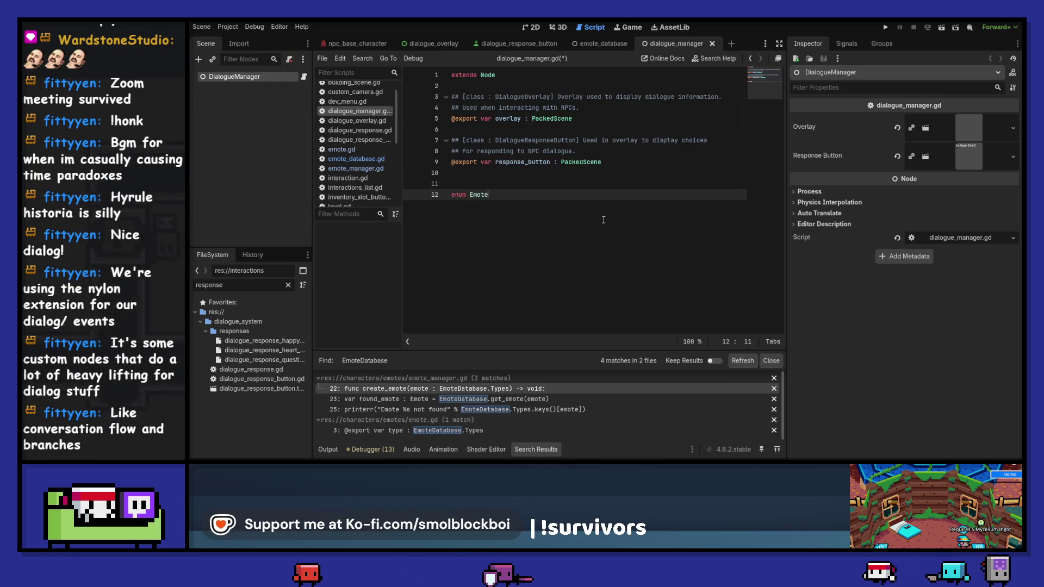
type("Types")
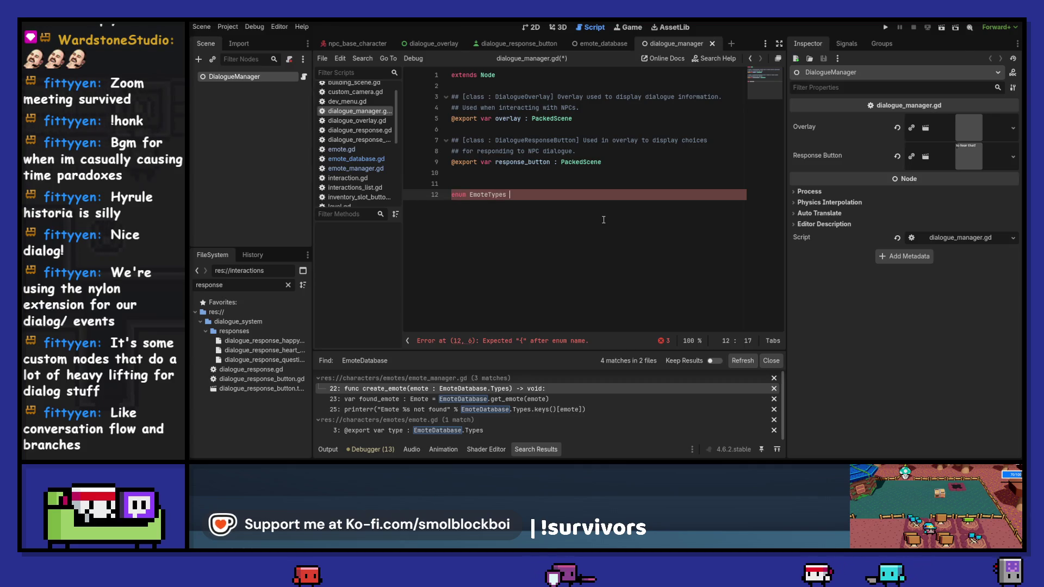
left_click(602, 44)
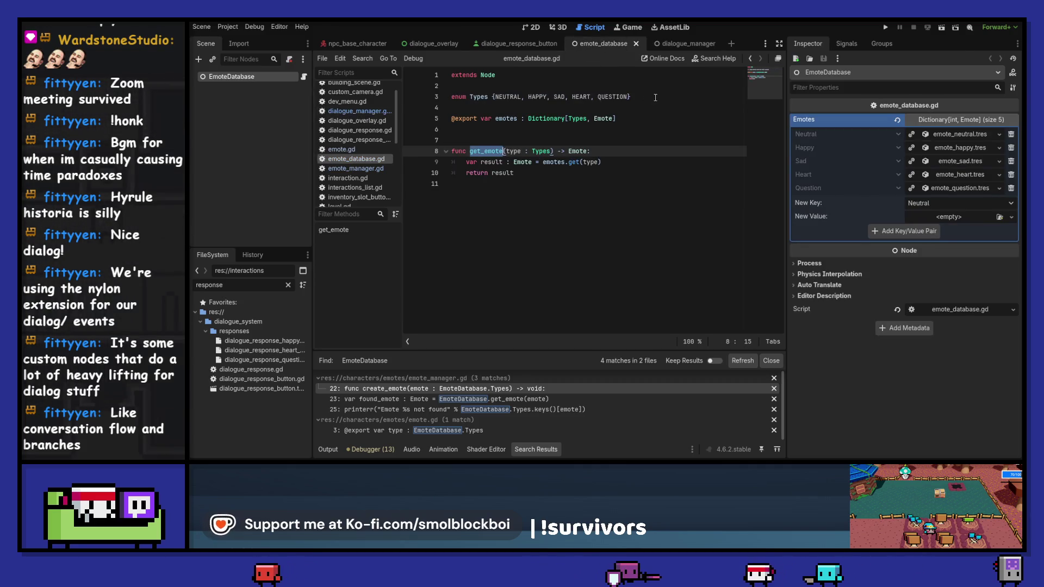
left_click_drag(491, 96, 631, 97)
left_click(686, 43)
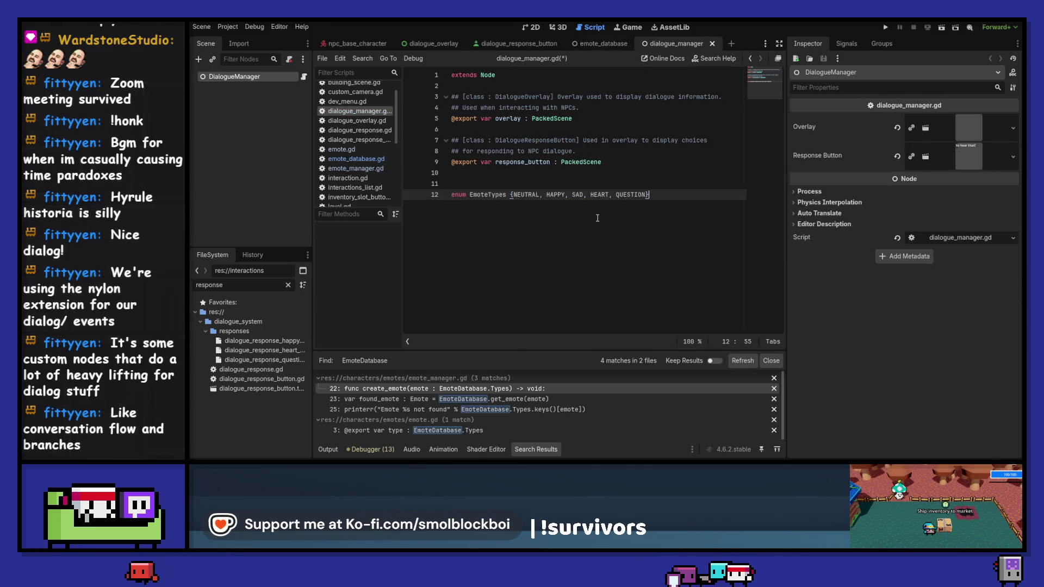
left_click(605, 45)
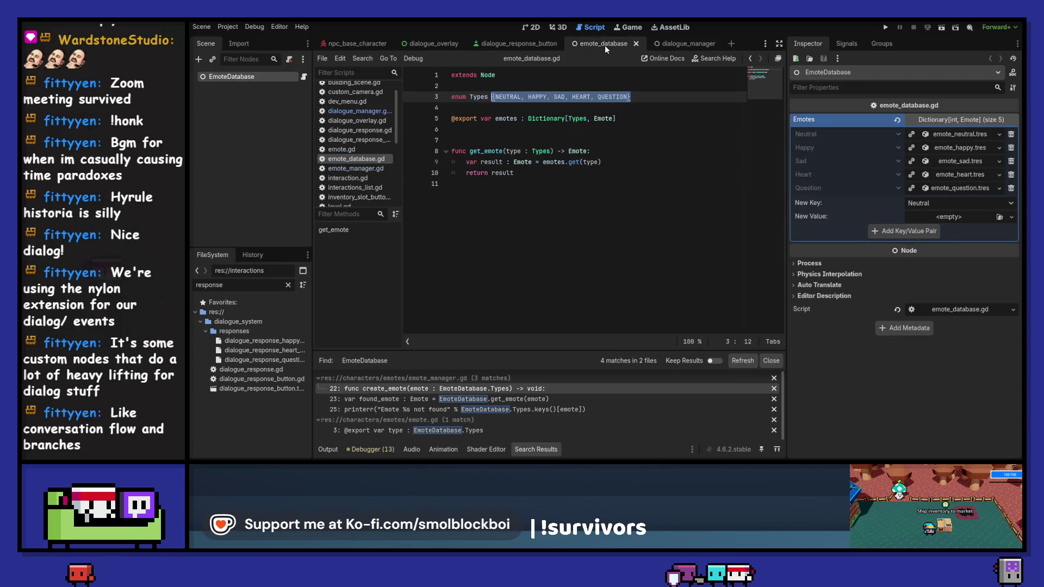
left_click_drag(632, 119, 393, 119)
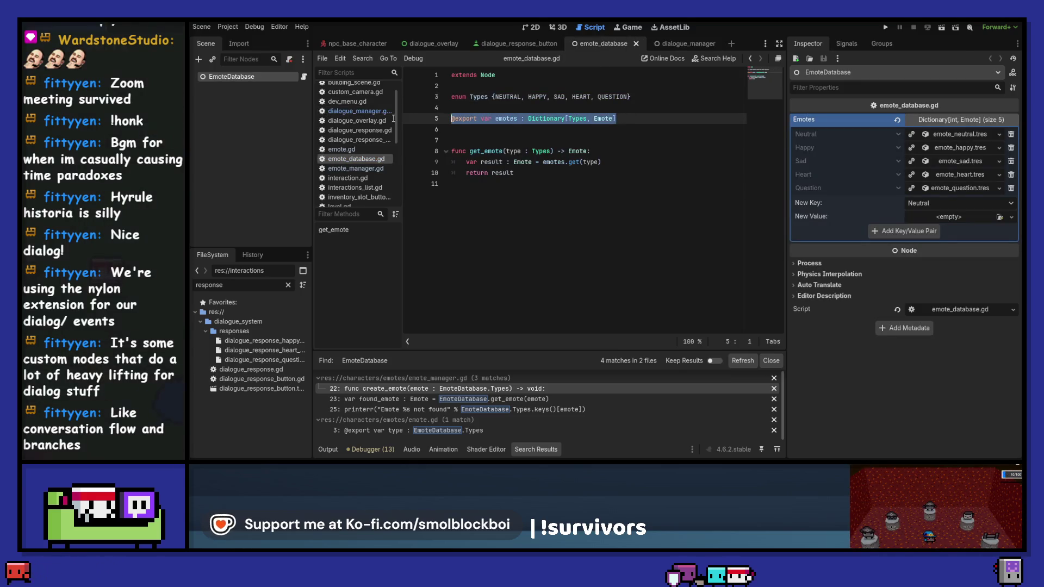
left_click(551, 202, "shift")
key("ctrl+c")
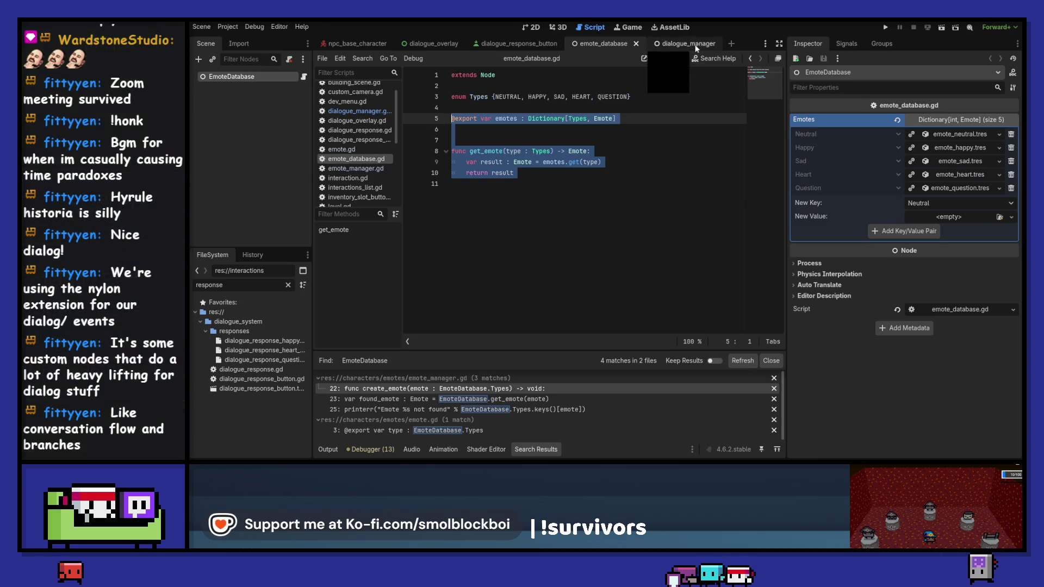
left_click(682, 43)
key("Return")
key("ctrl+v")
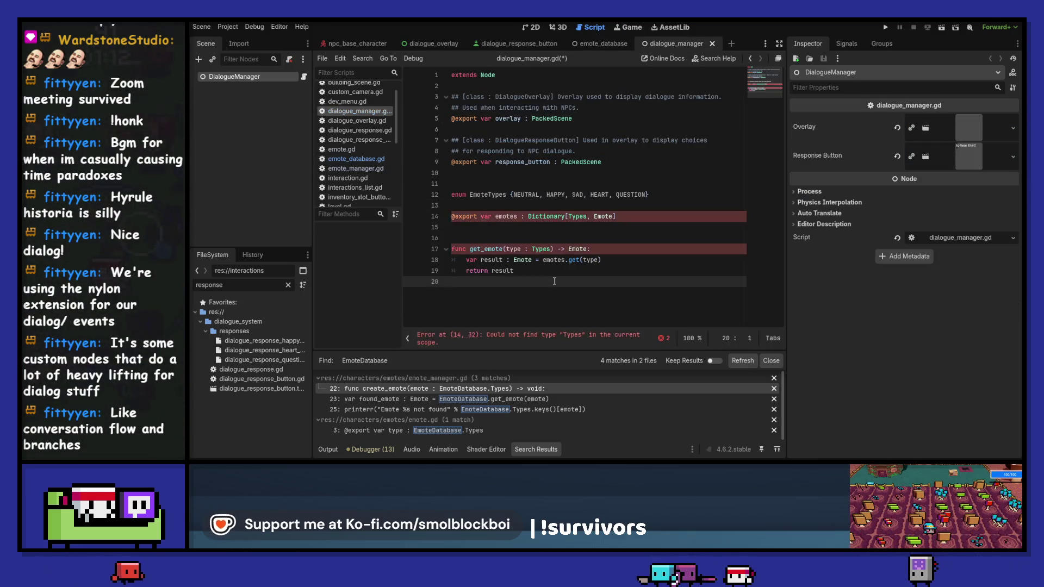
Step: Tidy the pasted block, removing the extra blank line above get_emote, and save dialogue_manager.gd
key("Up")
key("Up")
key("Up")
key("Up")
key("Up")
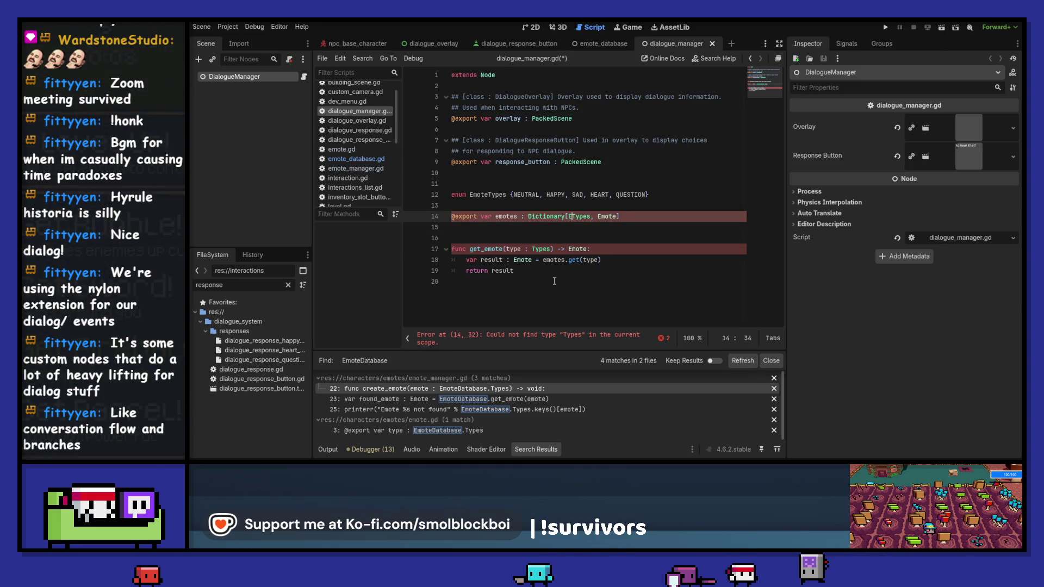
type("mote")
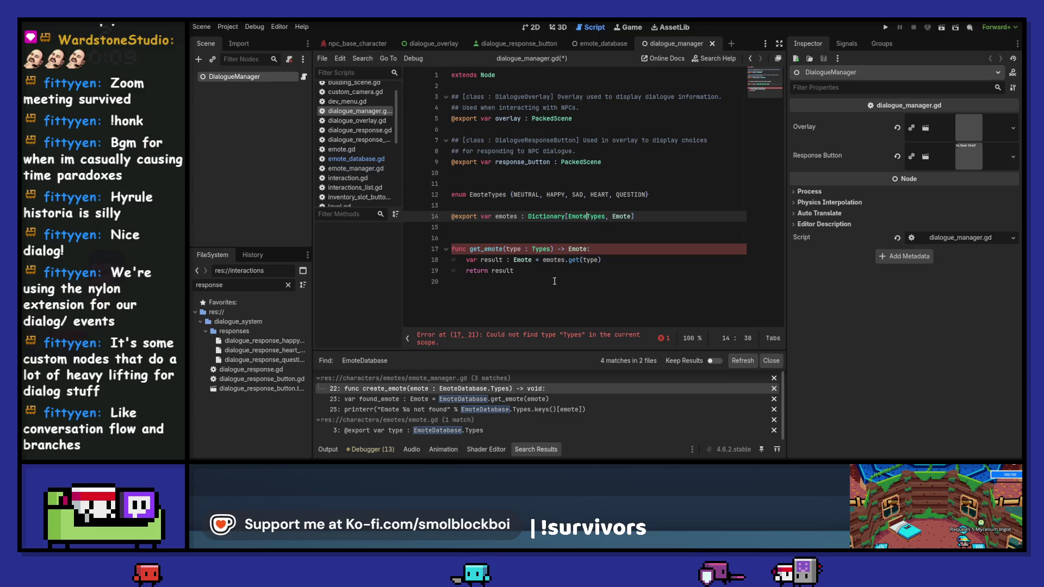
key("Down")
key("Down")
key("Down")
type("te")
key("ctrl+s")
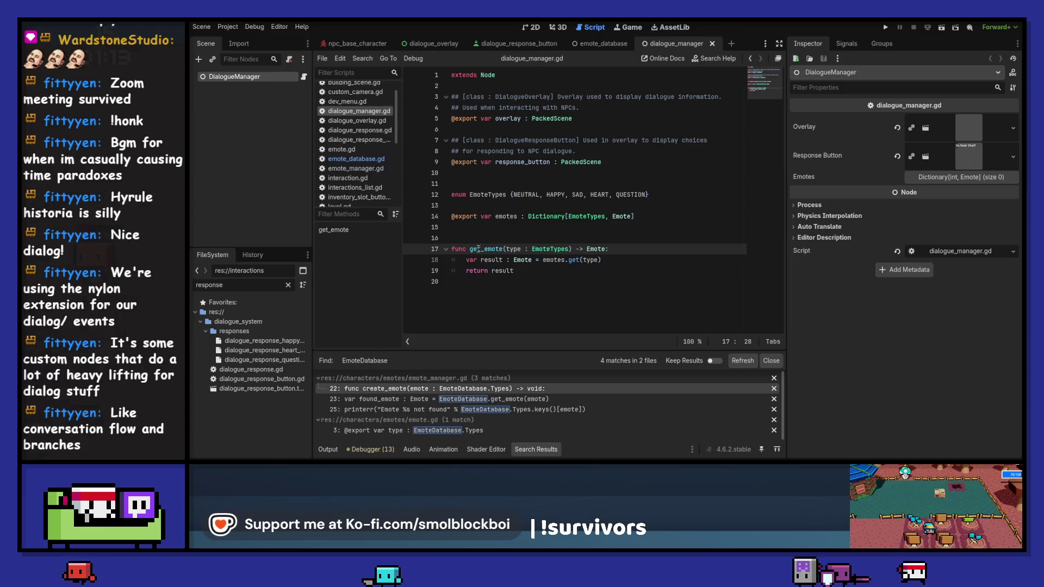
left_click(480, 237)
key("BackSpace")
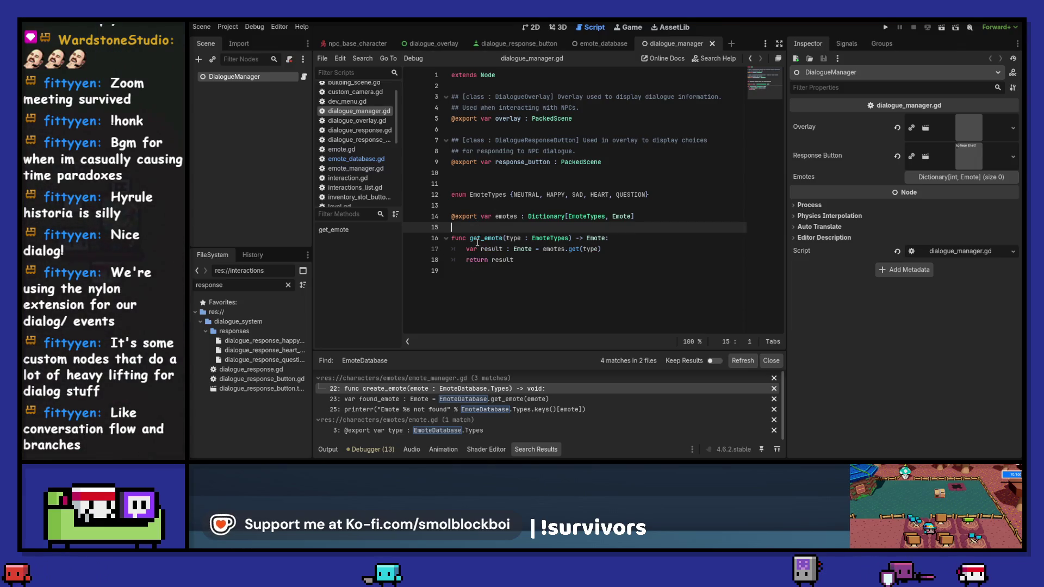
key("ctrl+s")
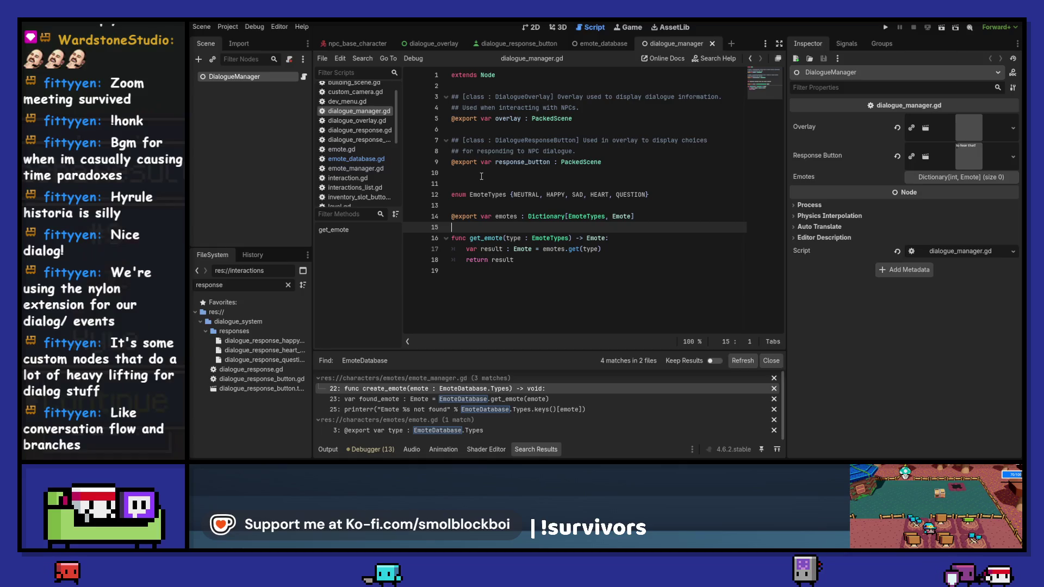
left_click(482, 86)
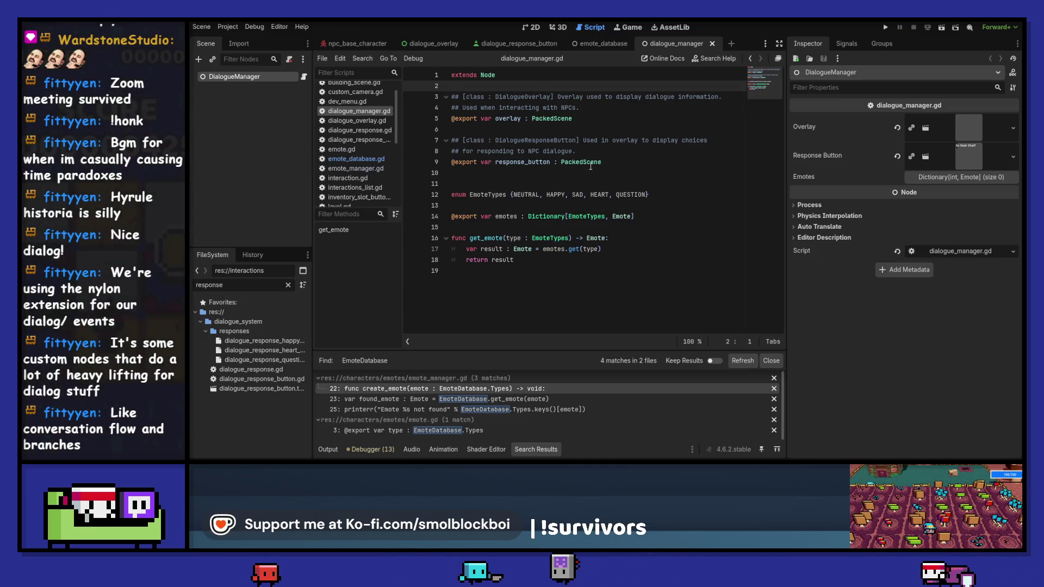
mouse_move(581, 161)
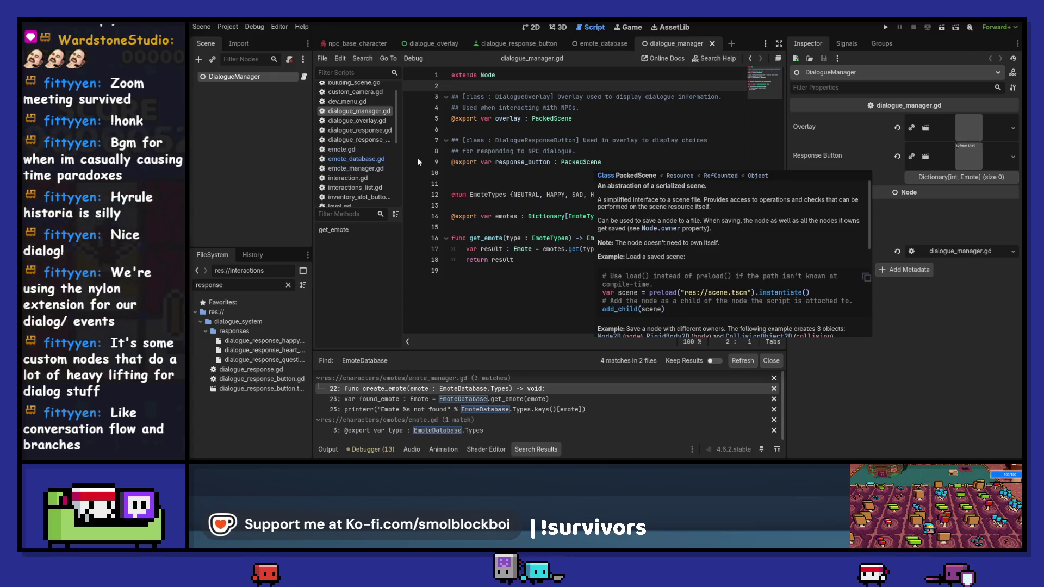
left_click(489, 184)
key("Return")
key("Up")
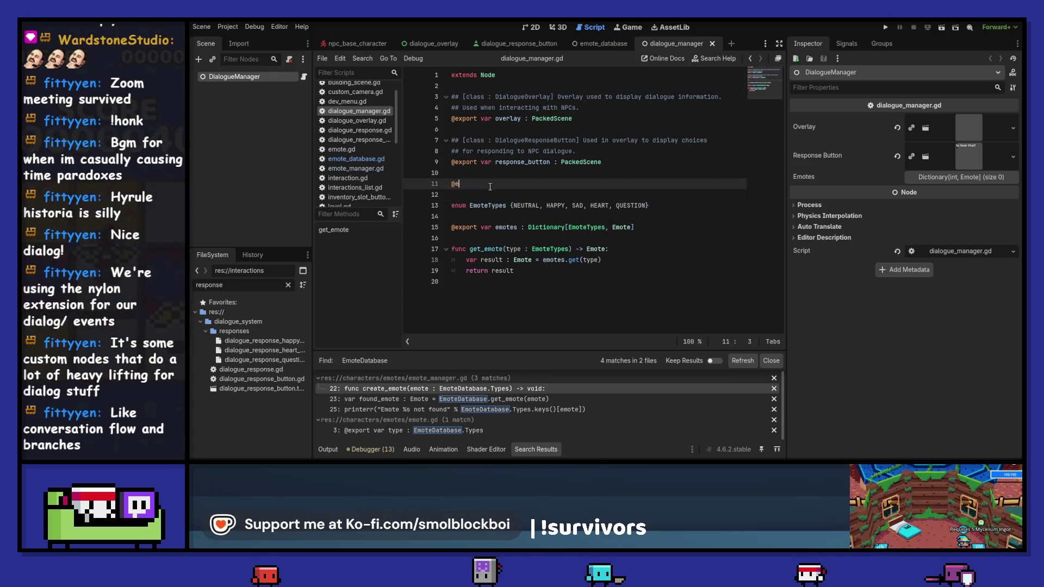
type("@export_ca")
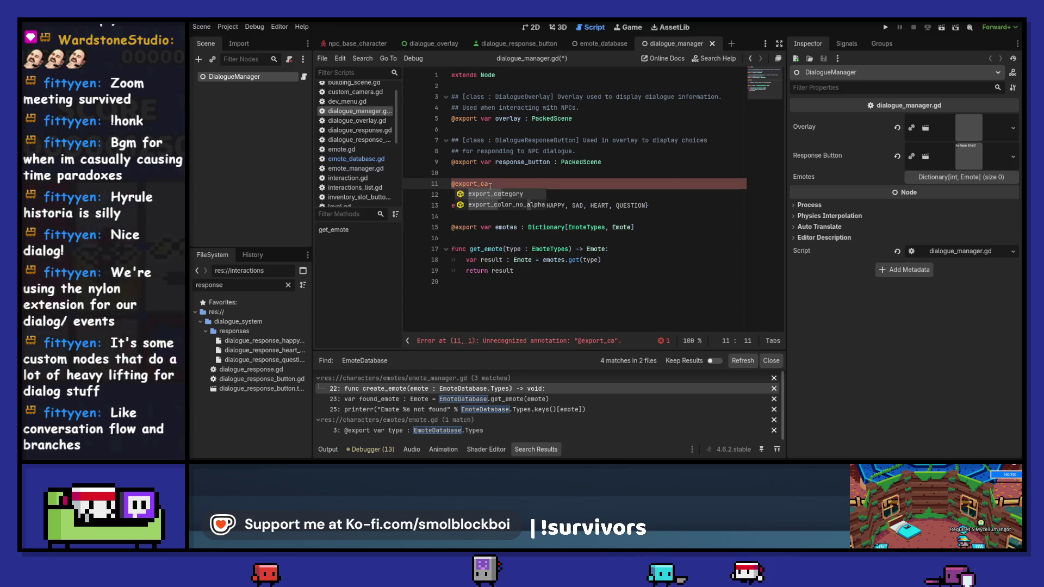
key("BackSpace")
key("BackSpace")
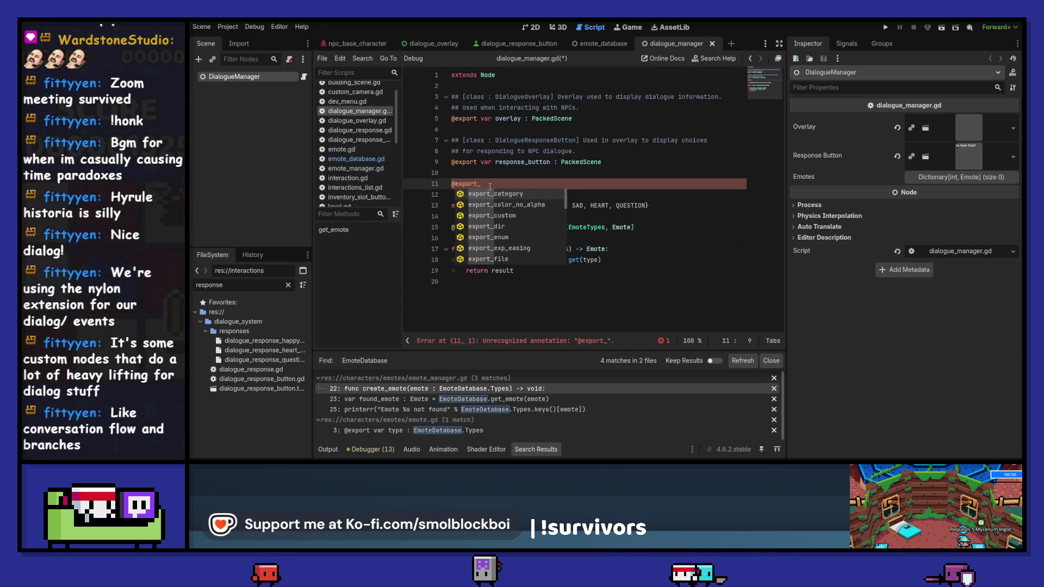
key("Return")
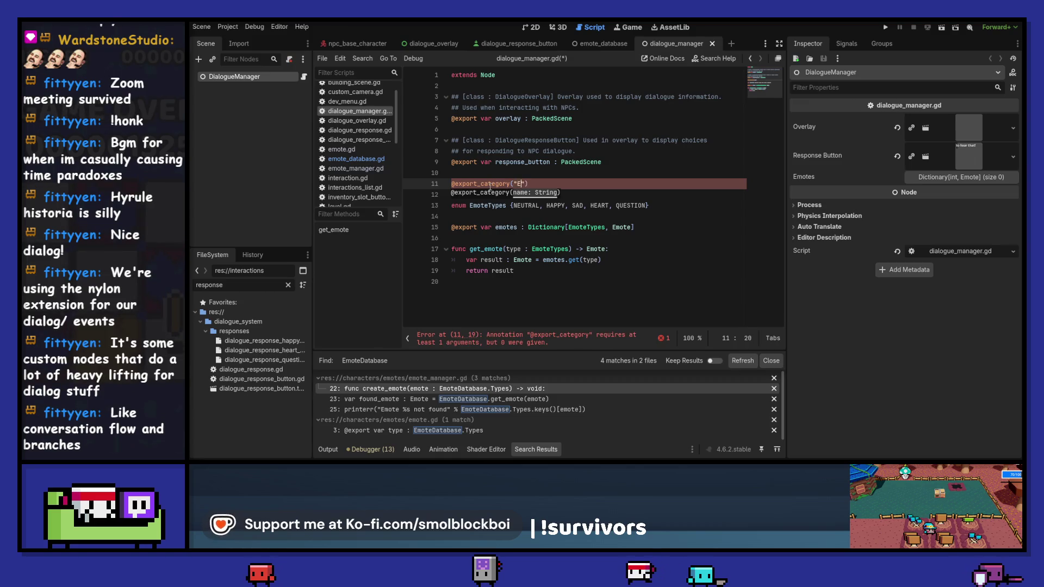
key("ctrl+s")
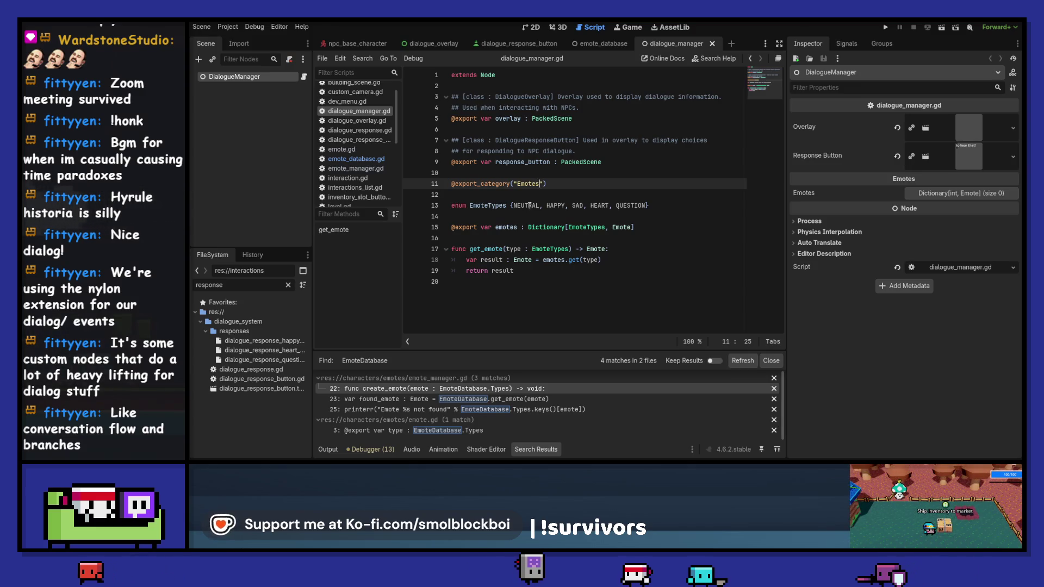
double_click(441, 389)
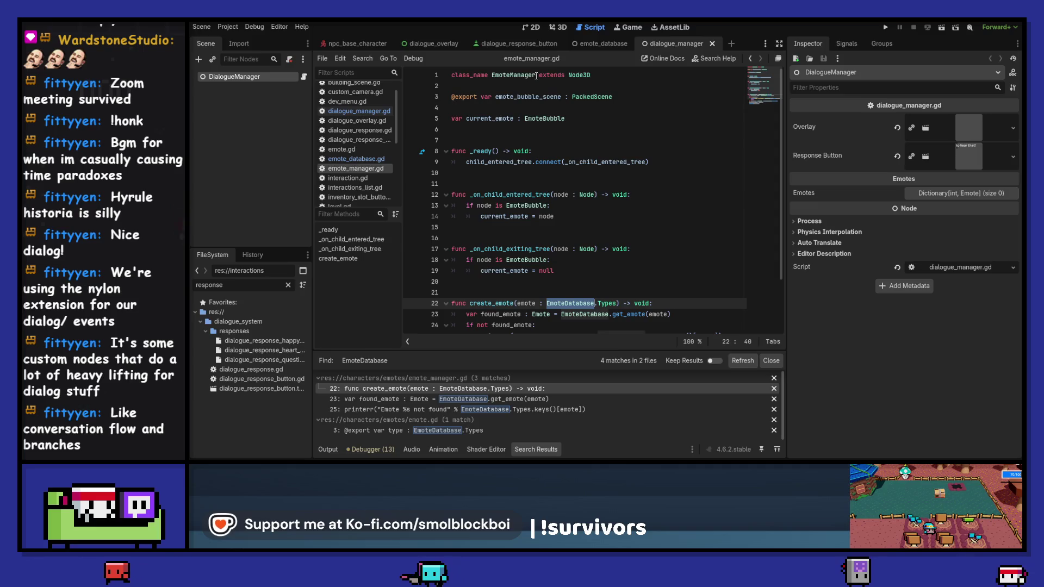
Step: Change class_name to EmoteSpawner and rename emote_manager.gd to emote_spawner.gd
double_click(514, 75)
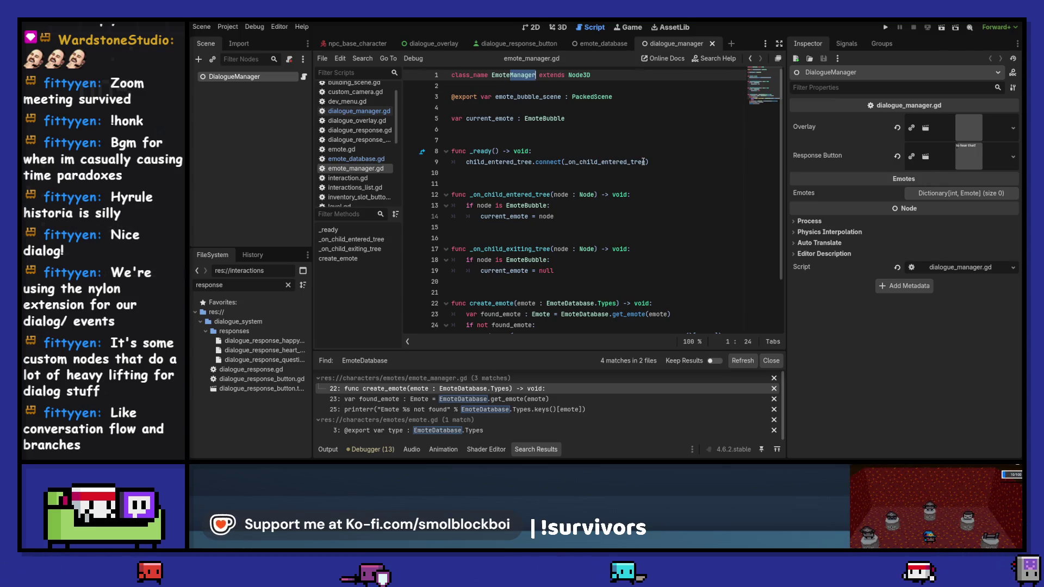
type("Spawner")
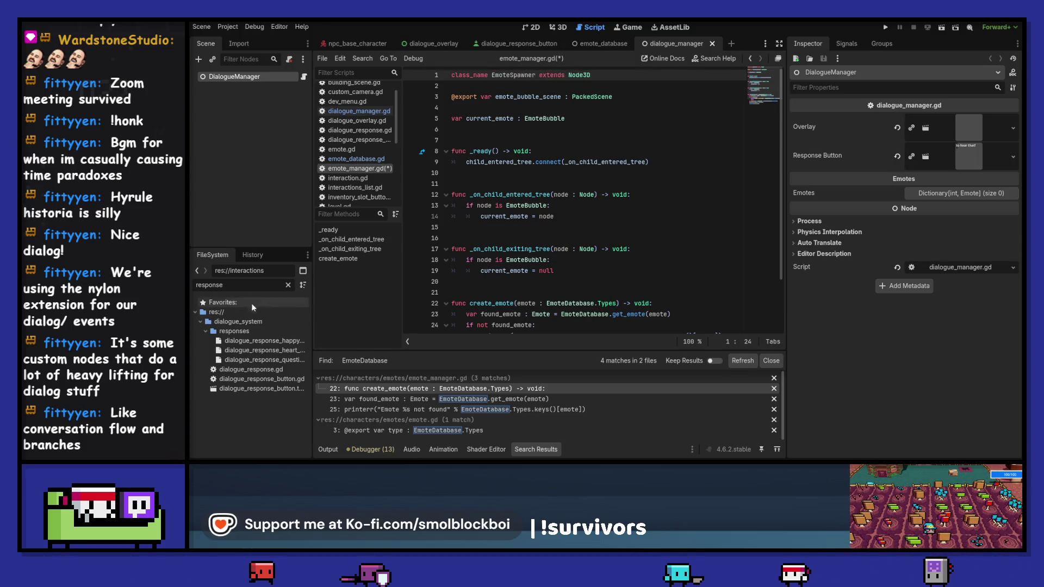
type("emoteman")
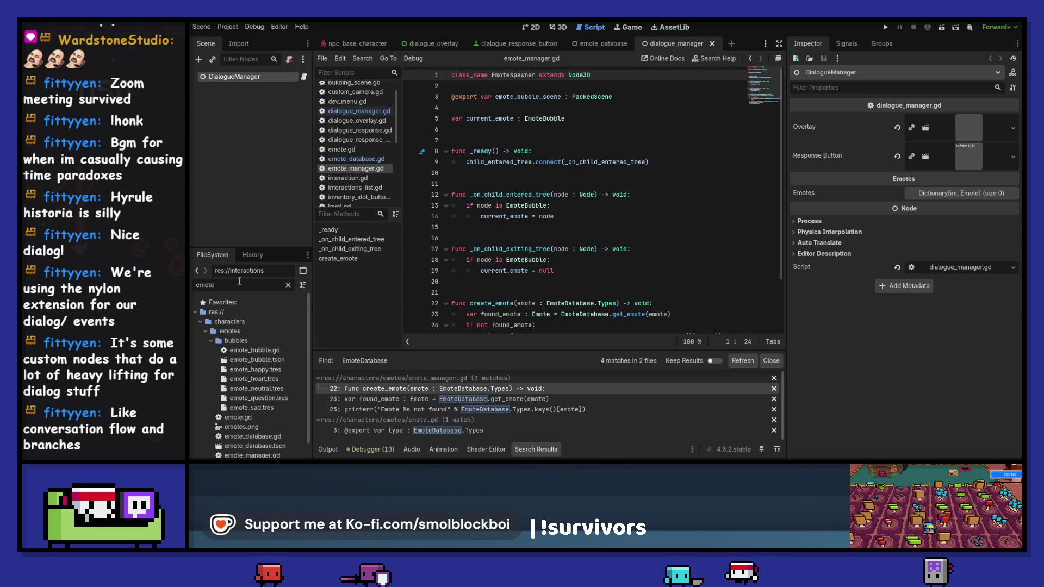
key("BackSpace")
key("BackSpace")
key("BackSpace")
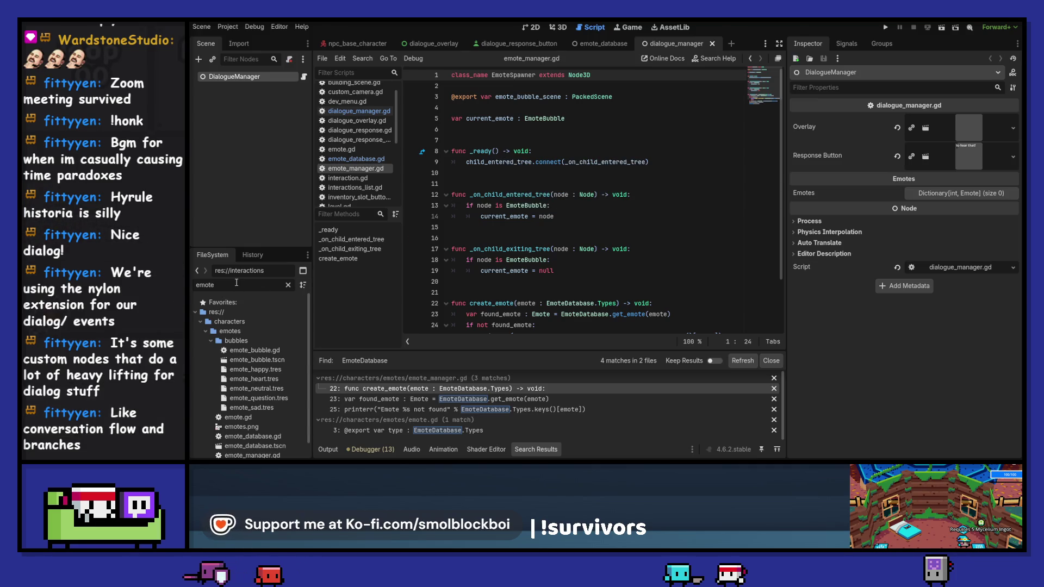
type("_ma")
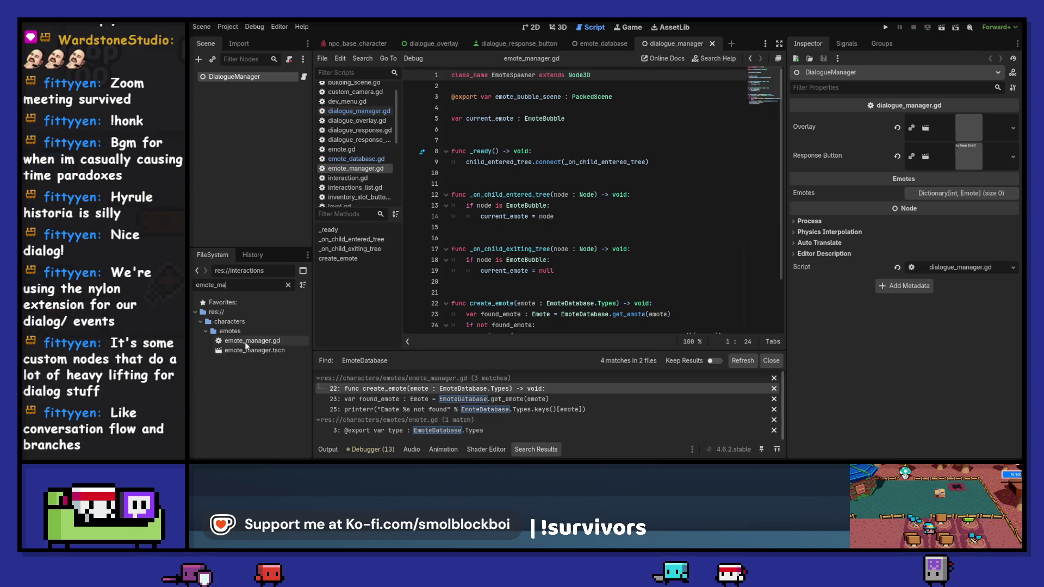
left_click(250, 344)
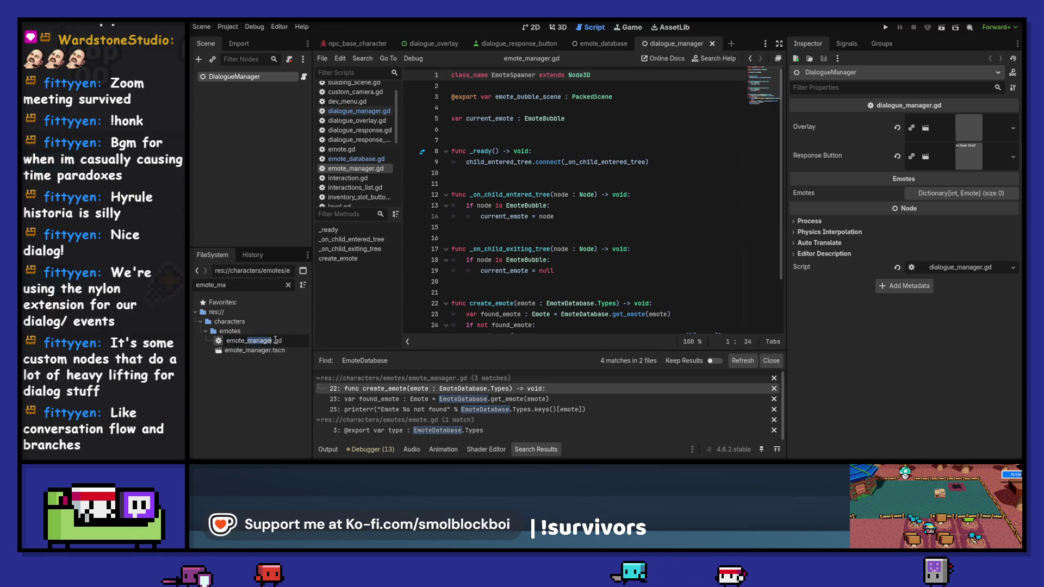
type("emote_spa")
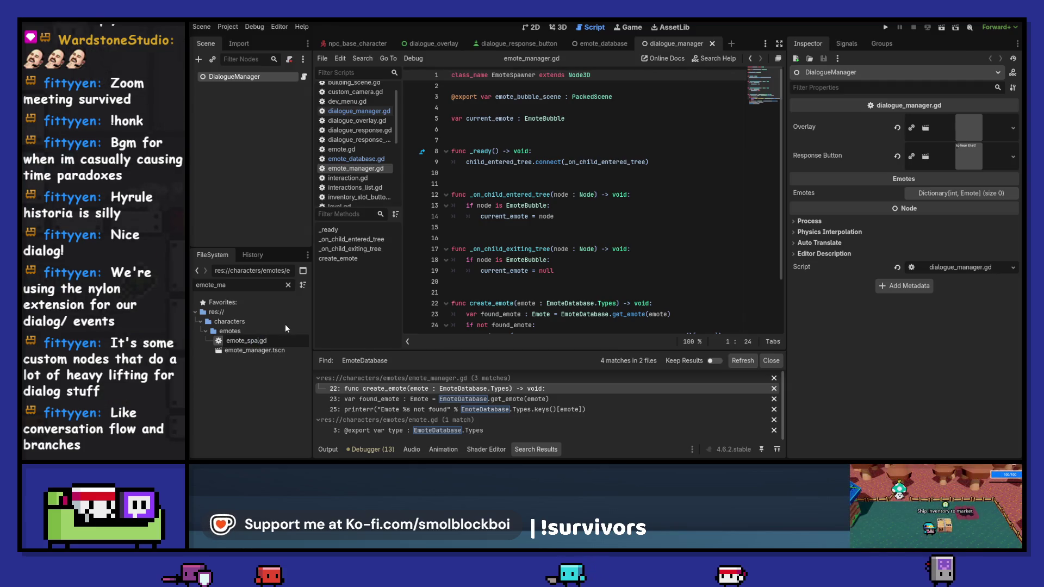
type("wner")
key("Return")
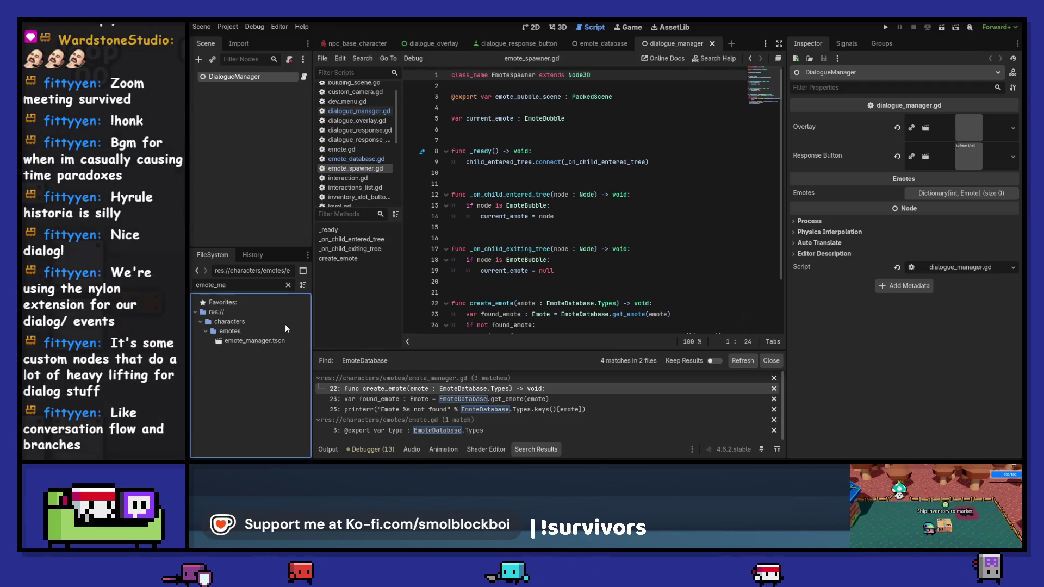
Step: Rename emote_manager.tscn to emote_spawner.tscn
left_click(253, 342)
double_click(260, 342)
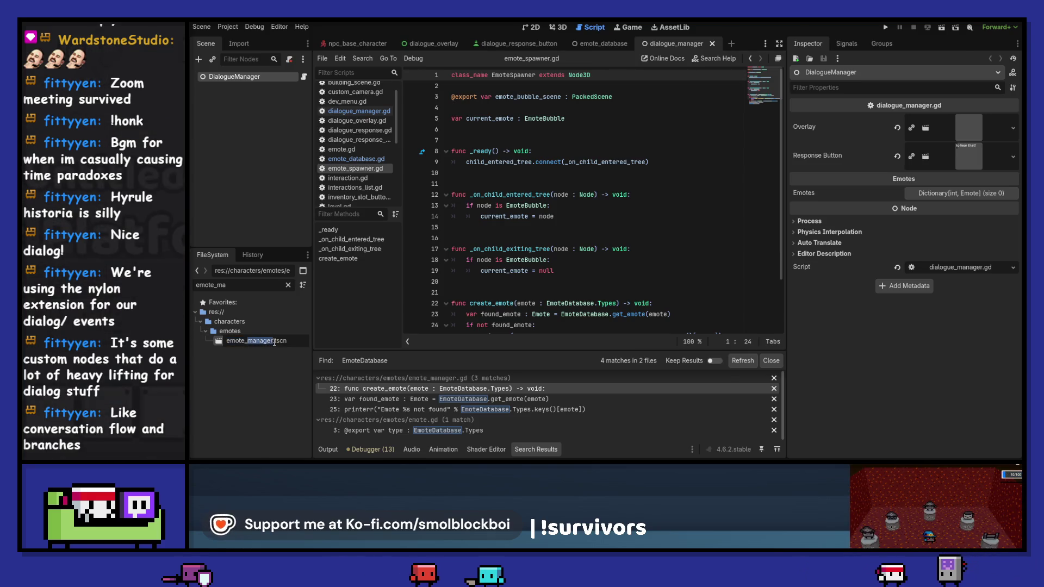
key("Return")
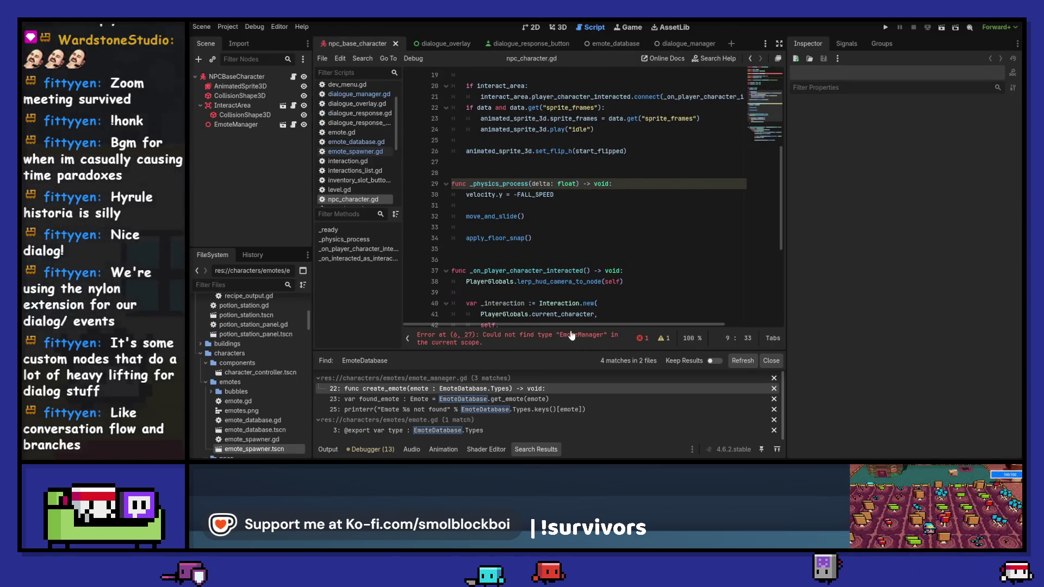
Step: Retype the NPC's emote variable as EmoteSpawner on line 6 of npc_character.gd
left_click(515, 338)
double_click(575, 129)
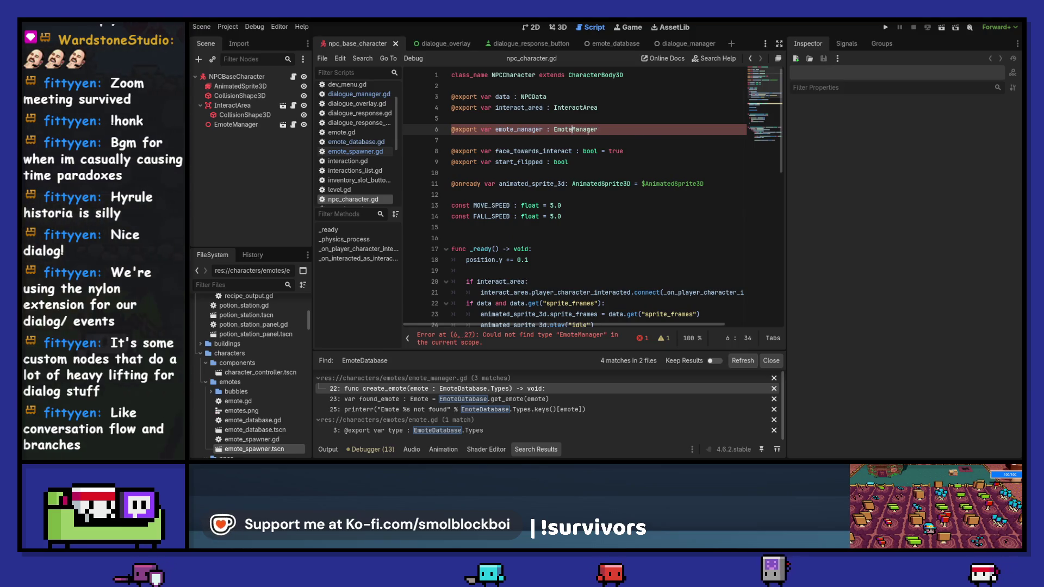
type("EmoteSpawner")
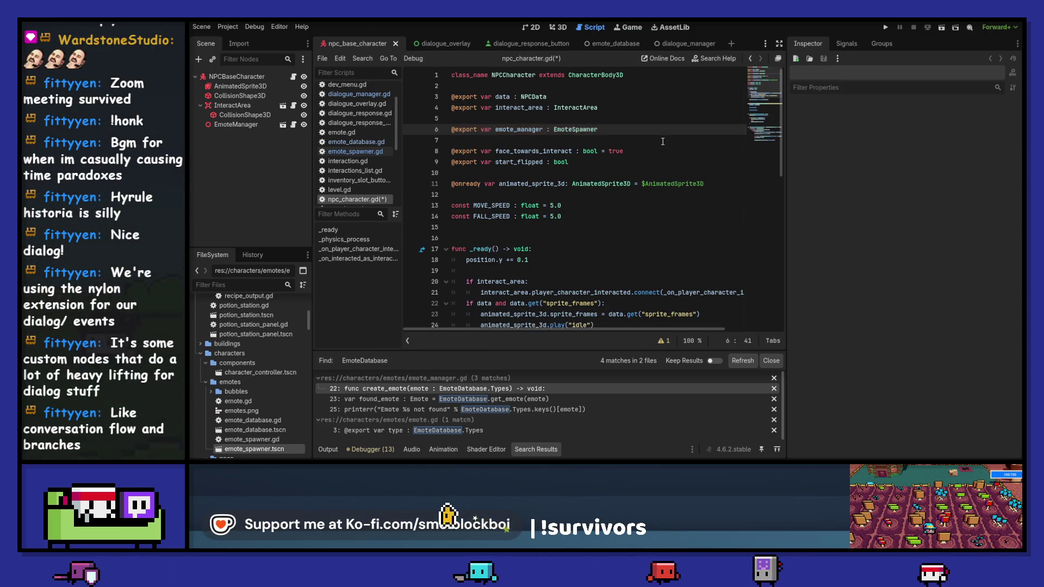
left_click(236, 124)
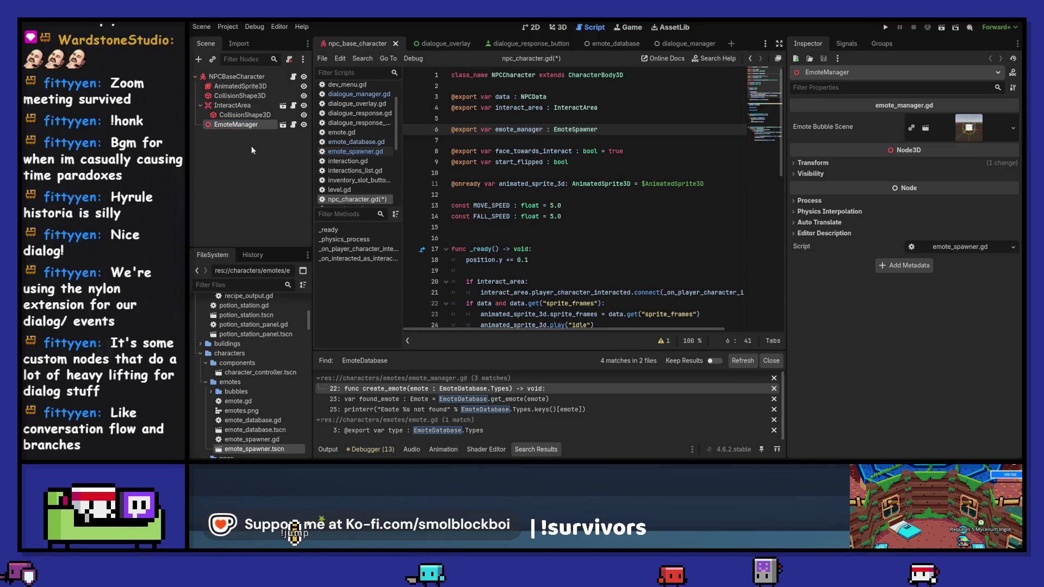
left_click(283, 124)
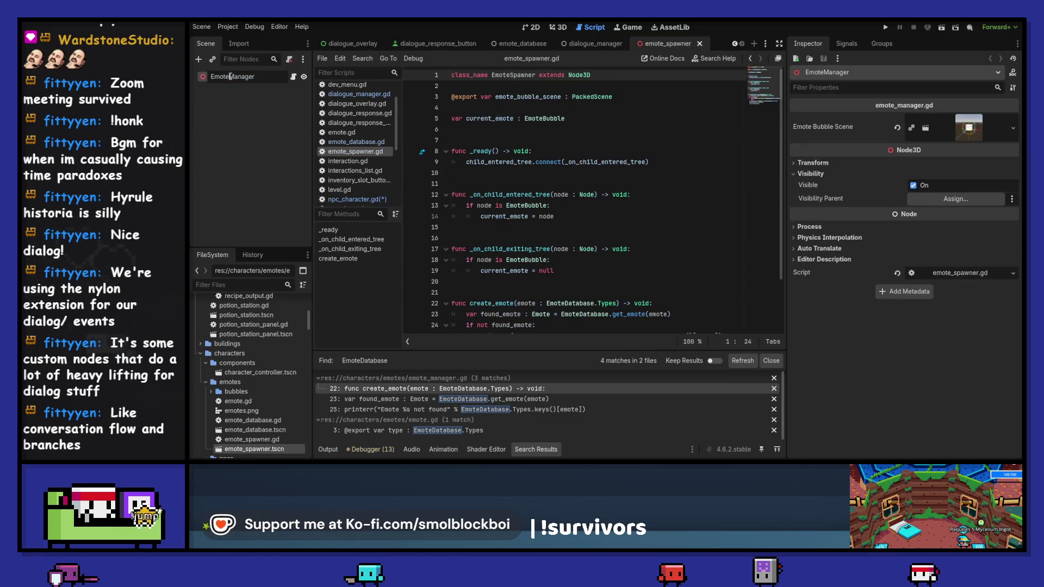
type("EmoteSpawner")
Step: Rename the emote scene's root node to EmoteSpawner and save the scene
key("Return")
key("ctrl+s")
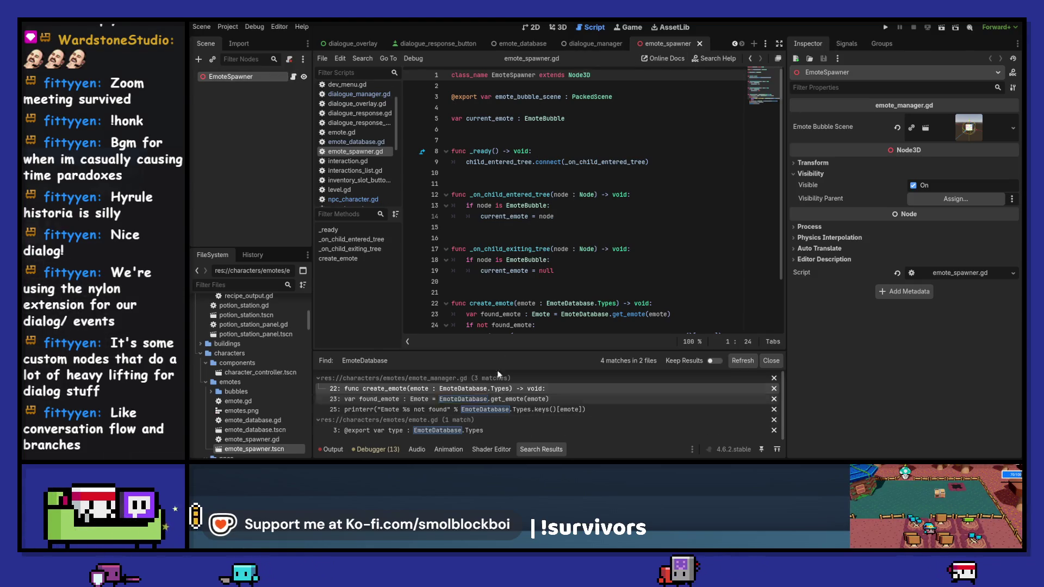
left_click(750, 59)
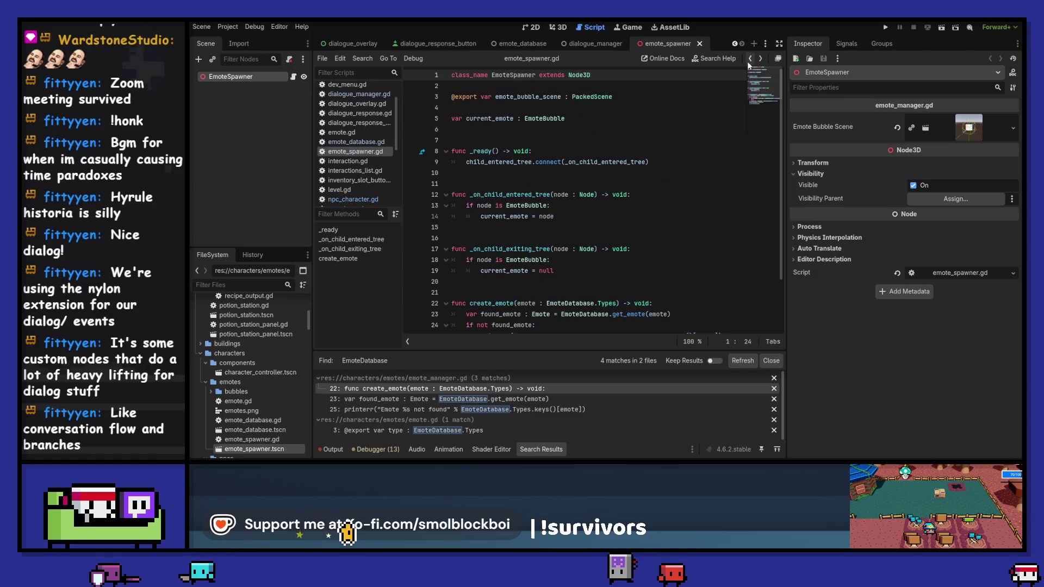
left_click(766, 43)
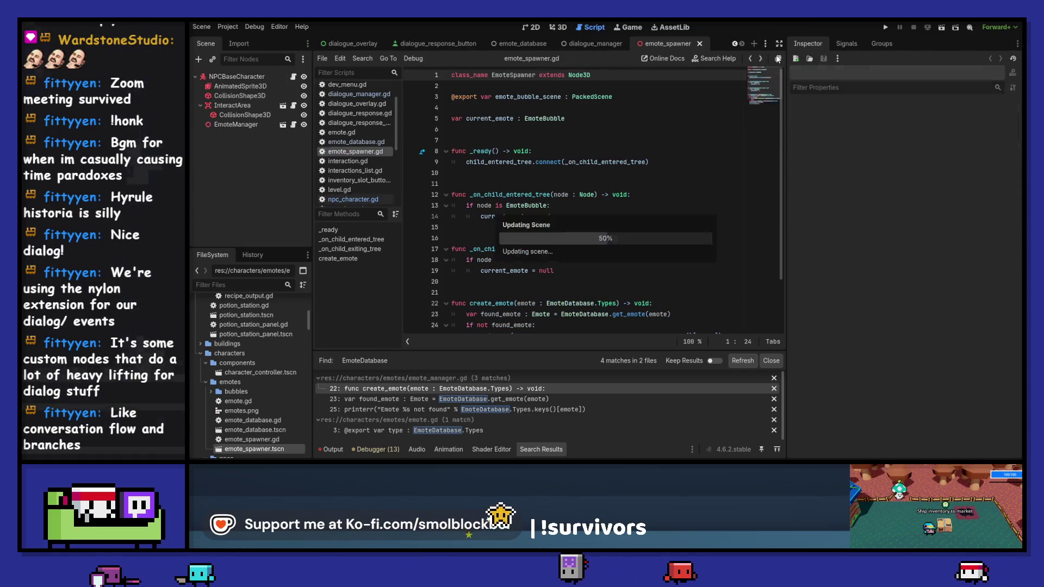
Step: Rename the NPC's export variable emote_manager to emote_spawner and save
left_click(806, 59)
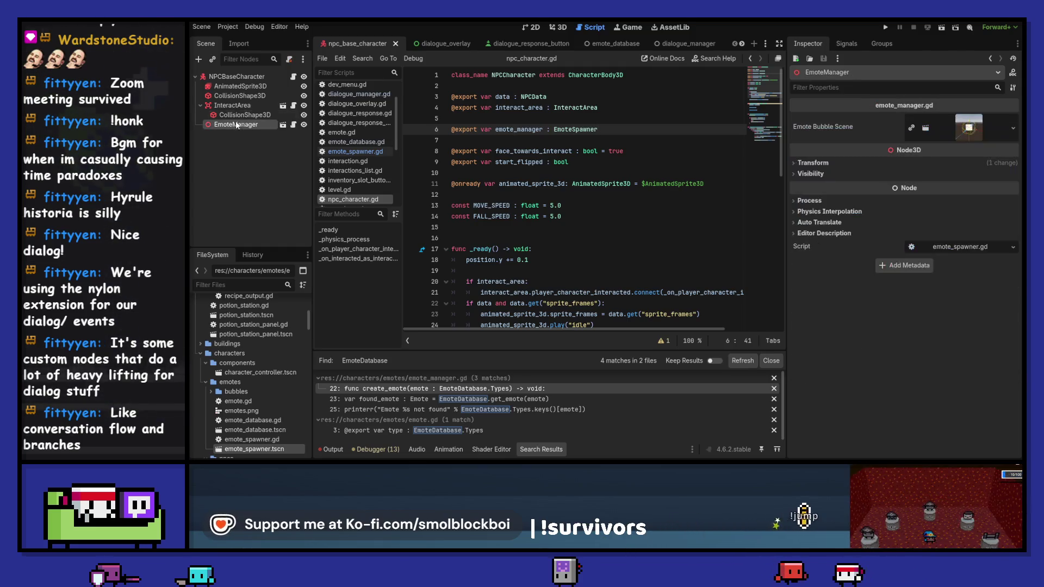
left_click(237, 78)
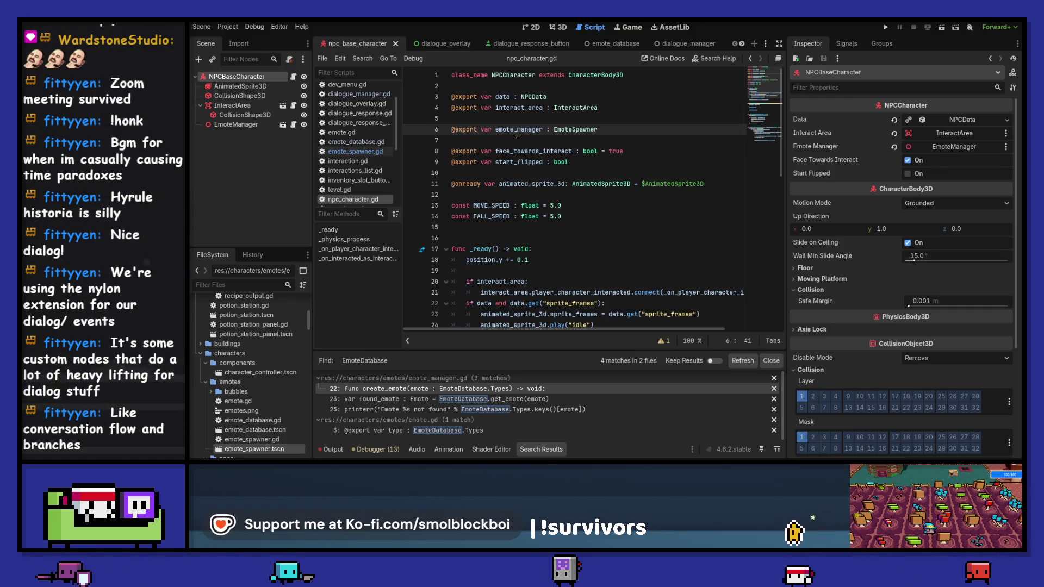
double_click(530, 129)
type("spawner")
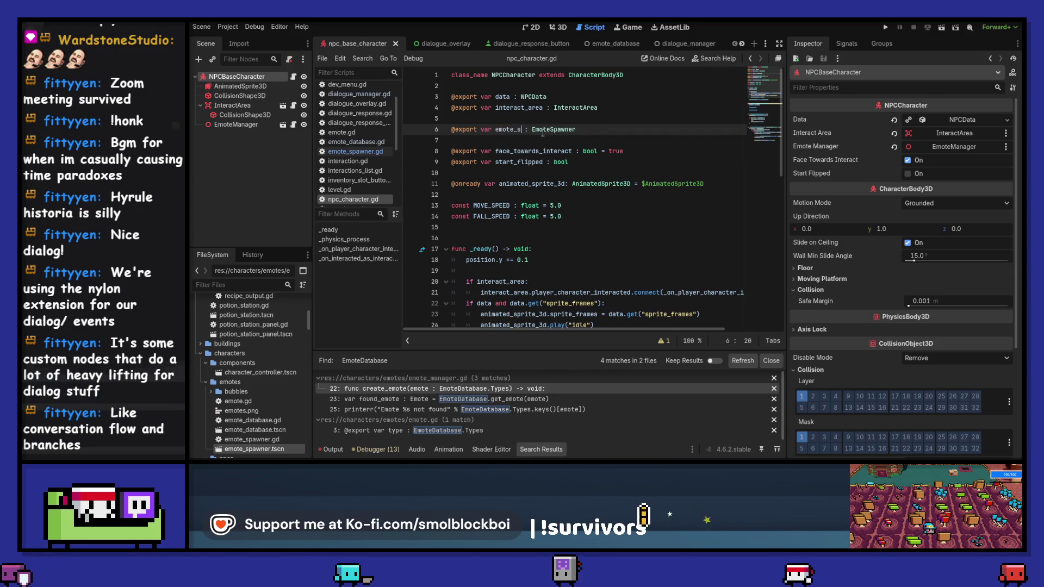
key("ctrl+s")
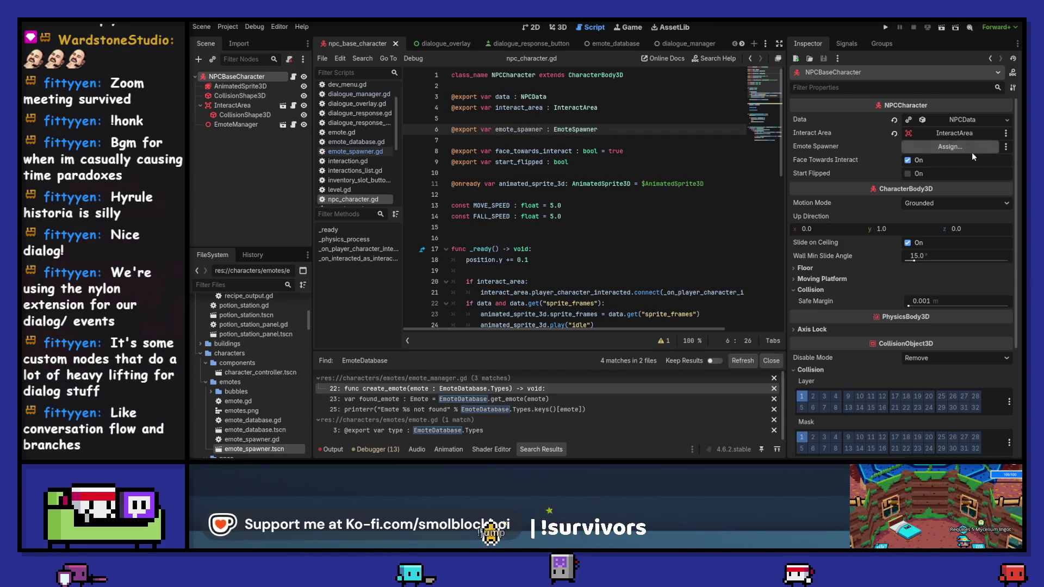
Step: Assign the EmoteManager node to the NPC's Emote Spawner property
left_click(950, 148)
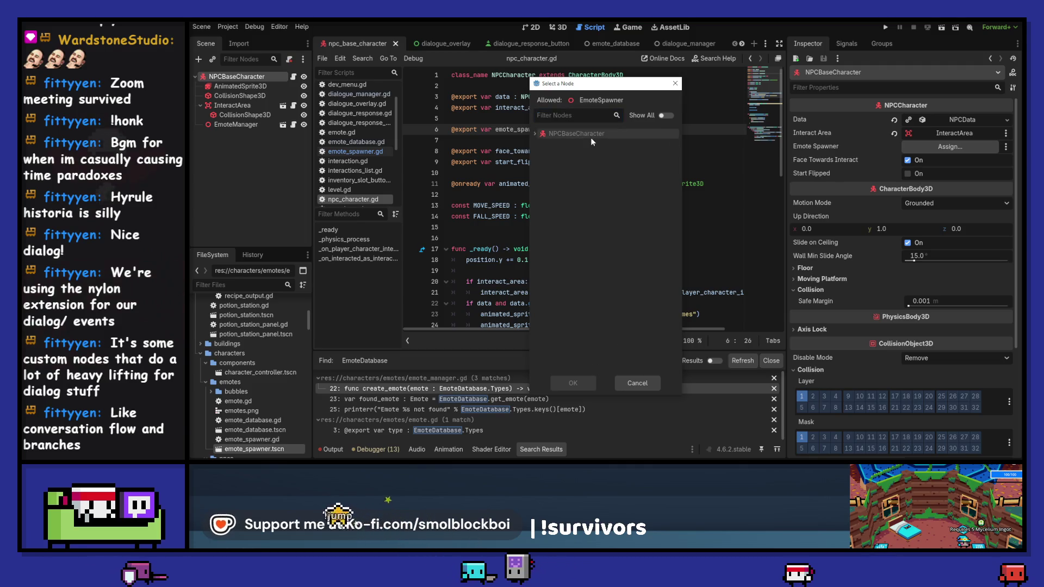
double_click(576, 143)
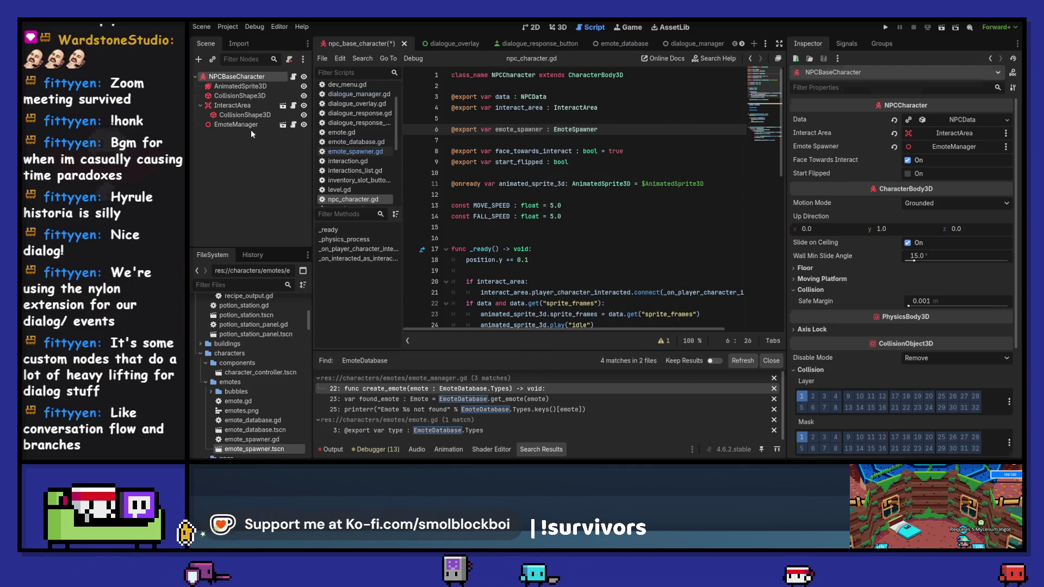